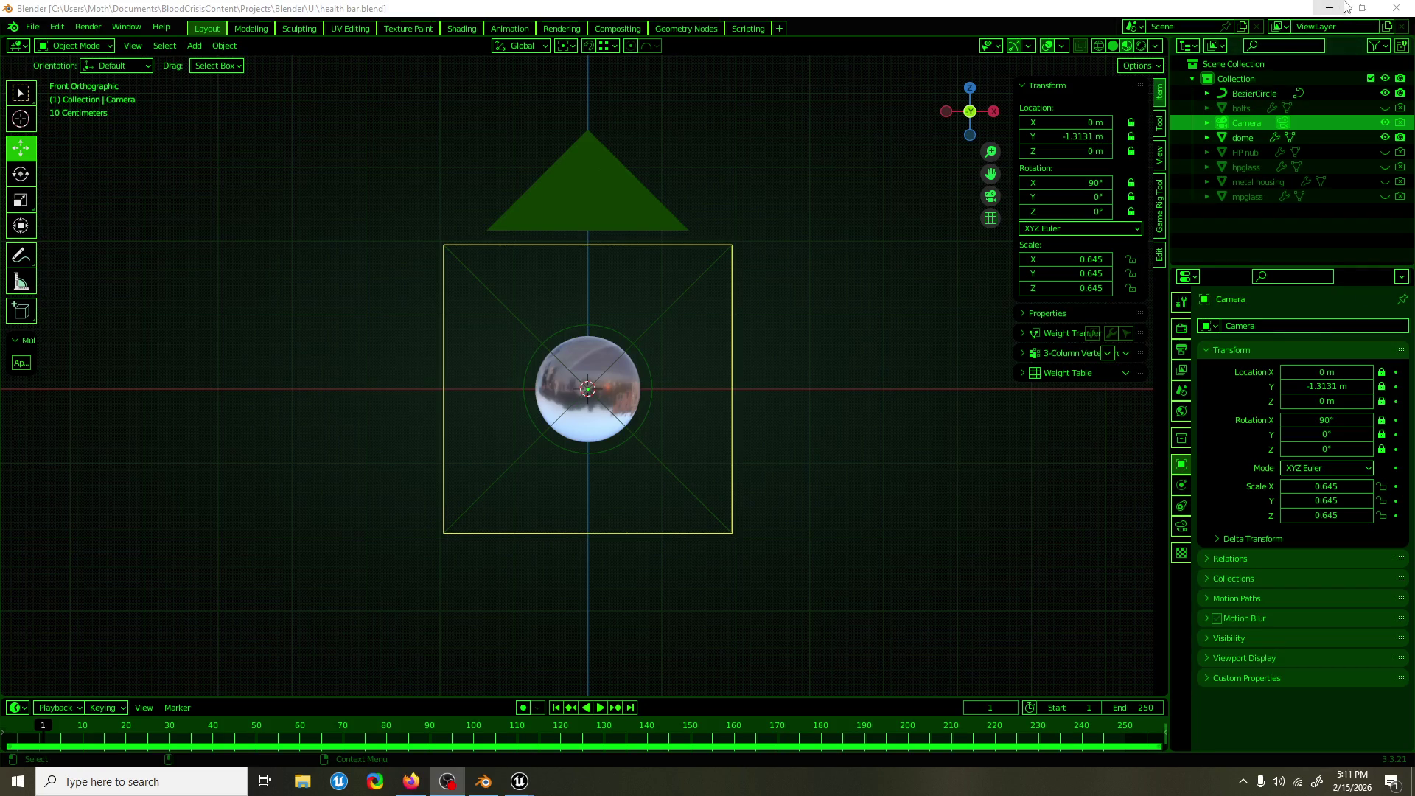
Launch the DS4Windows controller app from a Windows search for 'ds4'.
click(211, 770)
text(ds4)
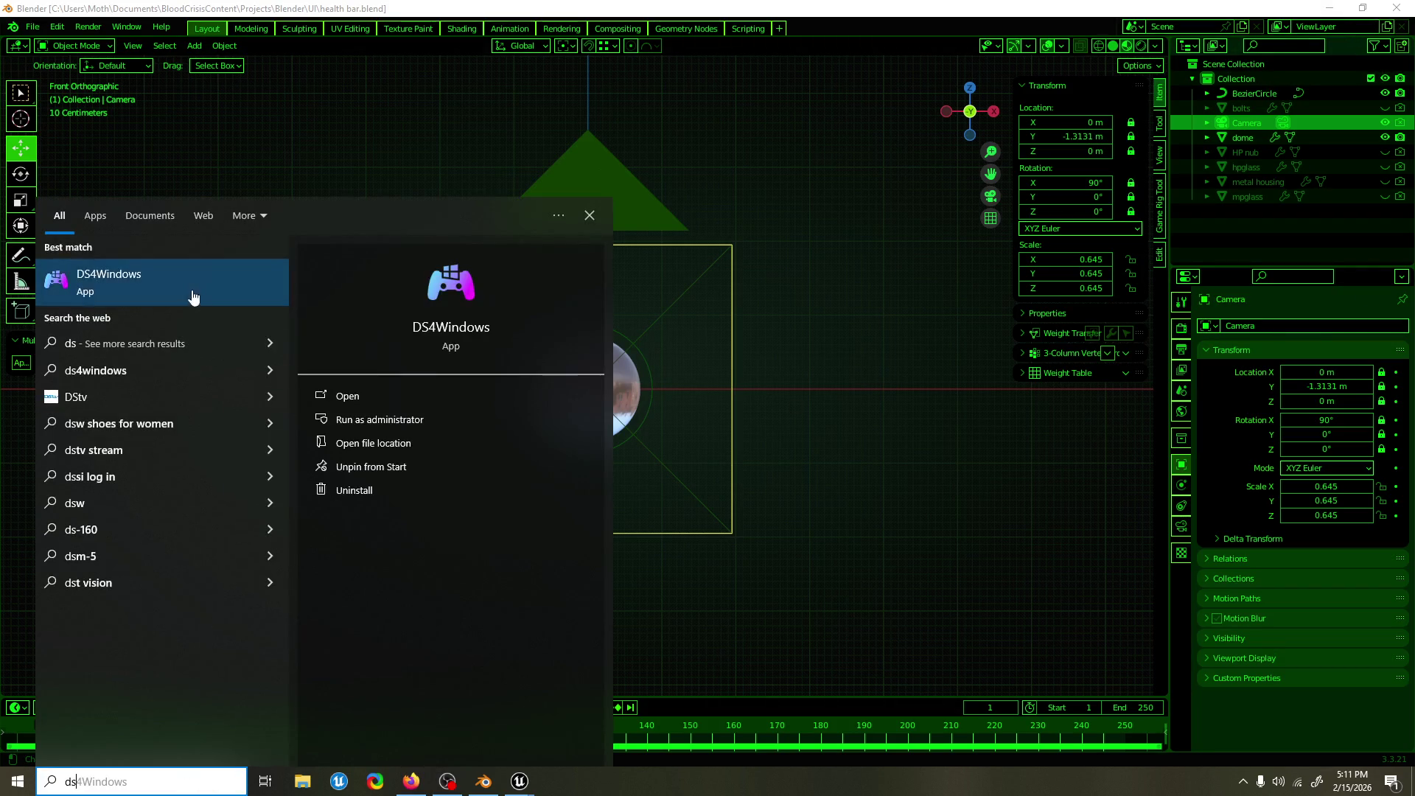
click(192, 280)
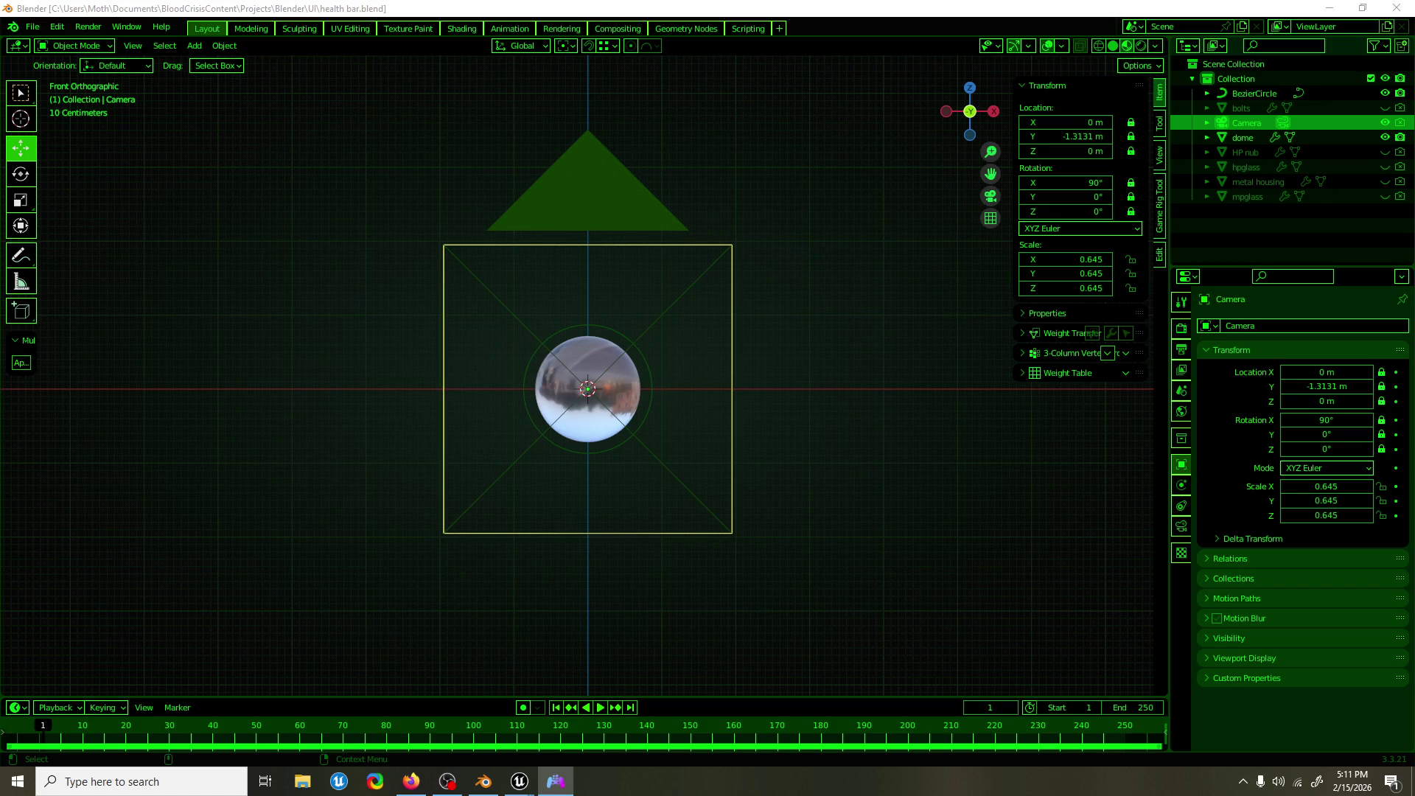
Switch the Unreal editor to the Graveyard level from Recent Levels and start a playtest.
click(1330, 8)
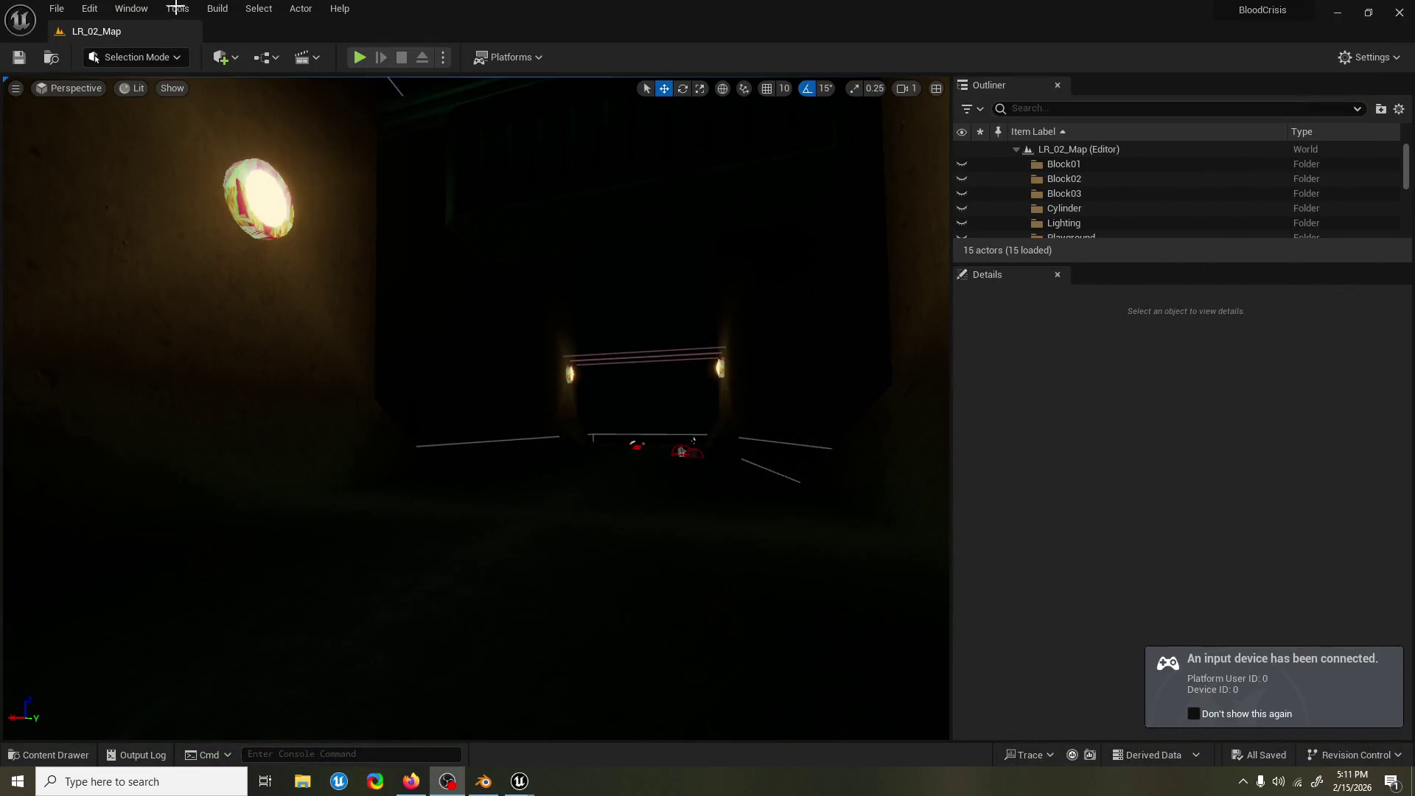
click(56, 8)
mouse_move(168, 81)
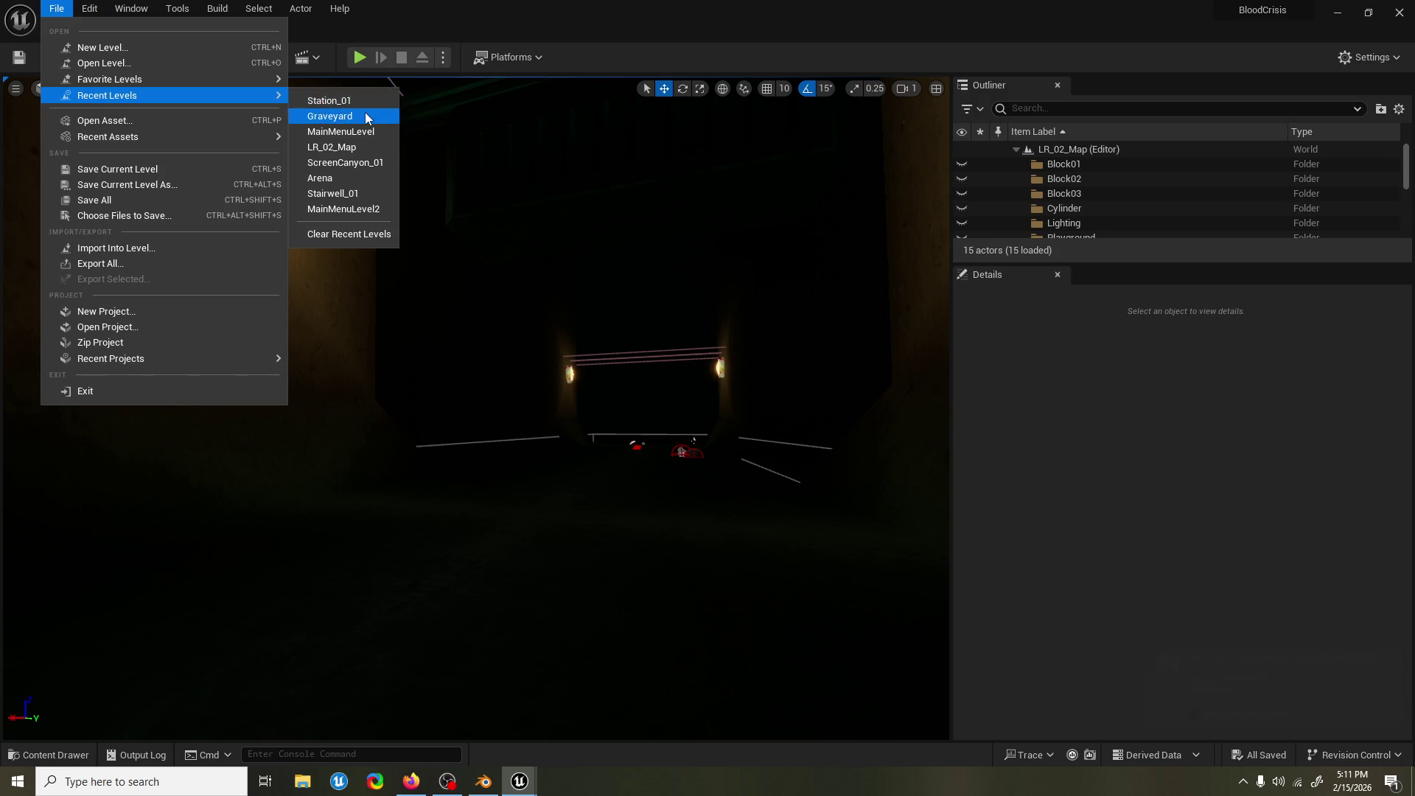
click(364, 115)
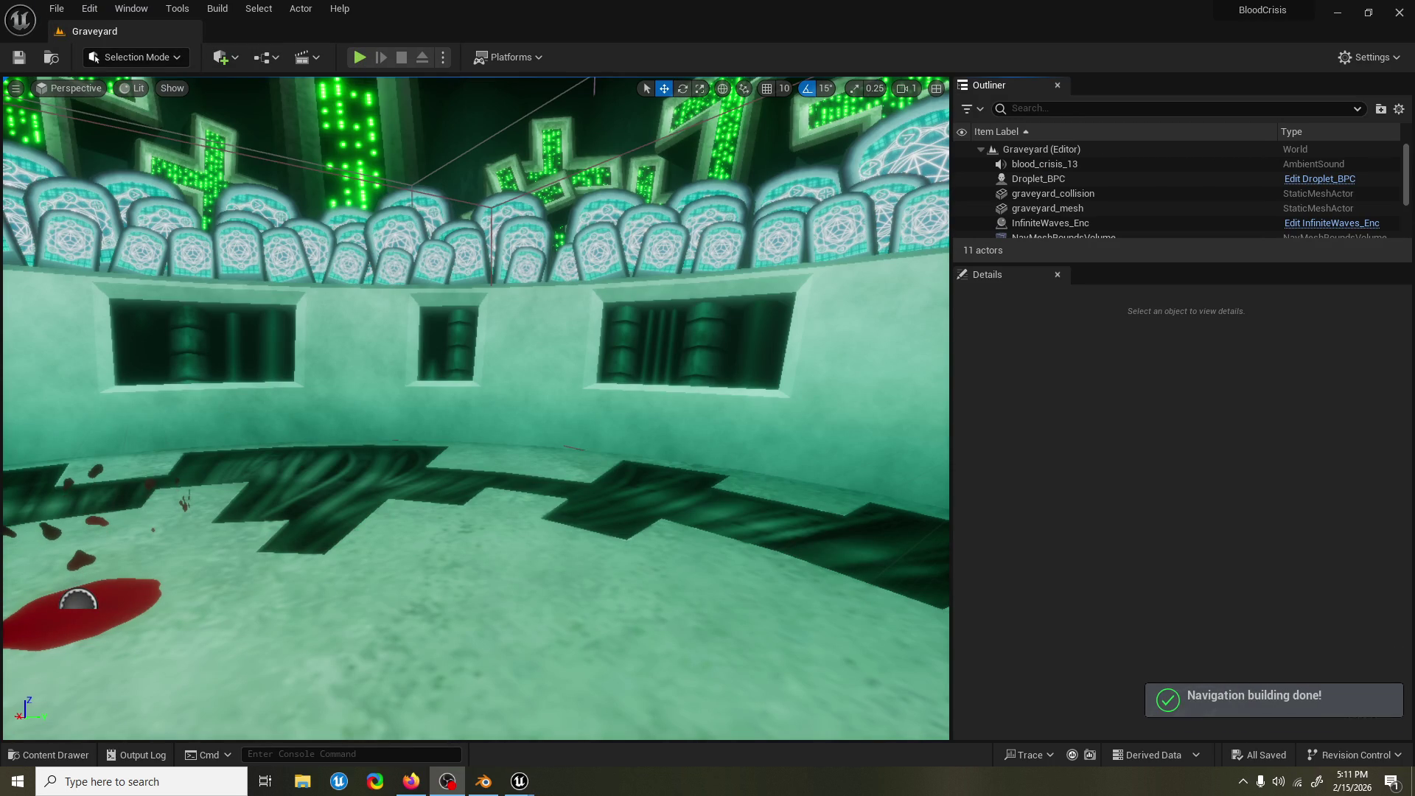
click(359, 58)
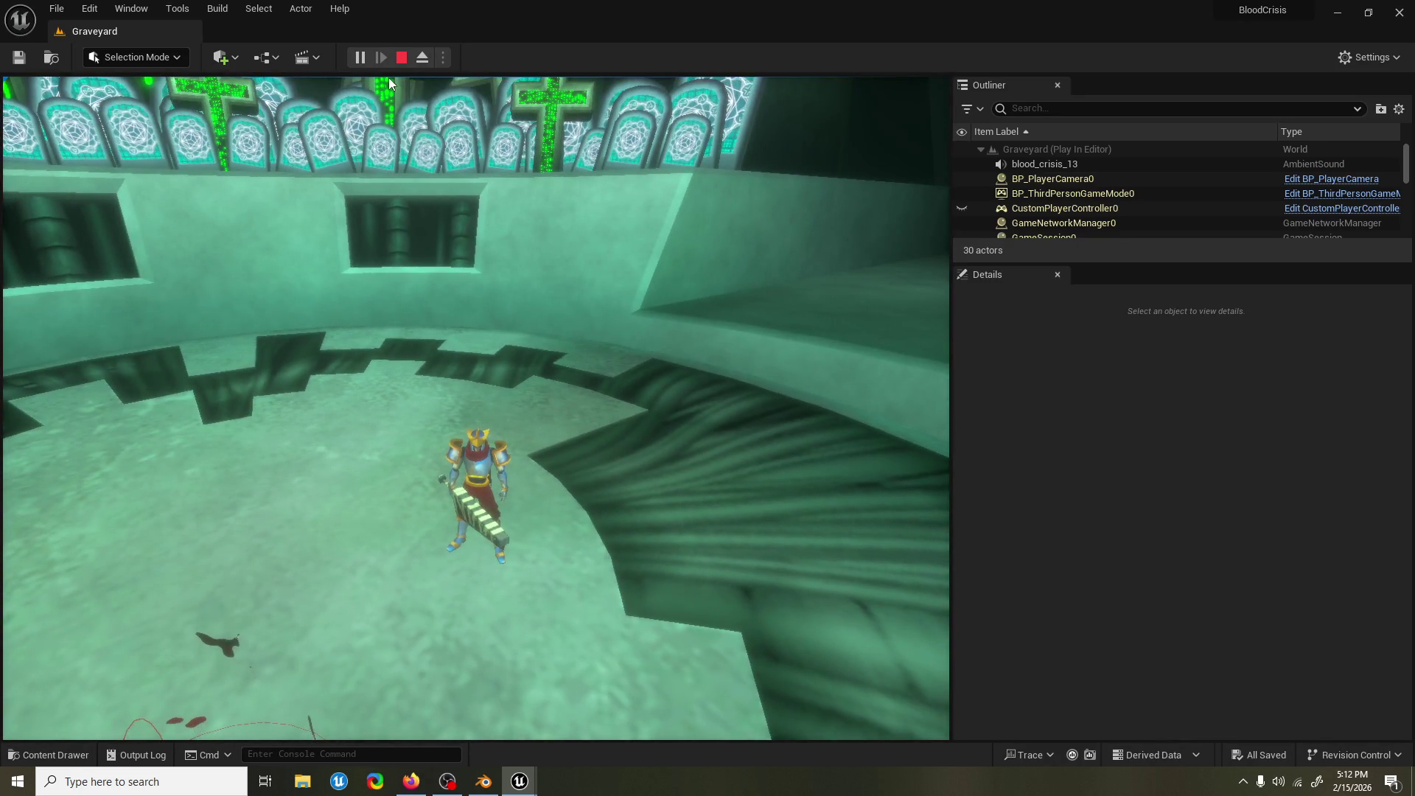
key(Escape)
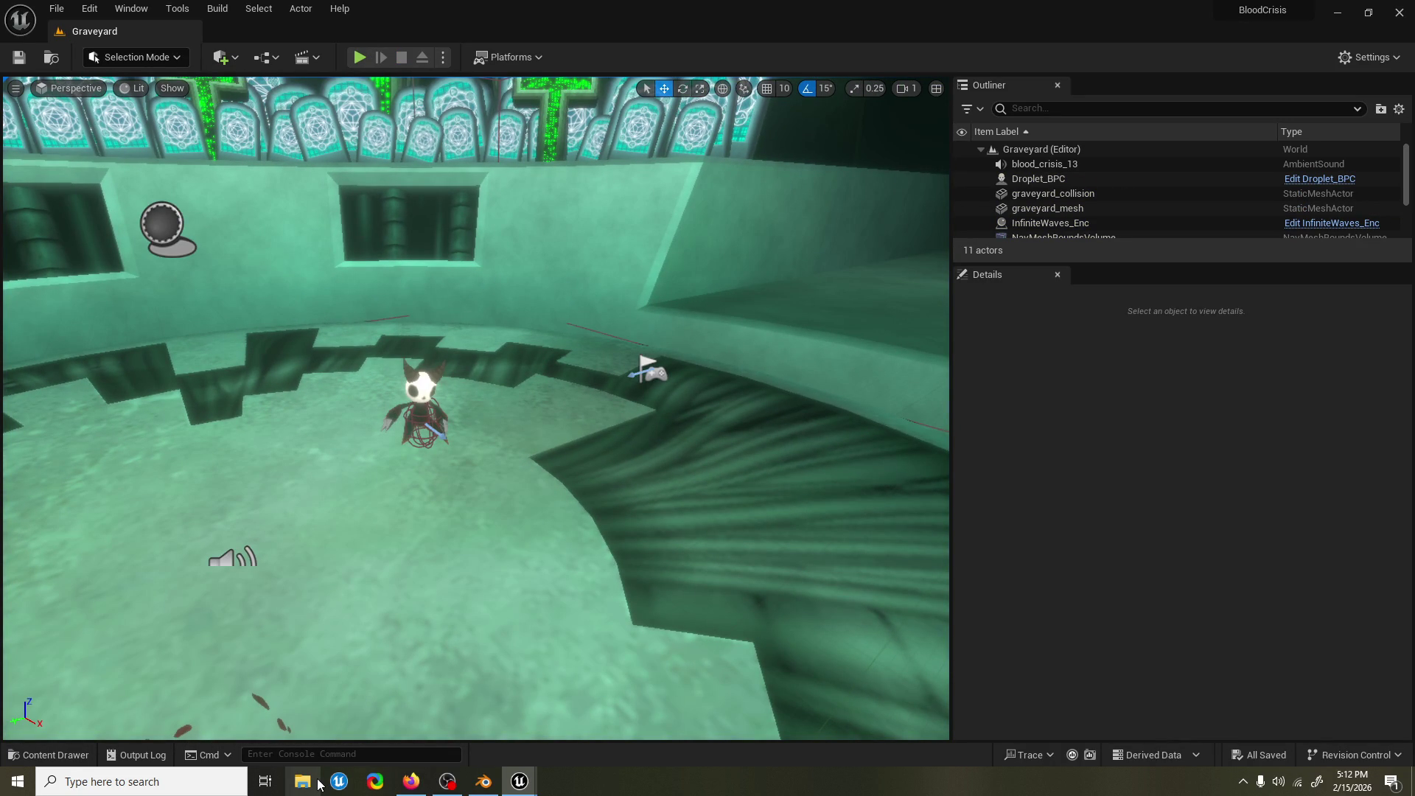
click(317, 778)
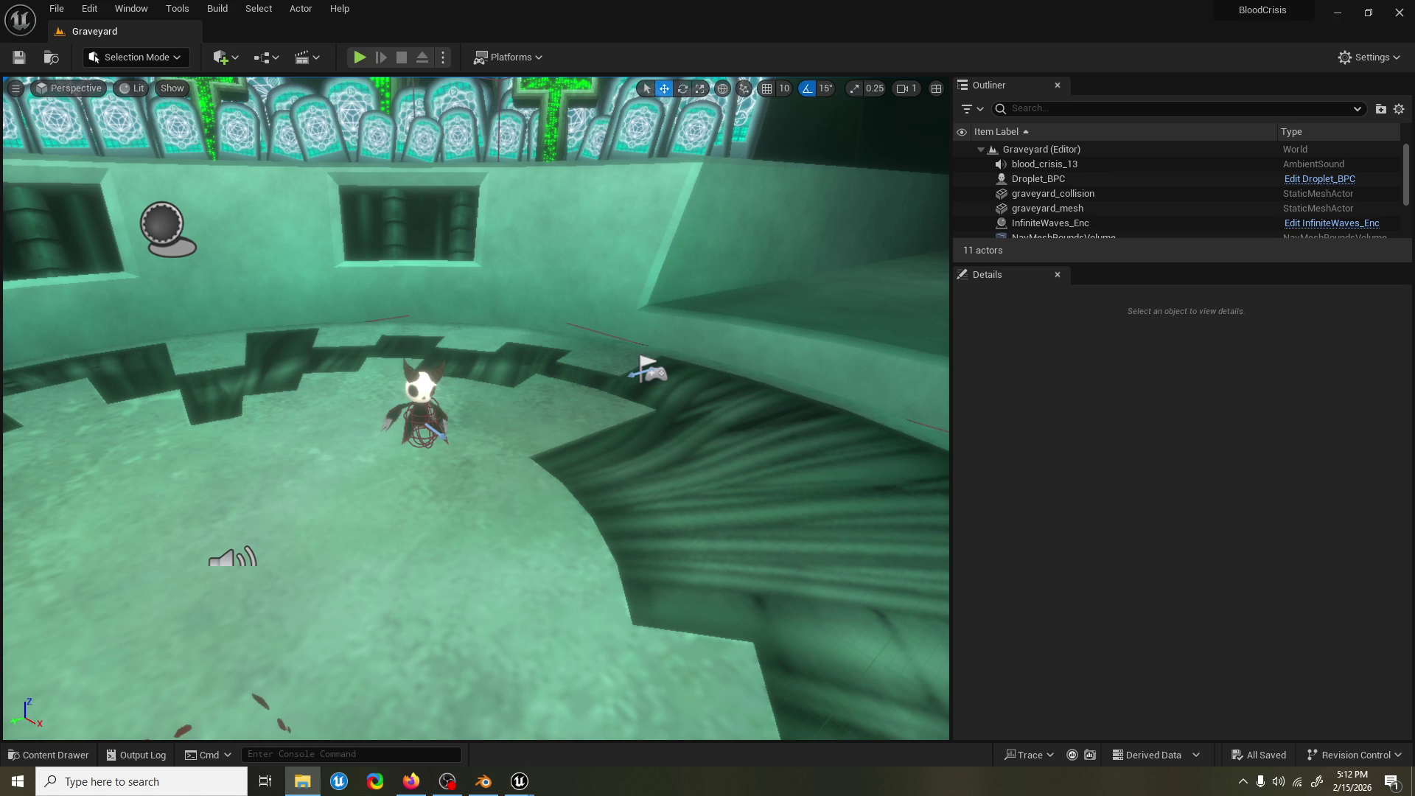
click(310, 736)
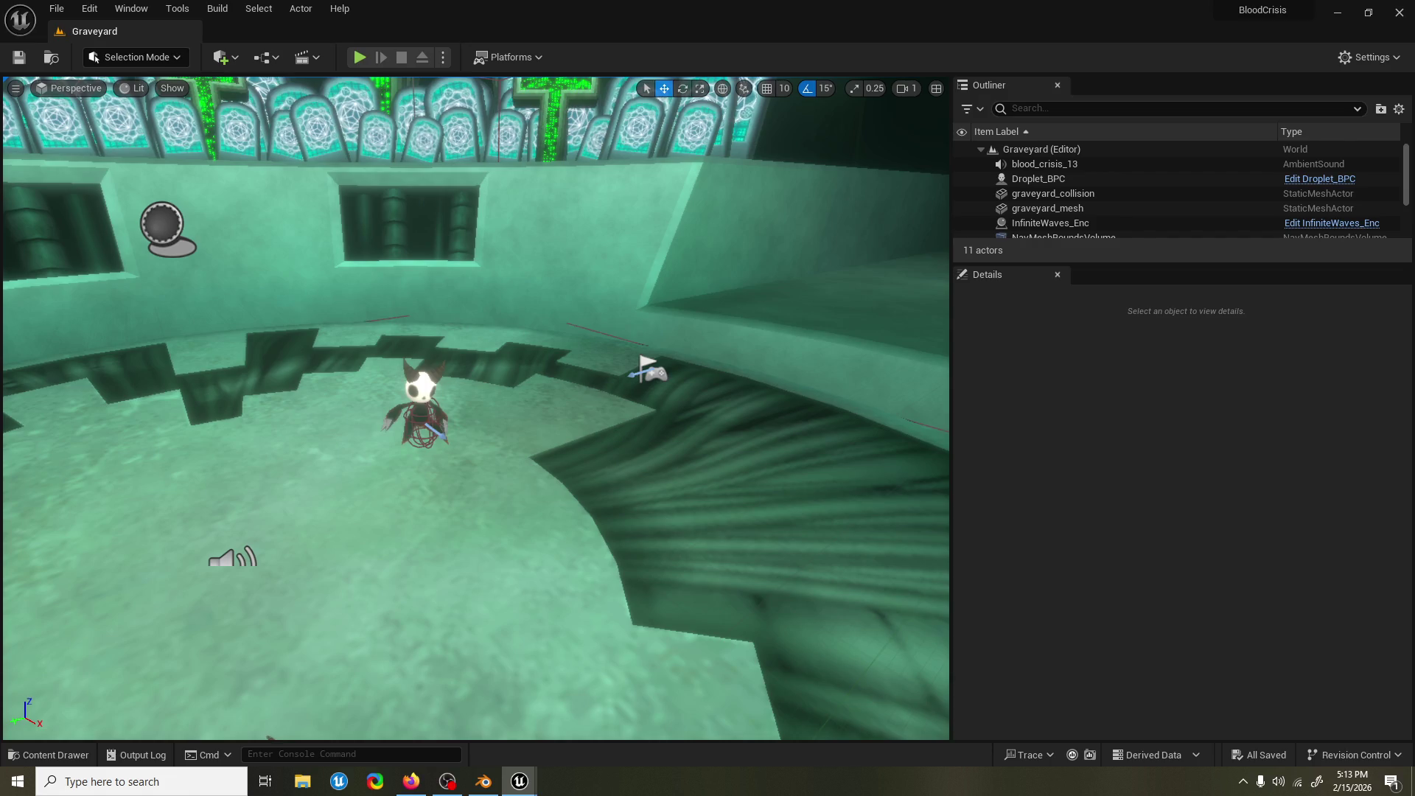
Playtest the Graveyard arena again, stop it, and dismiss the Accessed None error log.
click(358, 57)
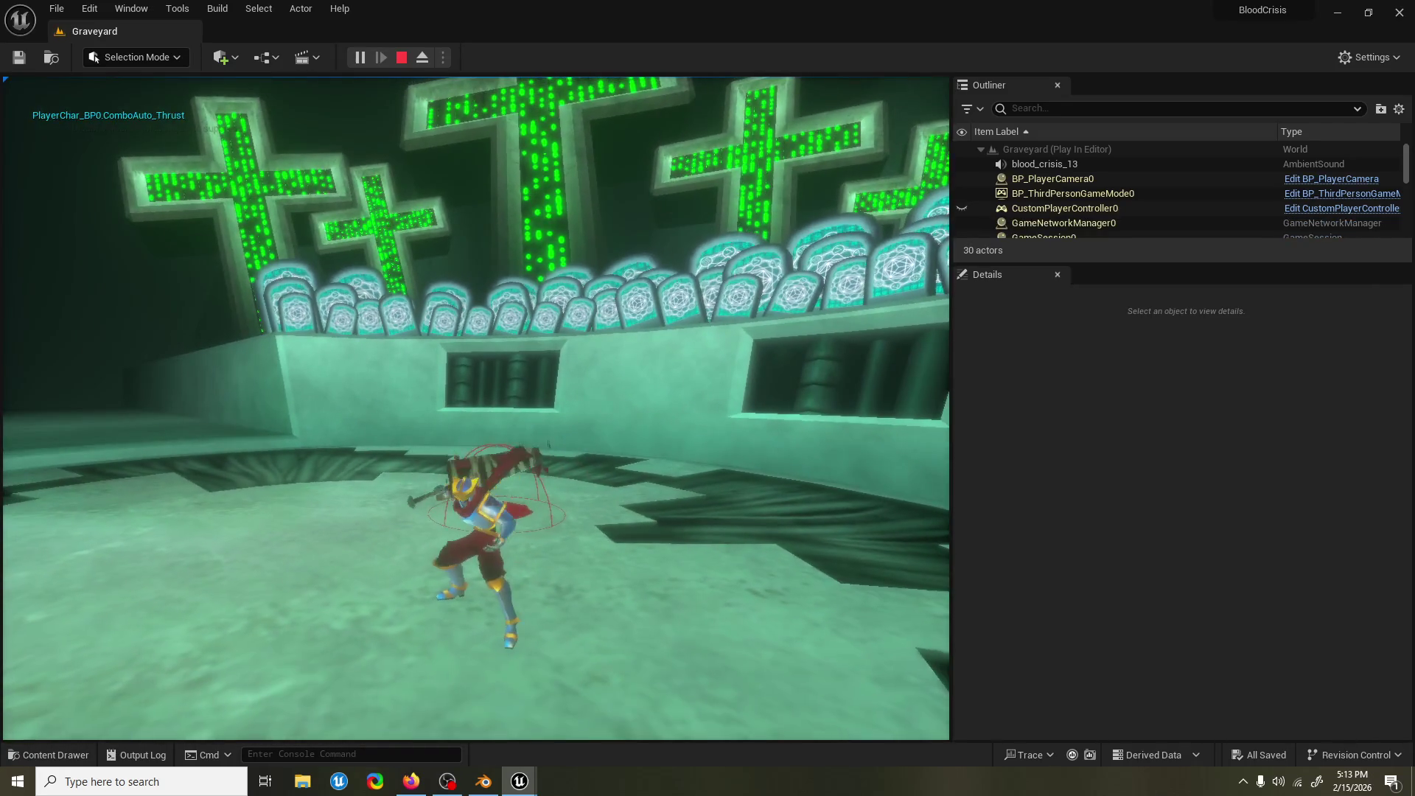
key(Escape)
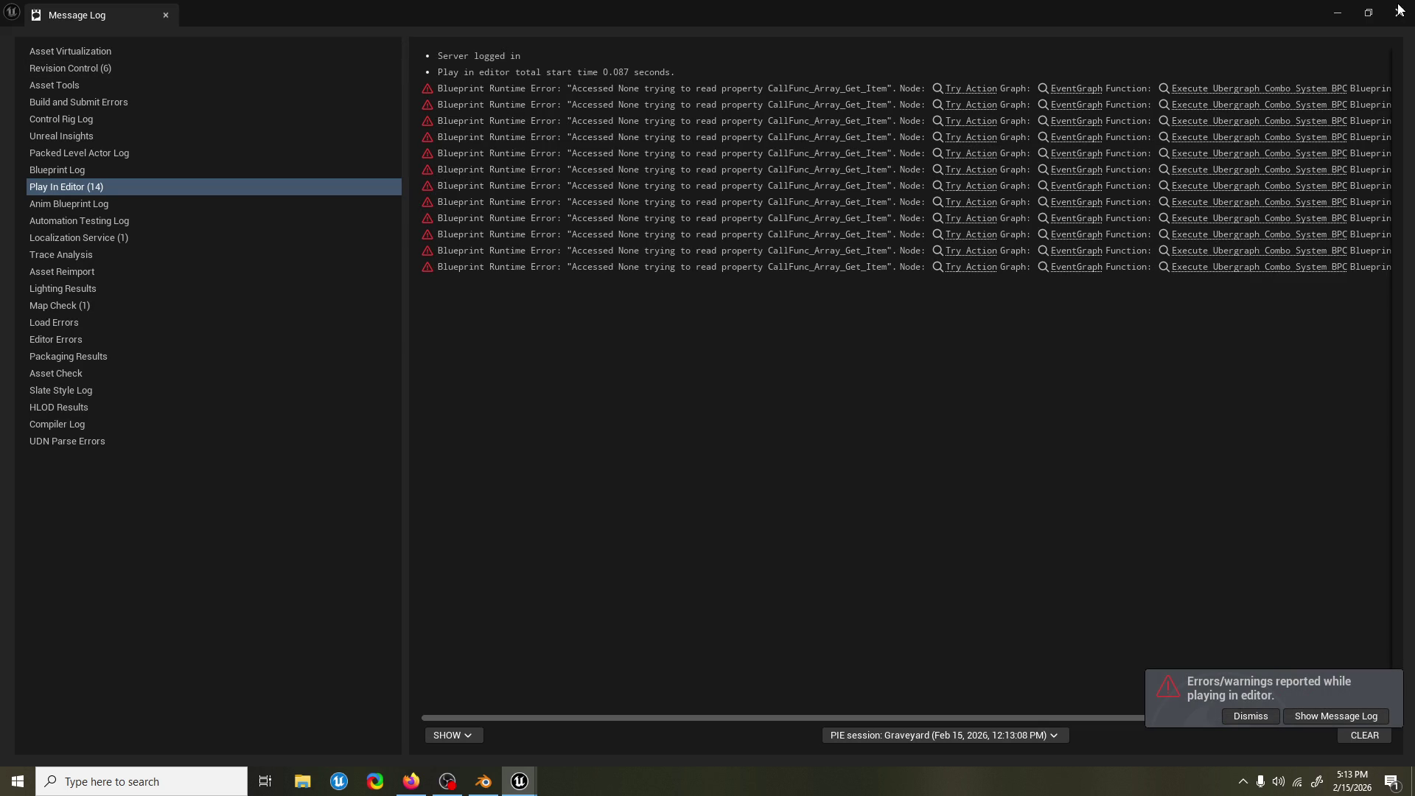
click(1399, 11)
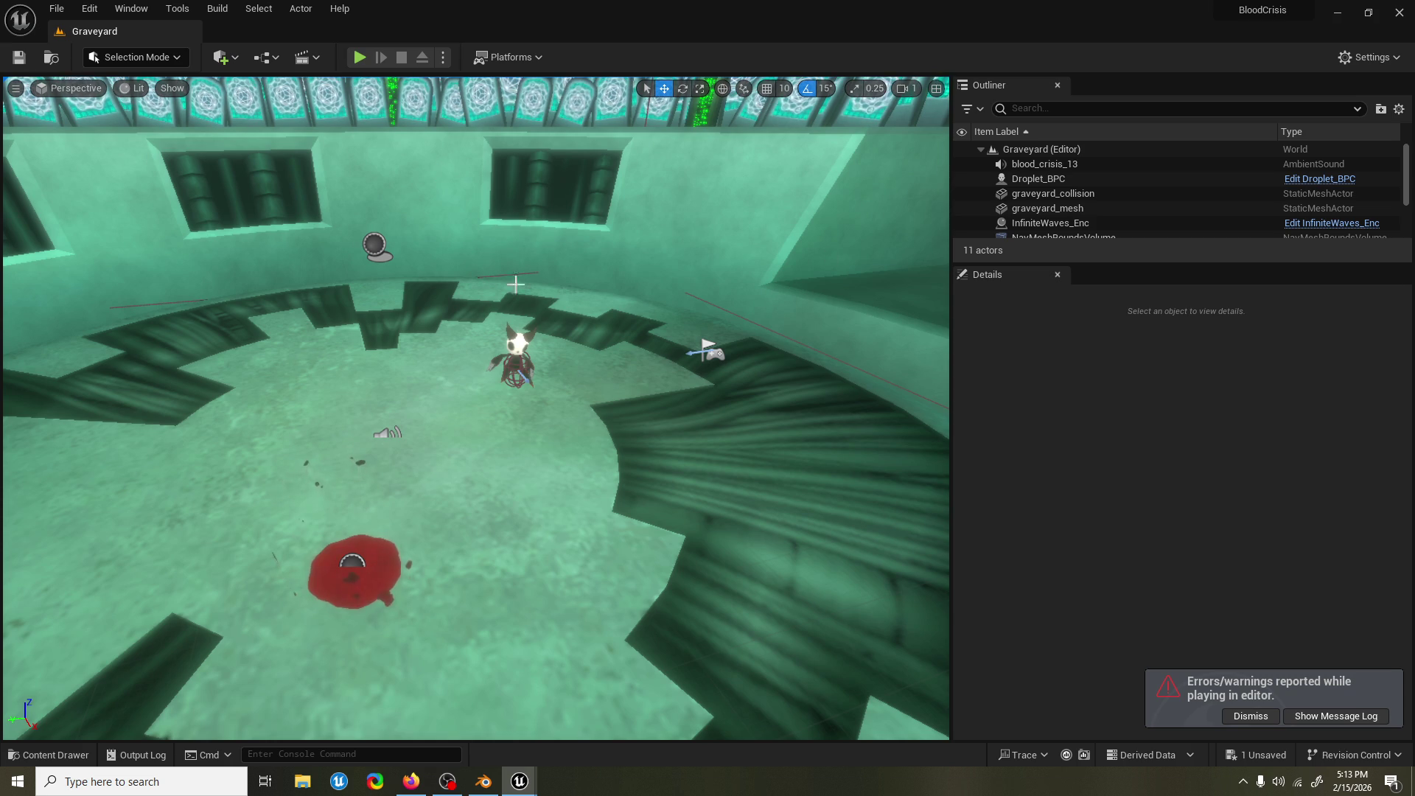
Delete Droplet_BPC from the arena and set InfiniteWaves_Enc Max Enemies to 2.
click(516, 343)
key(Delete)
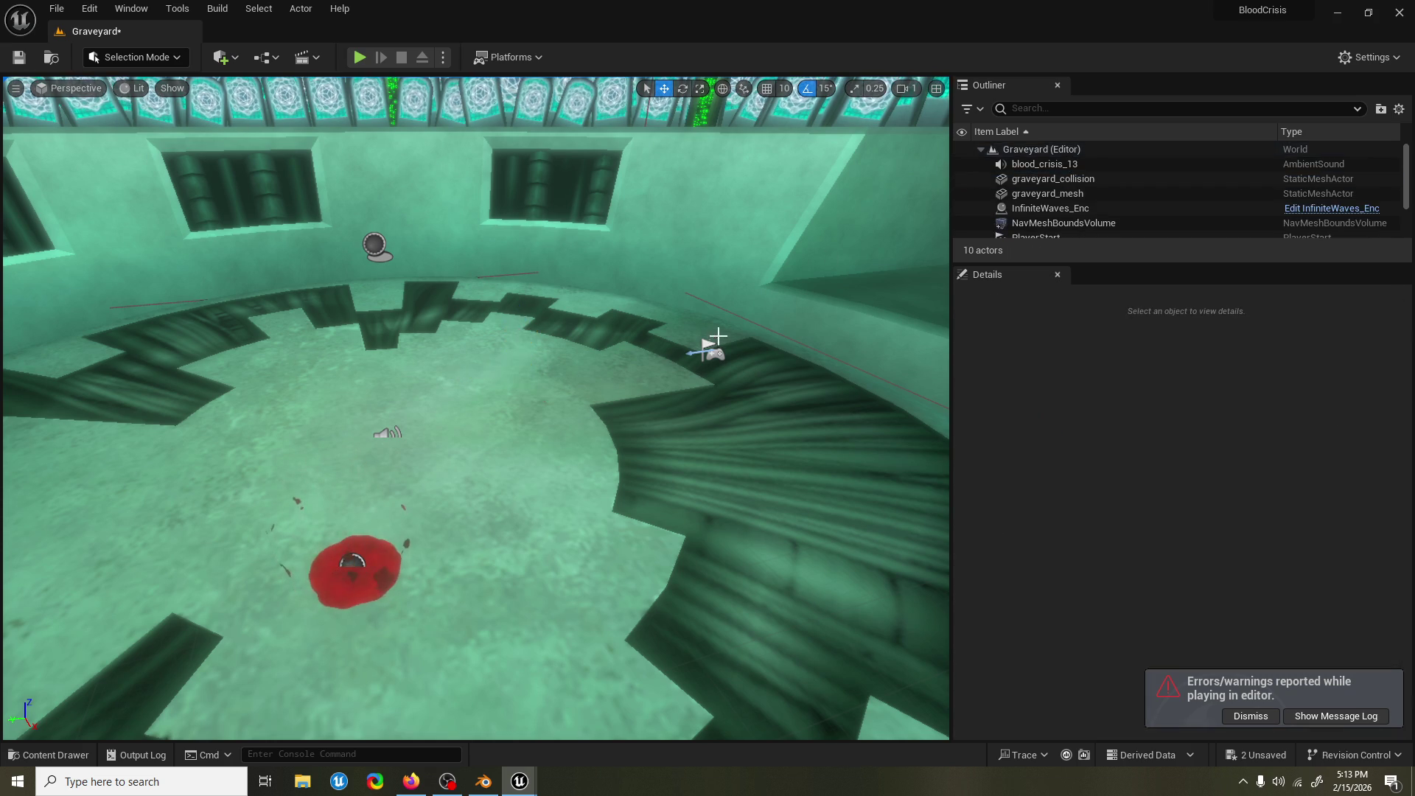
click(733, 312)
click(733, 312)
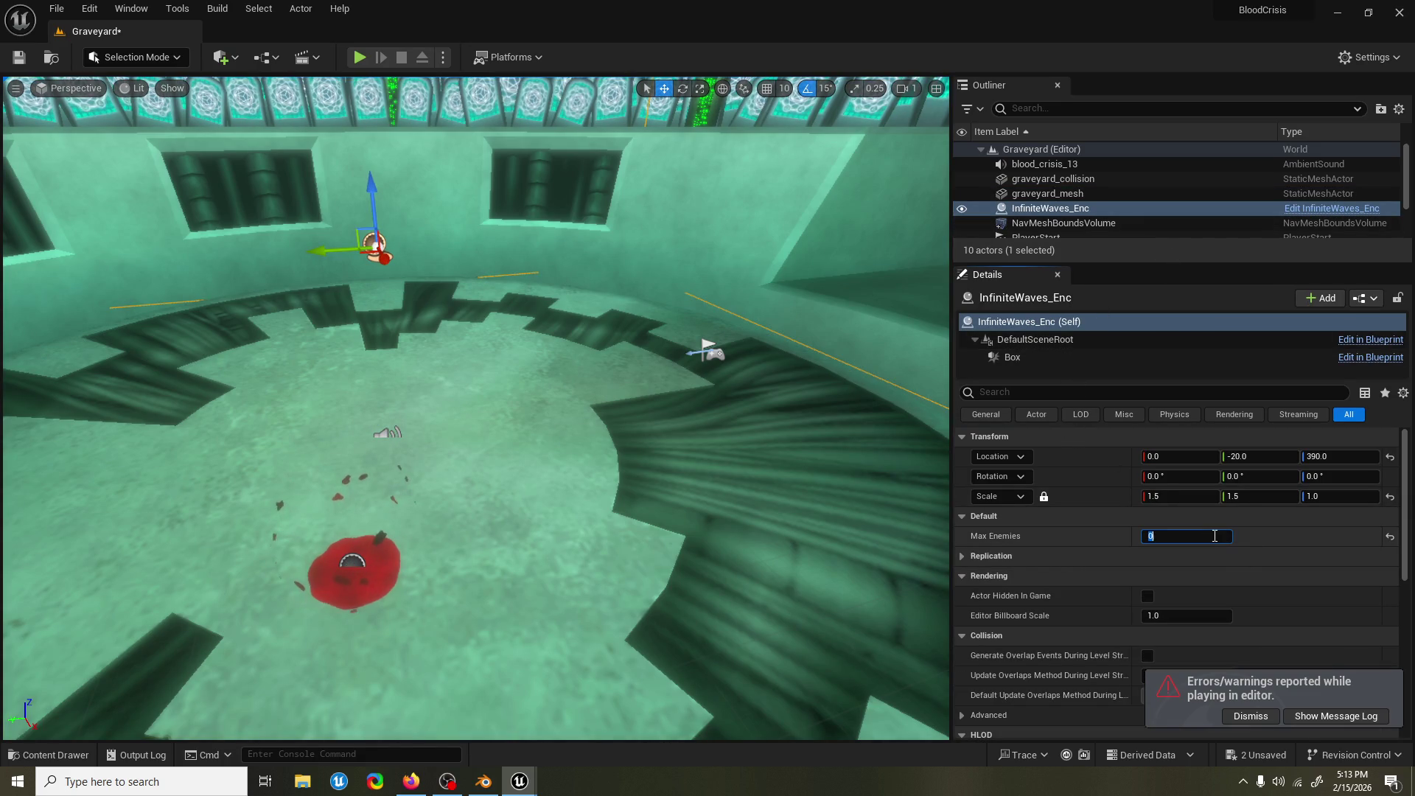
click(1208, 536)
text(2)
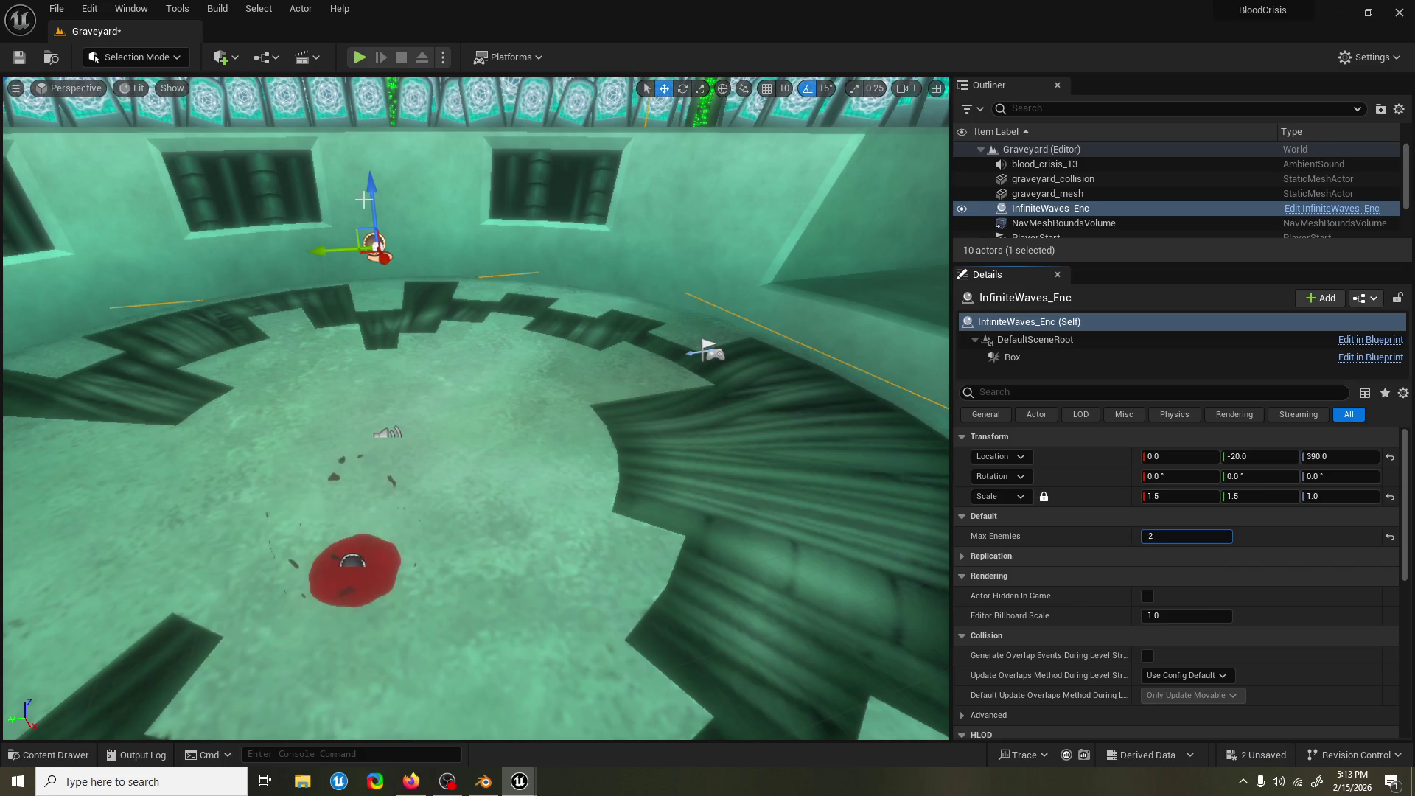
Look up Run_AI_Comp in the Content Drawer, save all changes, and start a playtest.
click(48, 755)
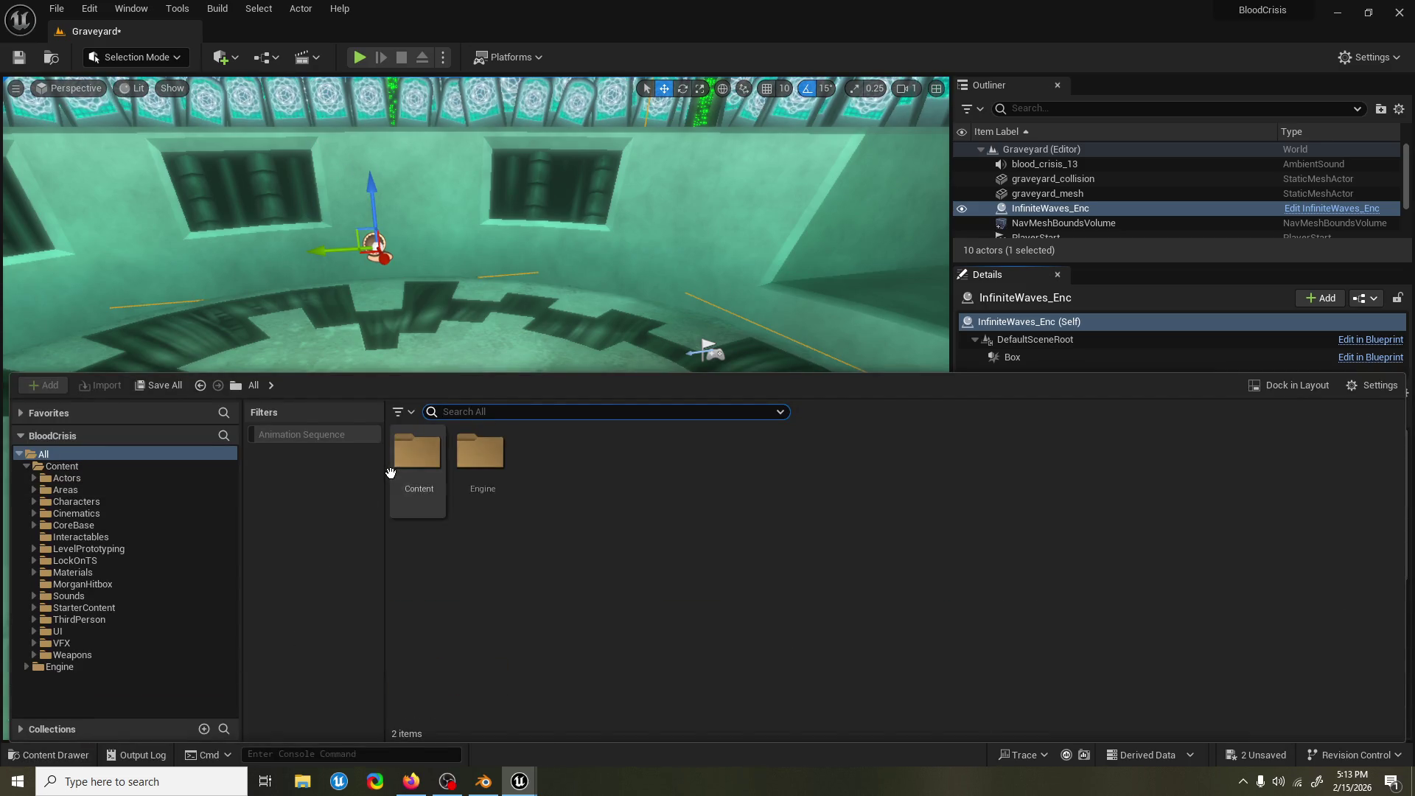
text(ru)
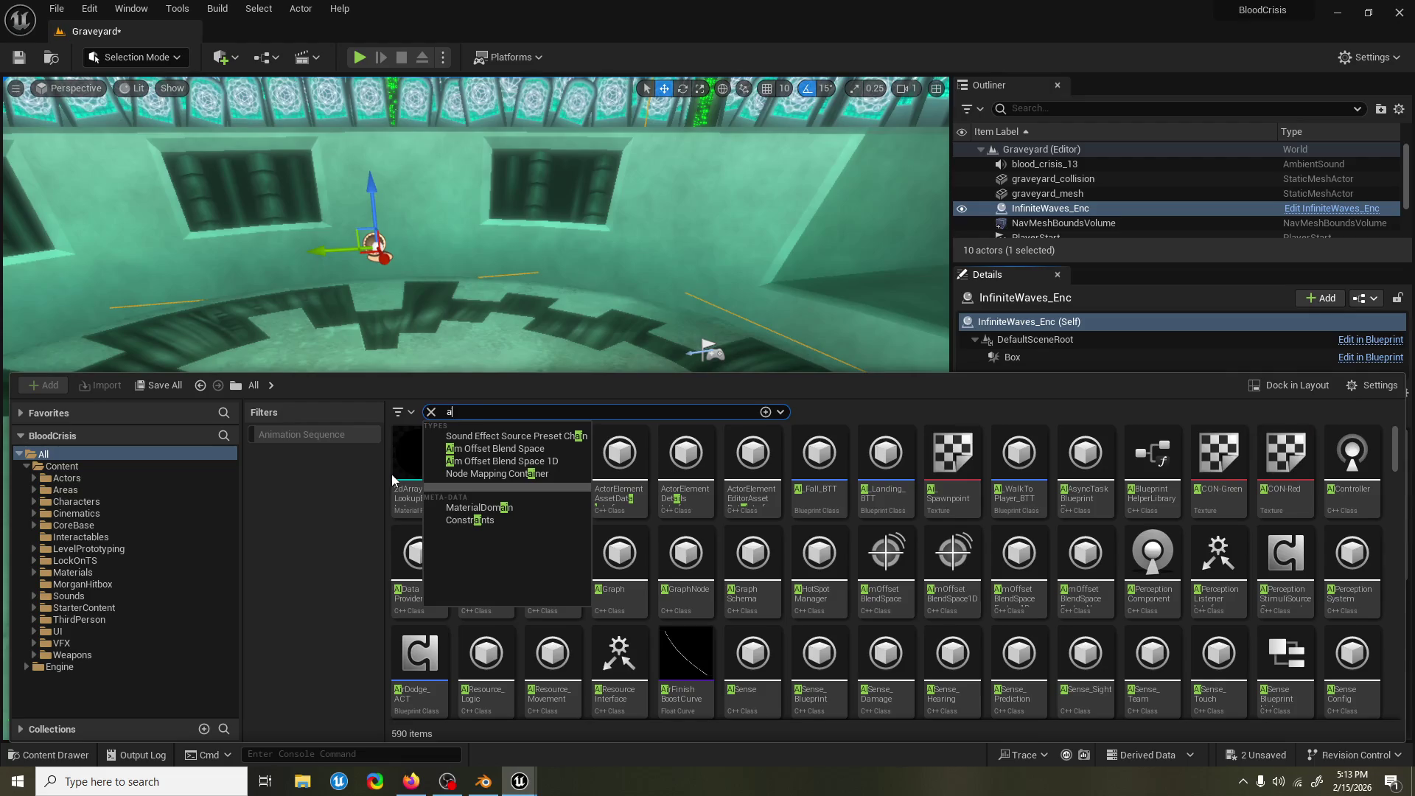
text(n ai)
click(735, 458)
key(ctrl+space)
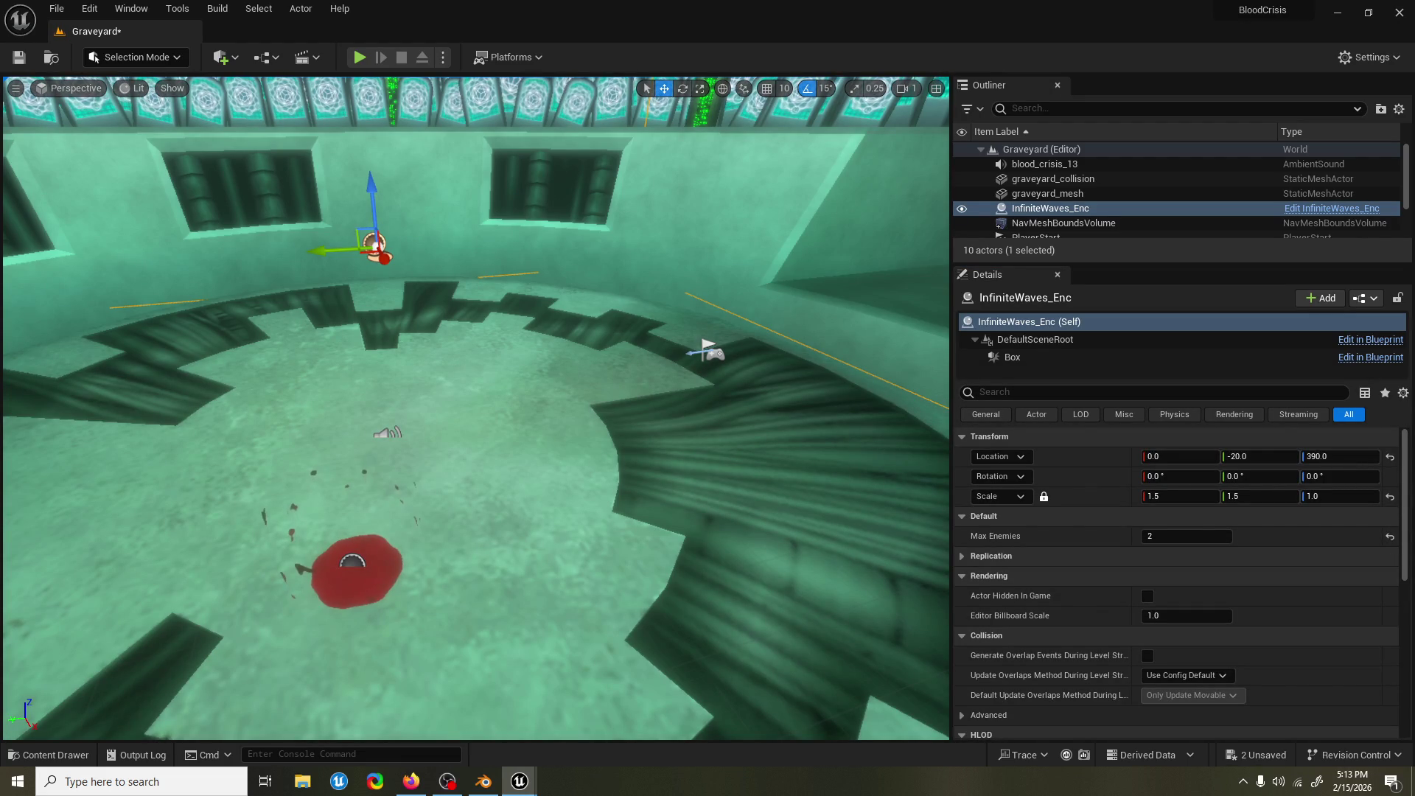
key(ctrl+s)
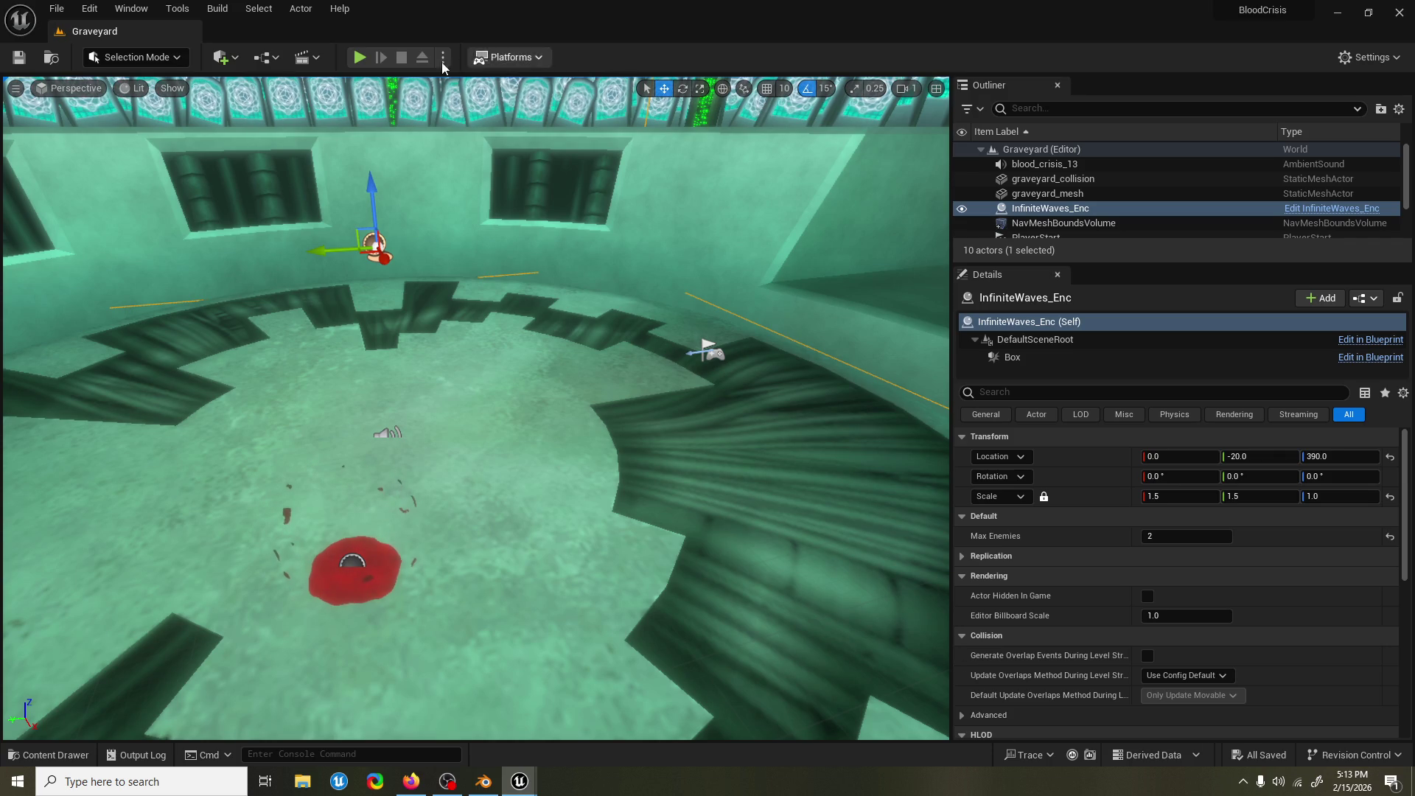
click(361, 57)
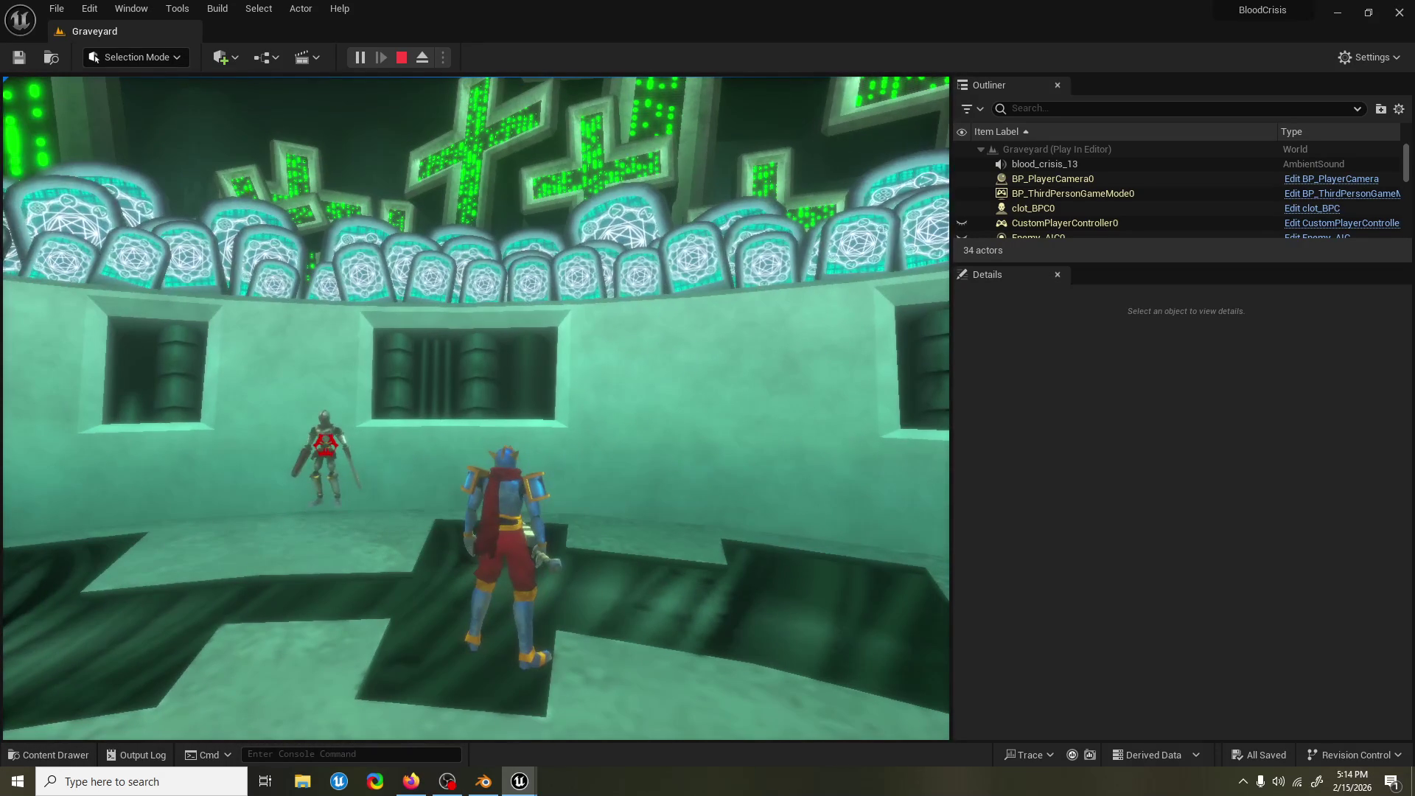
Switch between the recorder and the running Graveyard playtest, recapturing game control each time.
key(alt+Tab)
click(476, 408)
key(alt+Tab)
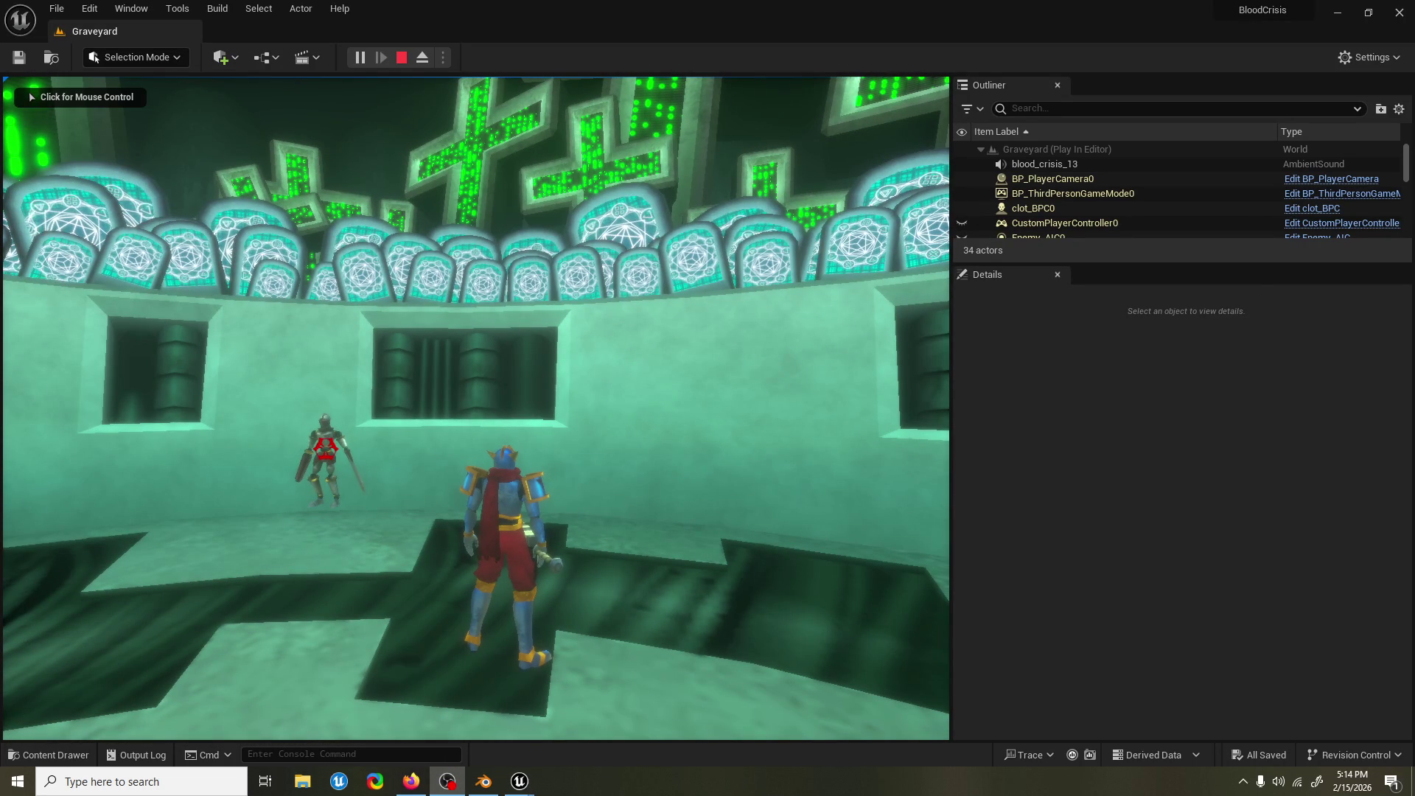
click(45, 96)
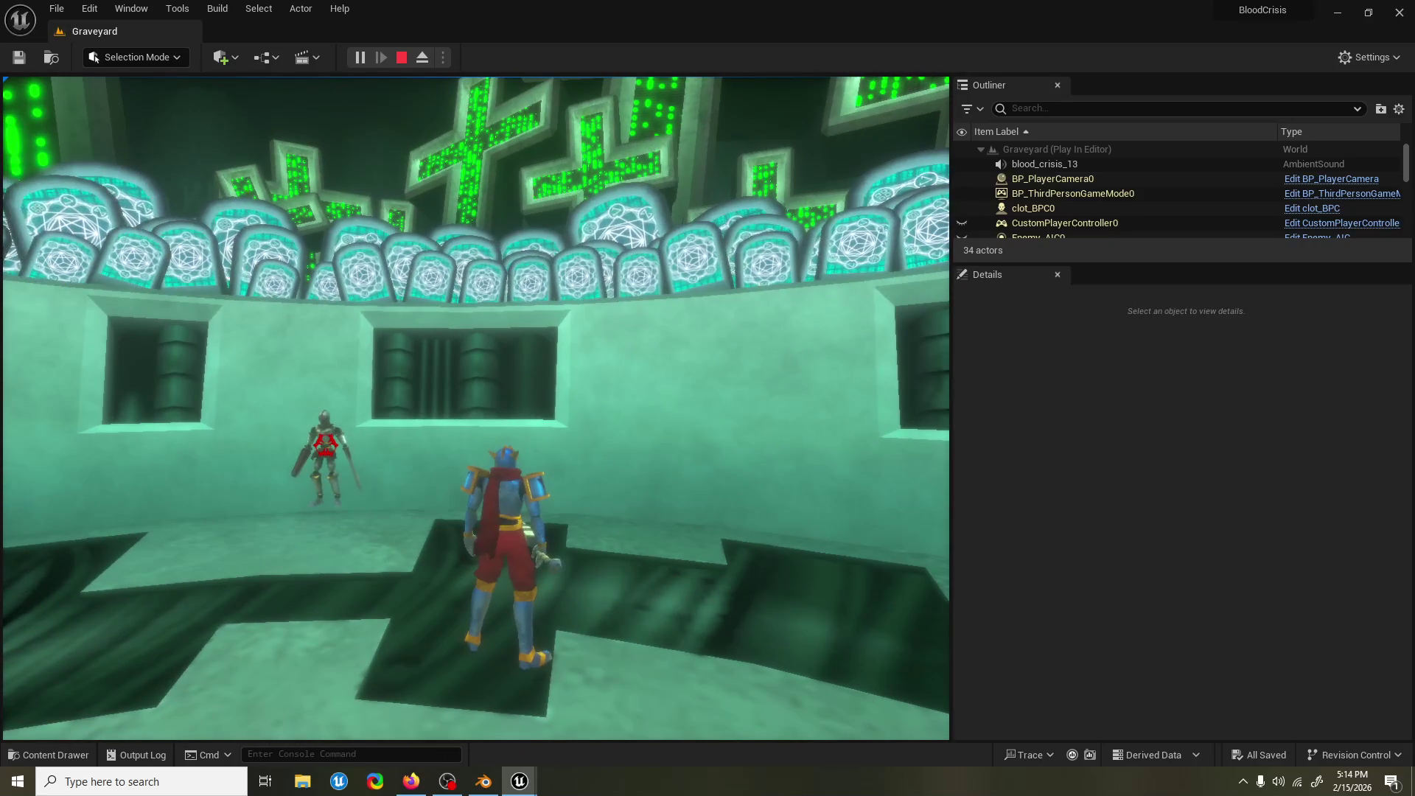
key(alt+Tab)
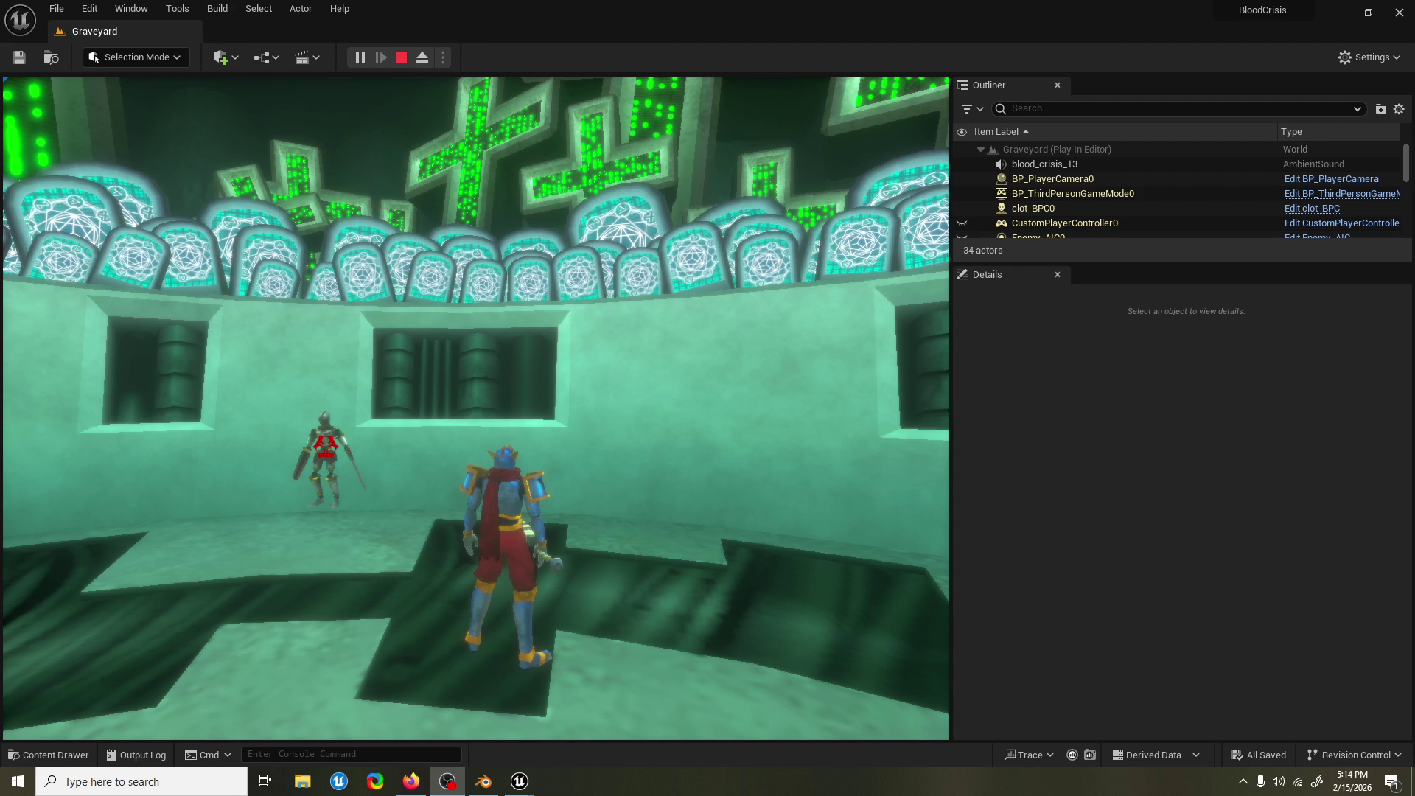
click(1079, 471)
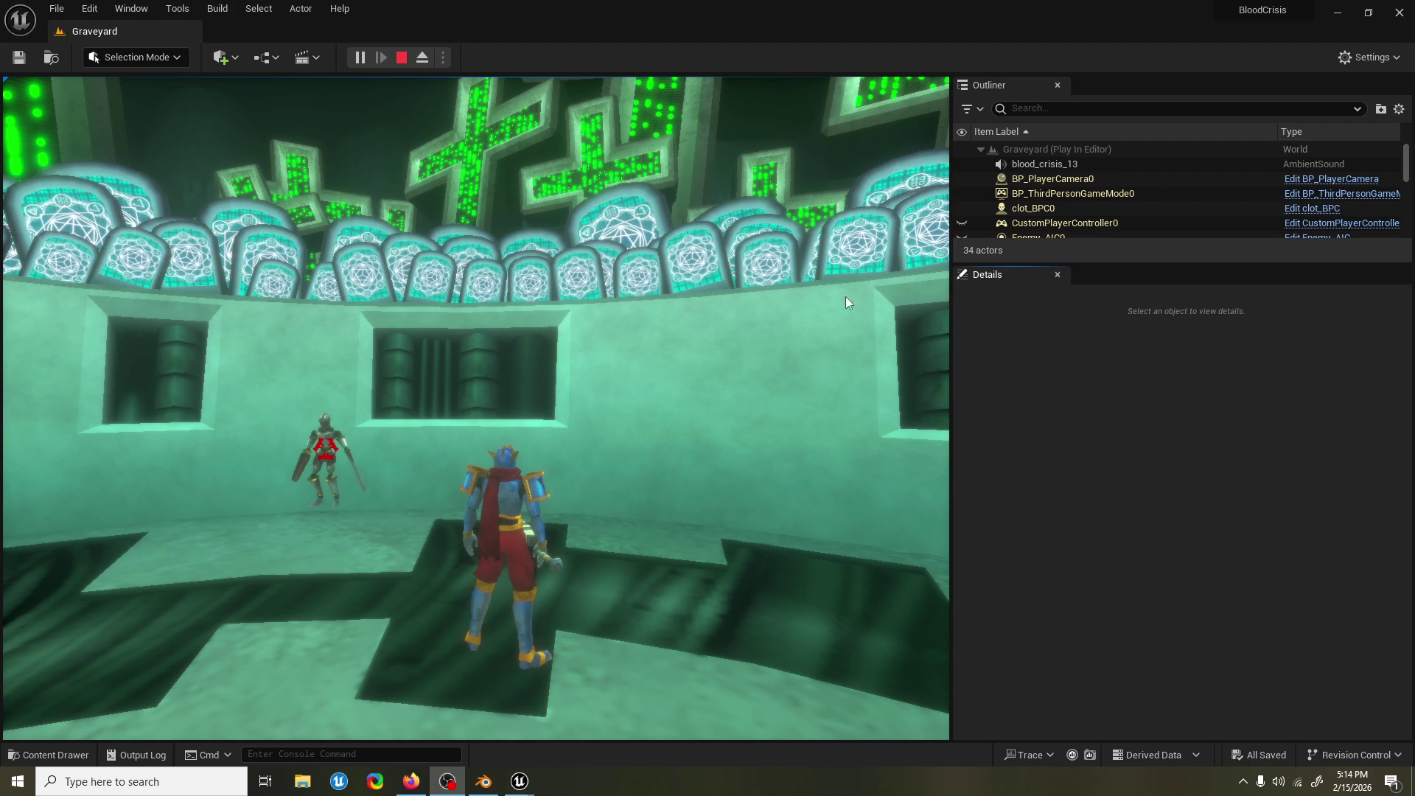
click(687, 329)
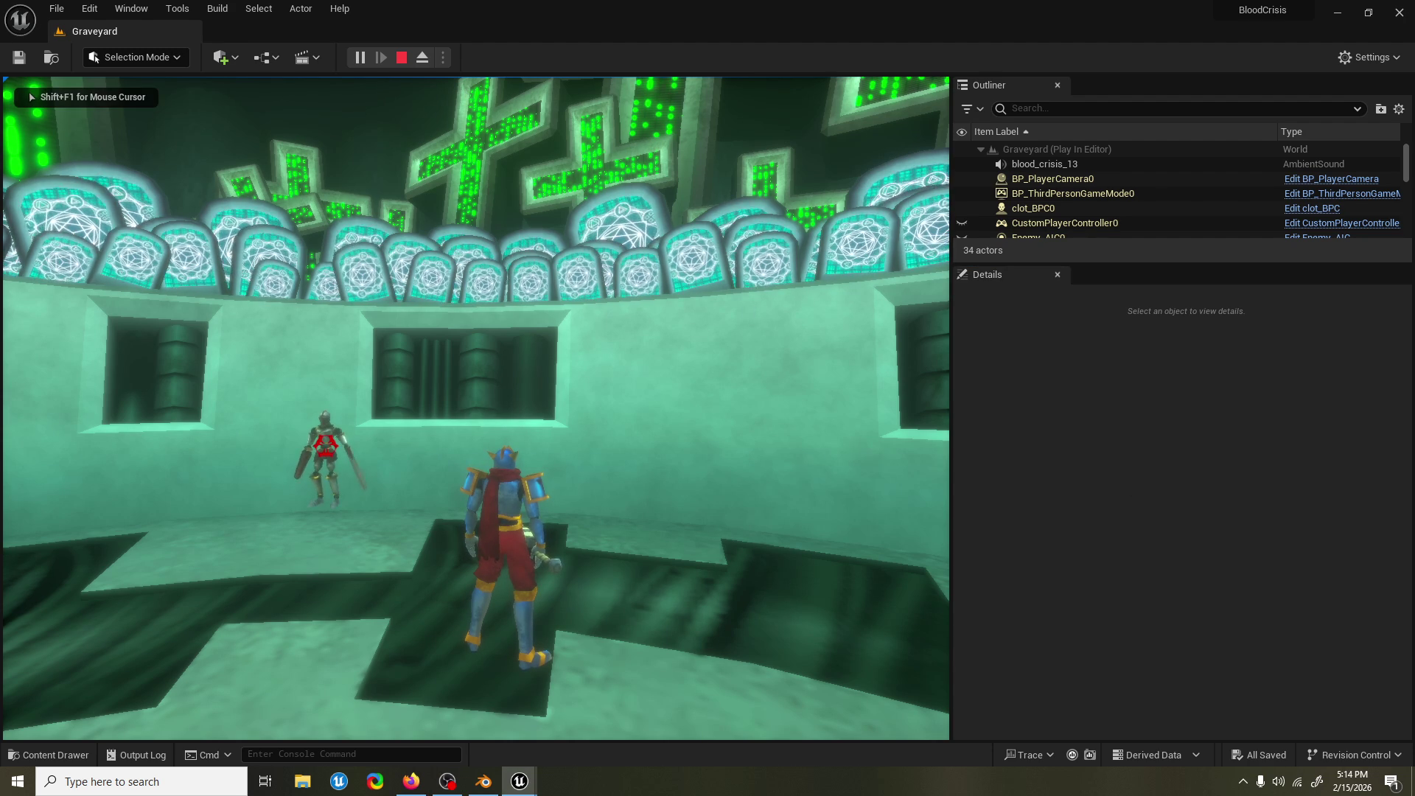
key(alt+Tab)
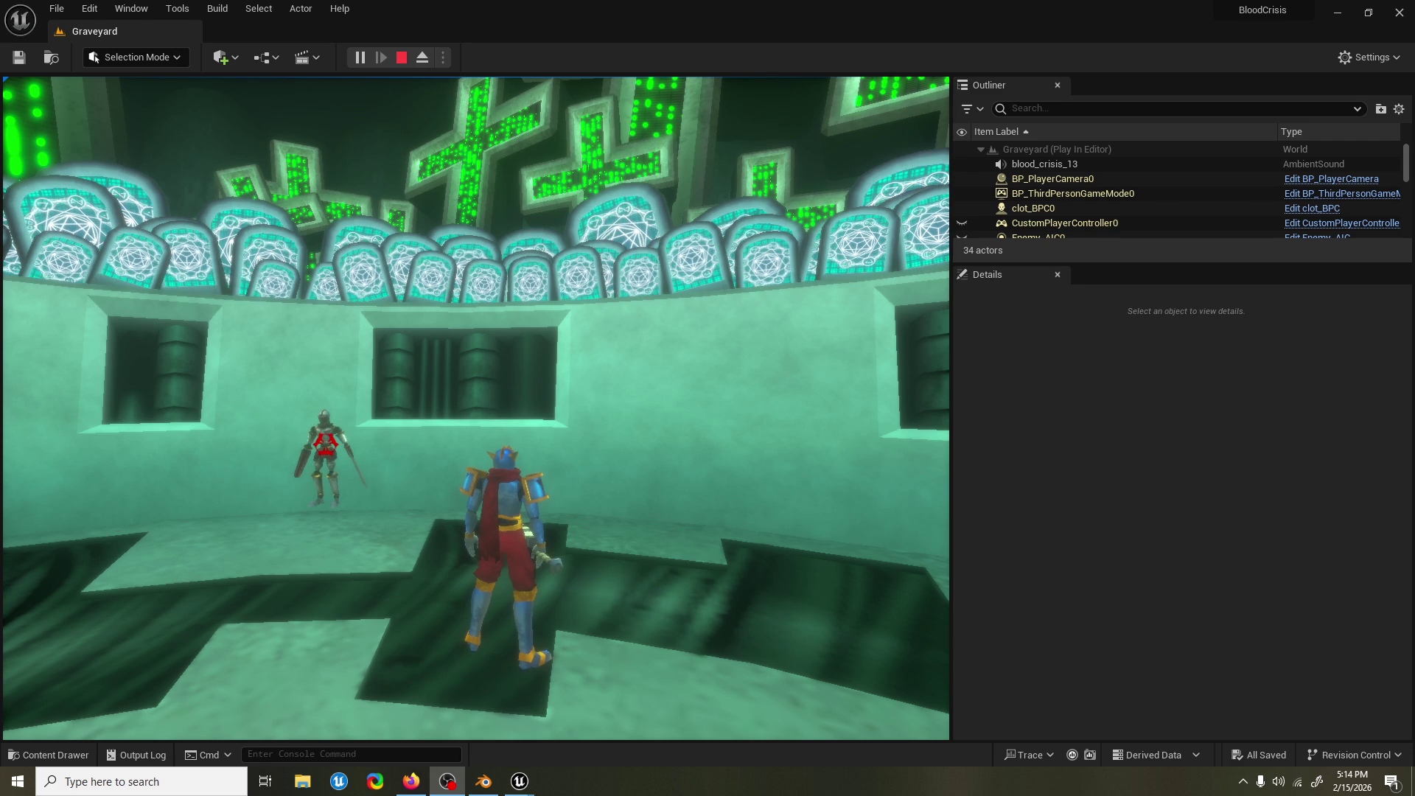
click(745, 403)
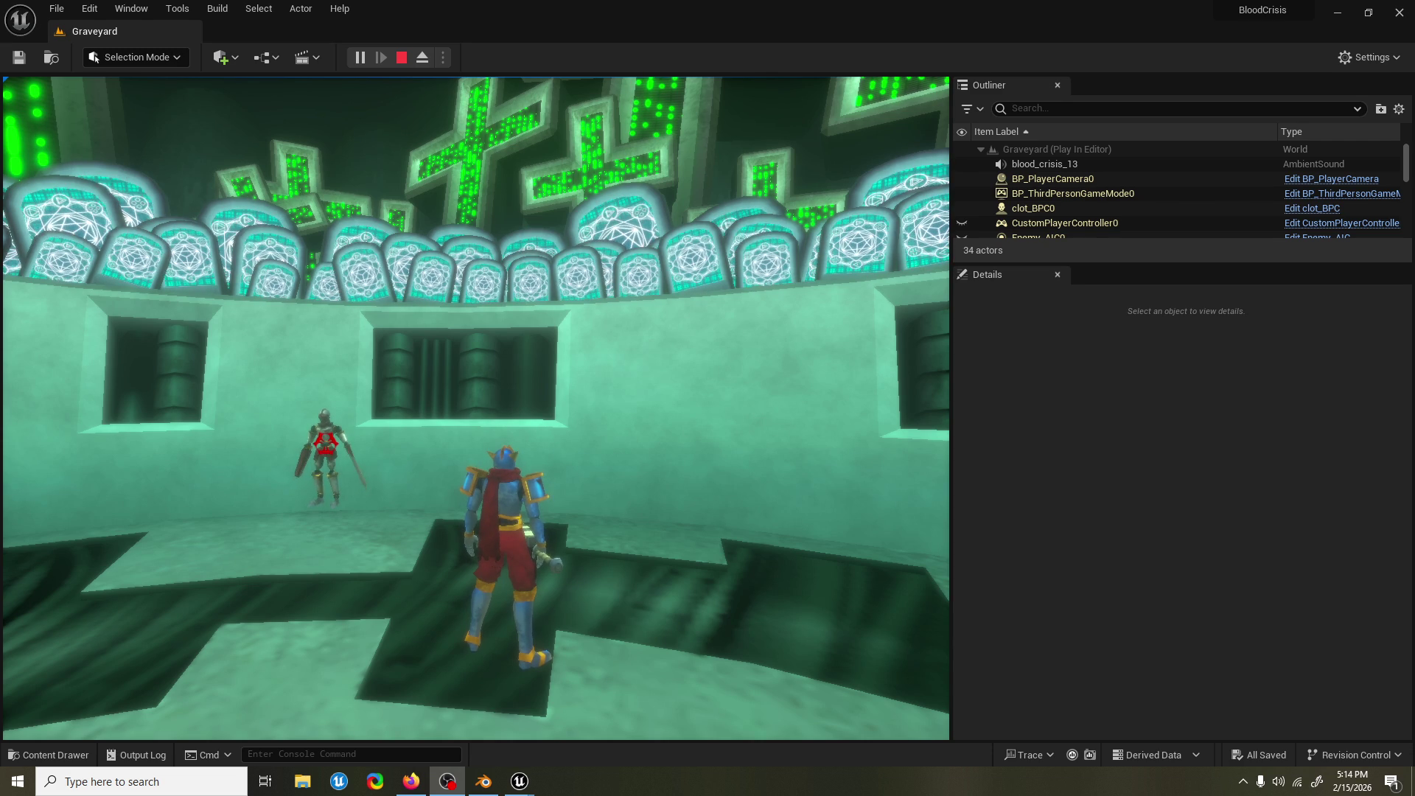
key(shift+F1)
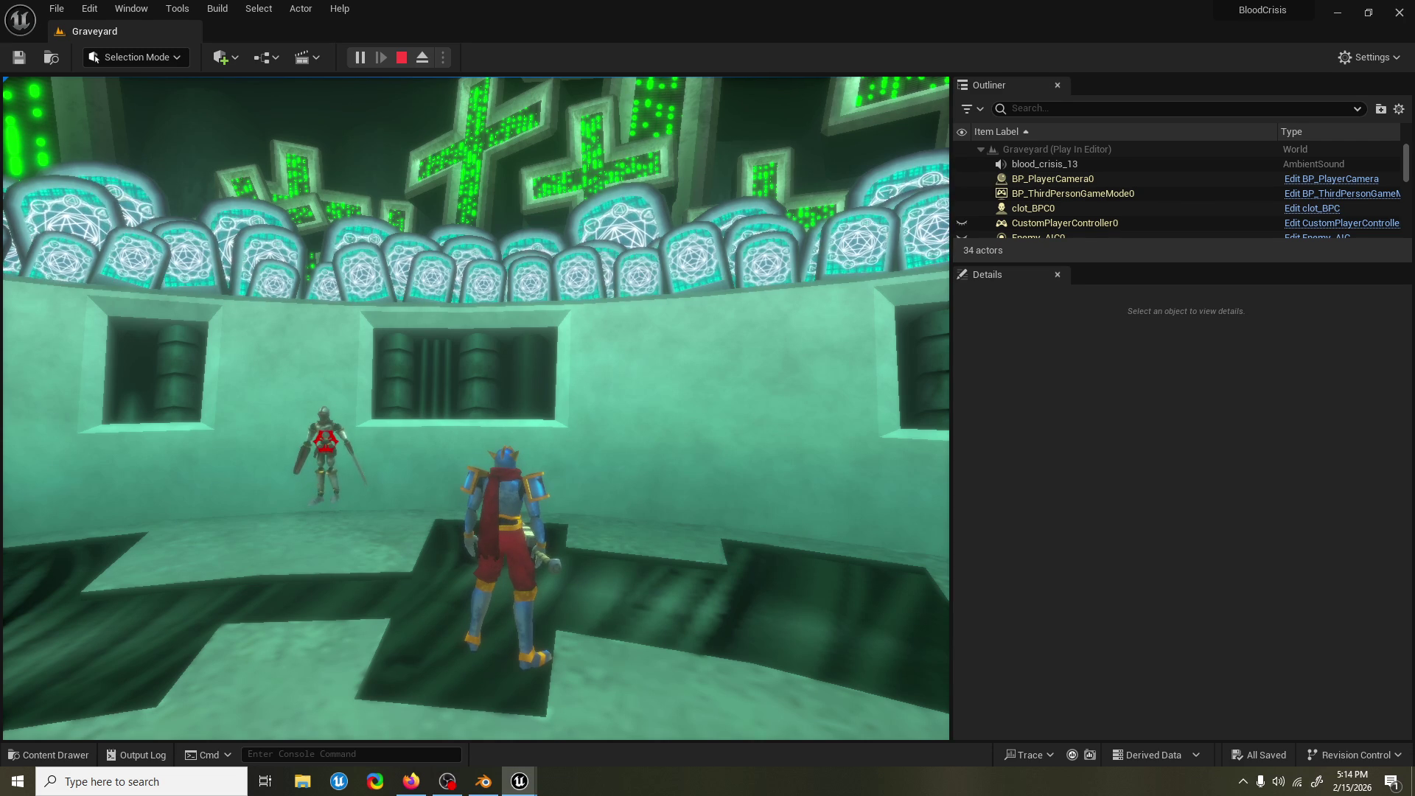
click(700, 295)
Charge the knight with overhead and upper-slash combos, dodges and a divekick, then stop the playtest.
key(w)
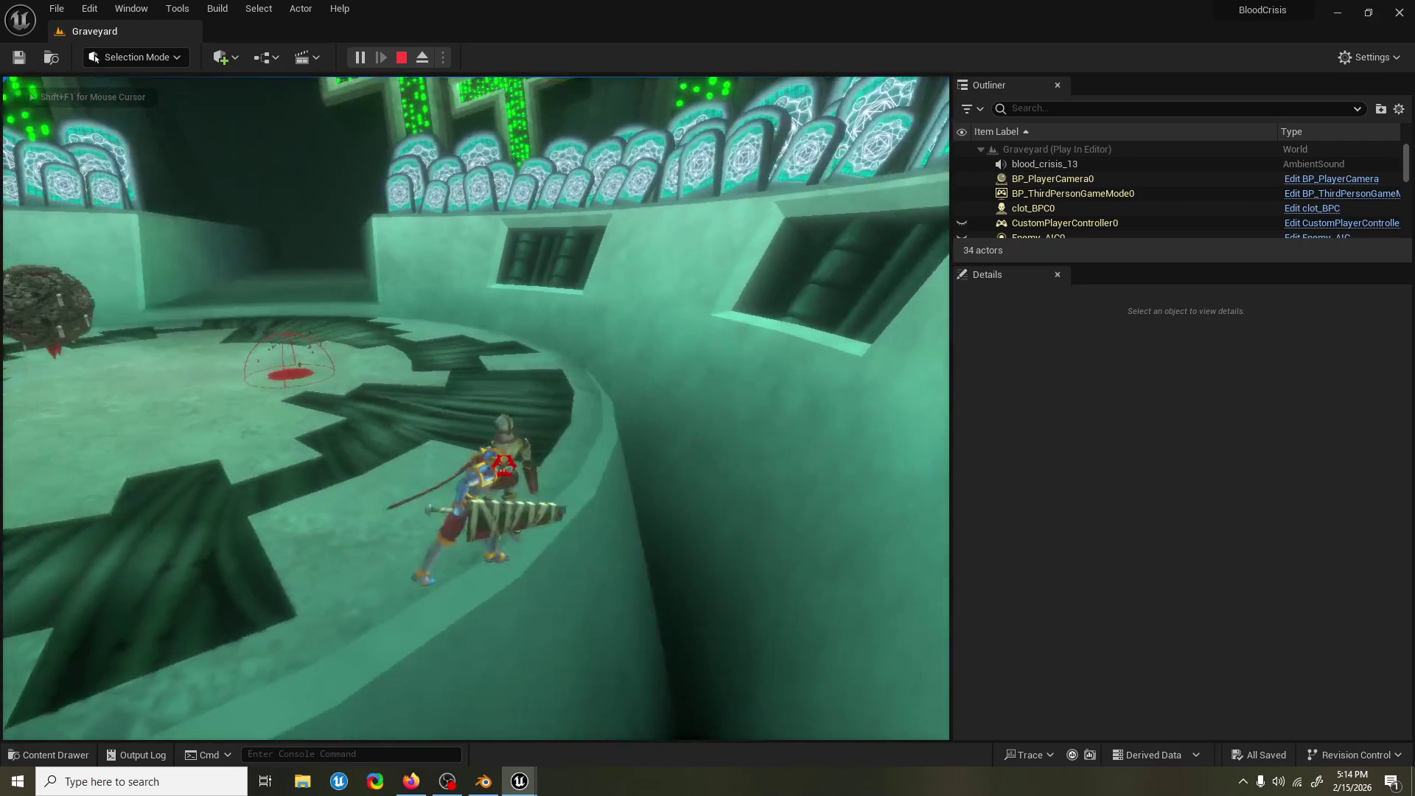
click(476, 407)
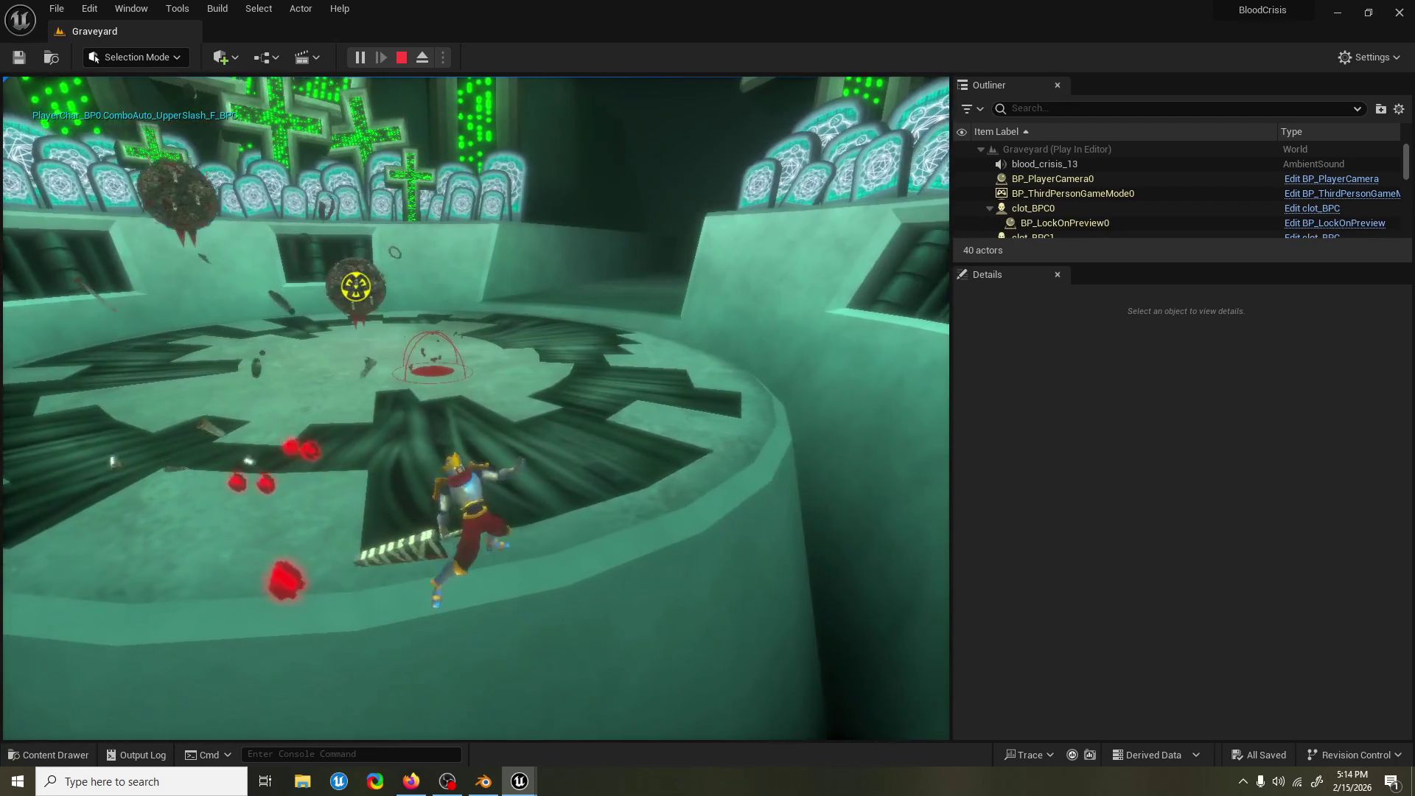
click(475, 408)
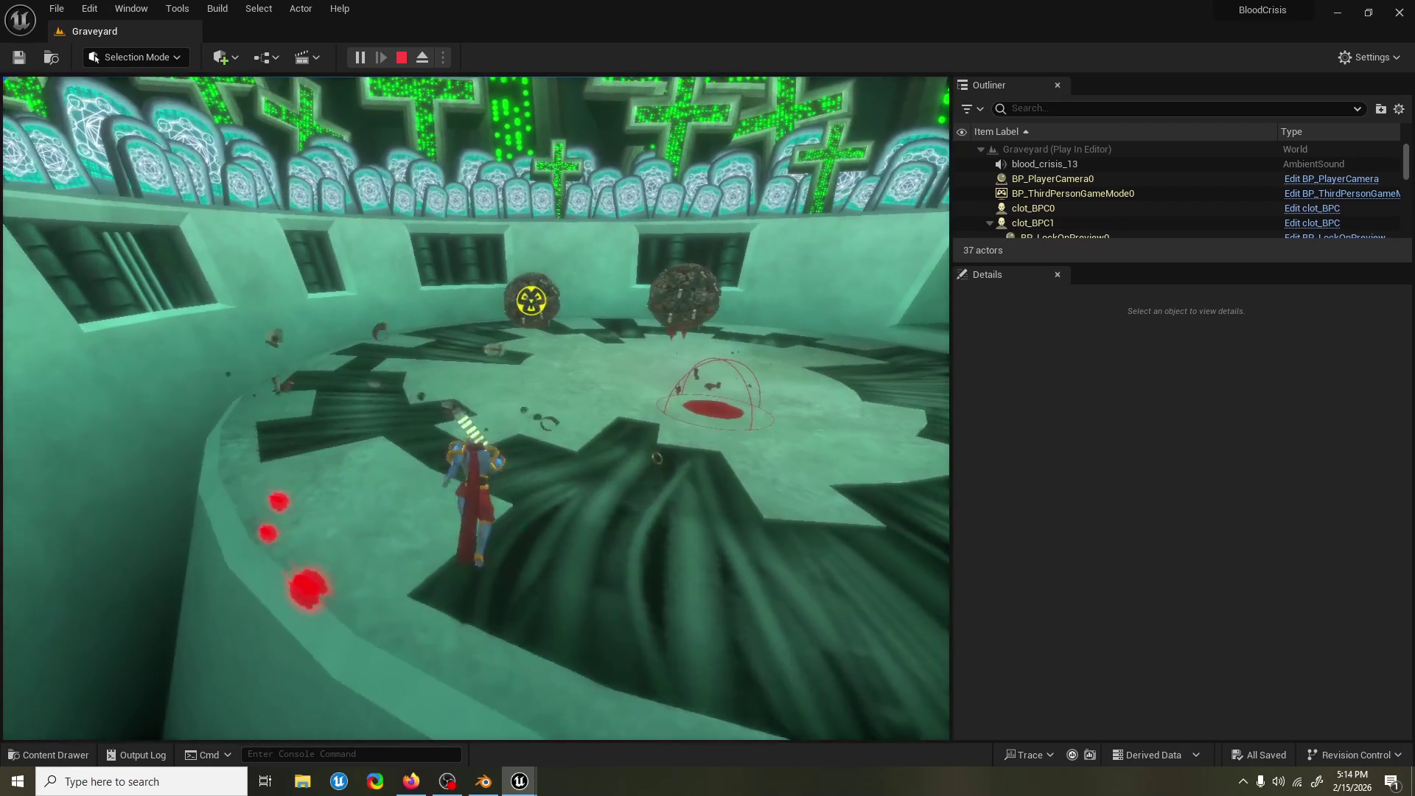
key(space)
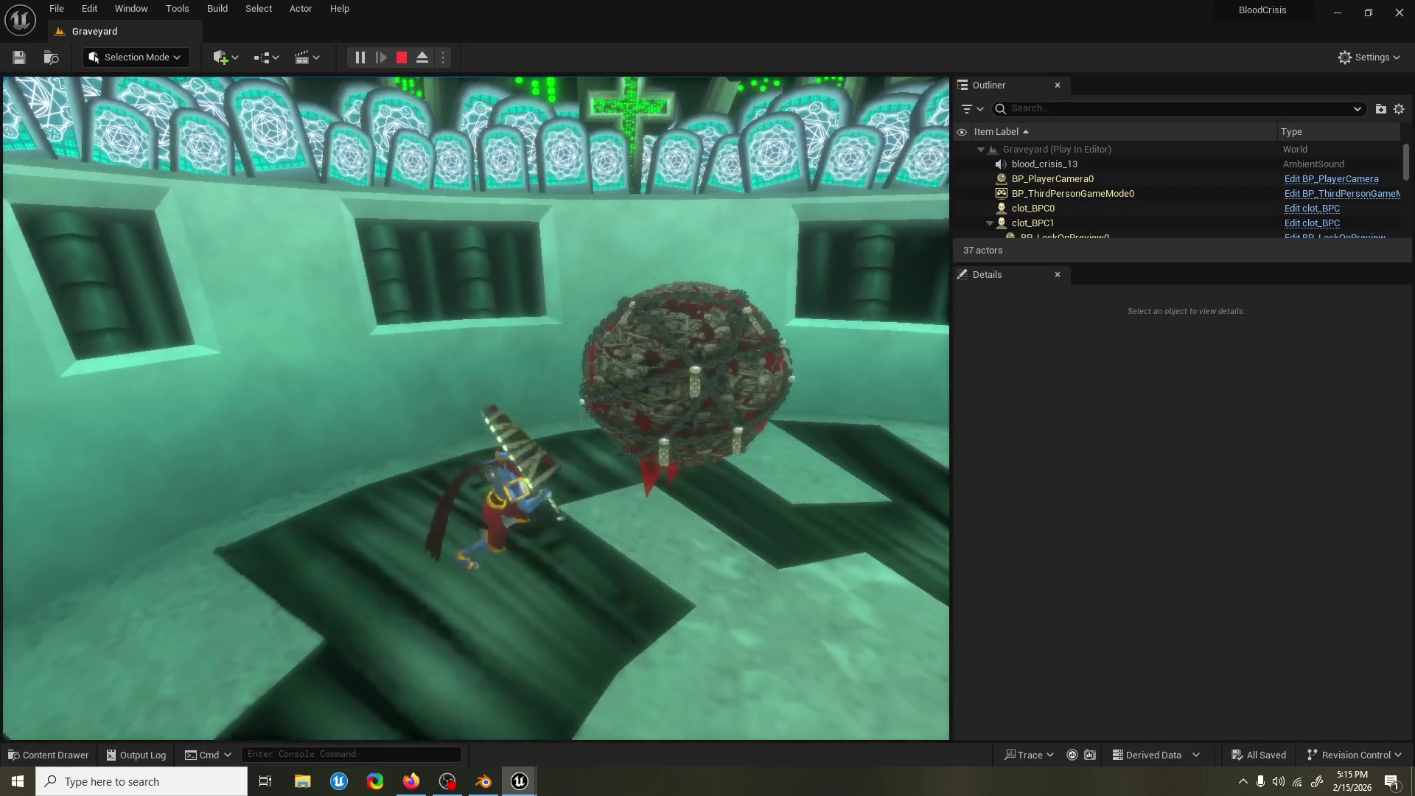
click(476, 408)
key(space)
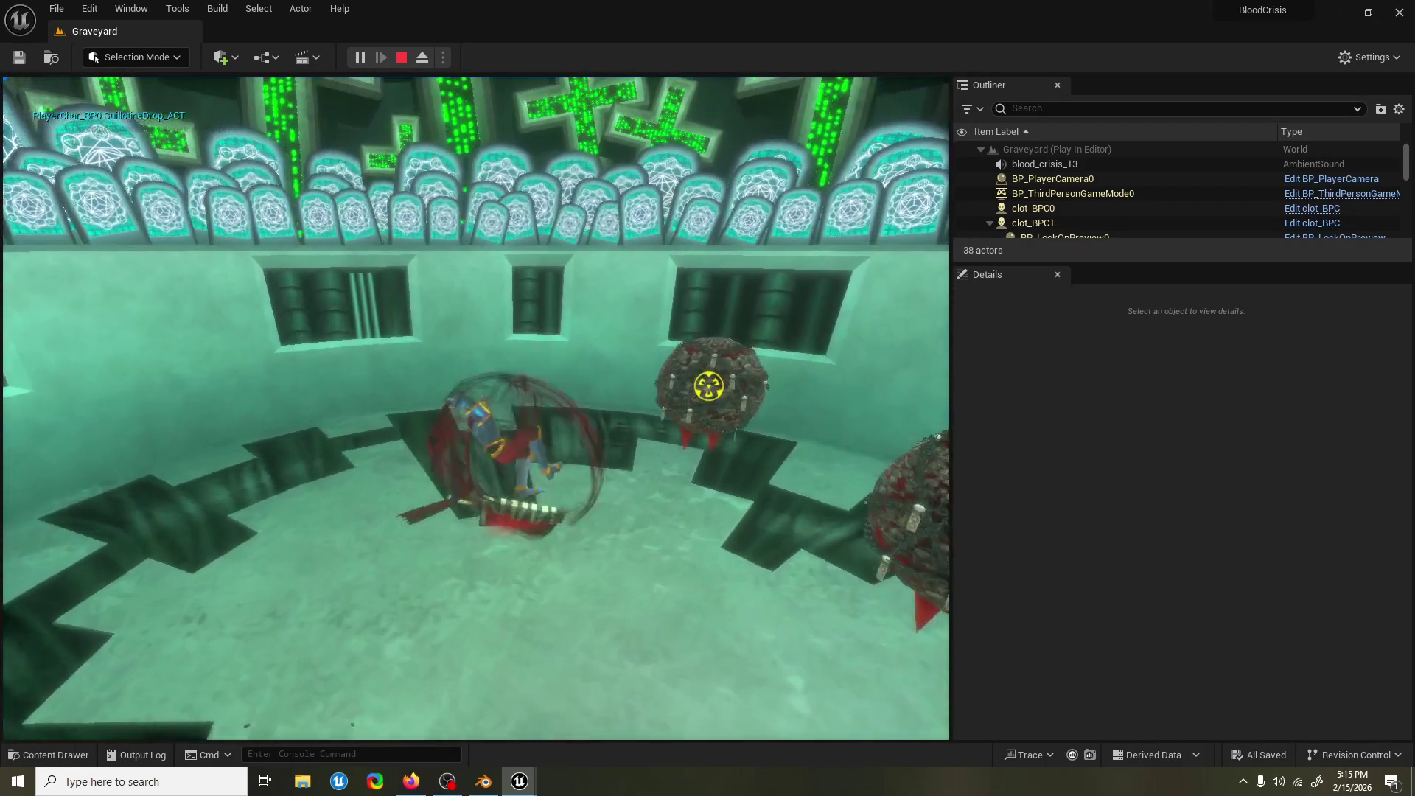
click(476, 407)
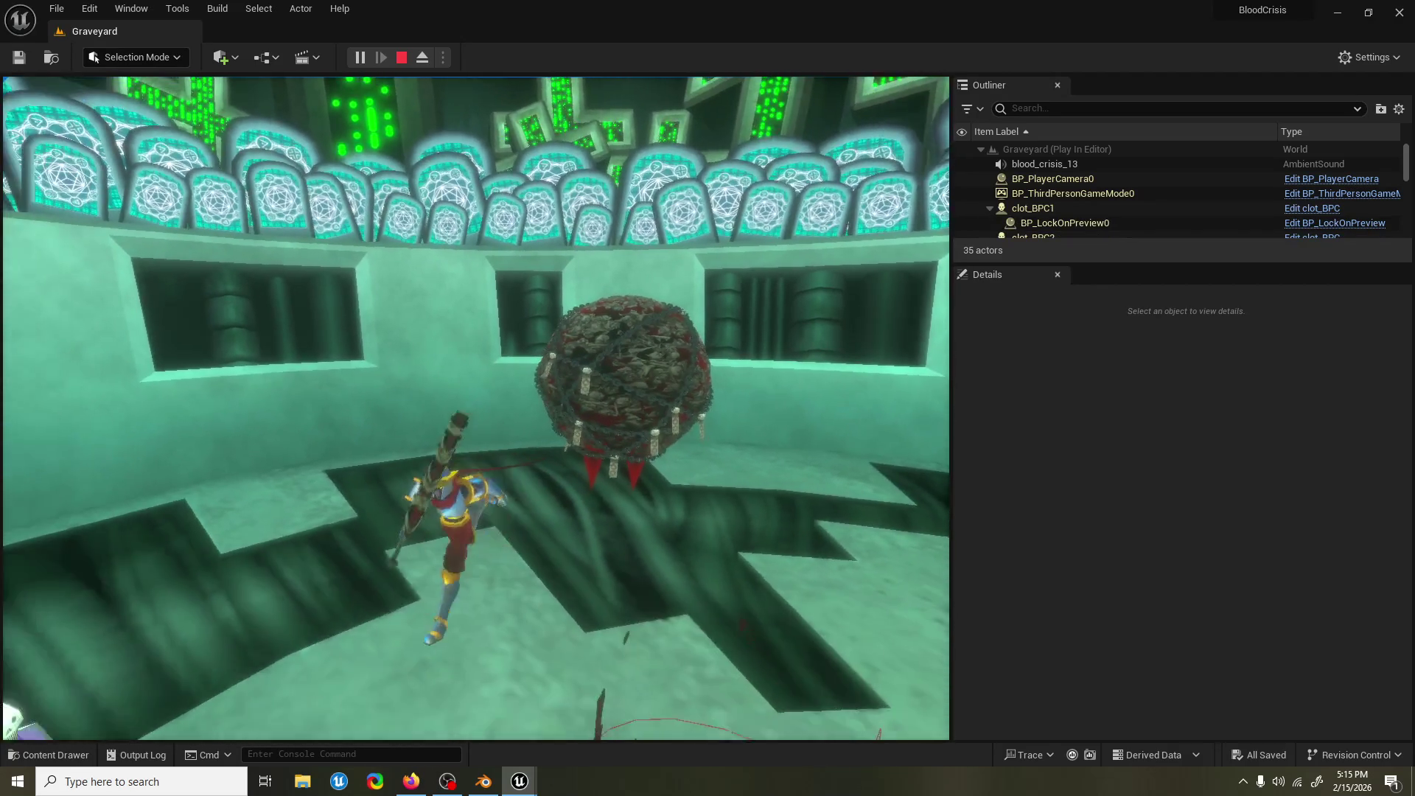
key(Escape)
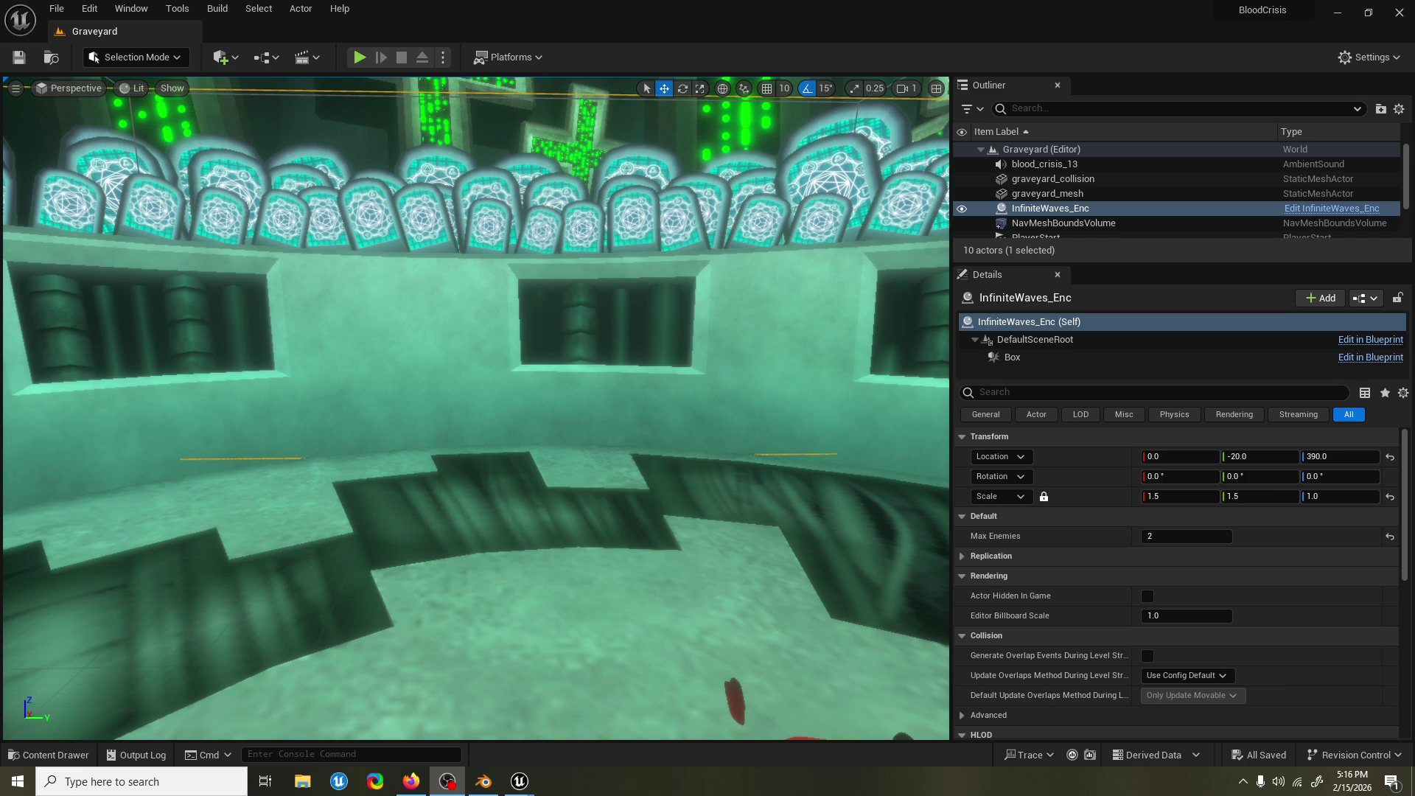
Fly the viewport camera over the arena floor around the InfiniteWaves_Enc encounter.
mouse_move(749, 426)
mouse_down()
mouse_move(749, 398)
mouse_move(737, 486)
mouse_up()
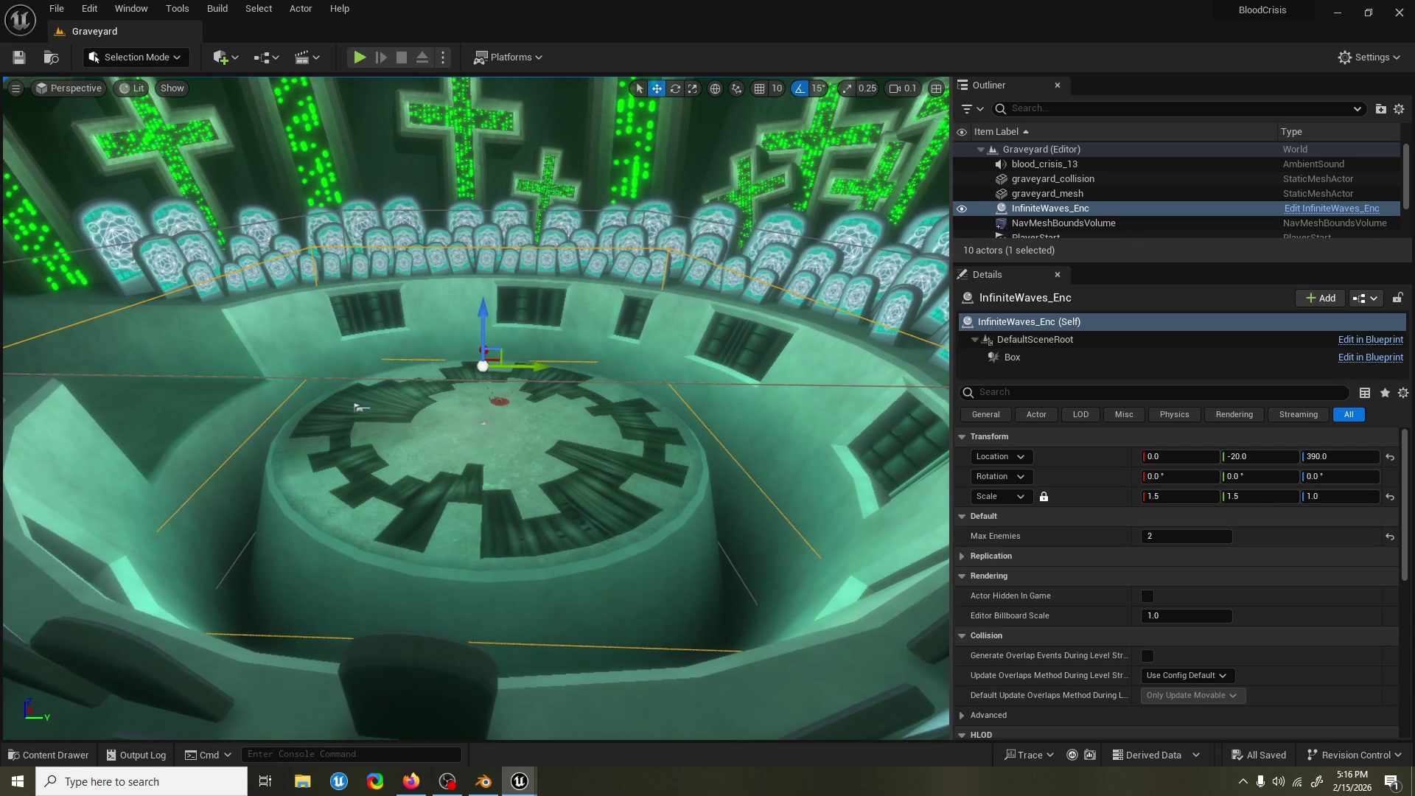
scroll(475, 405, up, 2)
key(w)
key(s)
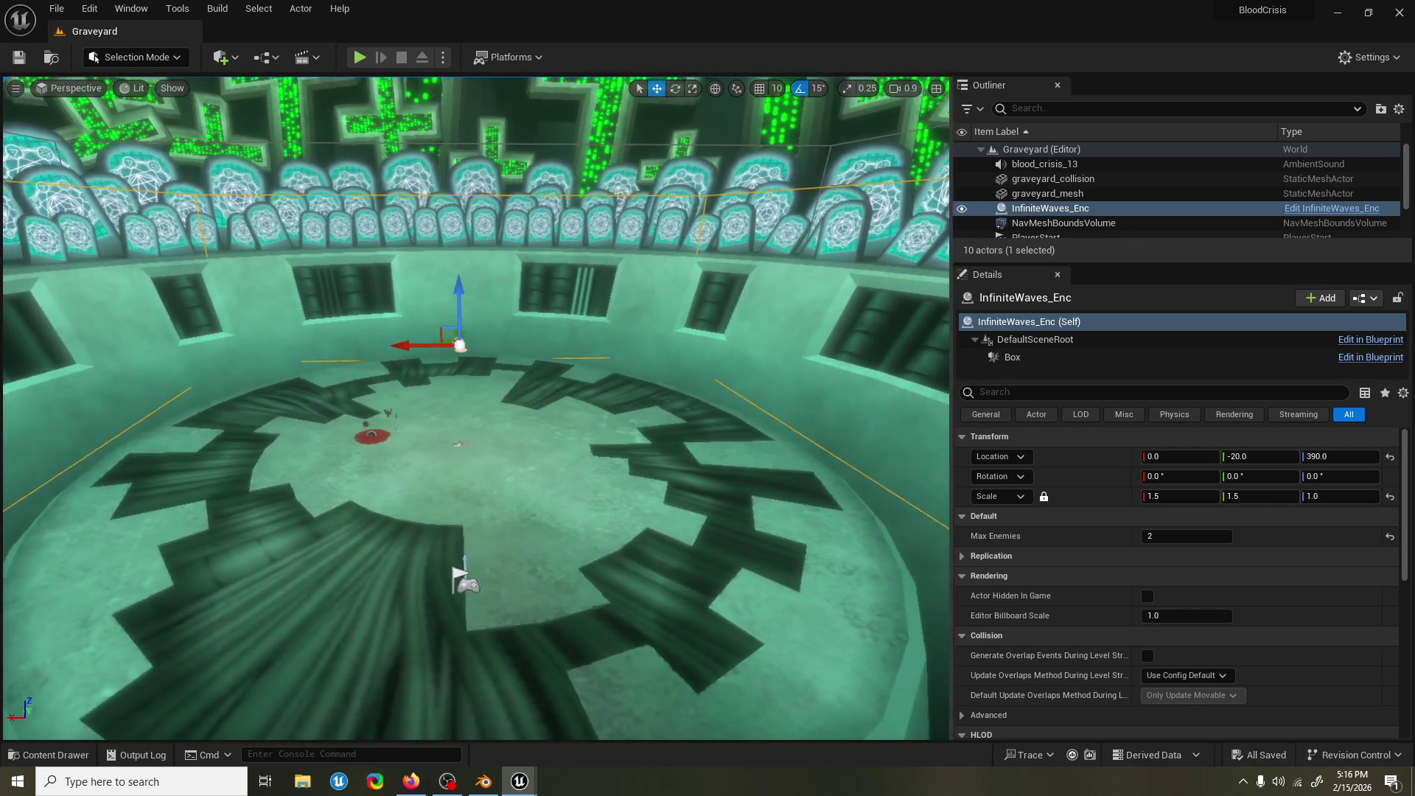
scroll(476, 406, down, 2)
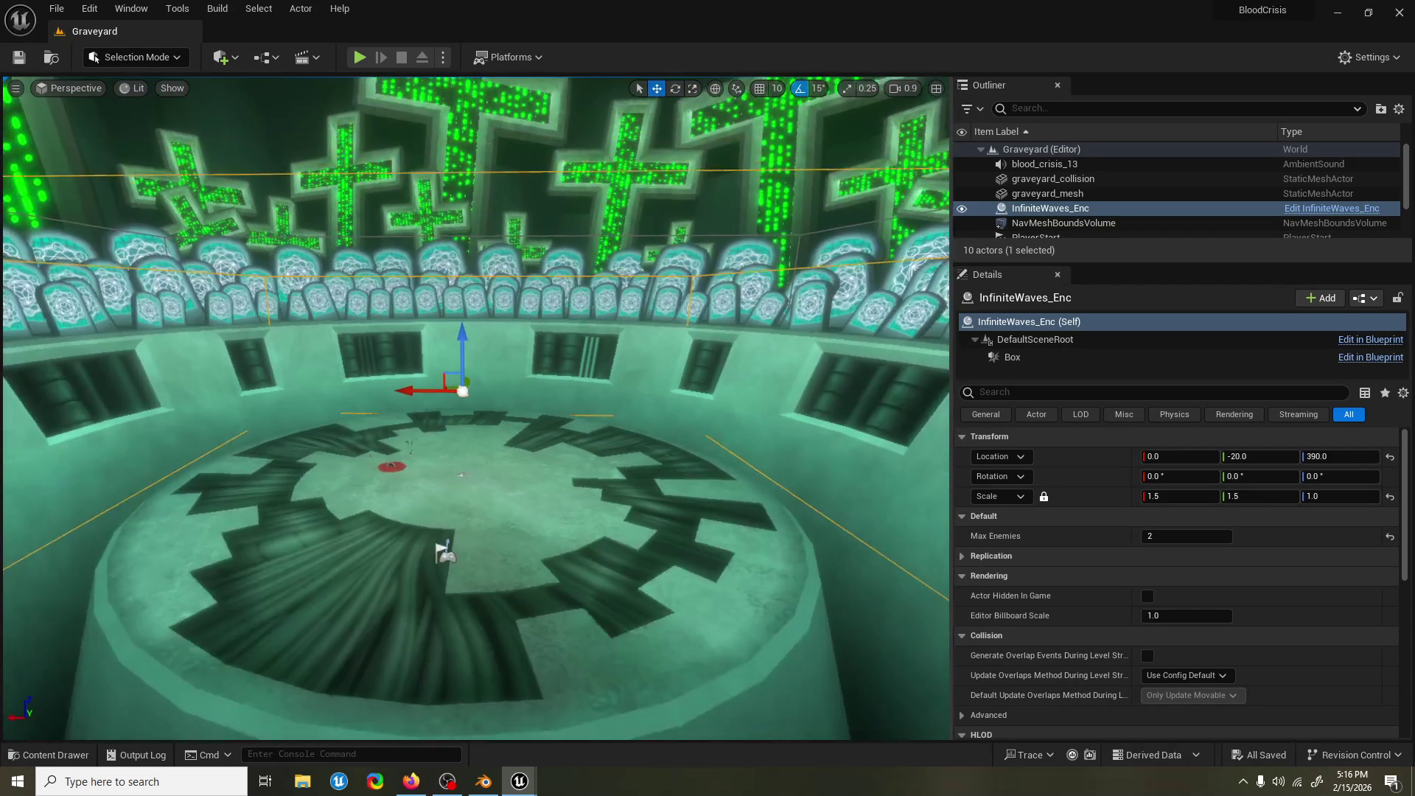
Briefly check Firefox and the recorder, then save the Graveyard level and start a playtest.
click(411, 782)
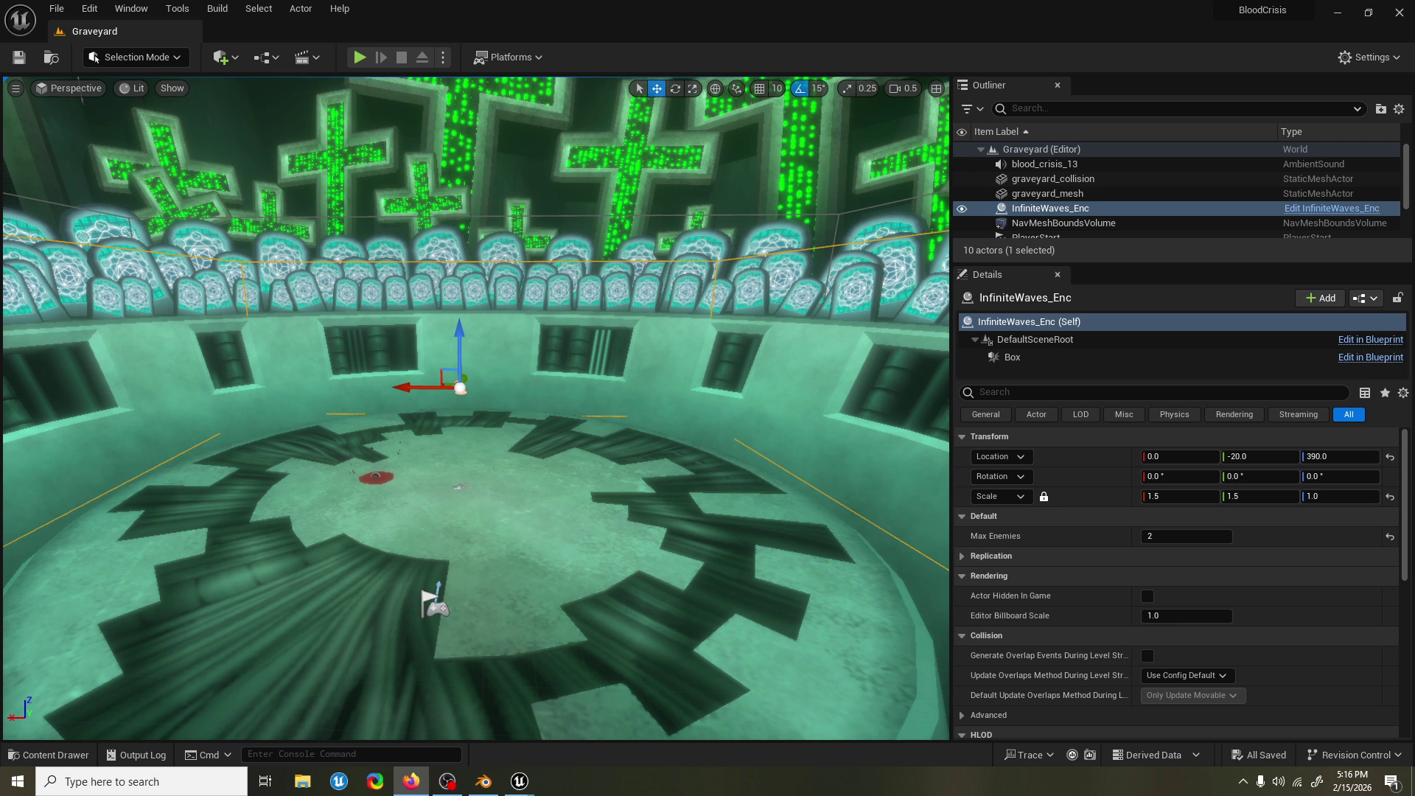
key(alt+Tab)
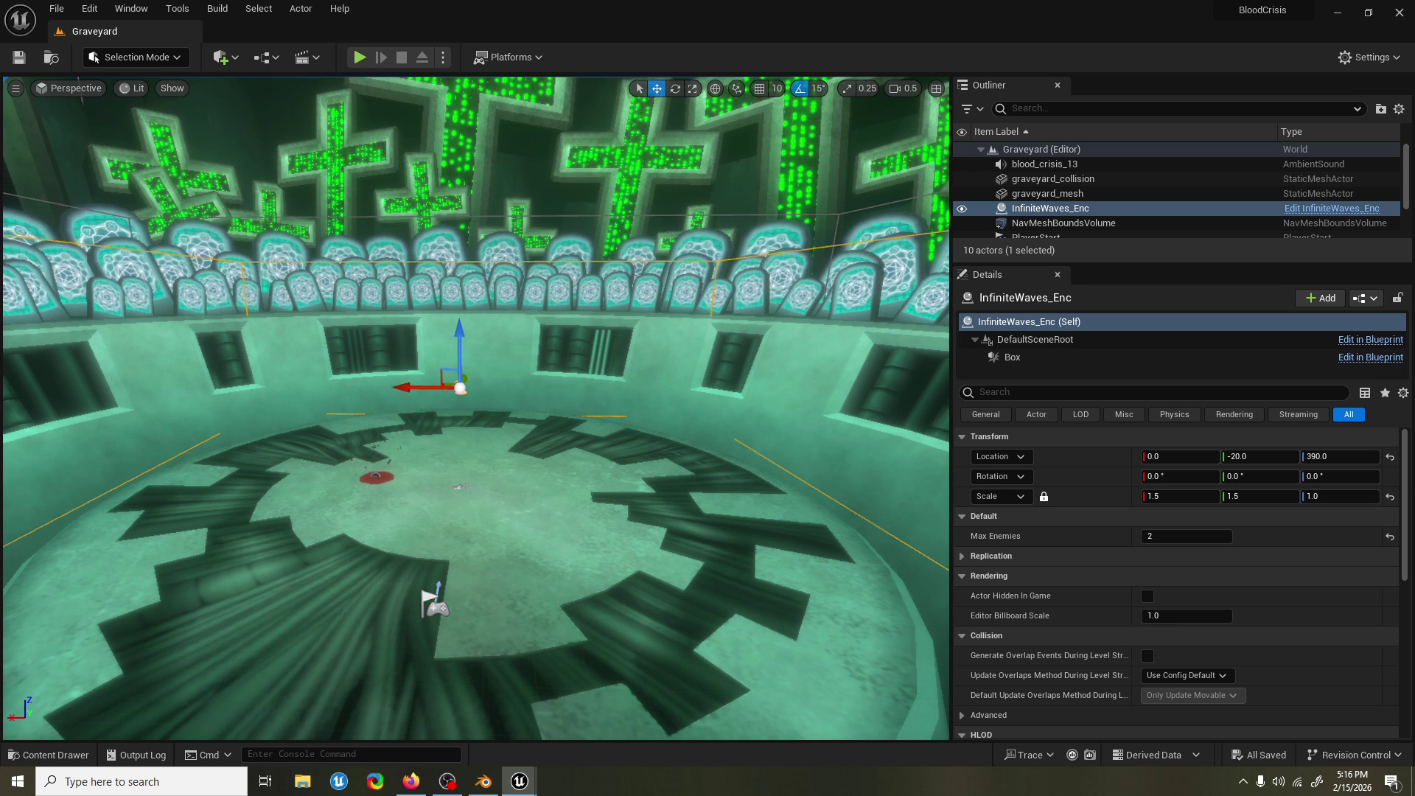
key(alt+Tab)
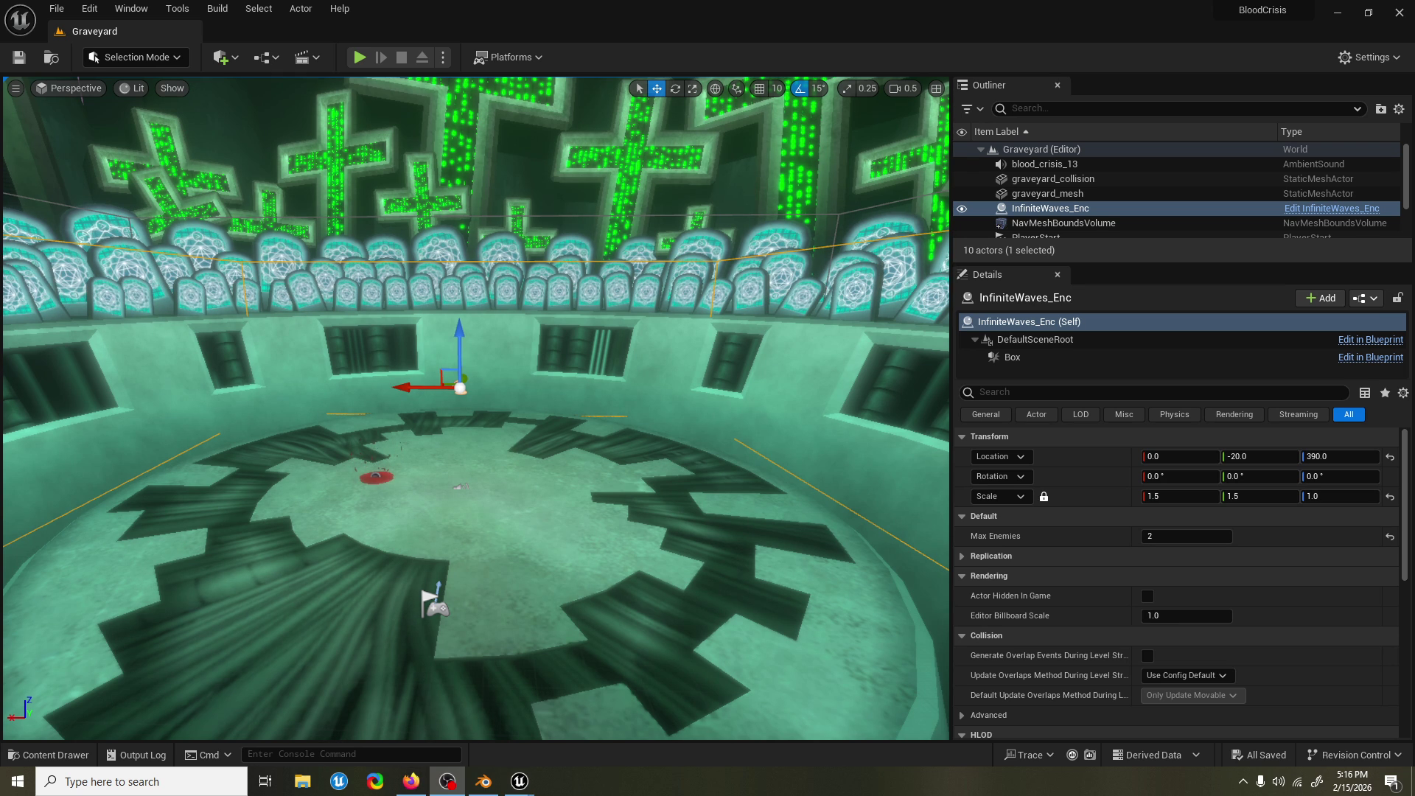
key(alt+Tab)
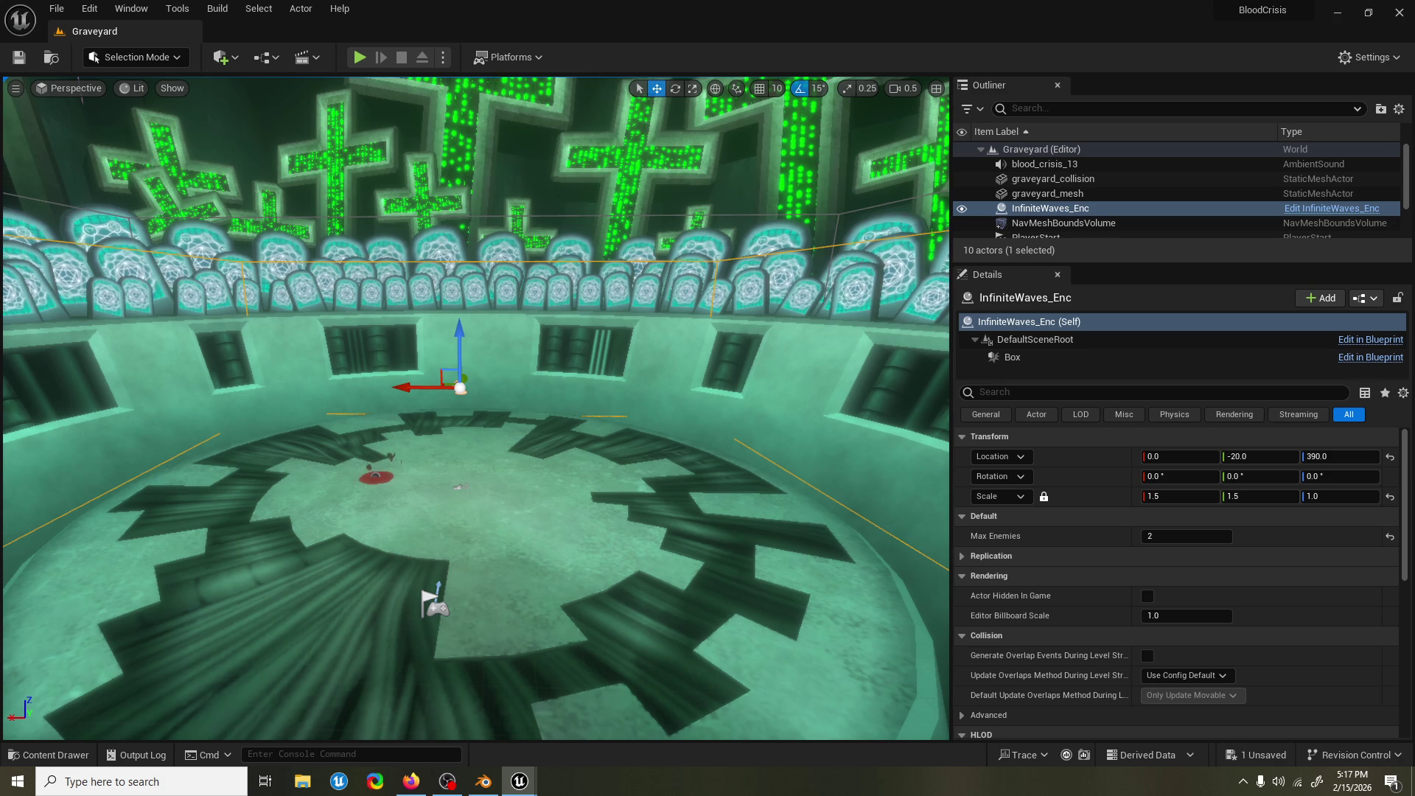
key(ctrl+s)
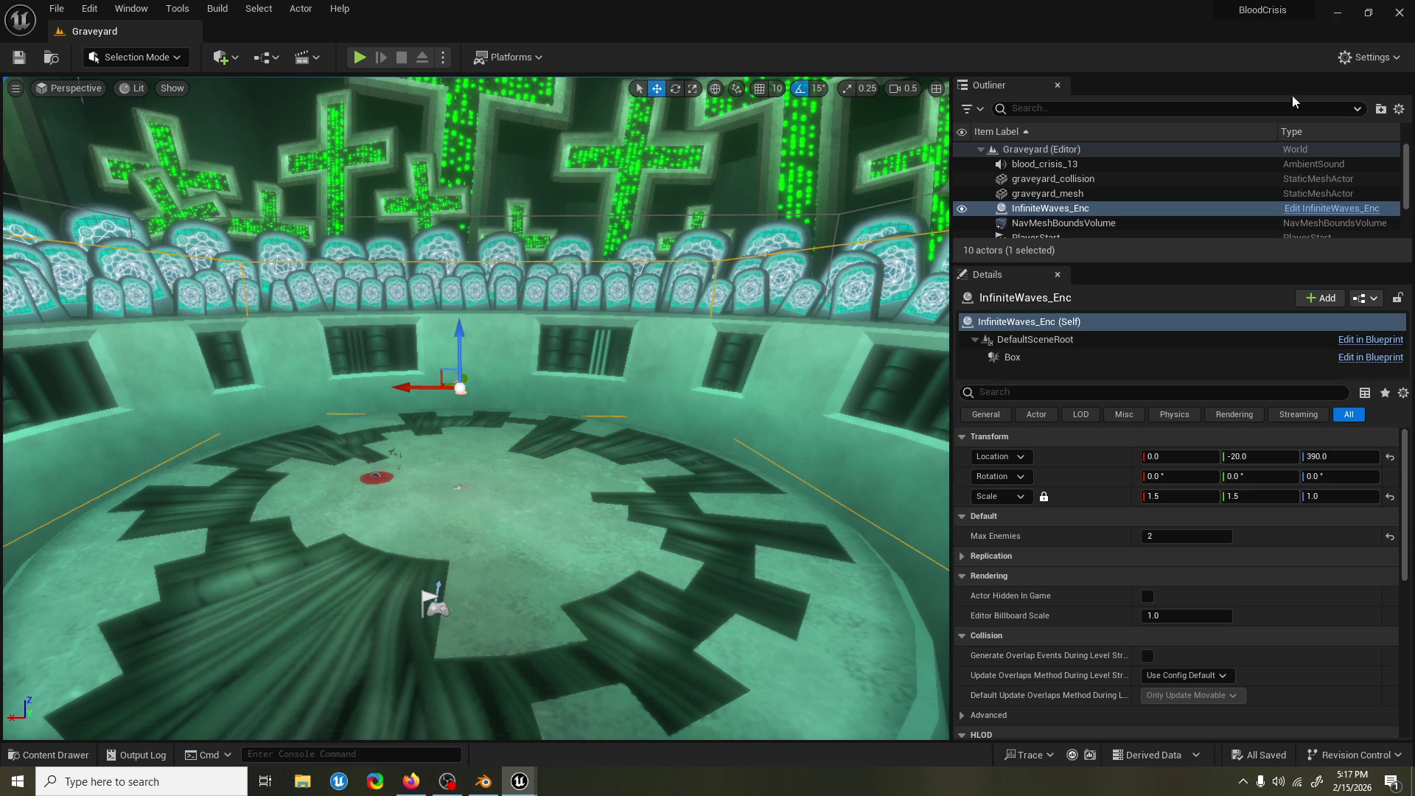
click(360, 57)
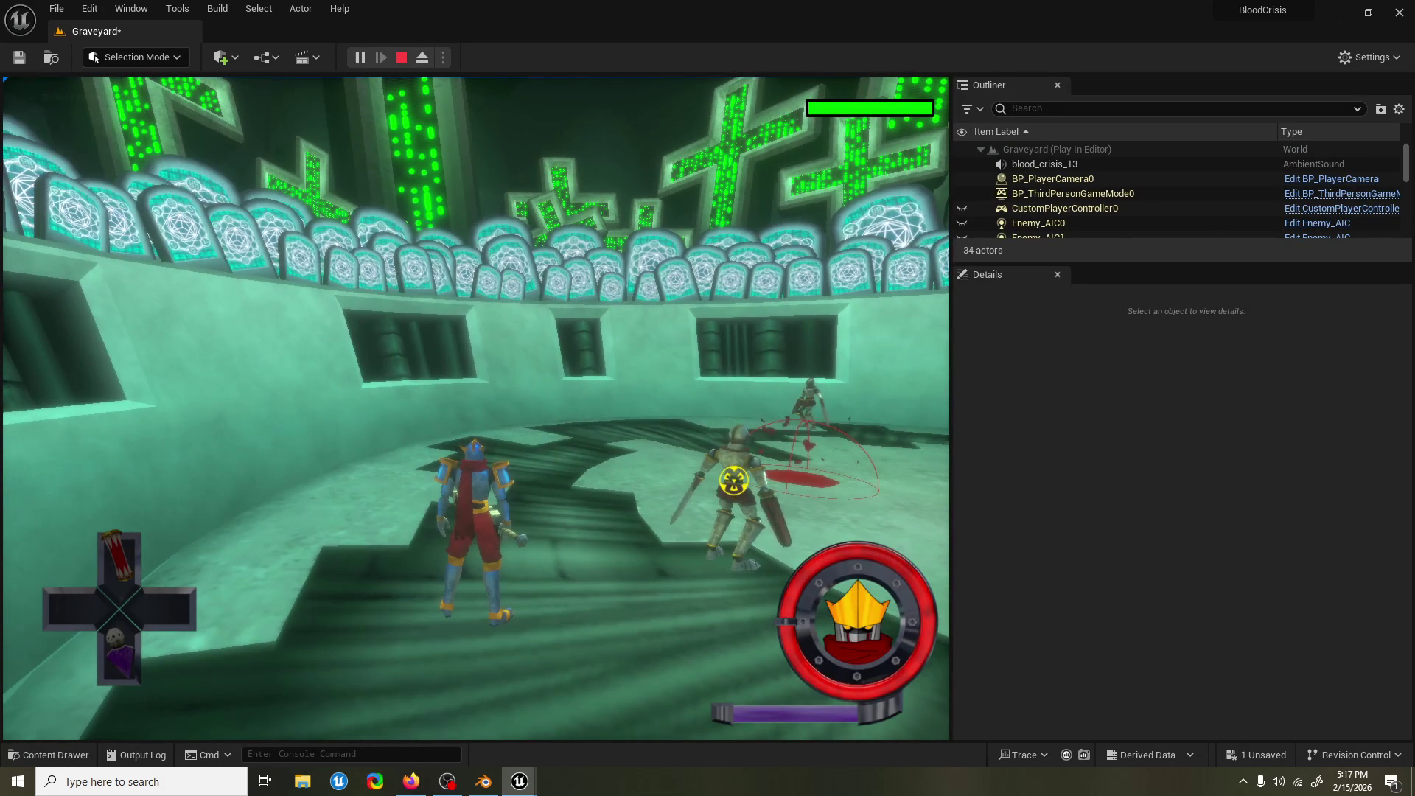
Run the character briefly, stop the playtest, and return to the ComboSystem_BPC event graph.
key(shift+F1)
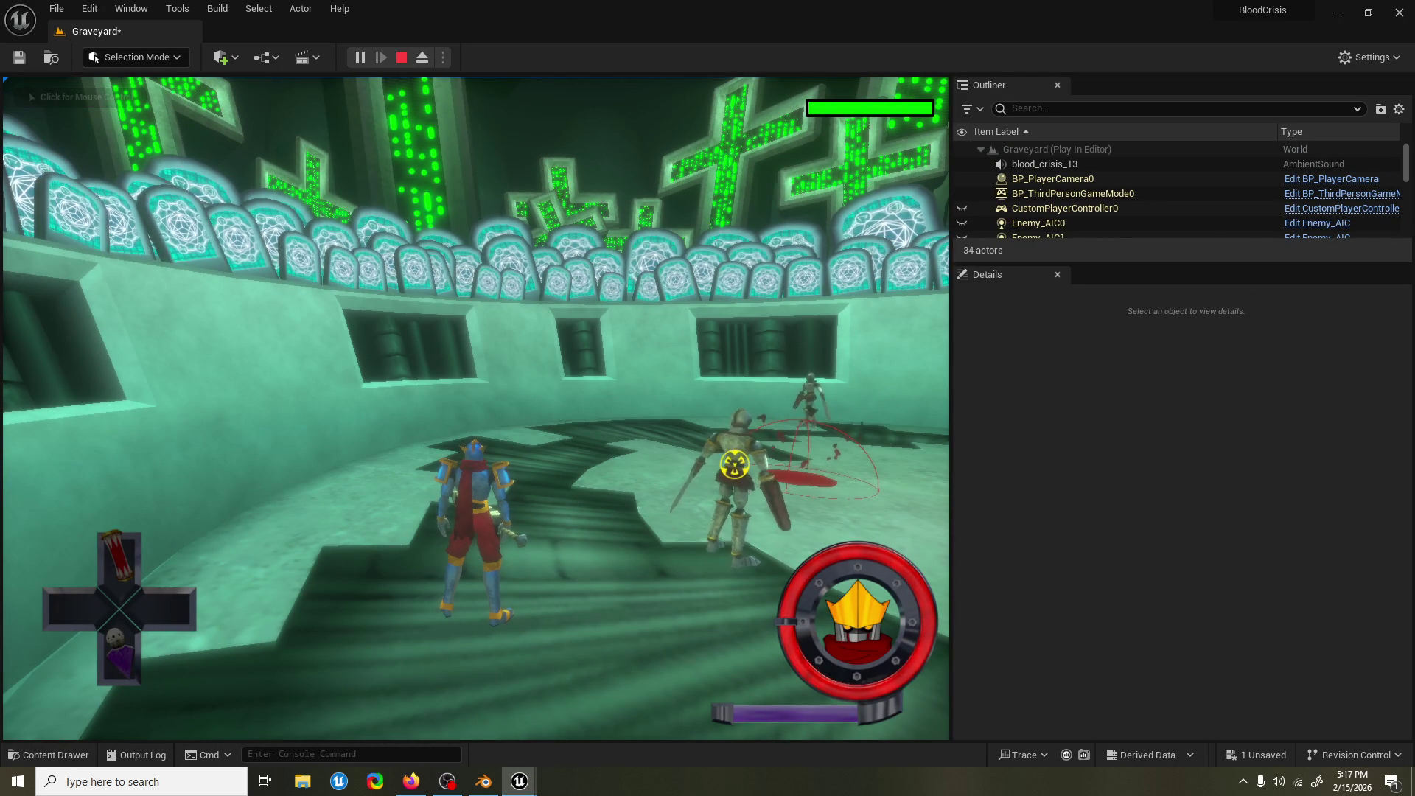
key(Escape)
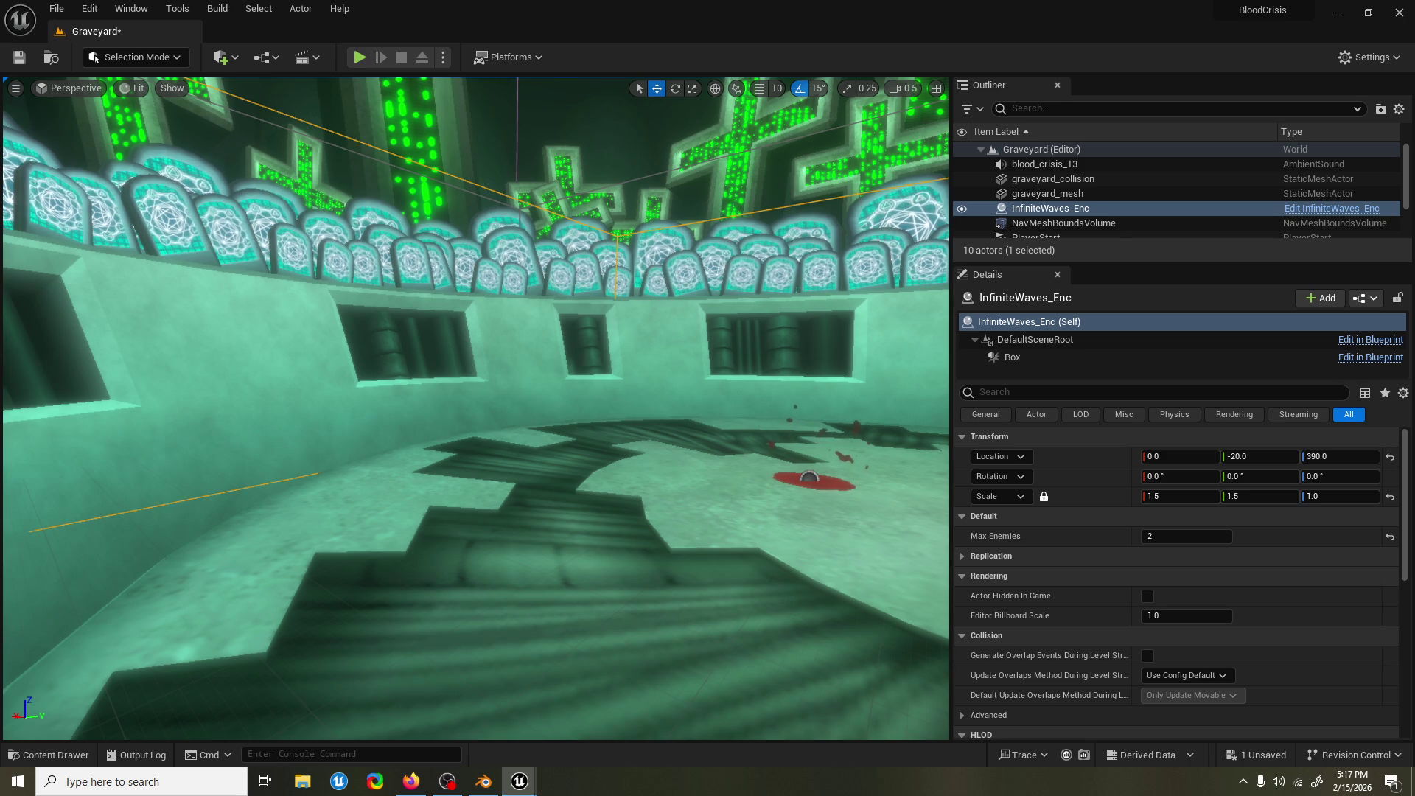
key(alt+Tab)
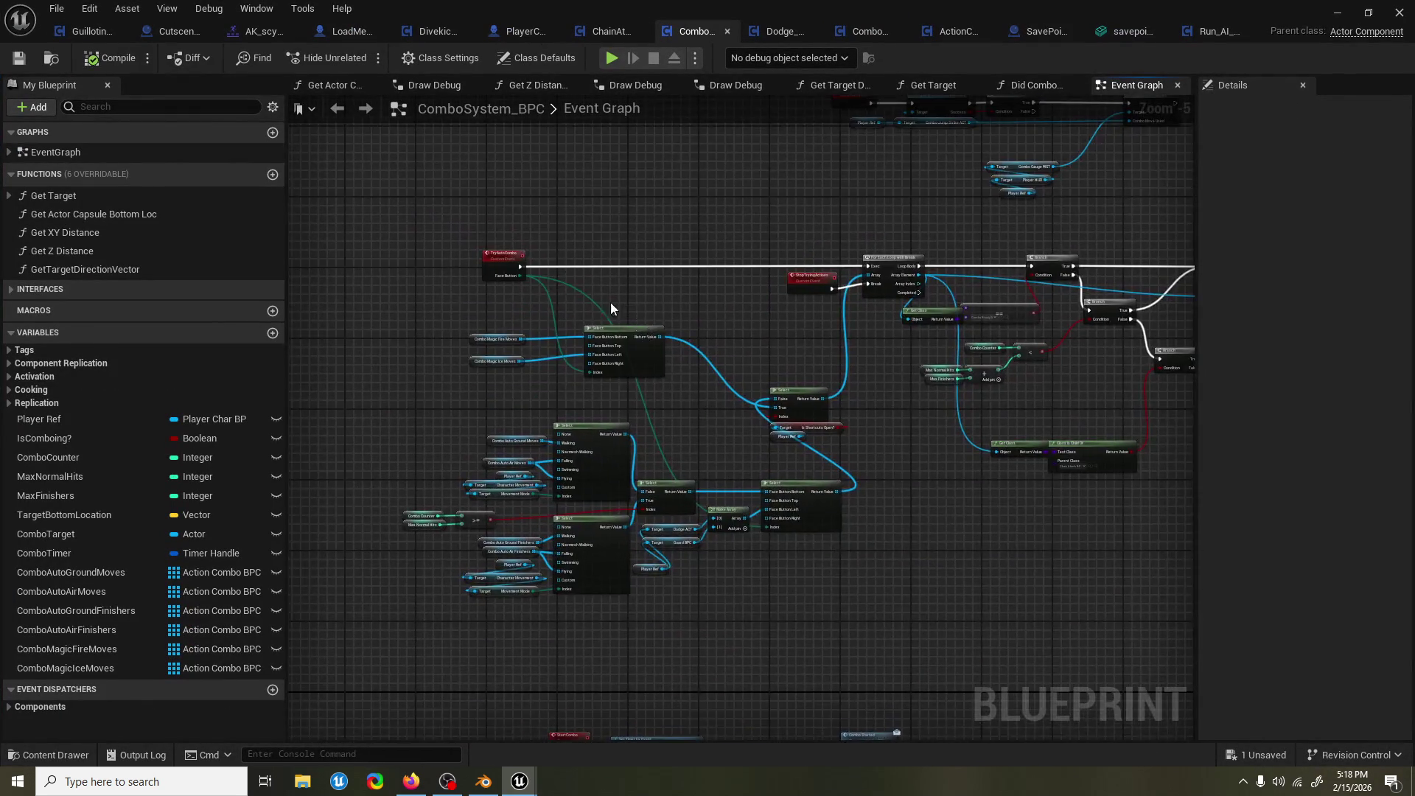
scroll(626, 313, up, 2)
scroll(775, 304, down, 3)
scroll(708, 319, up, 3)
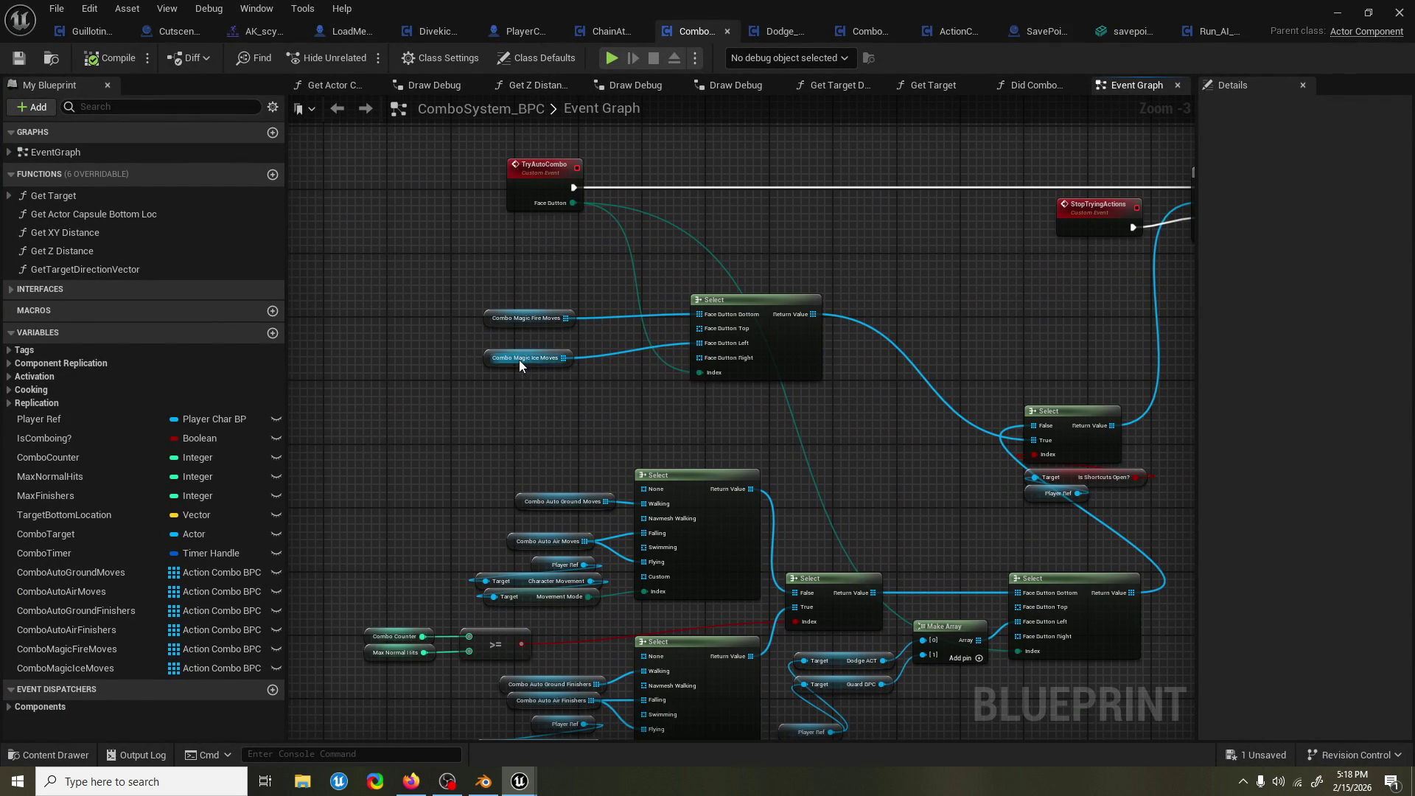
drag(519, 359, 519, 345)
scroll(829, 381, up, 1)
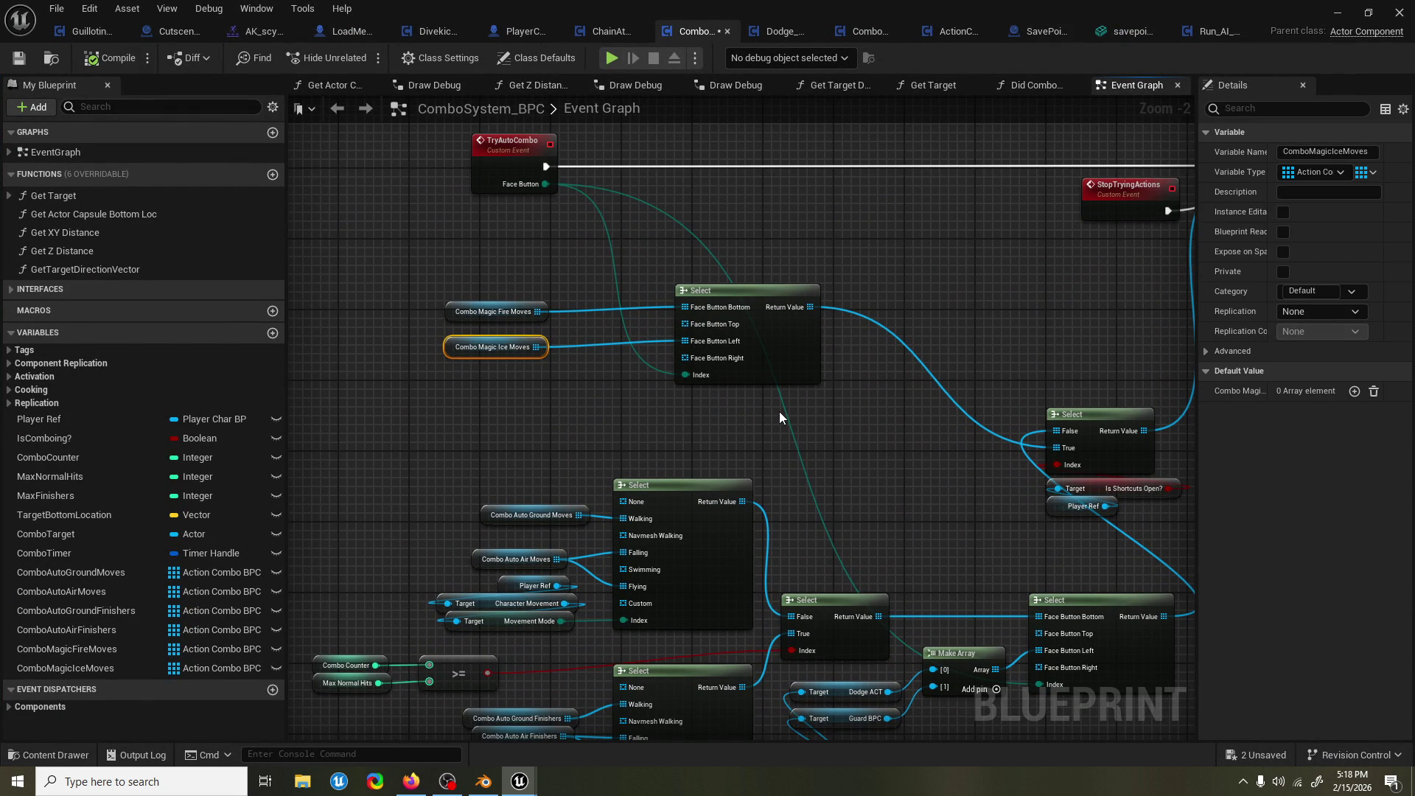
drag(778, 413, 788, 308)
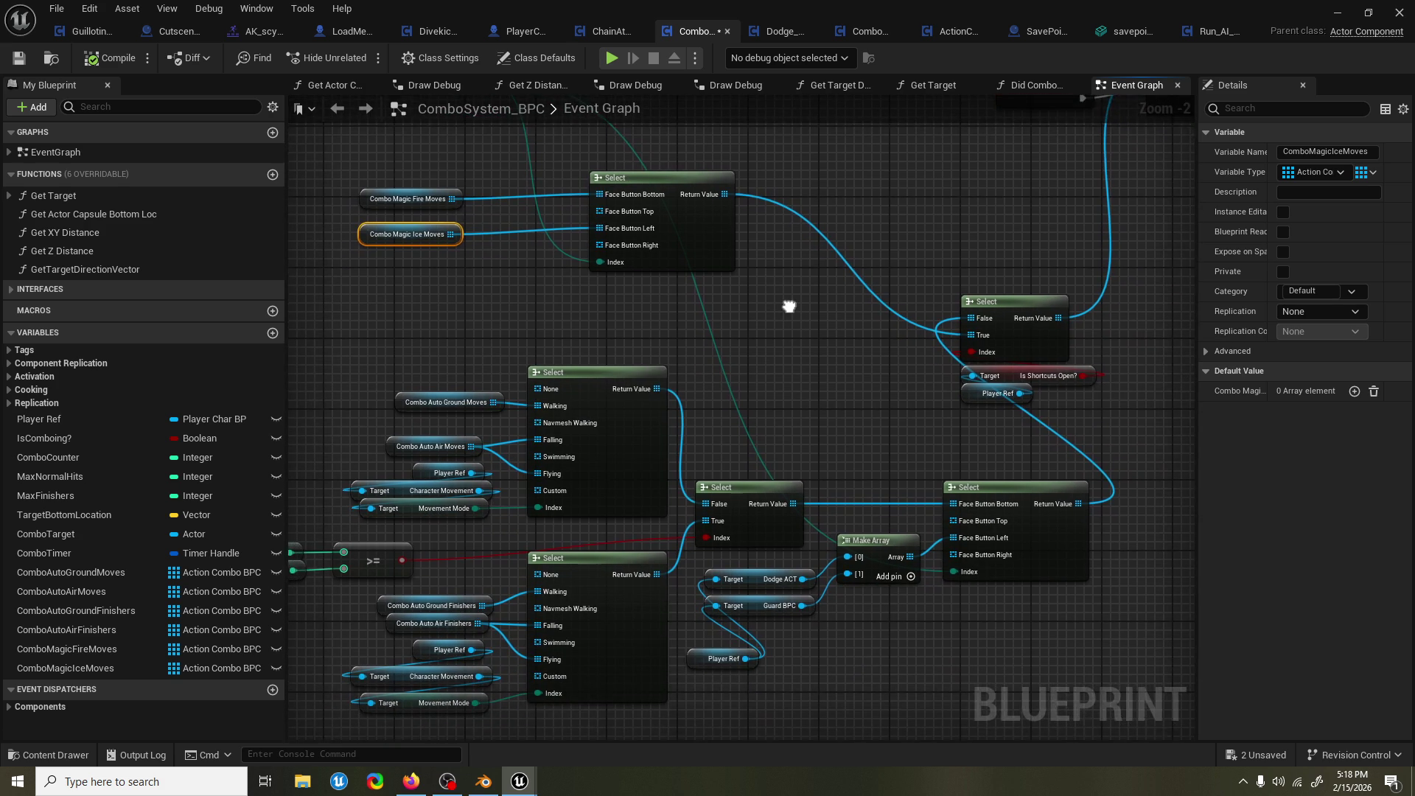
drag(767, 400, 769, 379)
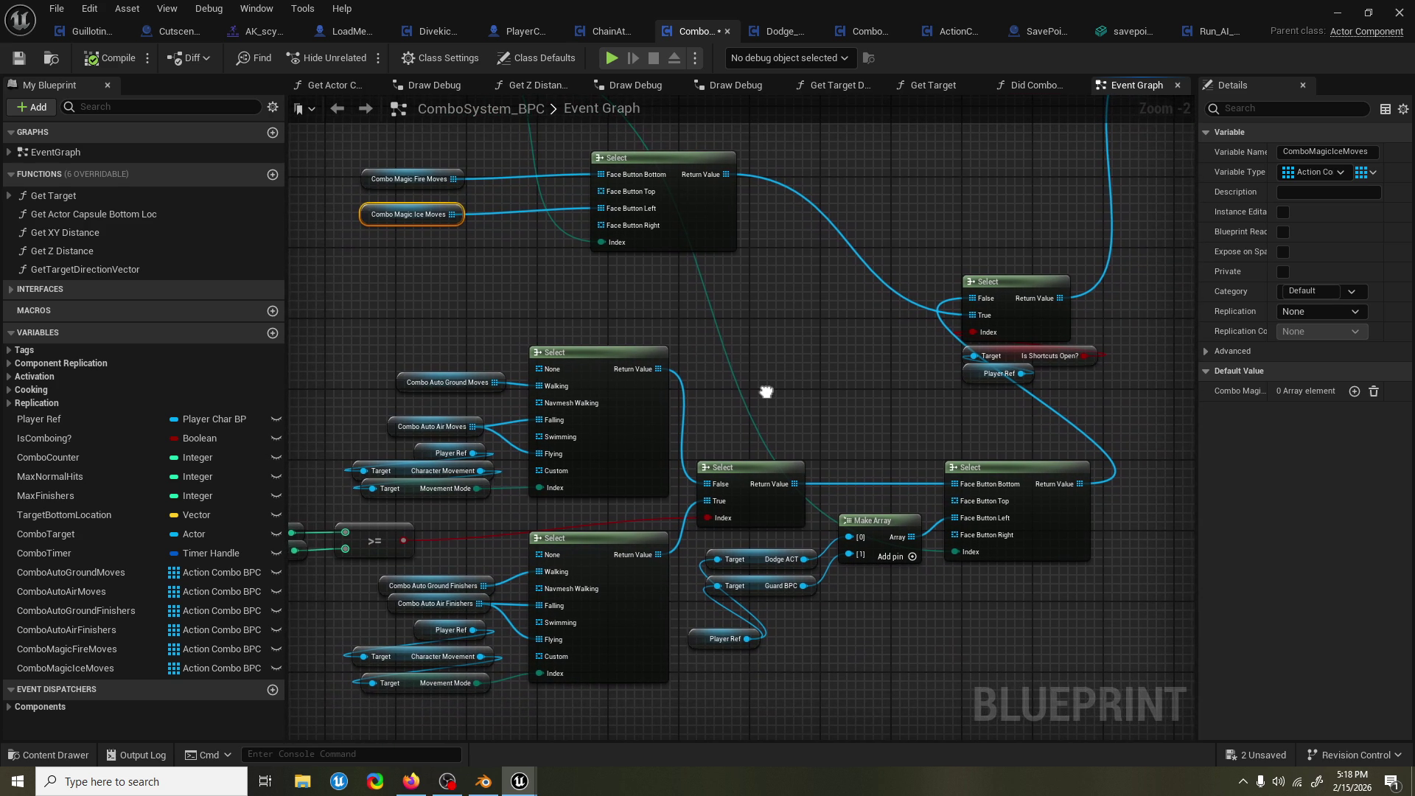
drag(761, 391, 723, 383)
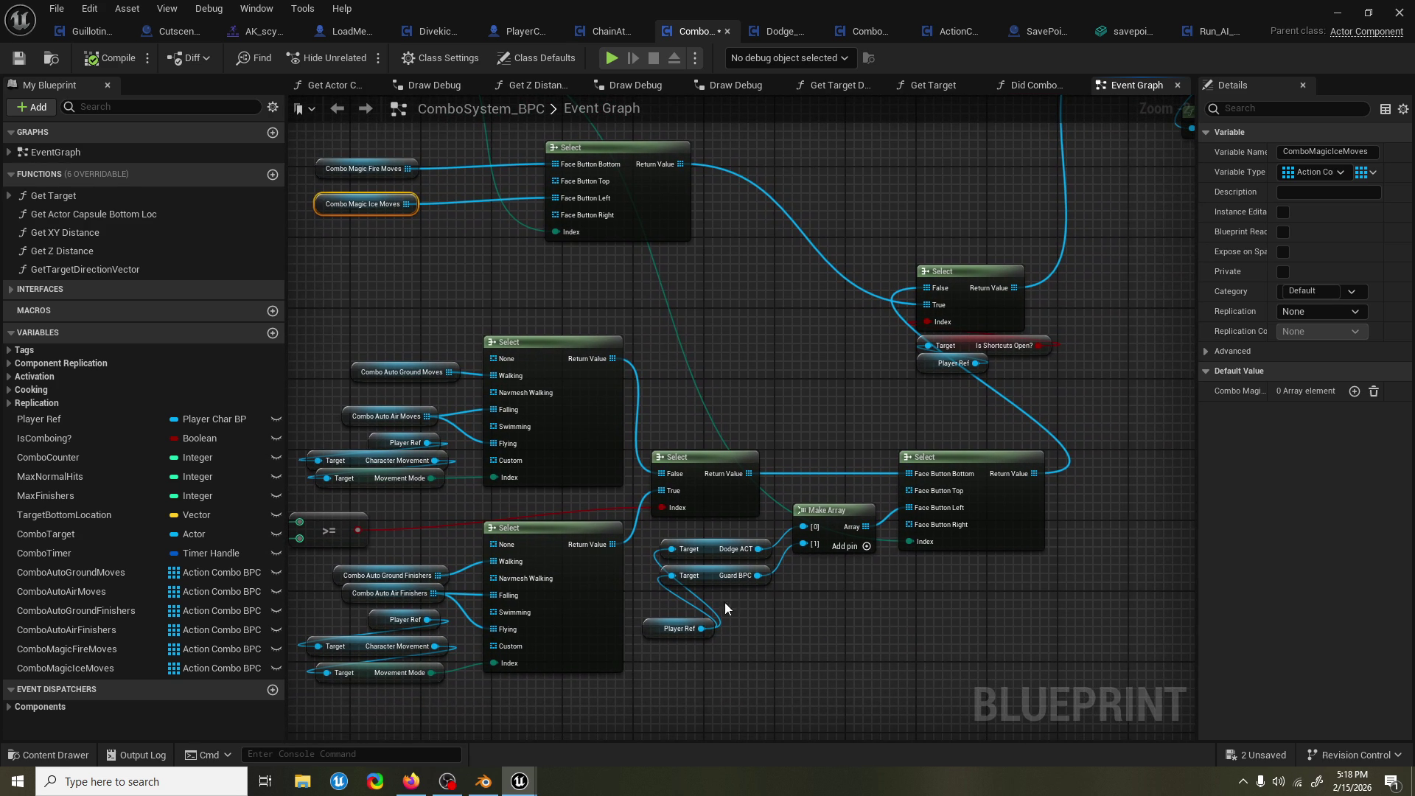
mouse_move(663, 601)
mouse_down()
mouse_move(615, 608)
mouse_move(672, 562)
mouse_move(733, 605)
mouse_up()
mouse_move(891, 432)
mouse_down()
mouse_move(759, 448)
mouse_move(733, 511)
mouse_up()
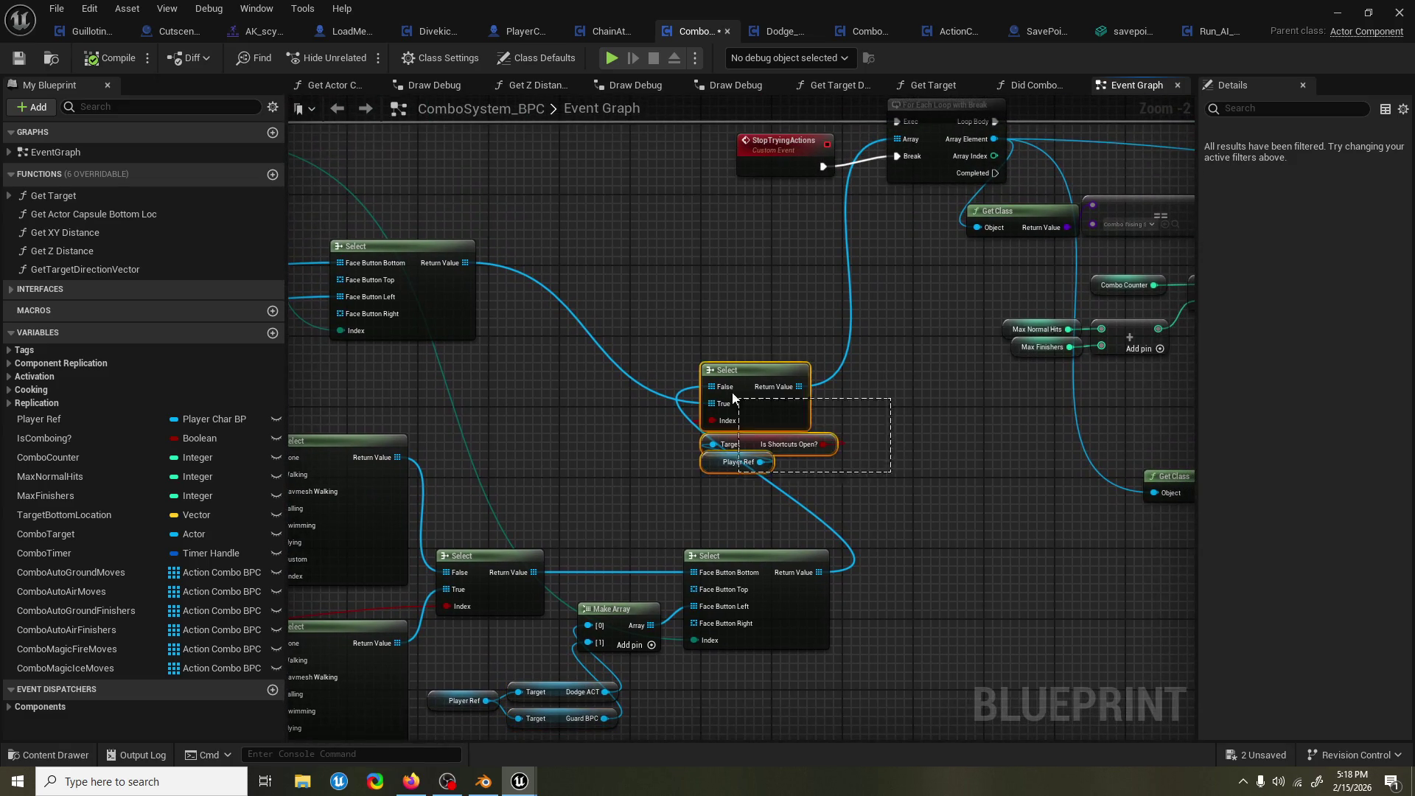
drag(806, 416, 930, 415)
drag(1015, 405, 865, 449)
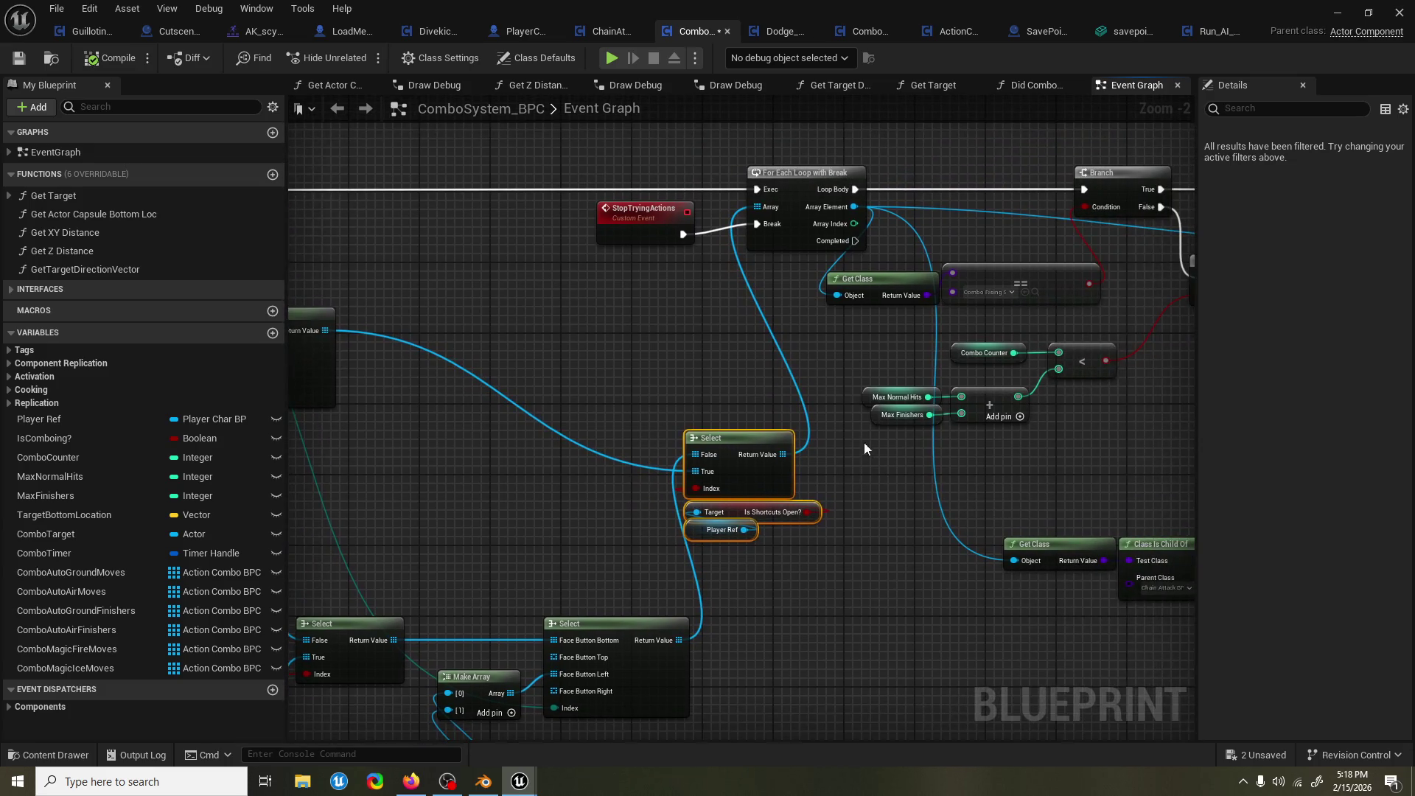
scroll(864, 400, down, 1)
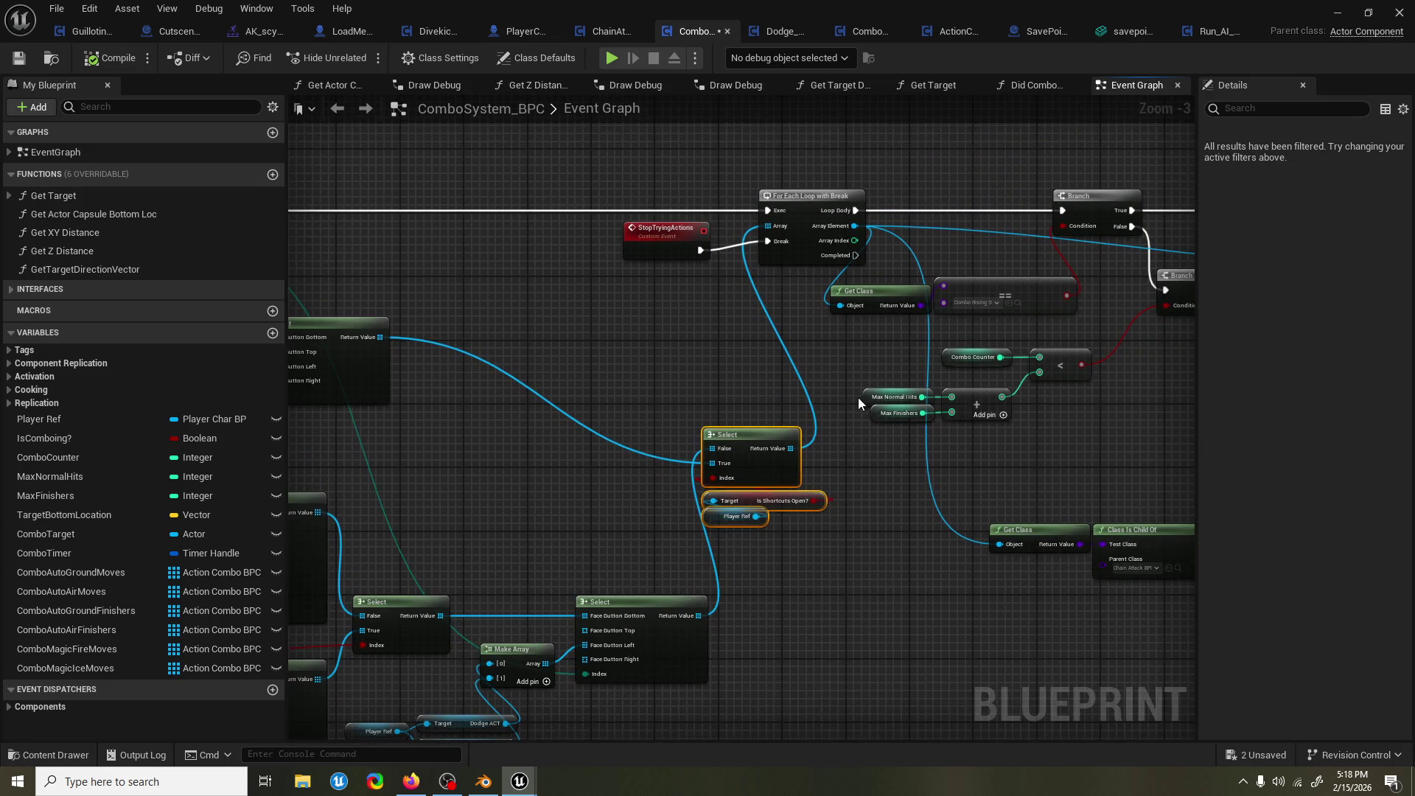
scroll(855, 397, down, 1)
scroll(872, 376, up, 1)
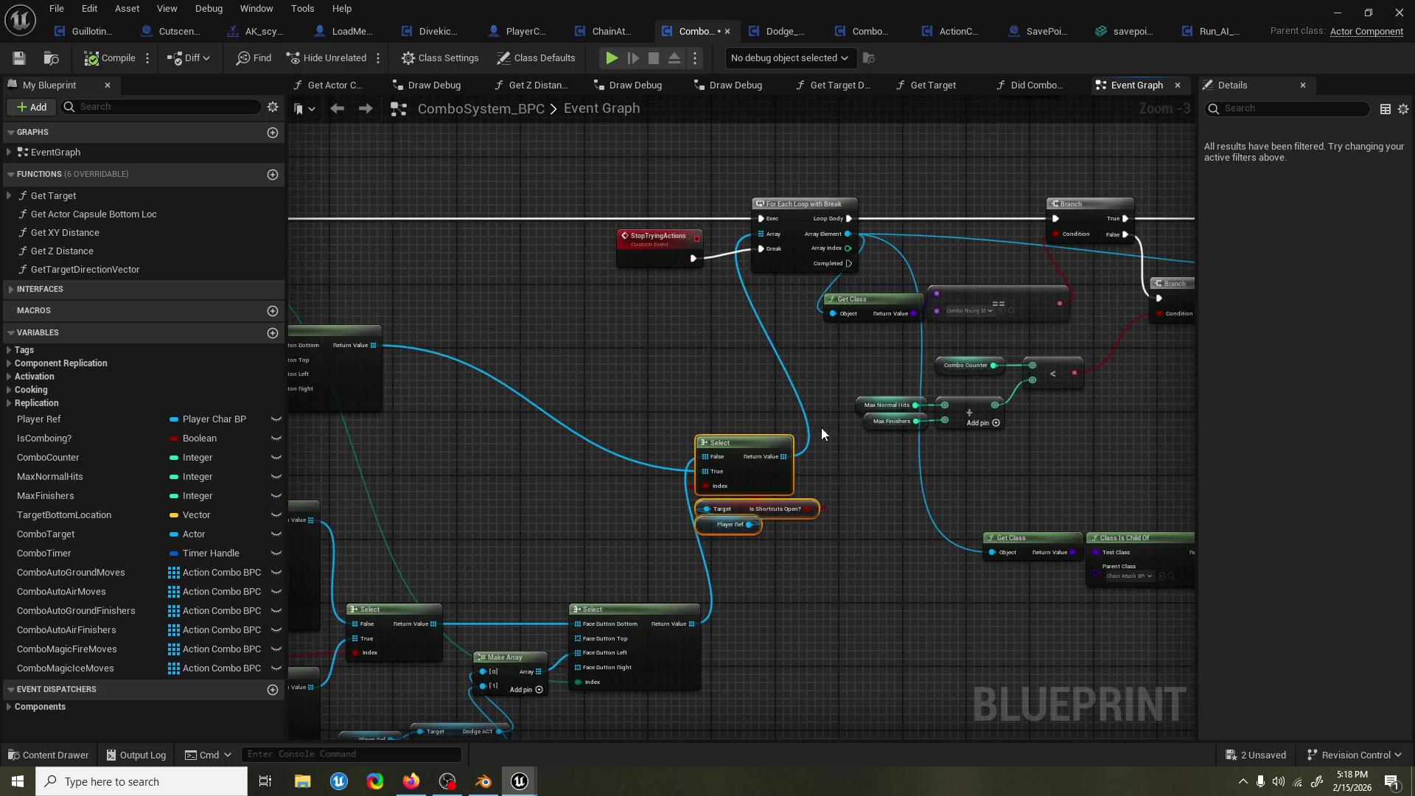
drag(828, 421, 964, 359)
scroll(963, 360, down, 1)
drag(801, 488, 424, 286)
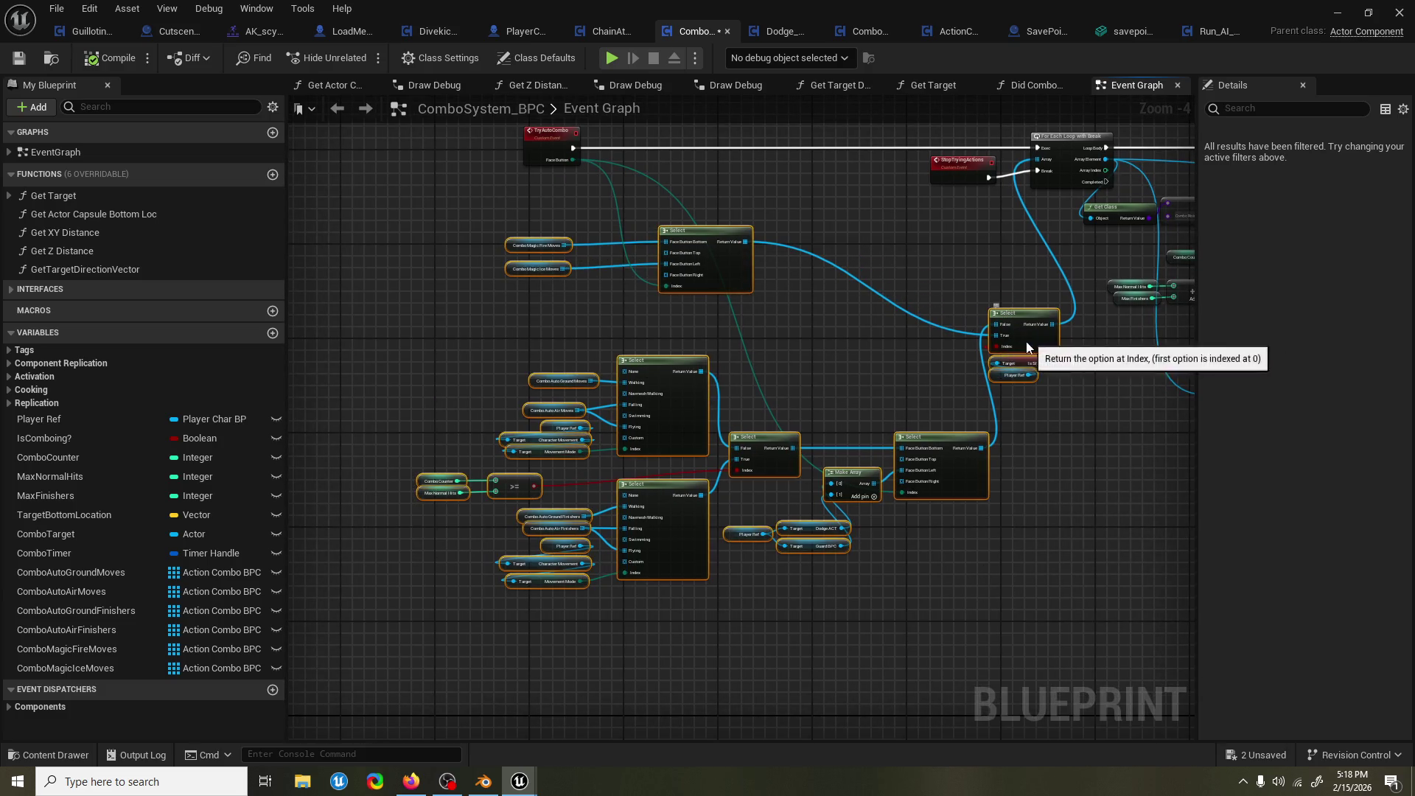
mouse_move(917, 336)
mouse_down()
mouse_move(758, 417)
mouse_move(753, 404)
mouse_up()
scroll(821, 297, up, 3)
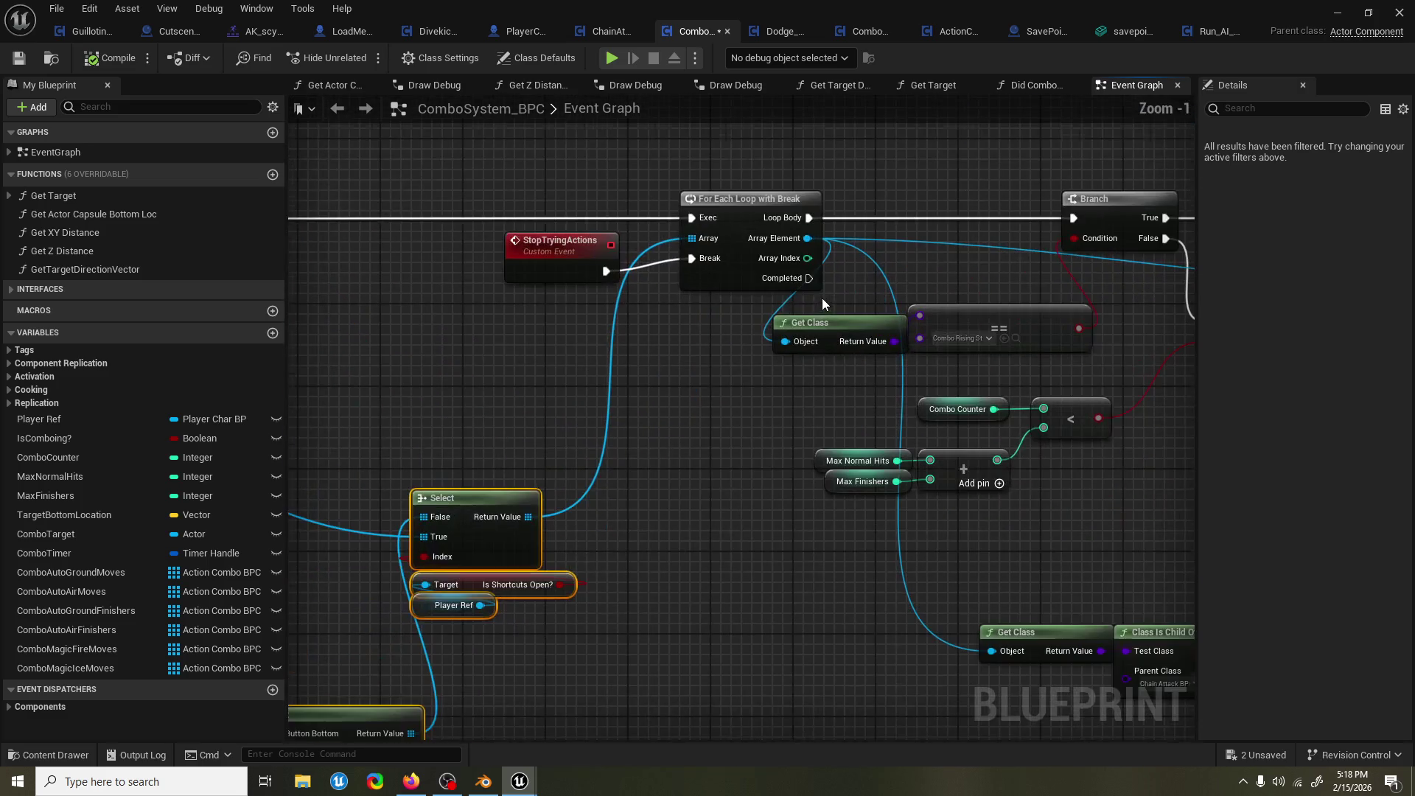
Straighten the Get Class node so it lines up with the == comparison node.
click(661, 318)
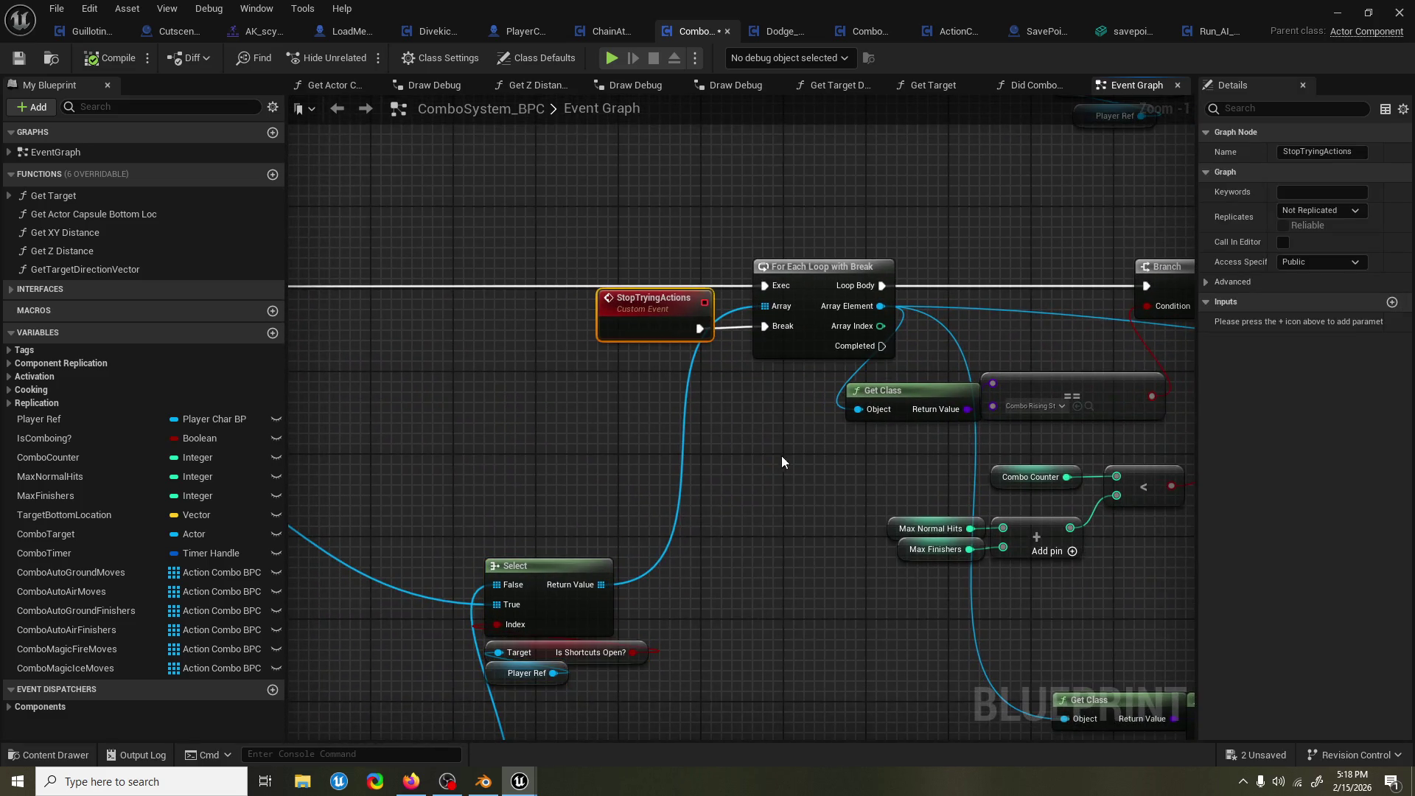
drag(807, 415, 798, 452)
click(829, 351)
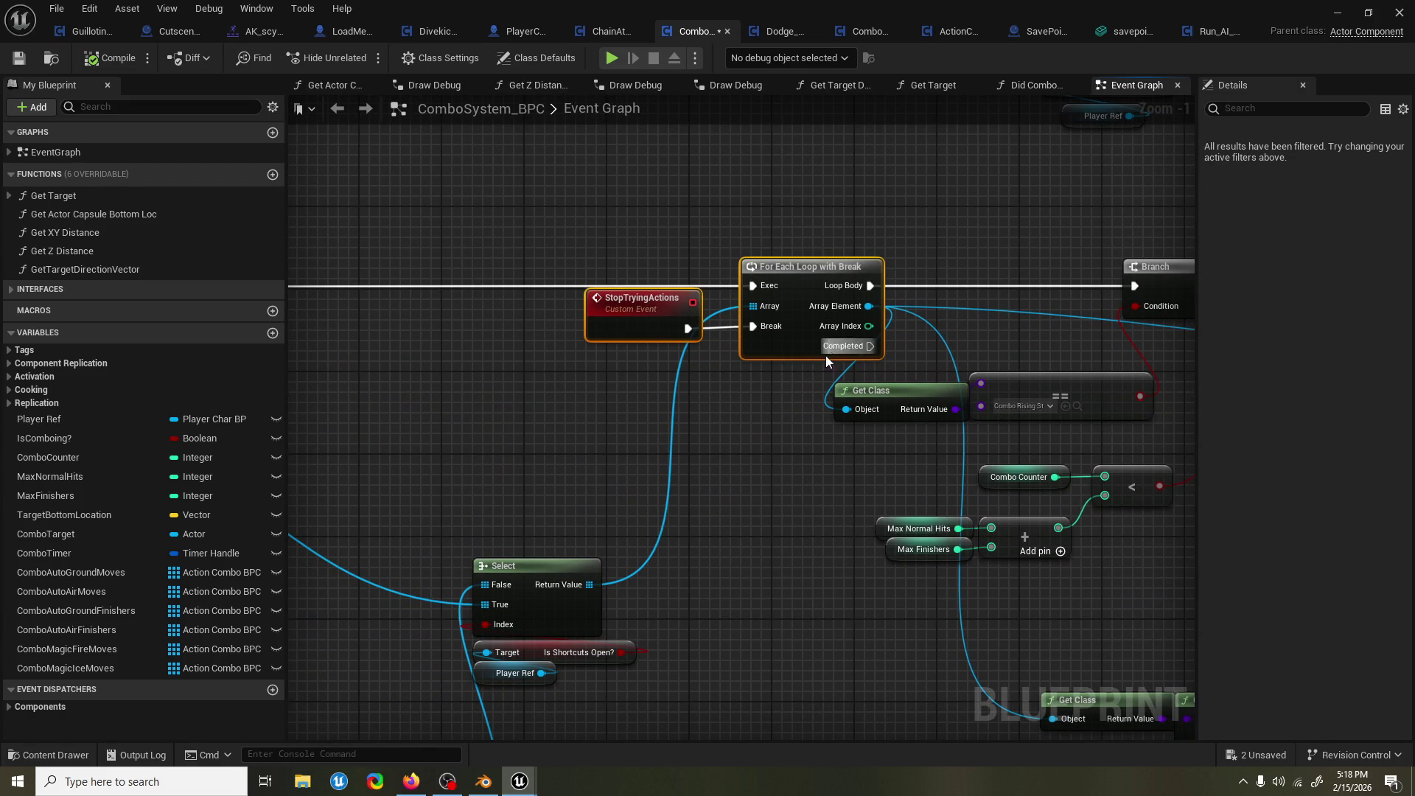
click(779, 414)
scroll(779, 414, down, 1)
drag(778, 368, 761, 383)
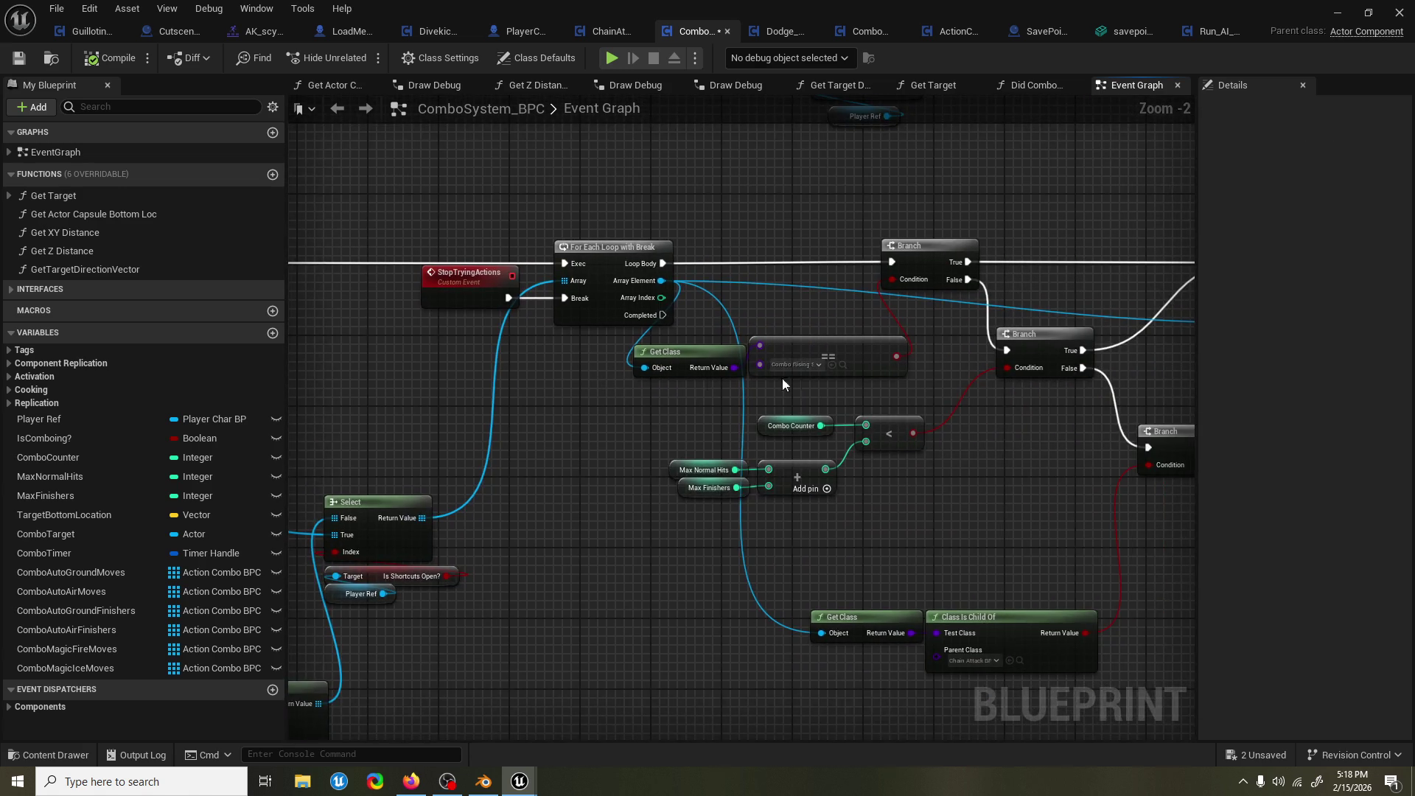
key(q)
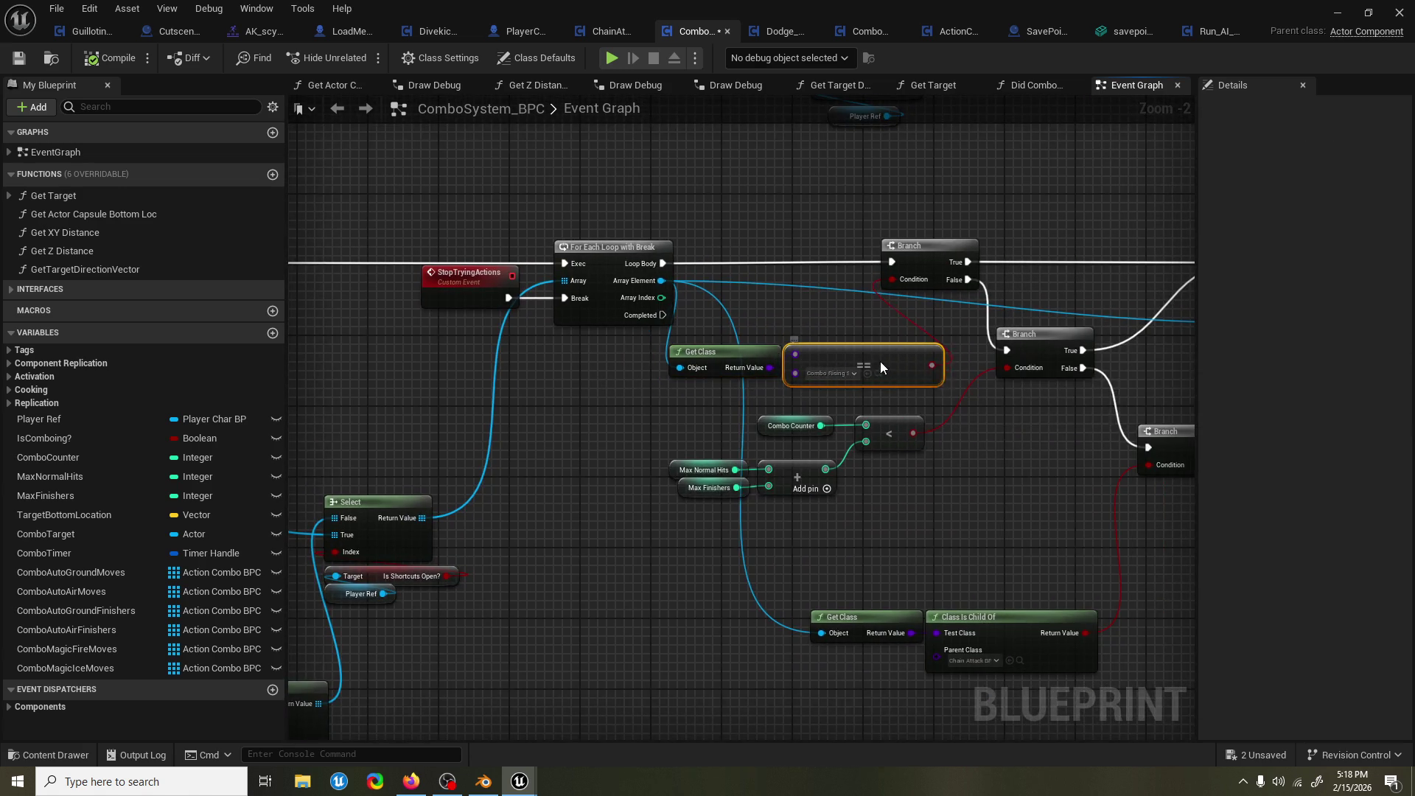
drag(870, 342, 735, 391)
key(q)
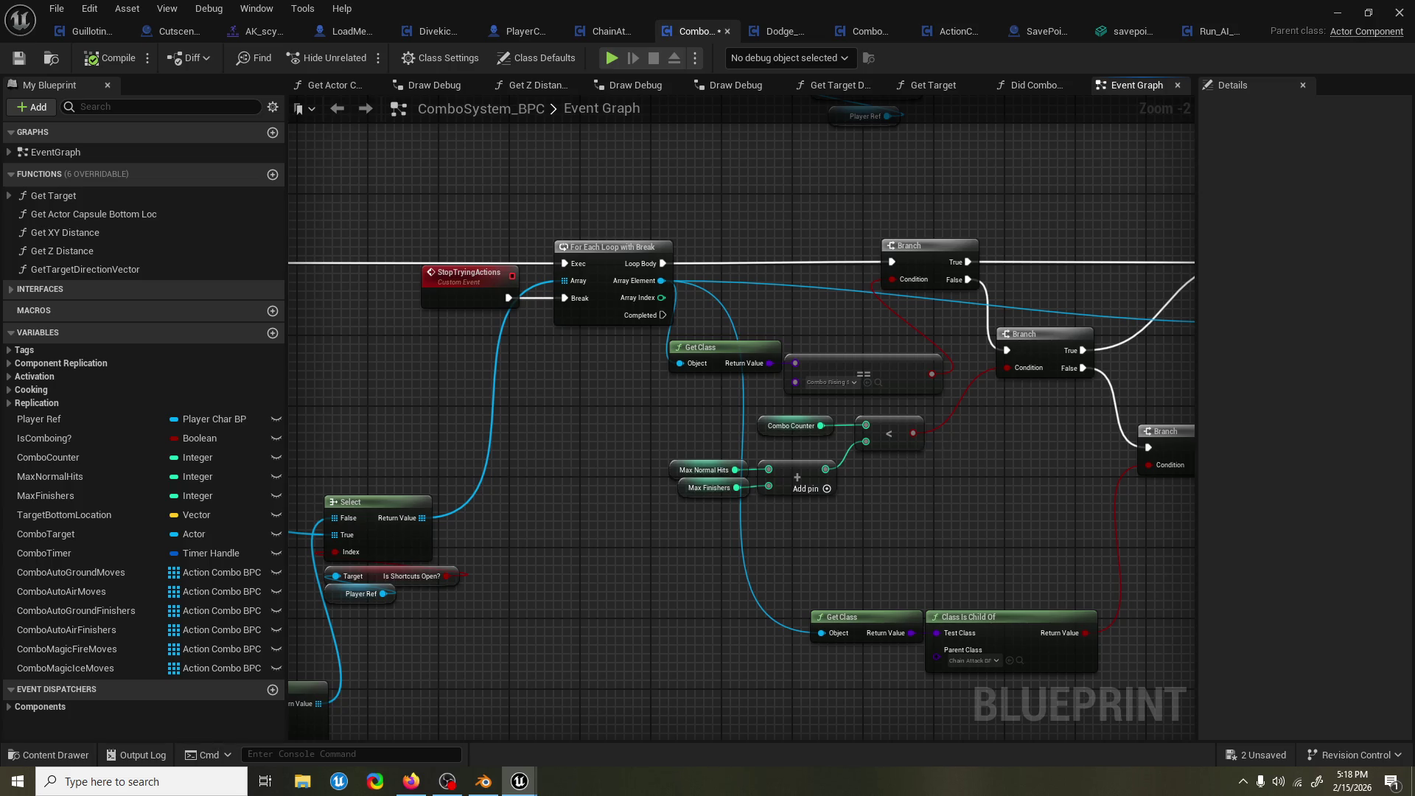
Survey the graph around the TryAutoCombo chain, Player Ref fan-out and Select nodes.
drag(567, 483, 647, 464)
scroll(820, 454, down, 2)
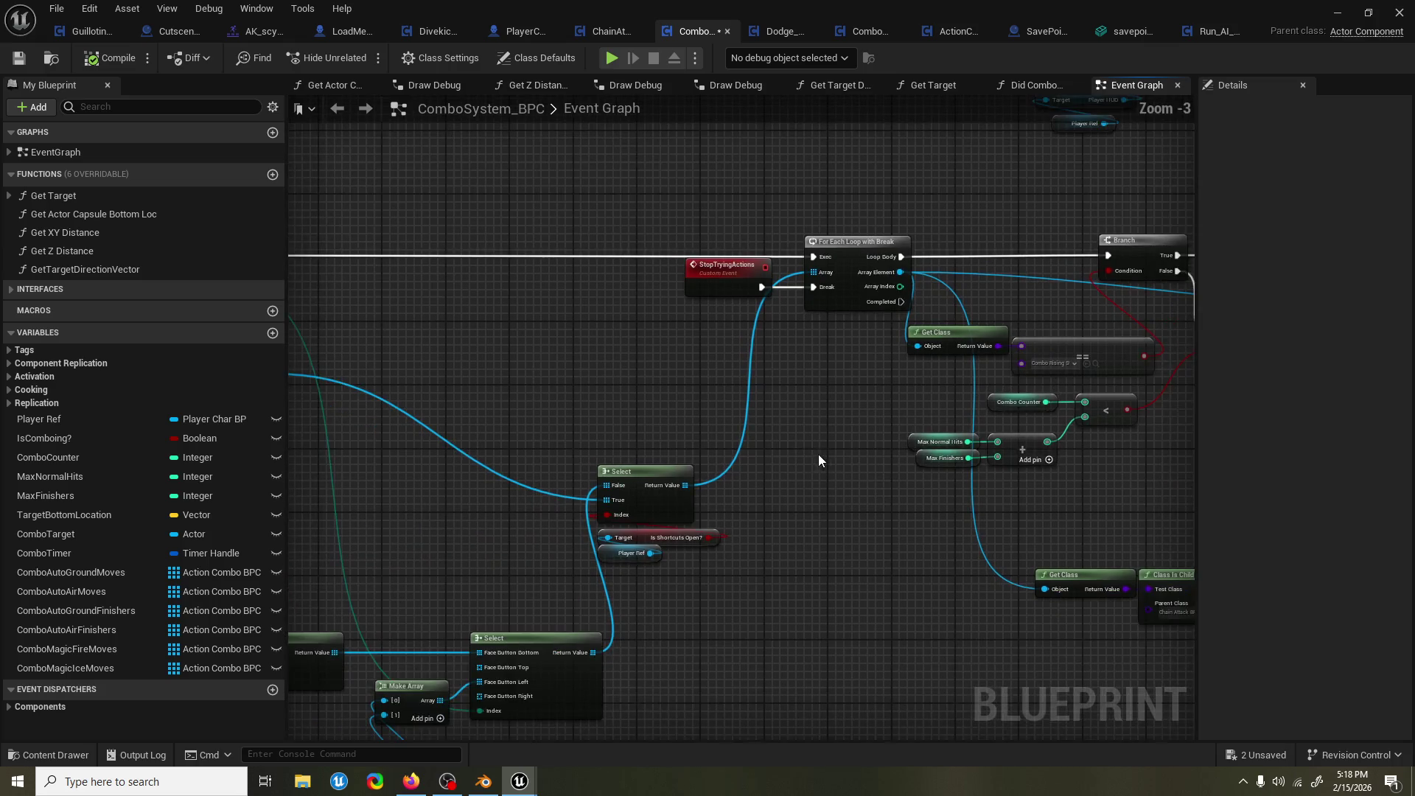
mouse_move(828, 457)
mouse_down()
mouse_move(638, 453)
mouse_move(722, 321)
mouse_move(749, 307)
mouse_move(783, 351)
mouse_move(727, 427)
mouse_up()
scroll(678, 400, up, 1)
scroll(837, 391, down, 2)
drag(837, 390, 688, 392)
mouse_move(988, 405)
mouse_down()
mouse_move(927, 387)
mouse_move(787, 434)
mouse_up()
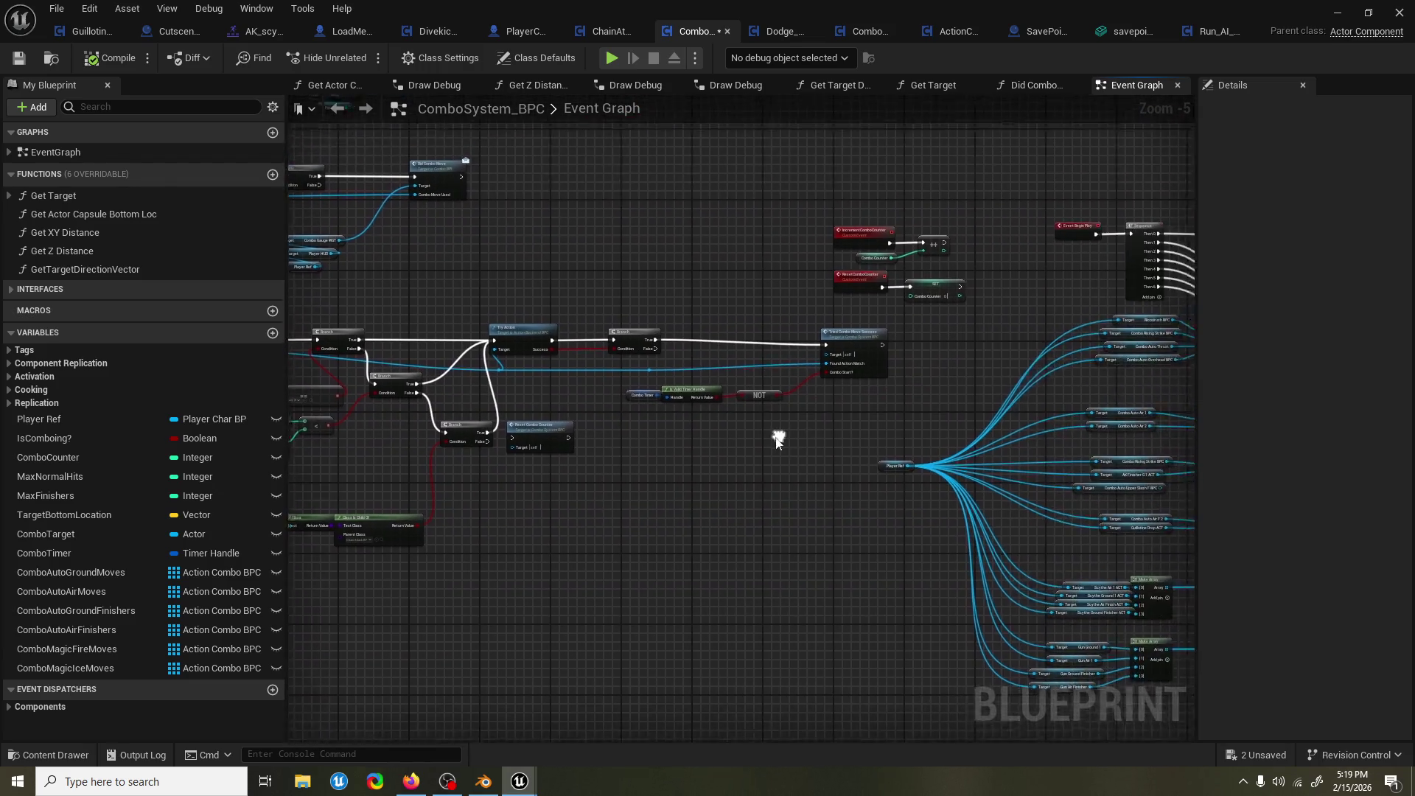
scroll(787, 435, up, 3)
click(794, 285)
drag(774, 290, 1149, 265)
scroll(342, 478, down, 2)
mouse_move(663, 422)
mouse_down()
mouse_move(628, 426)
mouse_move(873, 417)
mouse_move(766, 352)
mouse_move(710, 395)
mouse_up()
scroll(509, 269, down, 1)
Shift the loop and Select node group left, then drag a new connection from Array Element.
drag(472, 235, 1046, 626)
mouse_move(1042, 296)
mouse_down()
mouse_move(843, 295)
mouse_move(681, 384)
mouse_move(537, 424)
mouse_move(243, 463)
mouse_up()
click(842, 324)
scroll(841, 325, up, 1)
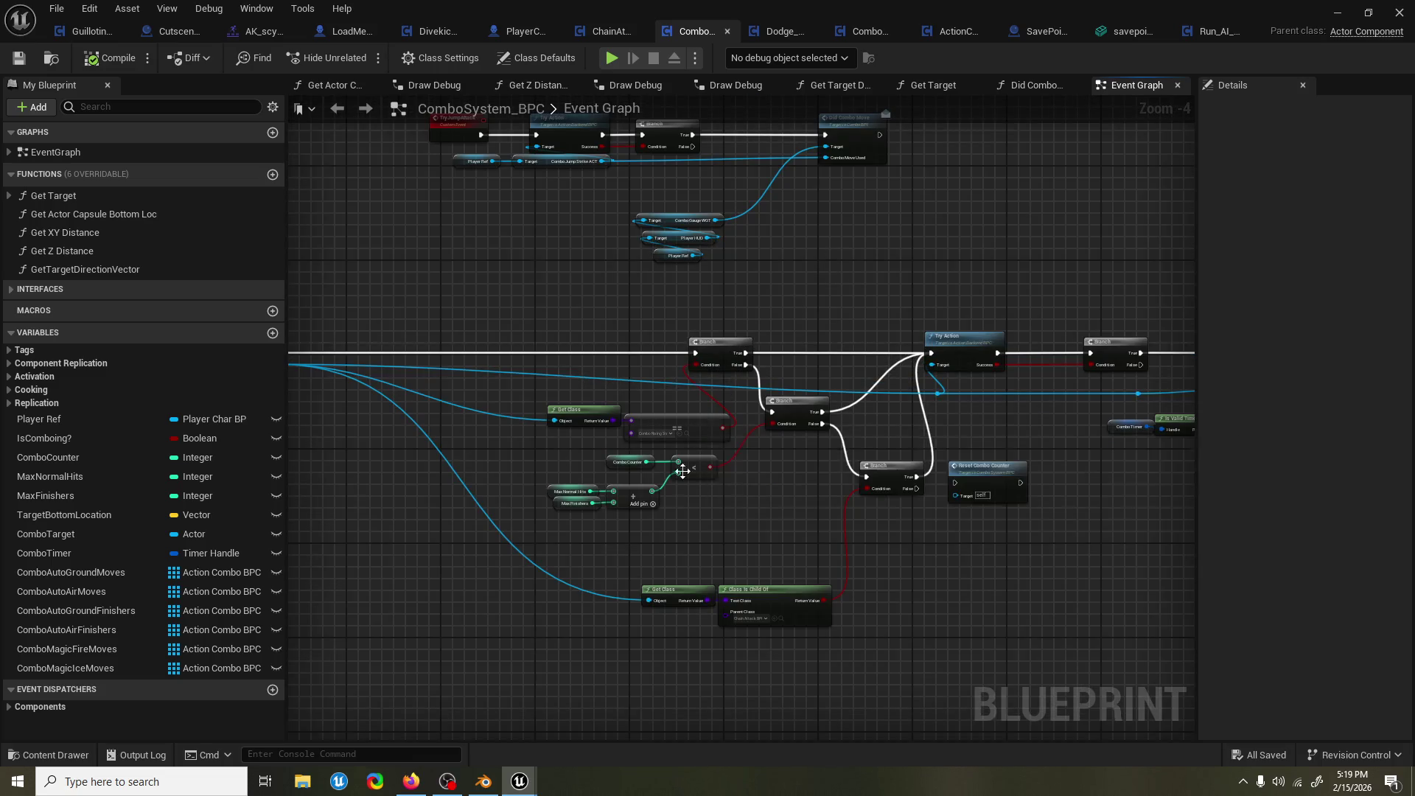
scroll(662, 498, up, 2)
mouse_move(676, 507)
mouse_down()
mouse_move(661, 507)
mouse_move(684, 475)
mouse_move(846, 457)
mouse_move(756, 460)
mouse_move(891, 418)
mouse_move(927, 337)
mouse_move(619, 458)
mouse_move(401, 467)
mouse_move(533, 409)
mouse_up()
scroll(756, 460, down, 1)
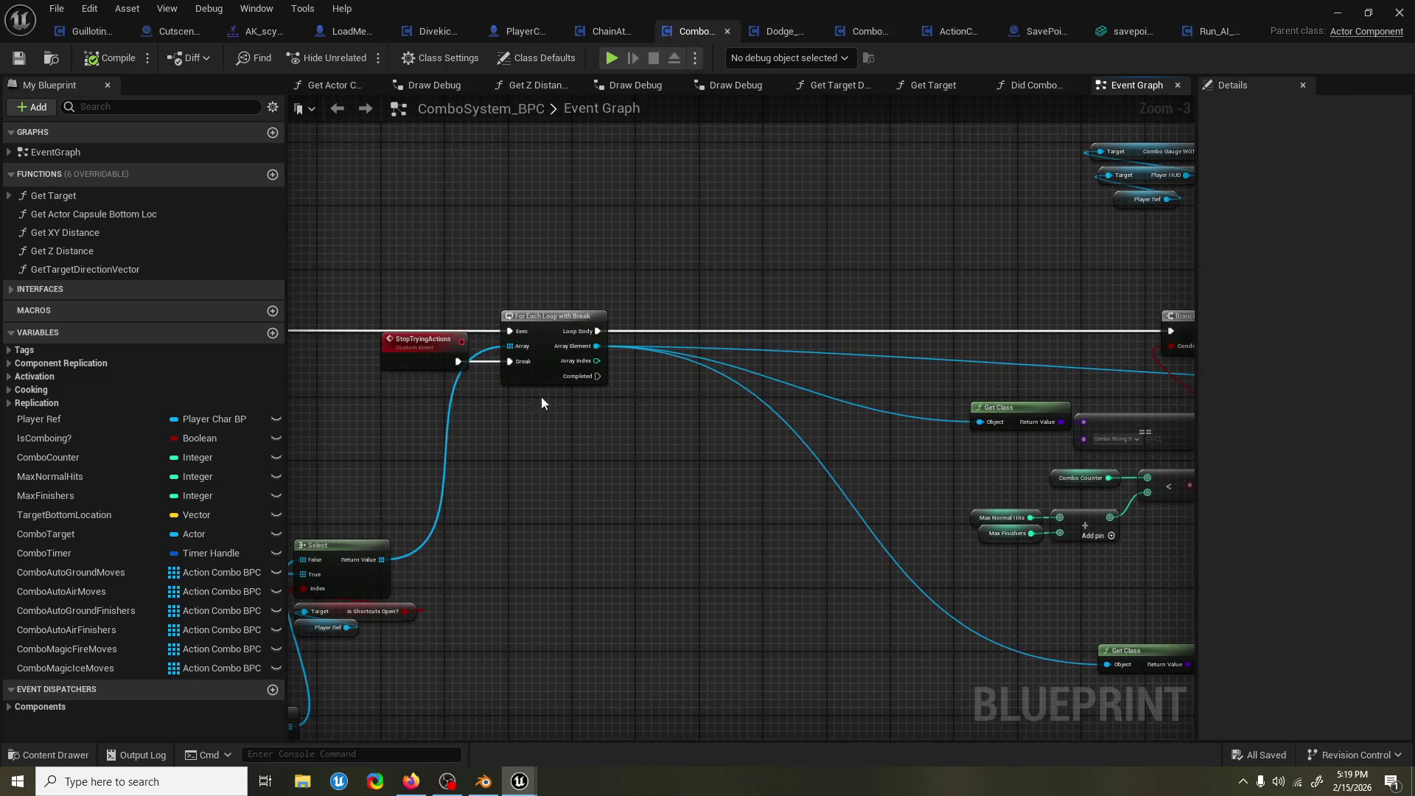
drag(594, 350, 683, 396)
Add Get Class and a Class Is Child Of ChainAttack_BPC check off Array Element.
text(chil)
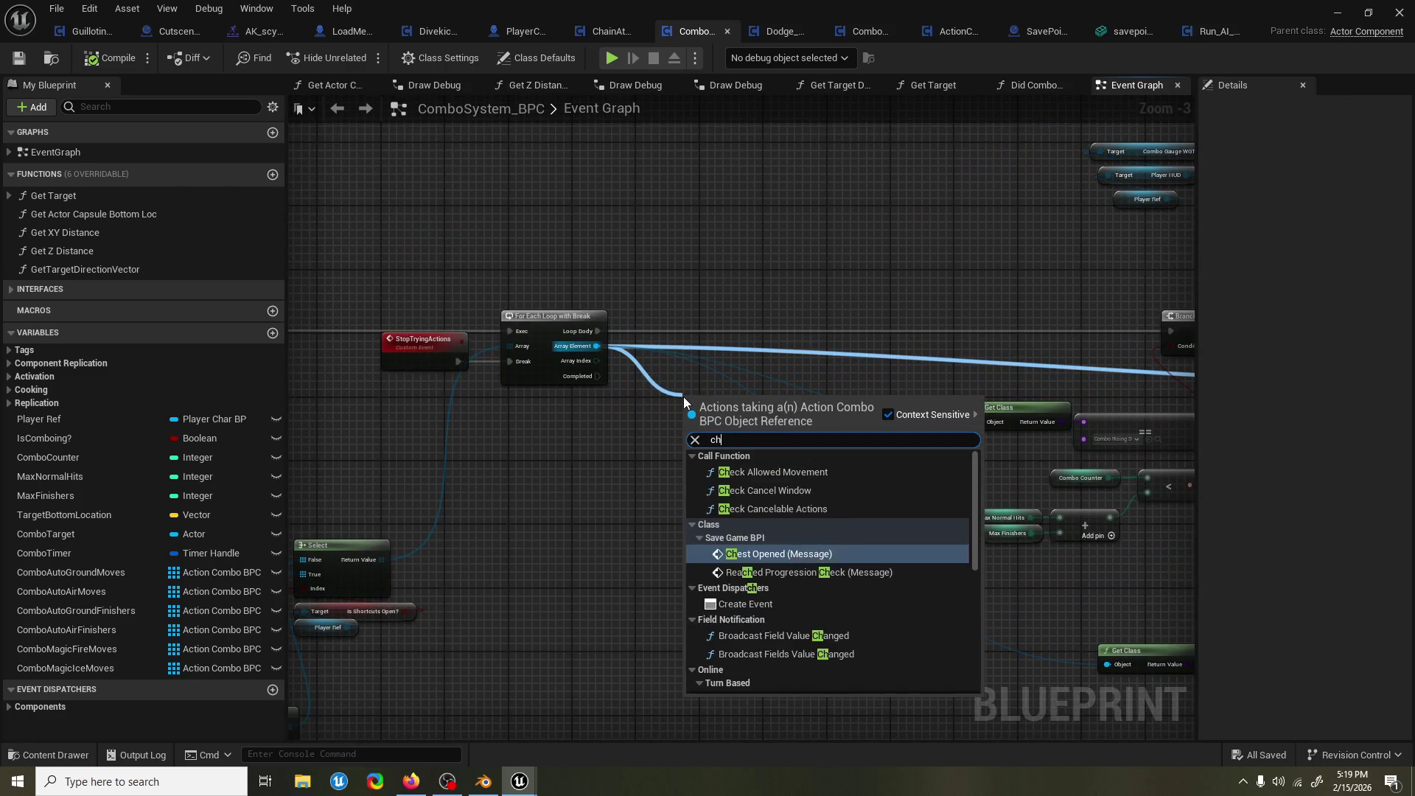
key(BackSpace)
key(BackSpace)
key(BackSpace)
text(getclass)
key(Return)
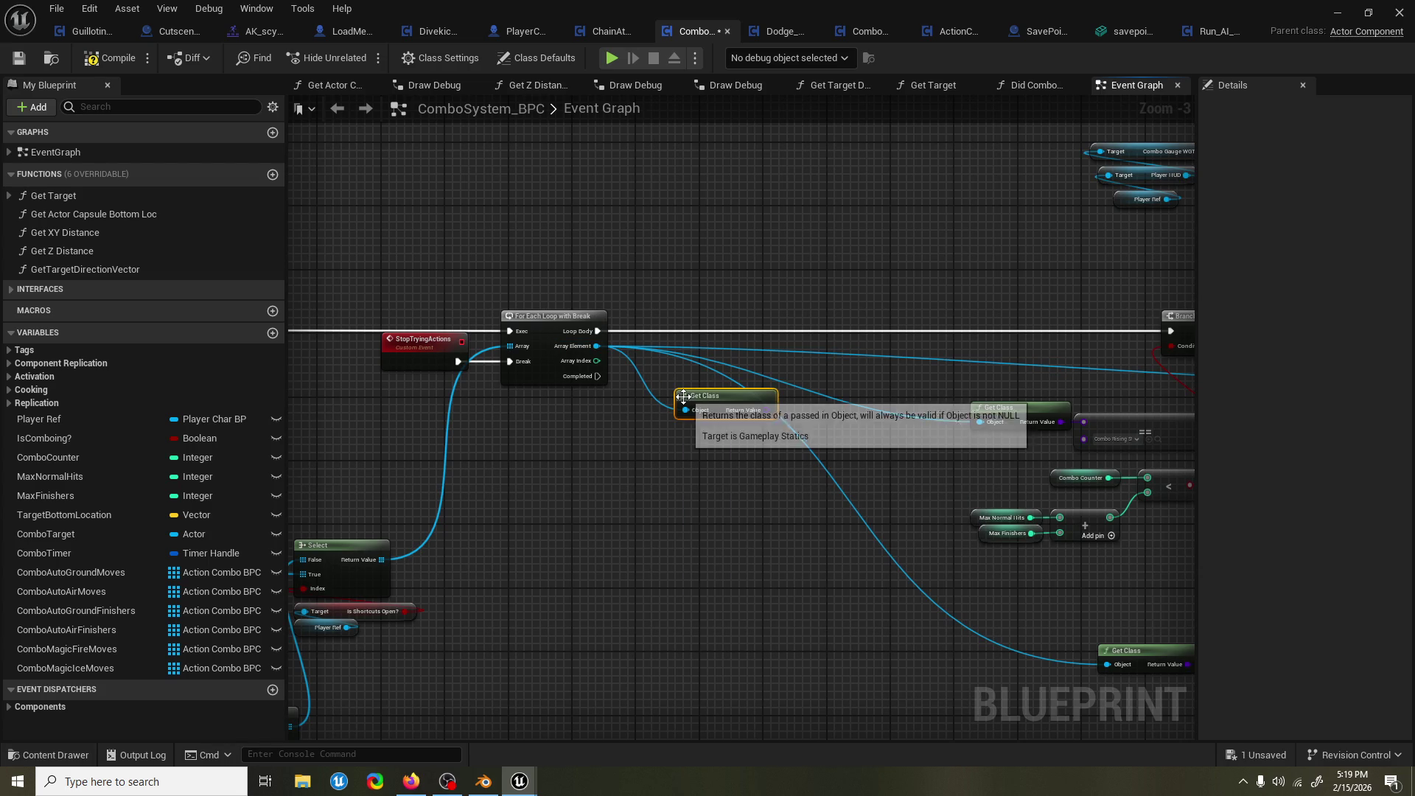
drag(771, 410, 758, 458)
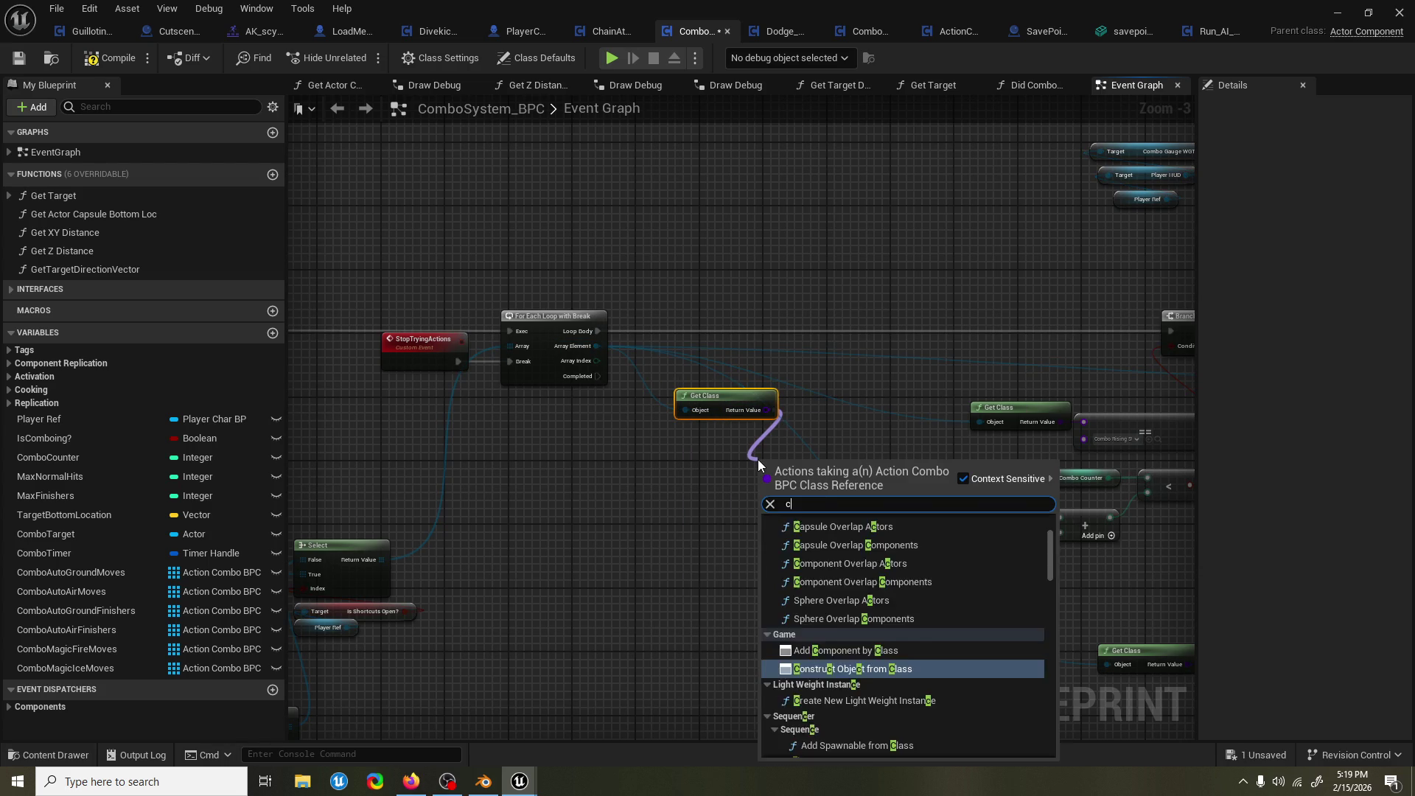
text(child o)
key(Return)
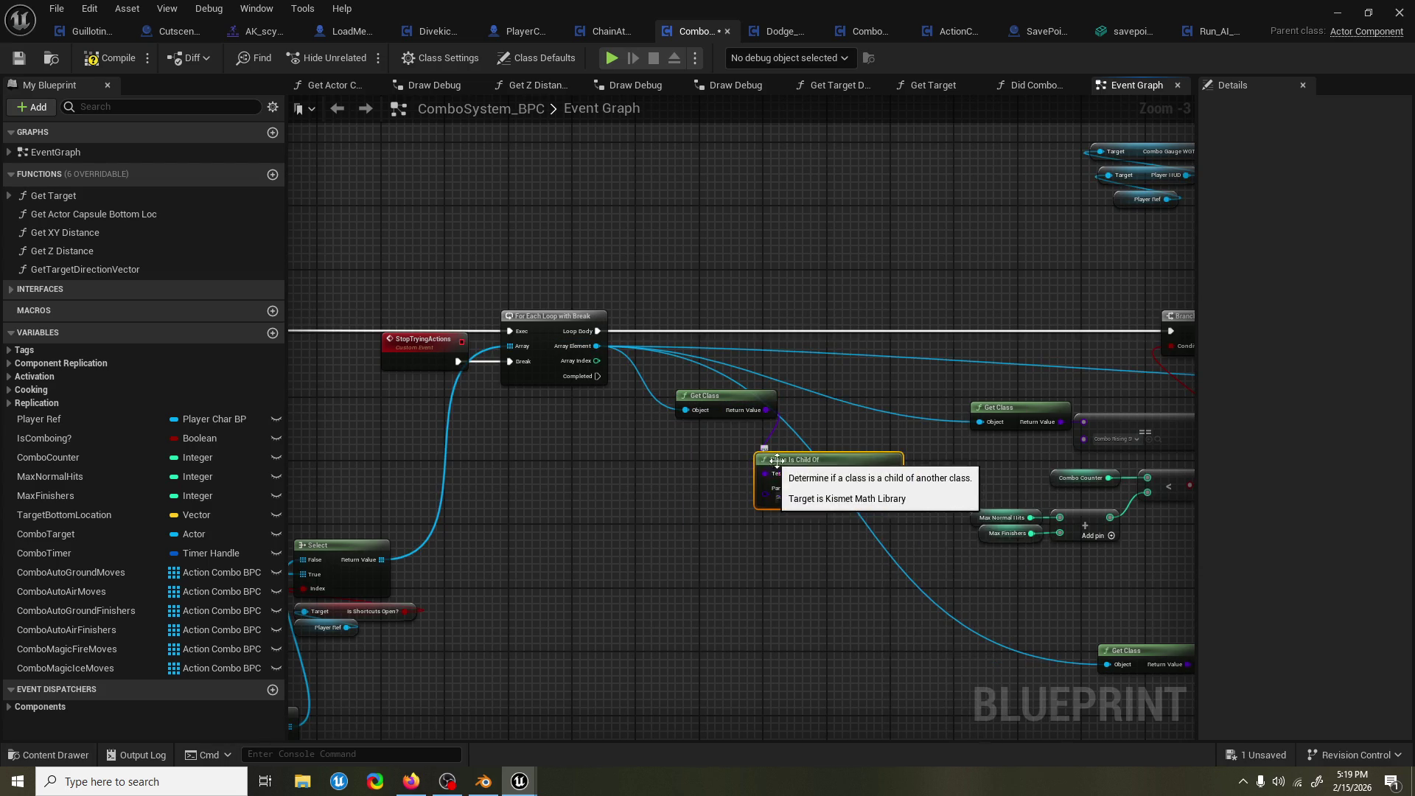
click(805, 505)
text(chain)
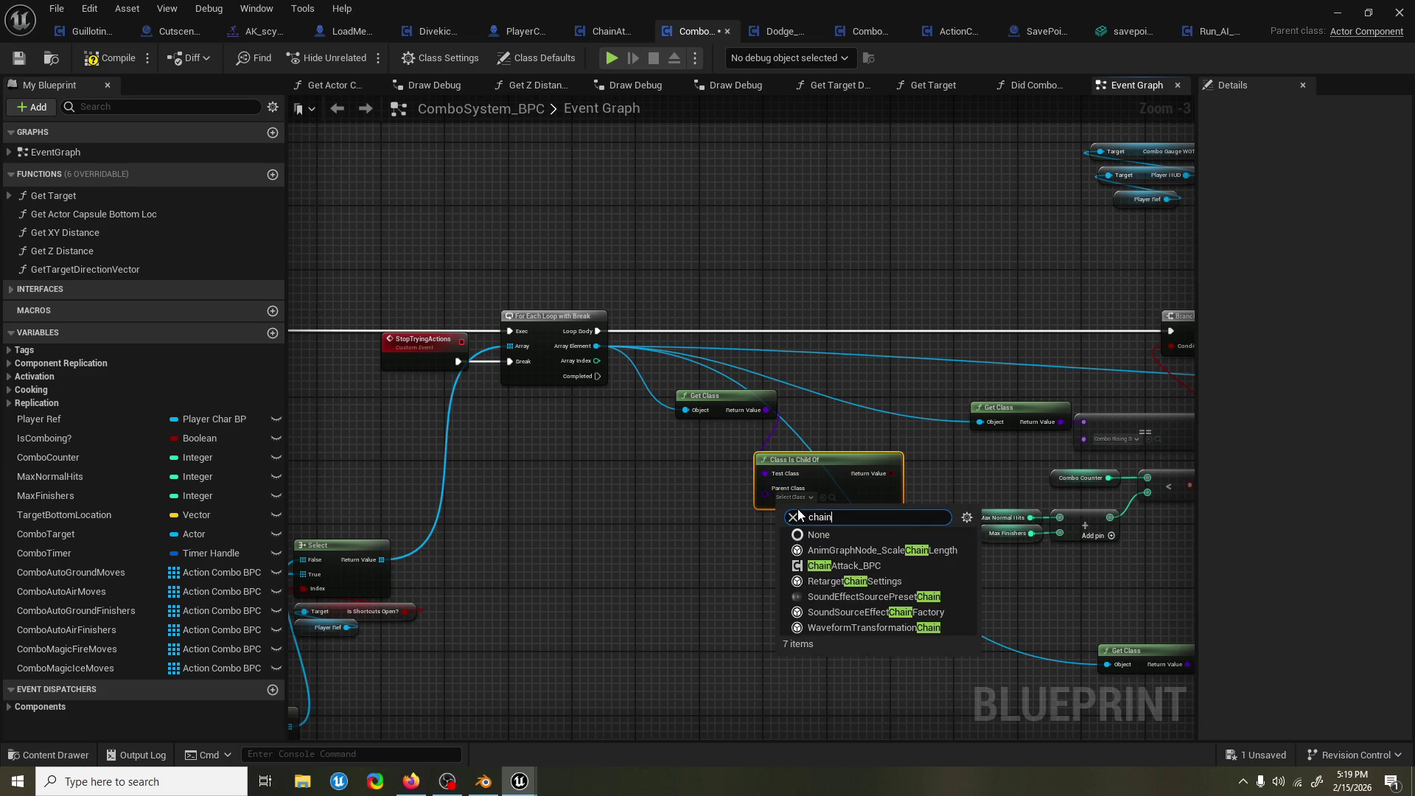
click(840, 566)
drag(733, 408, 596, 484)
mouse_move(824, 472)
mouse_down()
mouse_move(722, 455)
mouse_move(620, 505)
mouse_move(706, 396)
mouse_up()
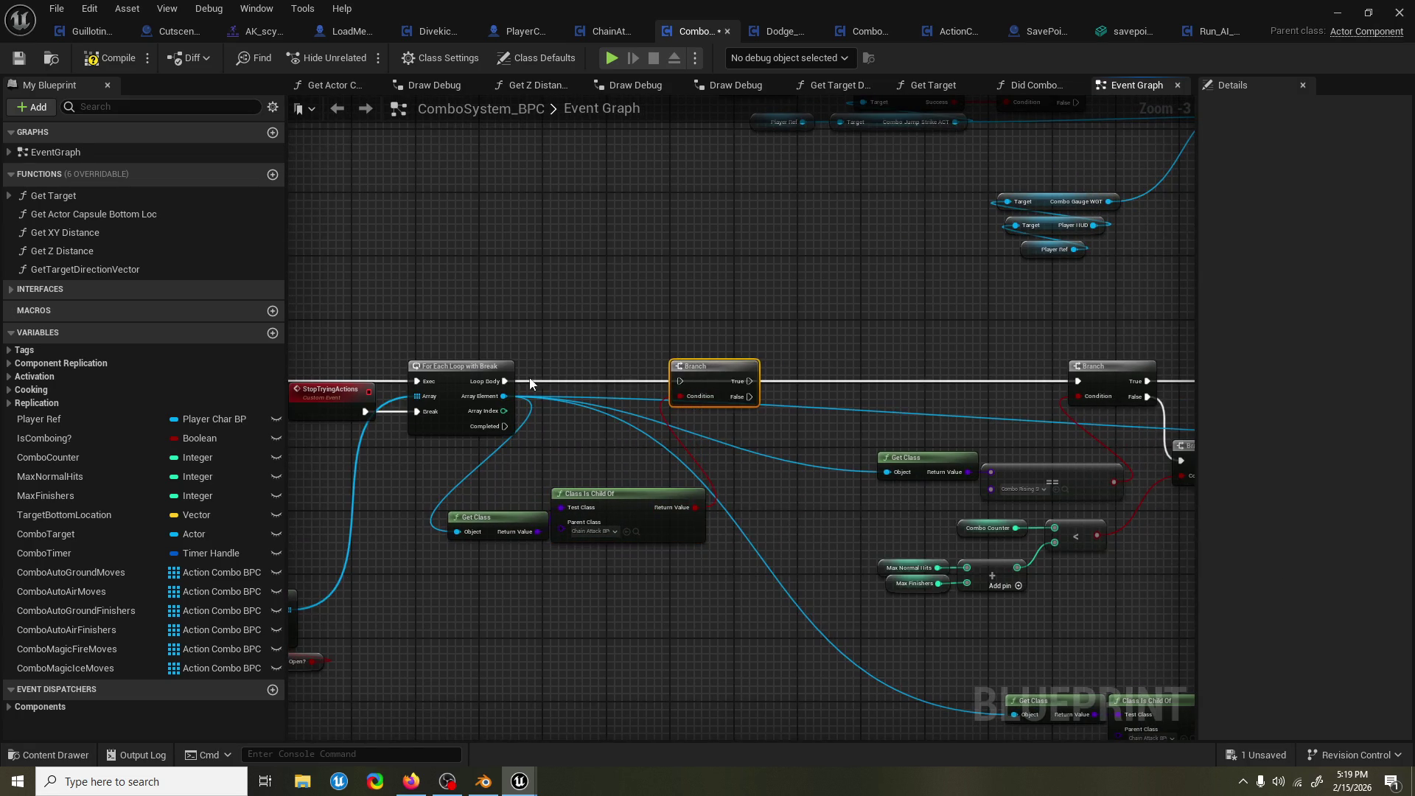
Insert a Branch after Loop Body: False to the next Branch, True to Reset Combo Counter.
mouse_move(501, 385)
mouse_down()
mouse_move(681, 383)
mouse_move(538, 399)
mouse_move(948, 395)
mouse_move(934, 397)
mouse_up()
drag(629, 392, 717, 356)
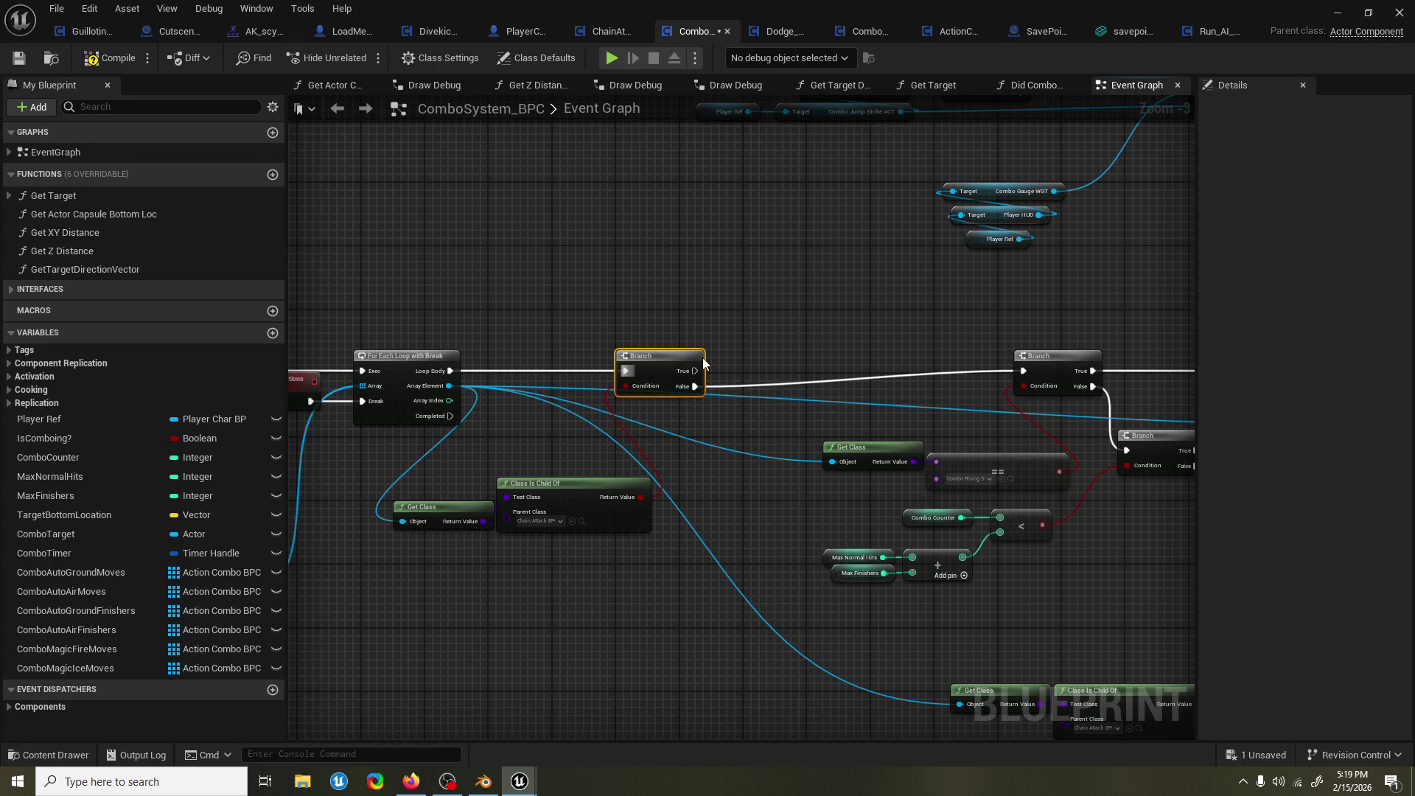
scroll(858, 278, down, 1)
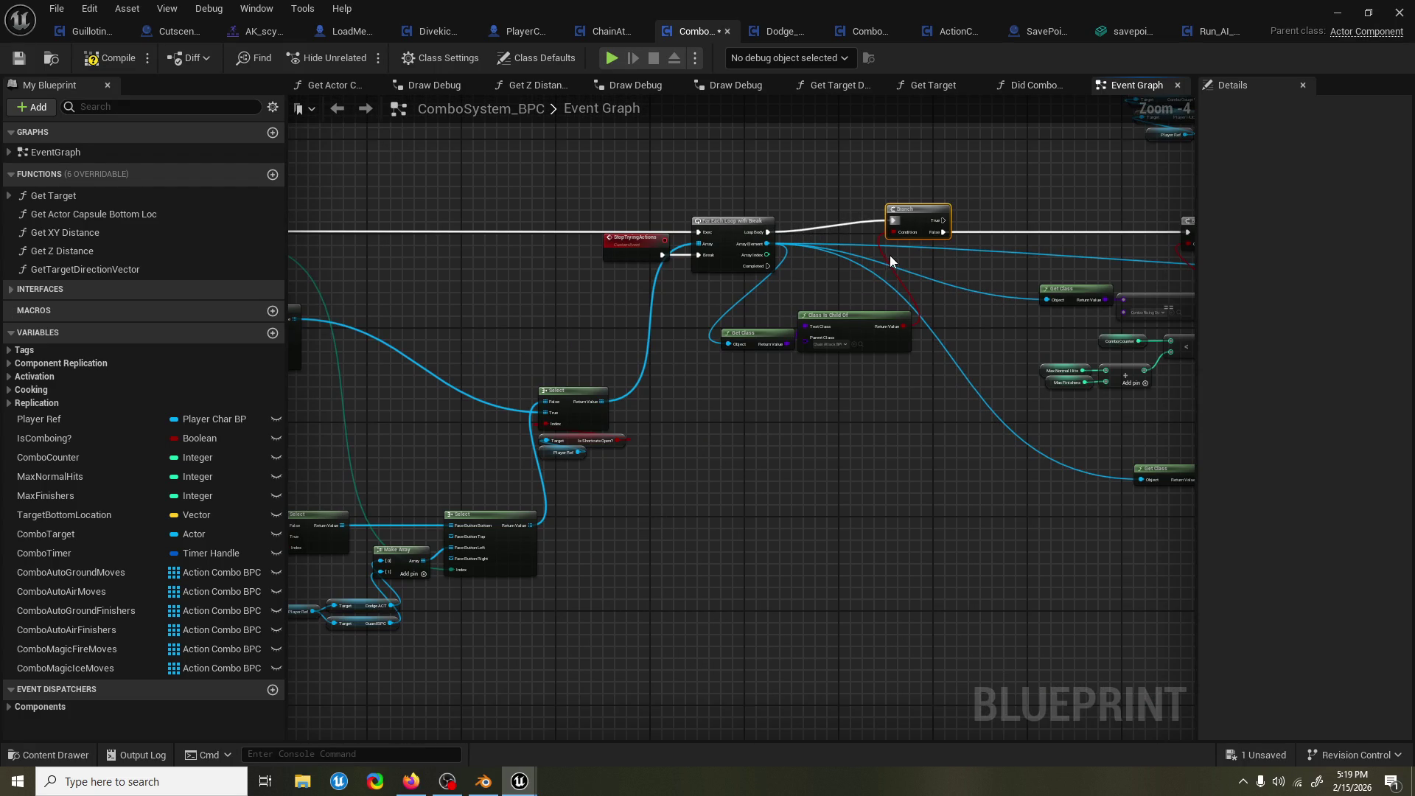
drag(885, 279, 722, 377)
drag(813, 256, 688, 306)
scroll(677, 331, up, 1)
drag(671, 386, 736, 325)
text(reset com)
key(Return)
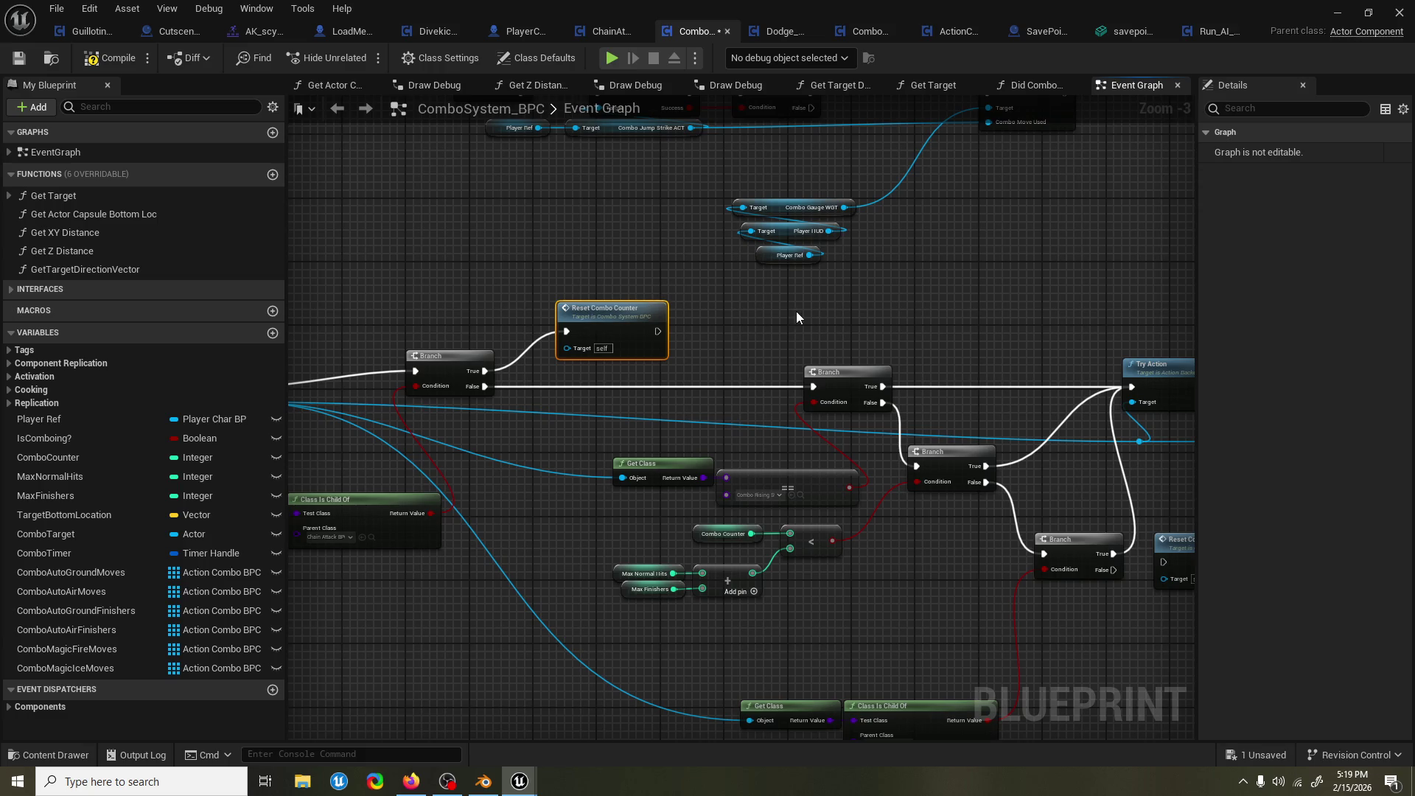
Place Reset Combo Counter above the Branch, break the Branch's old links, and wire Loop Body into it.
mouse_move(796, 318)
mouse_down()
mouse_move(692, 265)
mouse_move(1080, 235)
mouse_move(850, 258)
mouse_up()
alt+click(555, 325)
alt+click(495, 331)
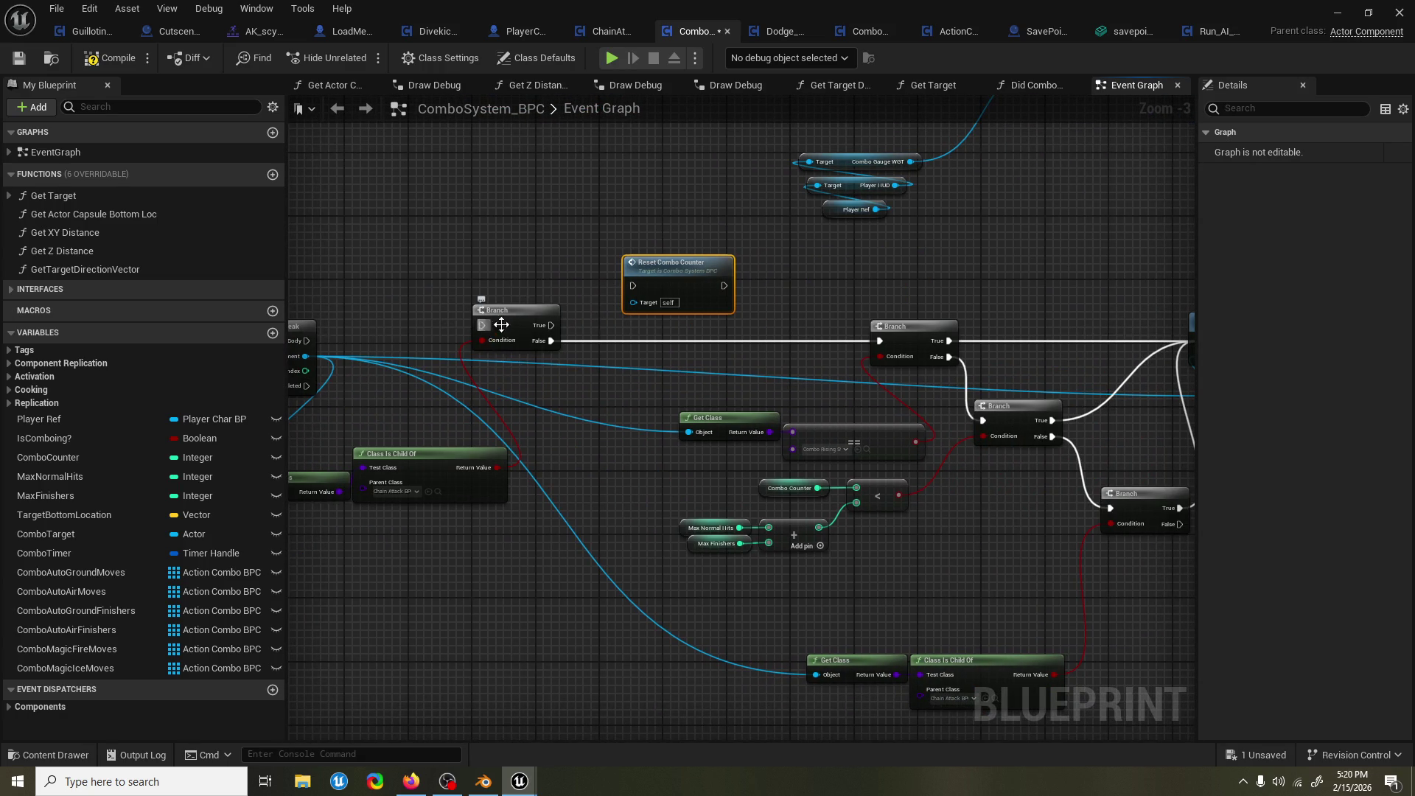
drag(676, 283, 676, 252)
drag(509, 310, 508, 278)
mouse_move(307, 340)
mouse_down()
mouse_move(487, 294)
mouse_move(898, 342)
mouse_up()
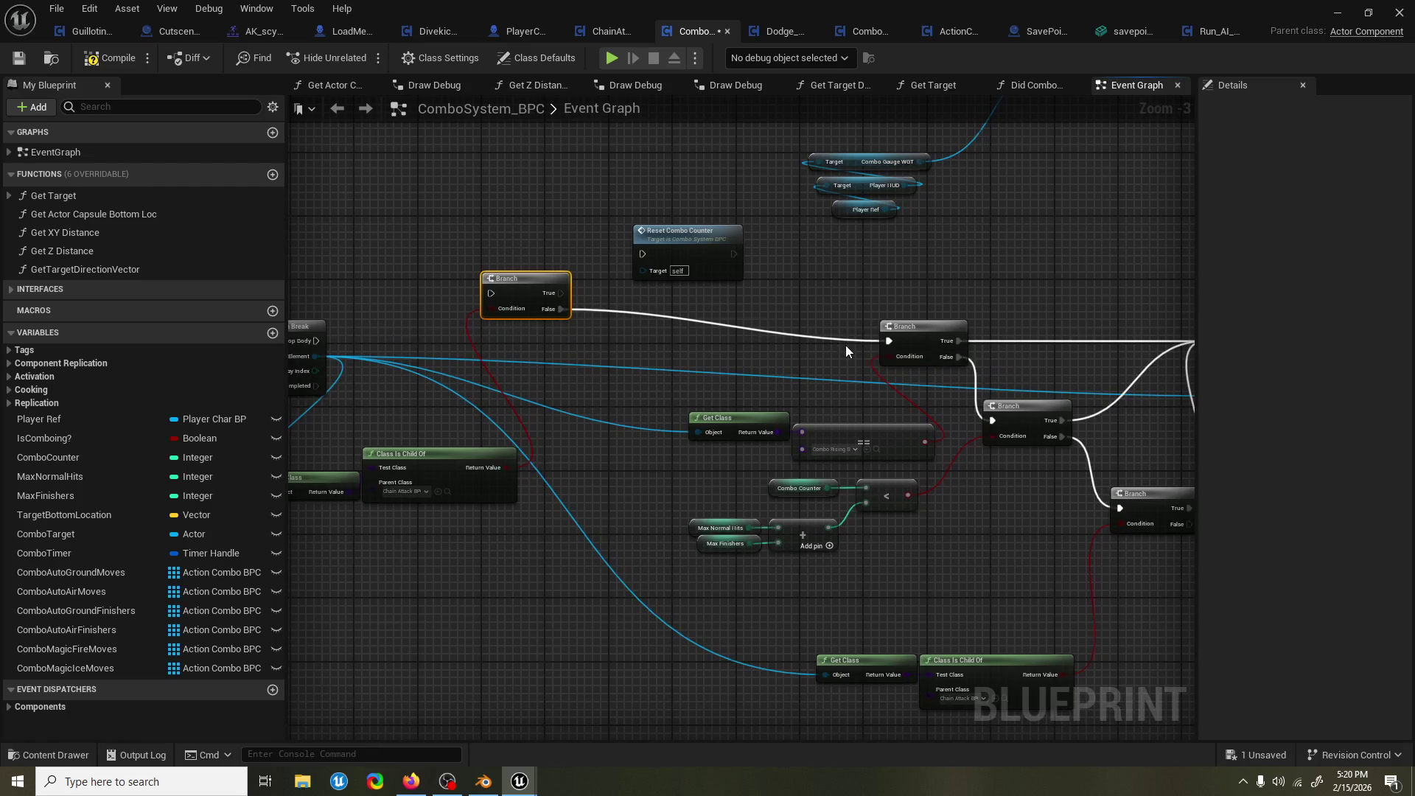
Shift the Get Class and == nodes left to expose Try Action and Reset Combo Counter.
drag(797, 411, 678, 409)
drag(798, 422, 741, 422)
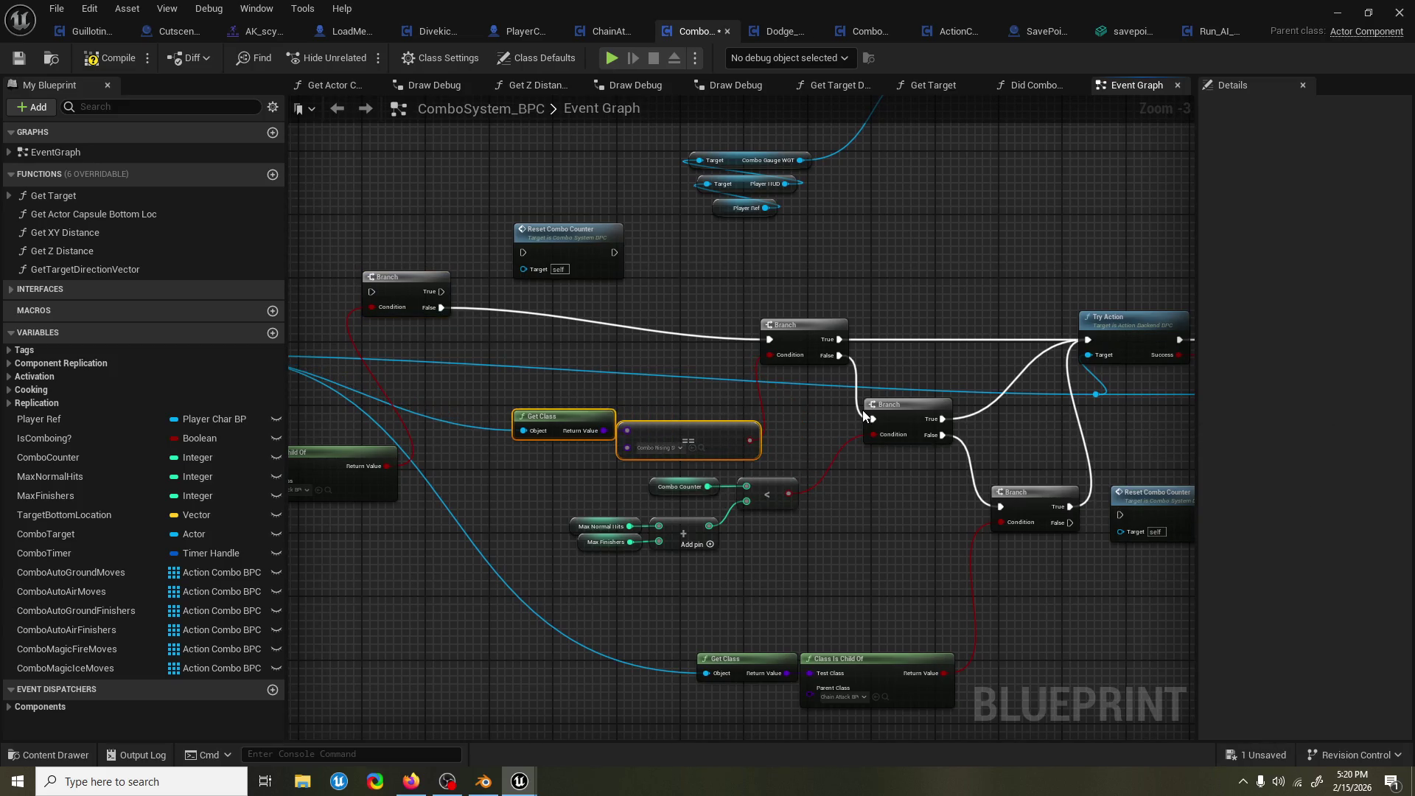
mouse_move(891, 466)
mouse_down()
mouse_move(843, 429)
mouse_move(840, 454)
mouse_move(980, 444)
mouse_up()
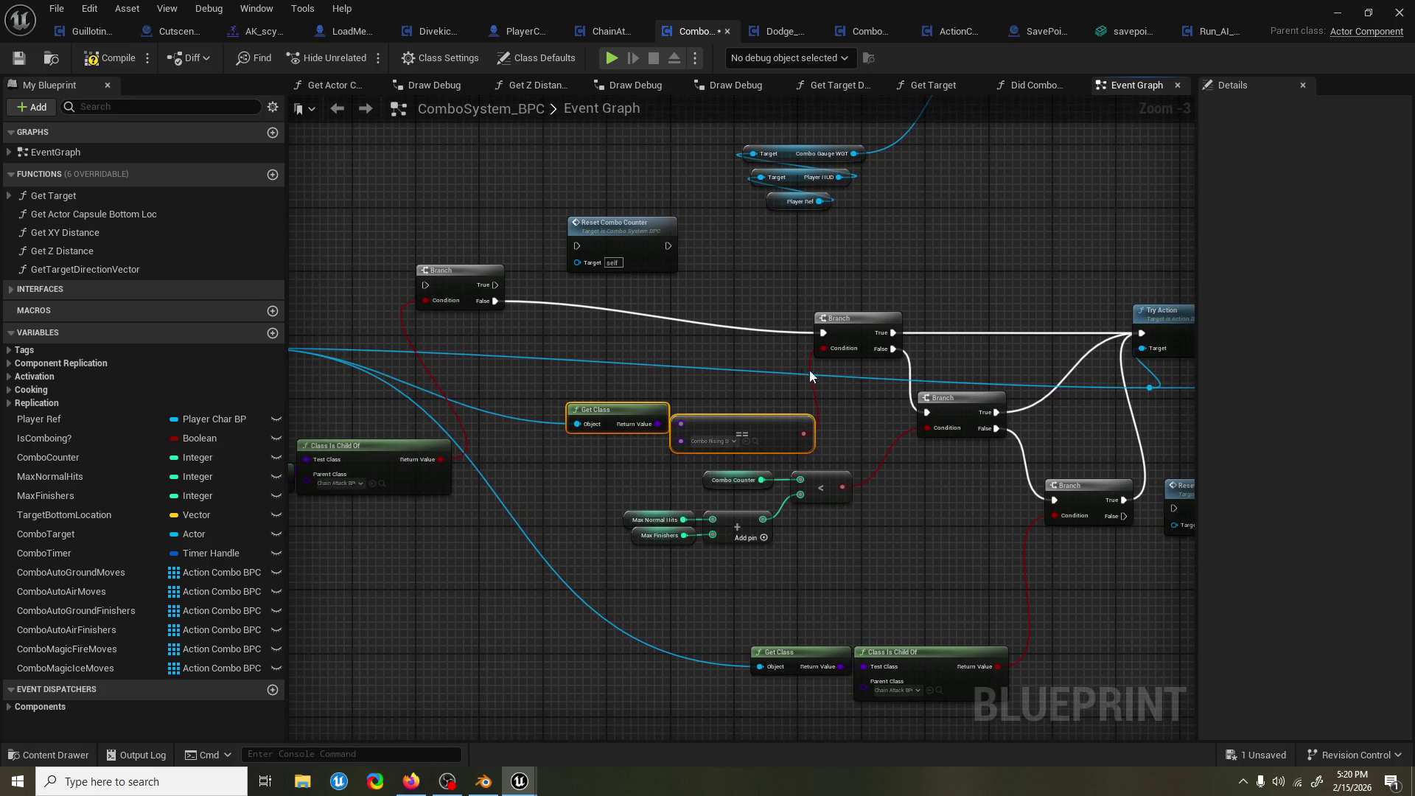
drag(878, 406, 825, 426)
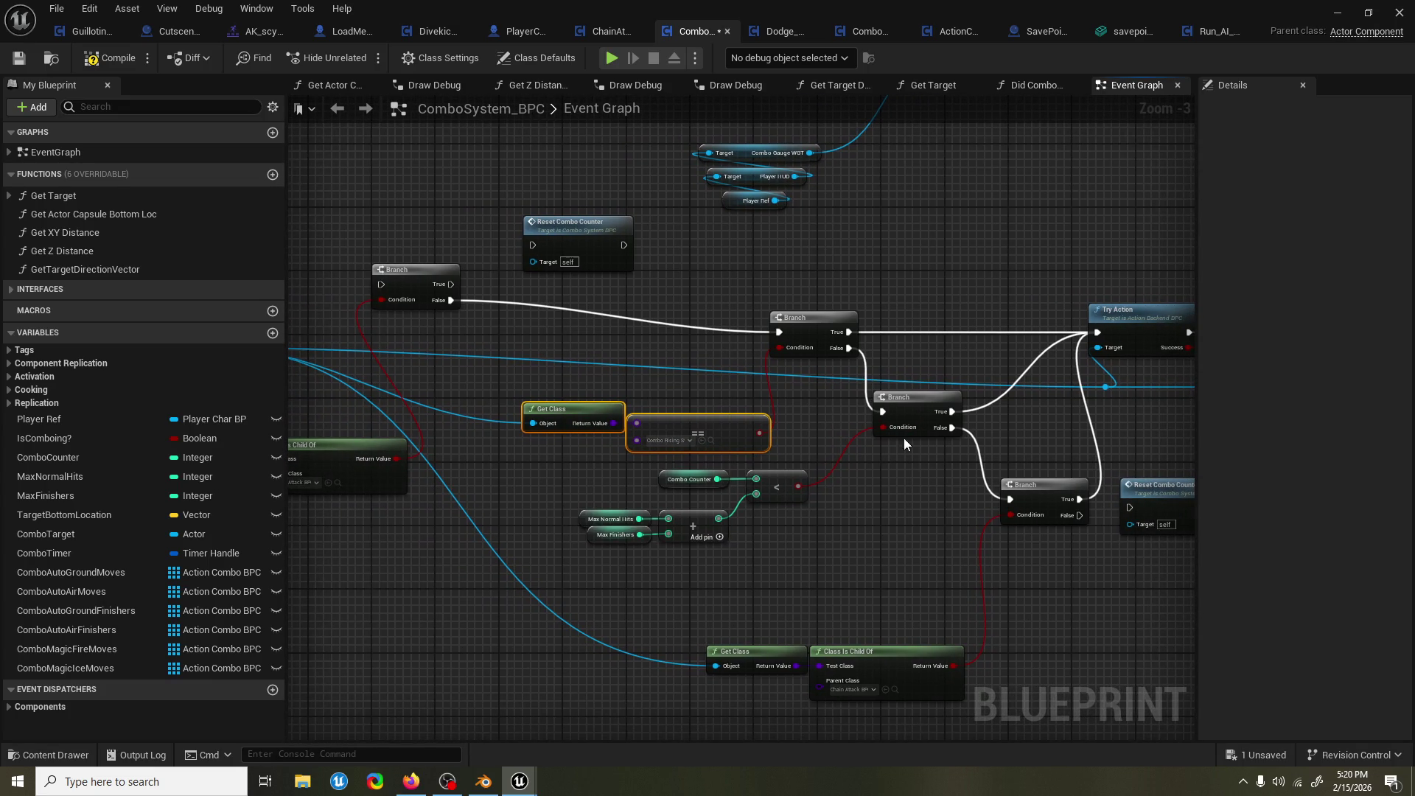
mouse_move(914, 472)
mouse_down()
mouse_move(788, 450)
mouse_move(758, 429)
mouse_move(656, 435)
mouse_move(960, 433)
mouse_up()
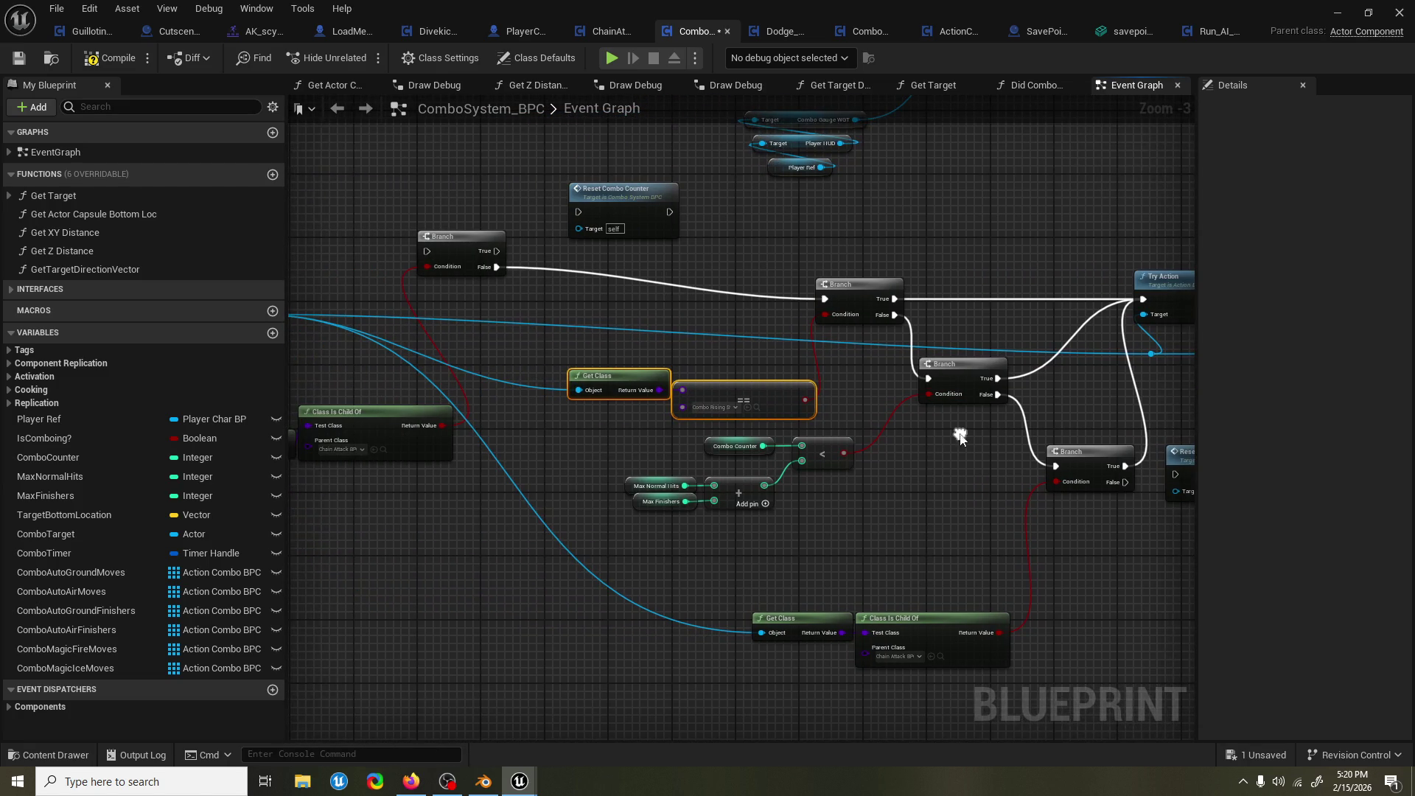
mouse_move(522, 305)
mouse_down()
mouse_move(568, 332)
mouse_move(658, 330)
mouse_up()
Connect the upper Branch's True output to Reset Combo Counter and its output into Try Action.
mouse_move(388, 322)
mouse_down()
mouse_move(562, 277)
mouse_move(557, 299)
mouse_move(627, 241)
mouse_move(647, 244)
mouse_up()
mouse_move(647, 245)
mouse_down()
mouse_move(482, 259)
mouse_move(541, 262)
mouse_up()
drag(385, 233, 600, 249)
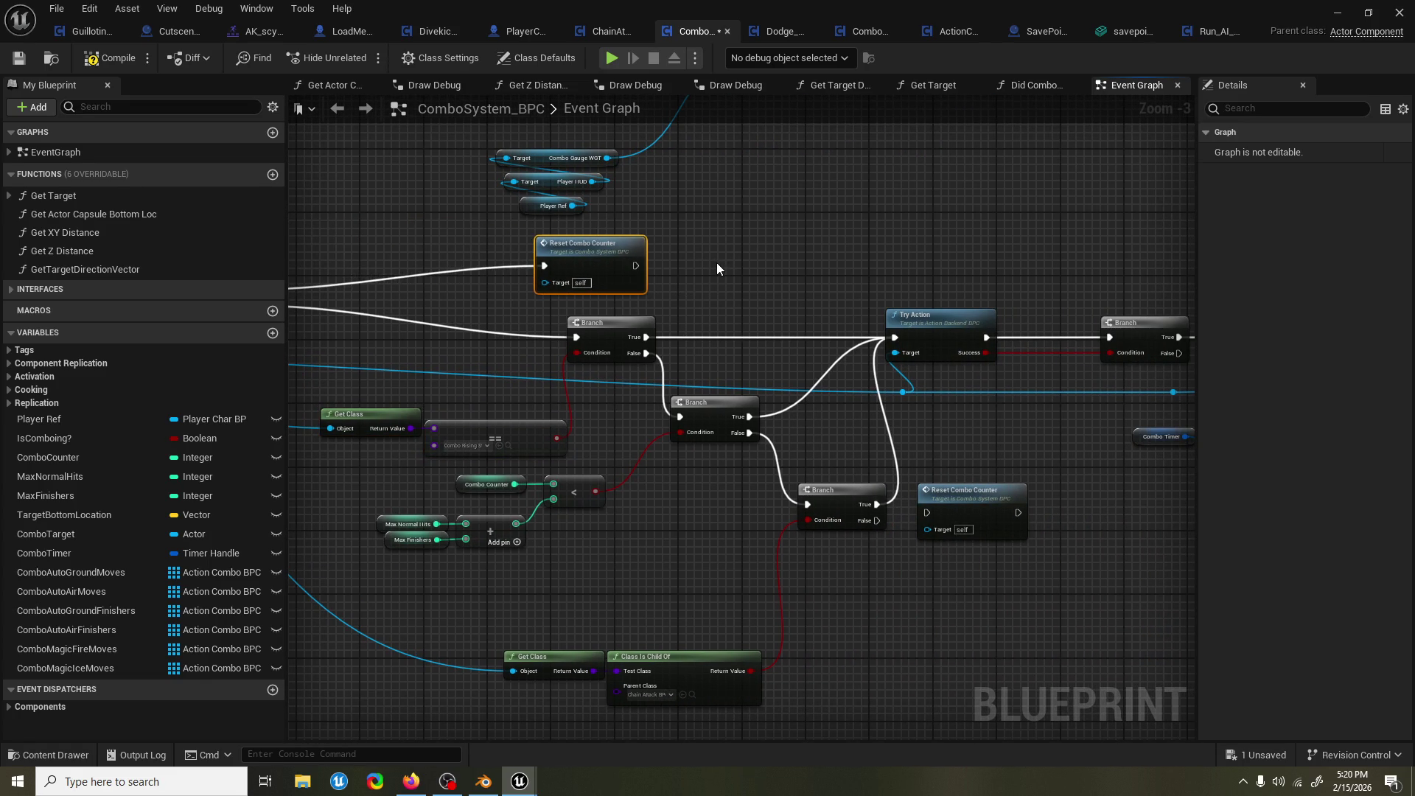
mouse_move(627, 267)
mouse_down()
mouse_move(920, 333)
mouse_move(888, 341)
mouse_up()
drag(888, 342, 1011, 254)
drag(792, 259, 798, 249)
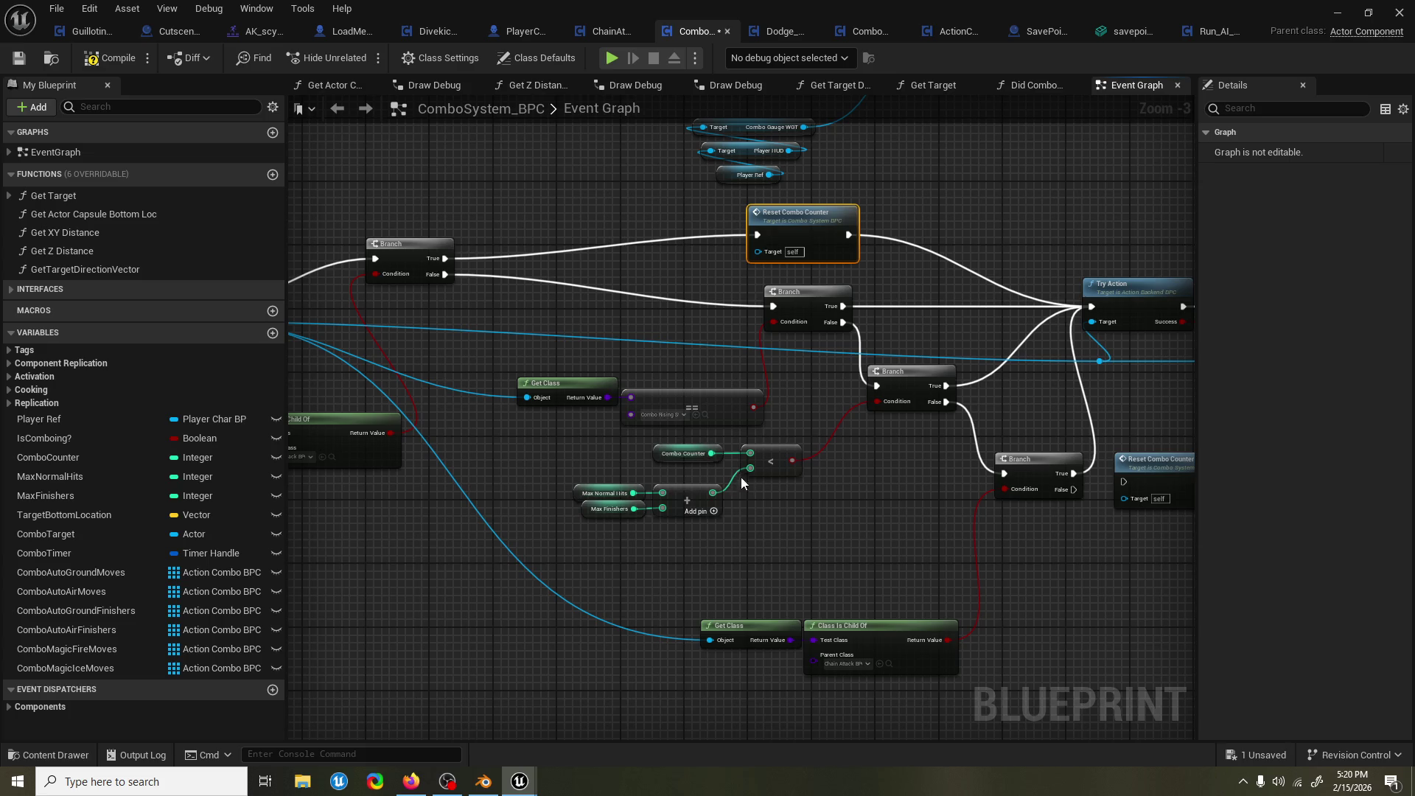
Redo the True-to-Reset Combo Counter and Reset Combo Counter-to-Try Action wires so the chain holds.
drag(840, 540, 825, 508)
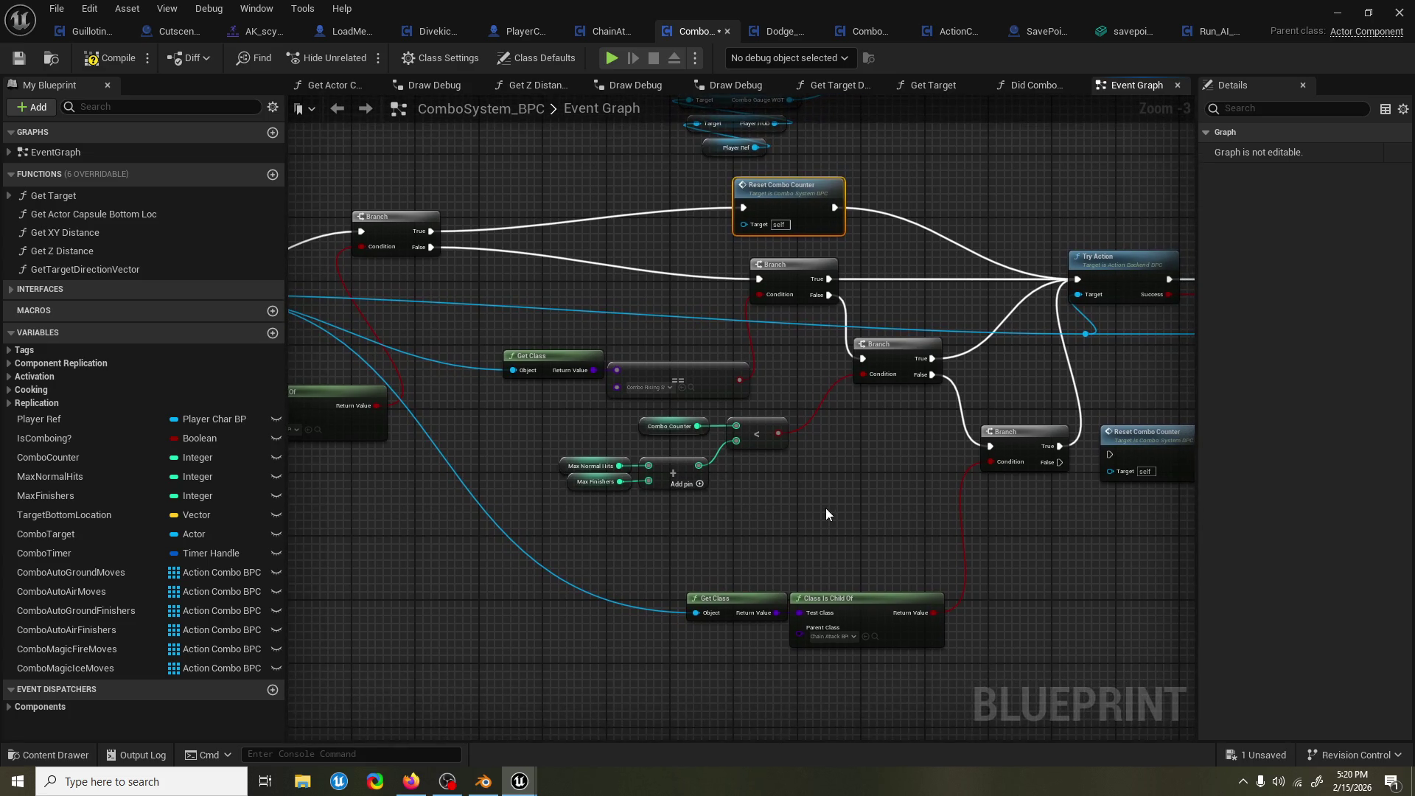
mouse_move(711, 519)
mouse_down()
mouse_move(935, 505)
mouse_move(675, 507)
mouse_up()
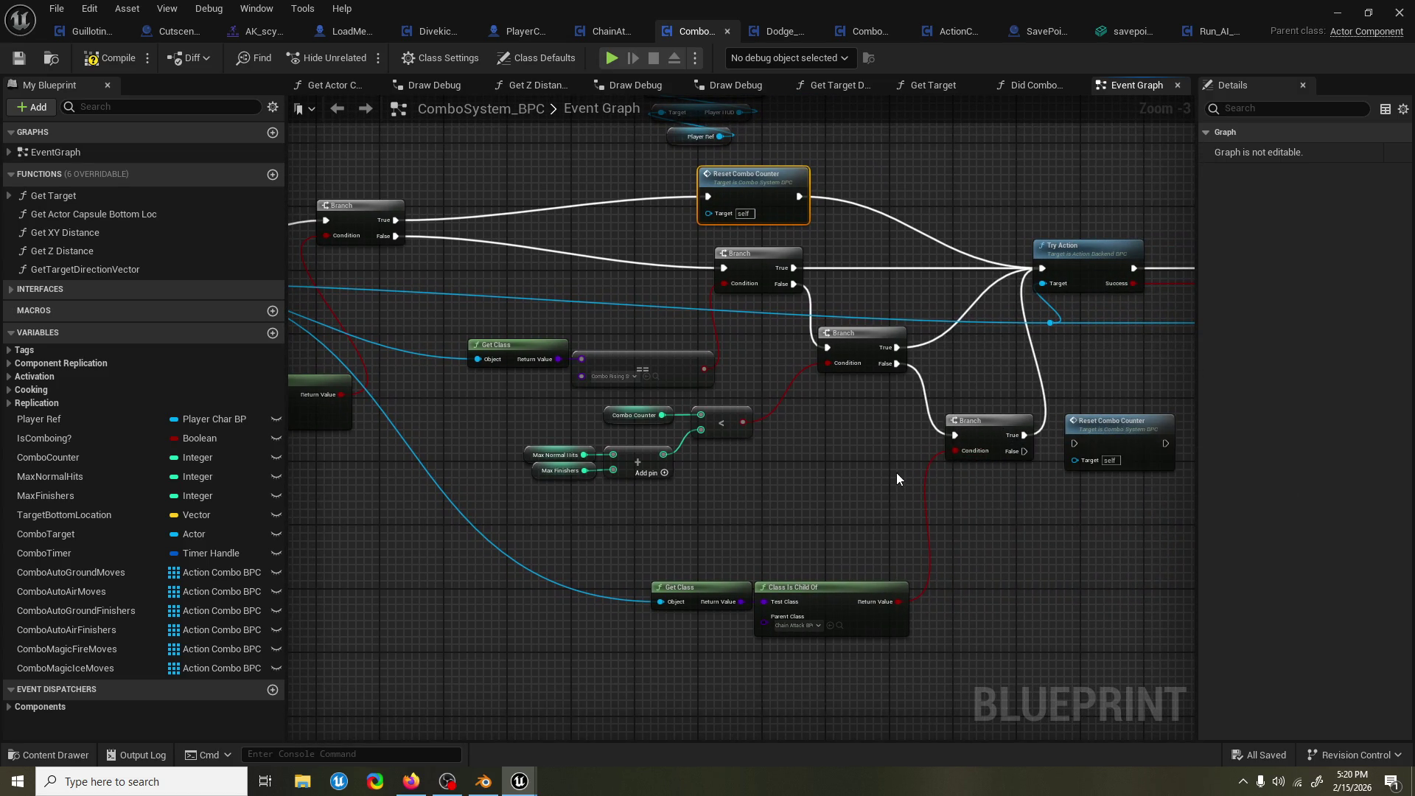
drag(896, 479, 664, 499)
drag(792, 456, 842, 468)
drag(933, 464, 824, 343)
drag(805, 289, 1110, 325)
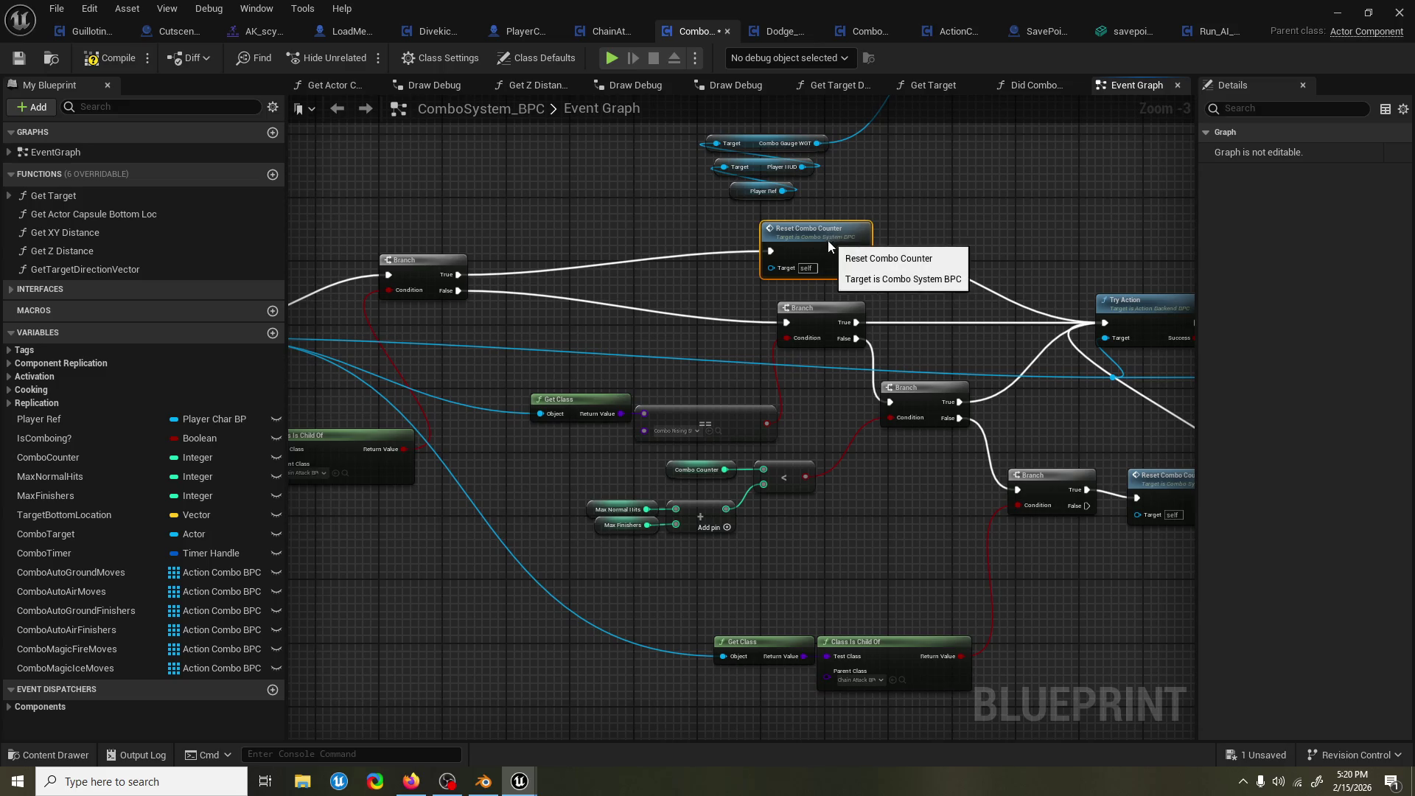
drag(899, 280, 763, 289)
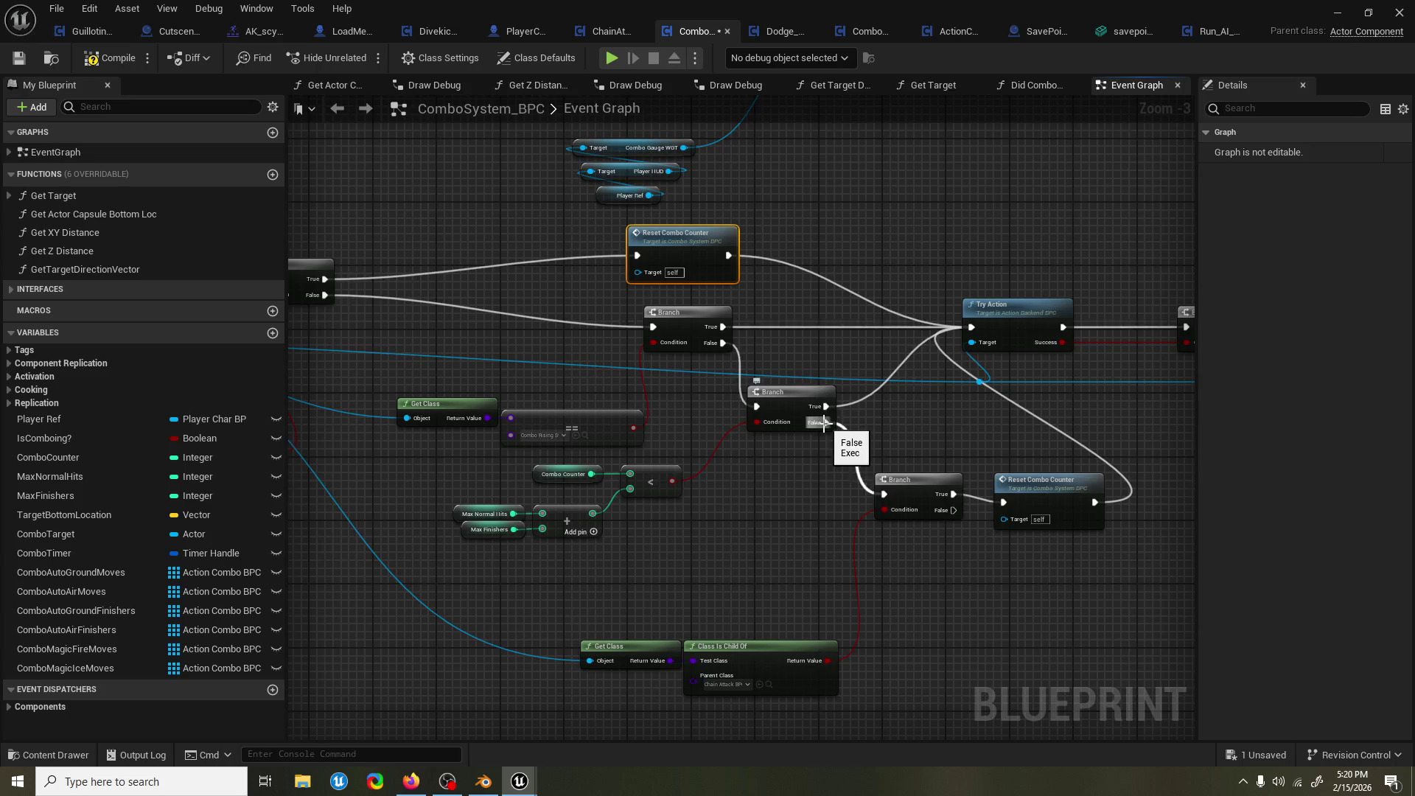
mouse_move(815, 476)
mouse_down()
mouse_move(961, 455)
mouse_move(931, 461)
mouse_up()
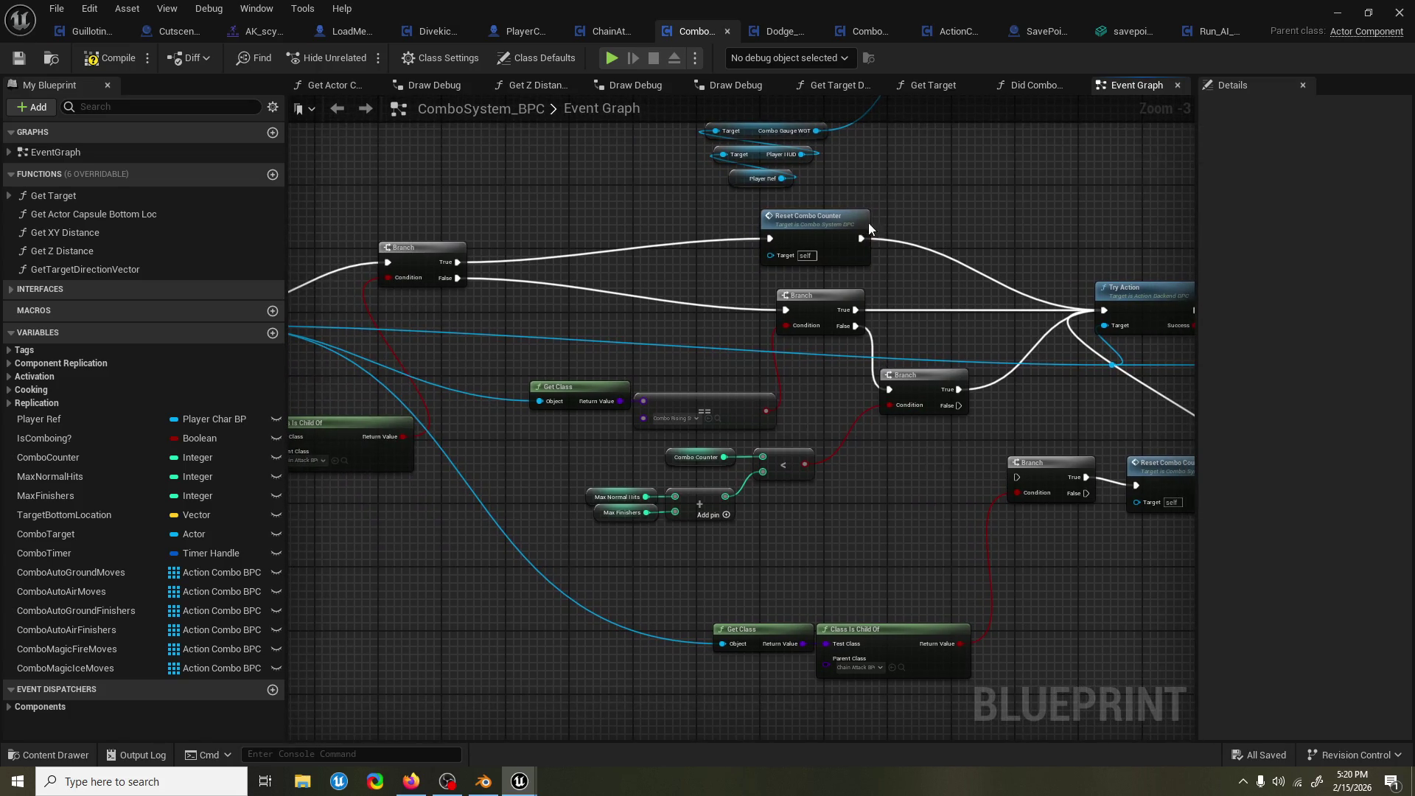
key(alt+Tab)
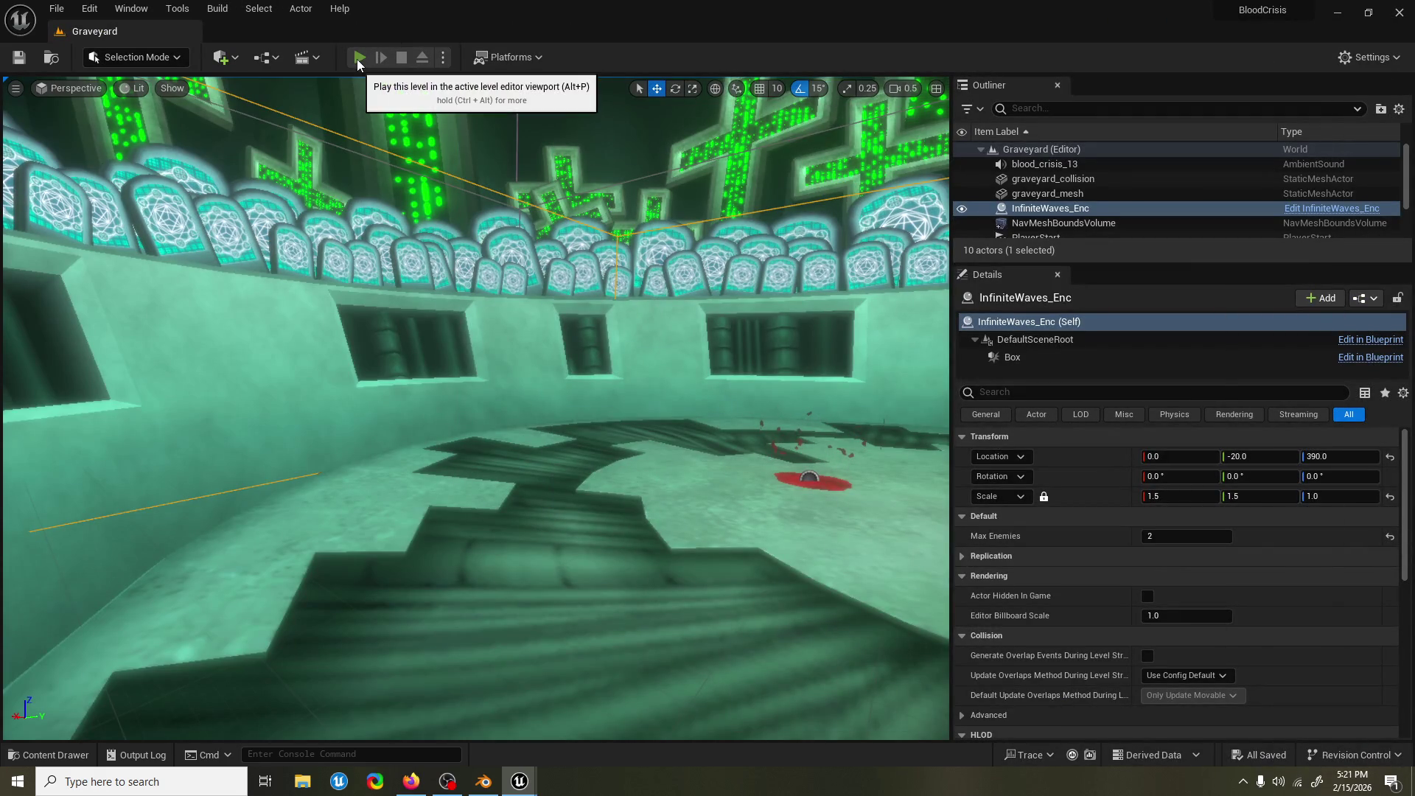
Playtest the Graveyard, chaining Bloodrush dashes, thrust and overhead attacks into a ground finisher, then stop.
click(359, 57)
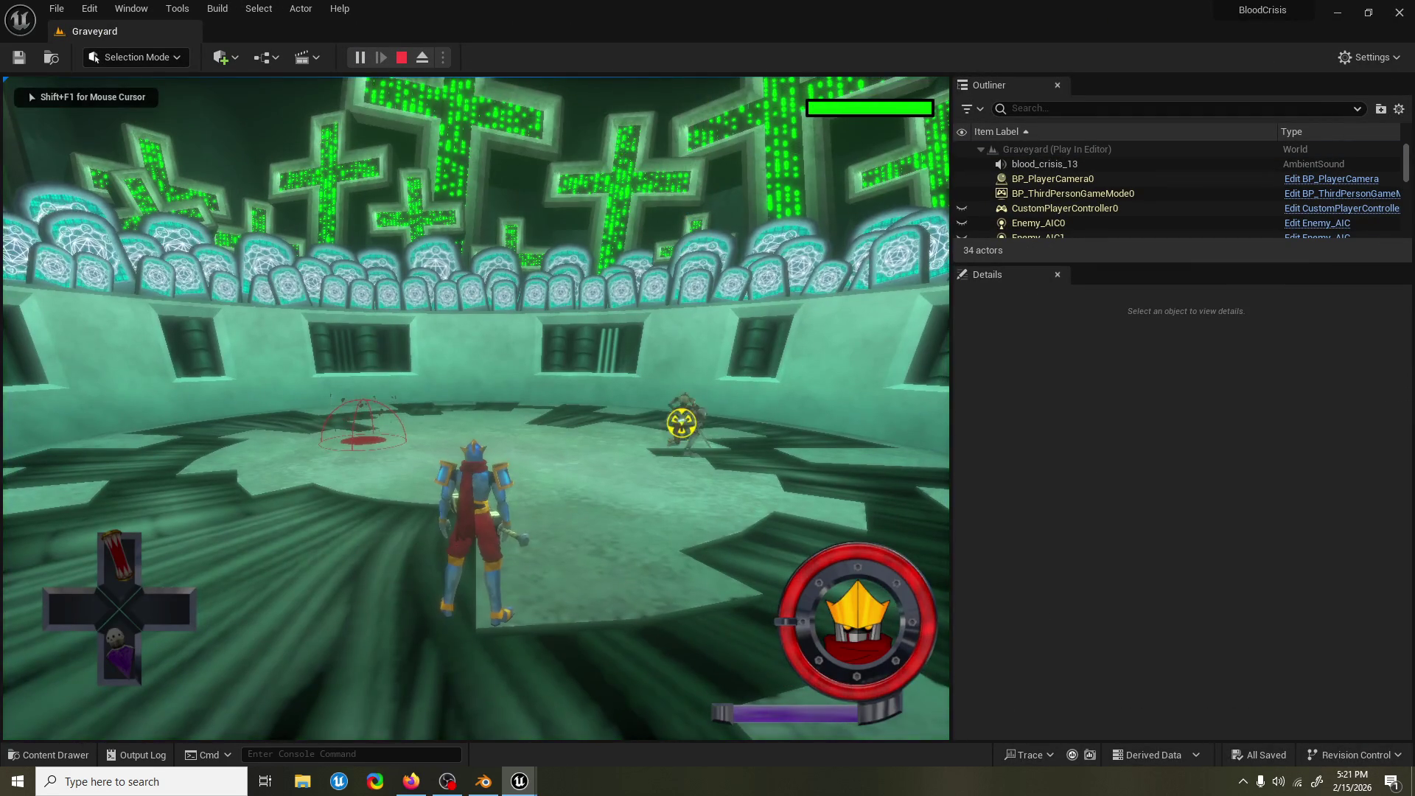
key(w)
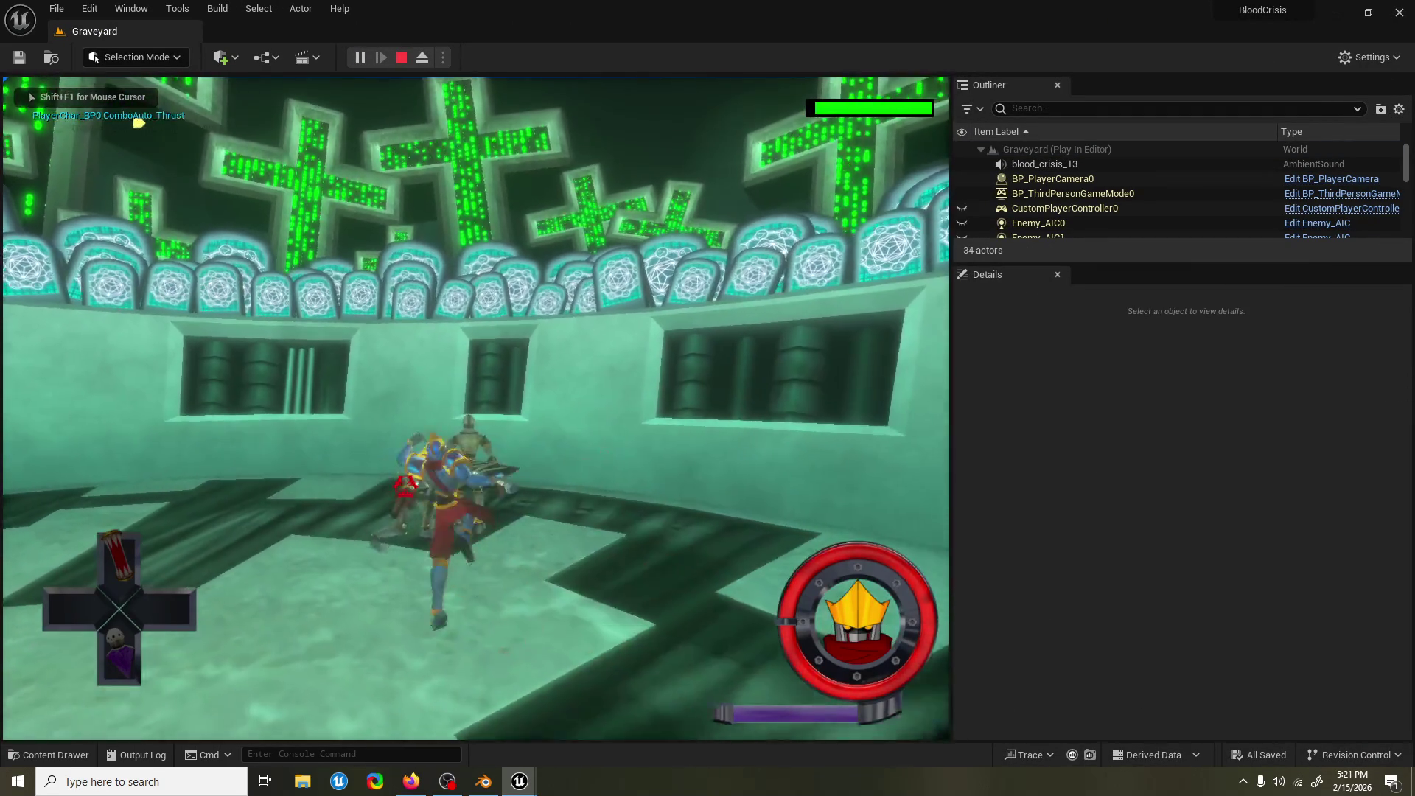
key(w)
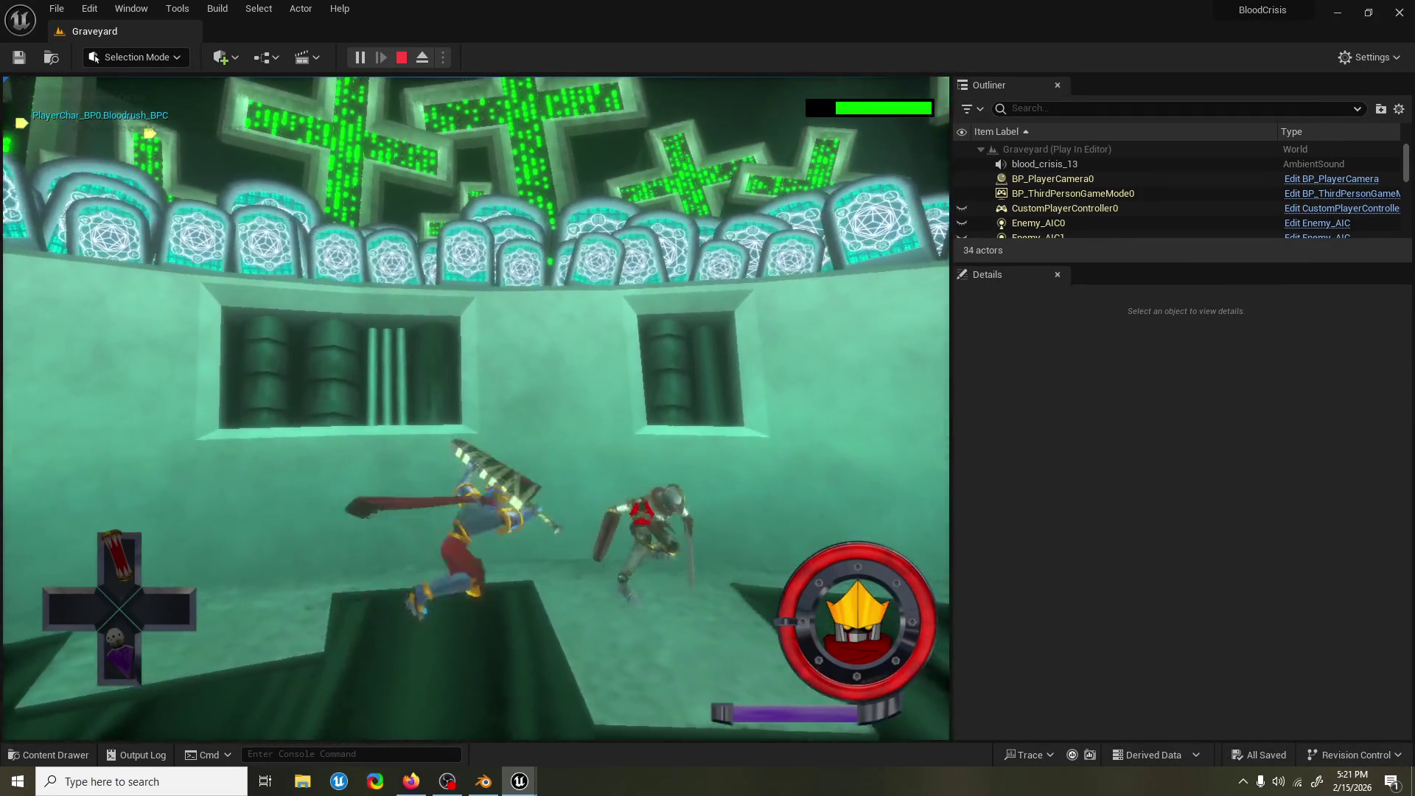
key(w)
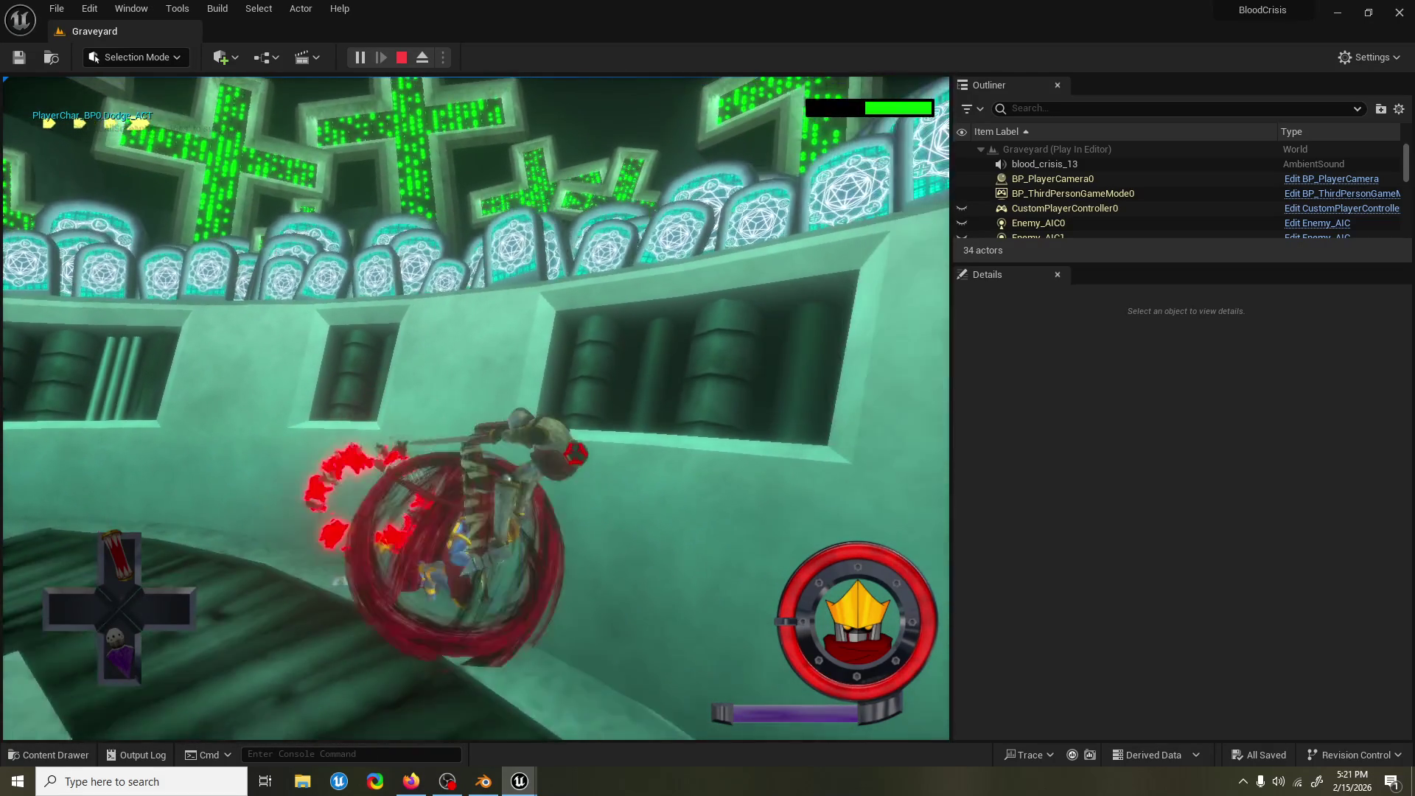
key(w)
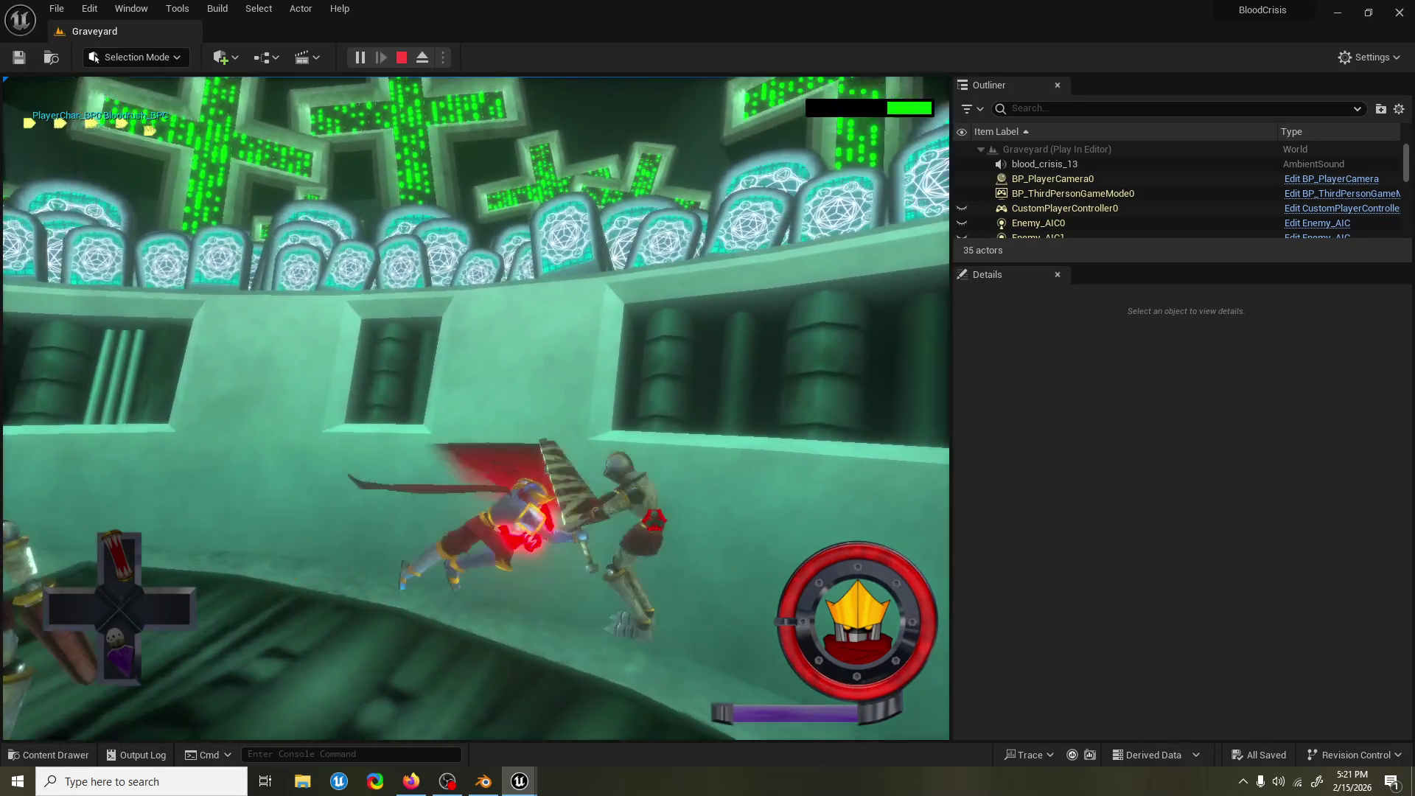
key(w)
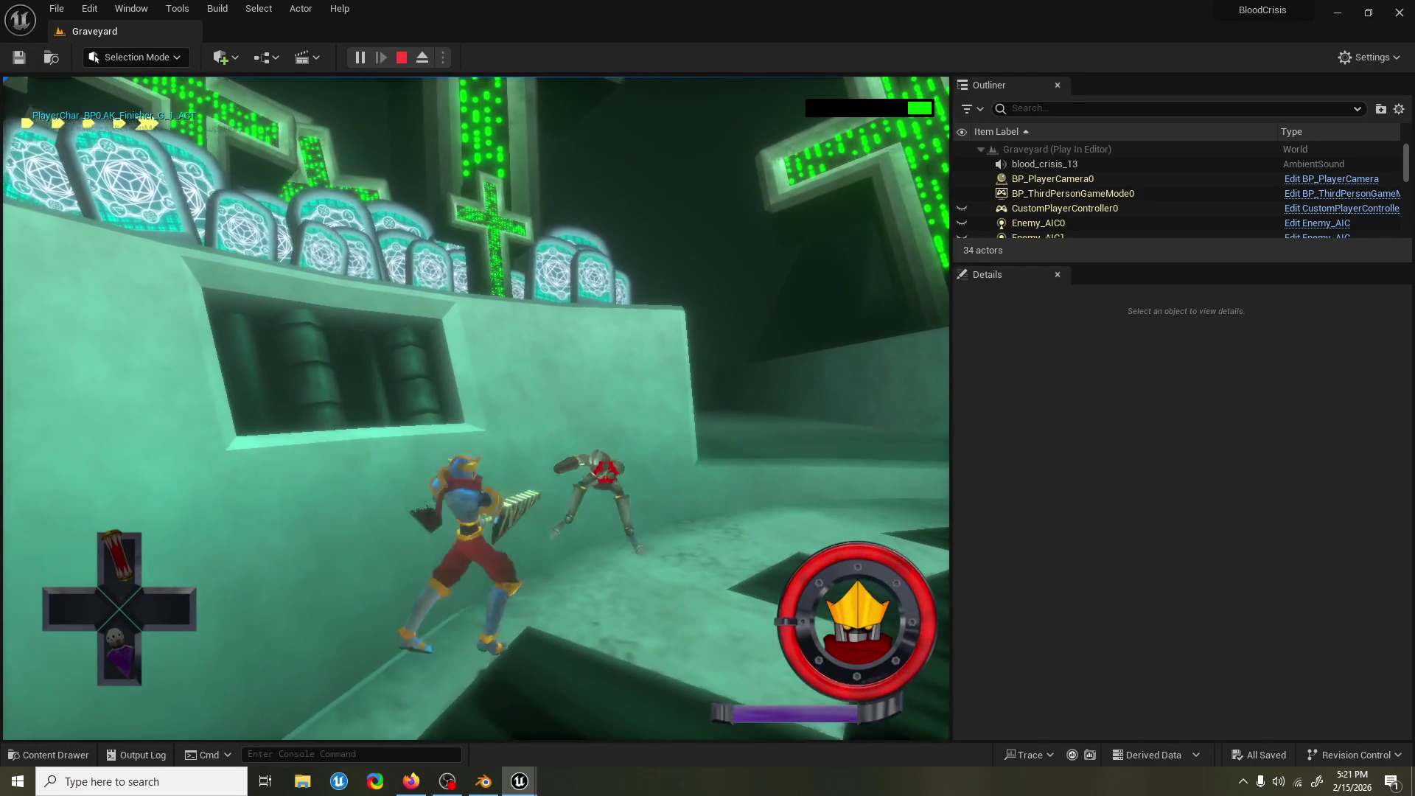
key(w)
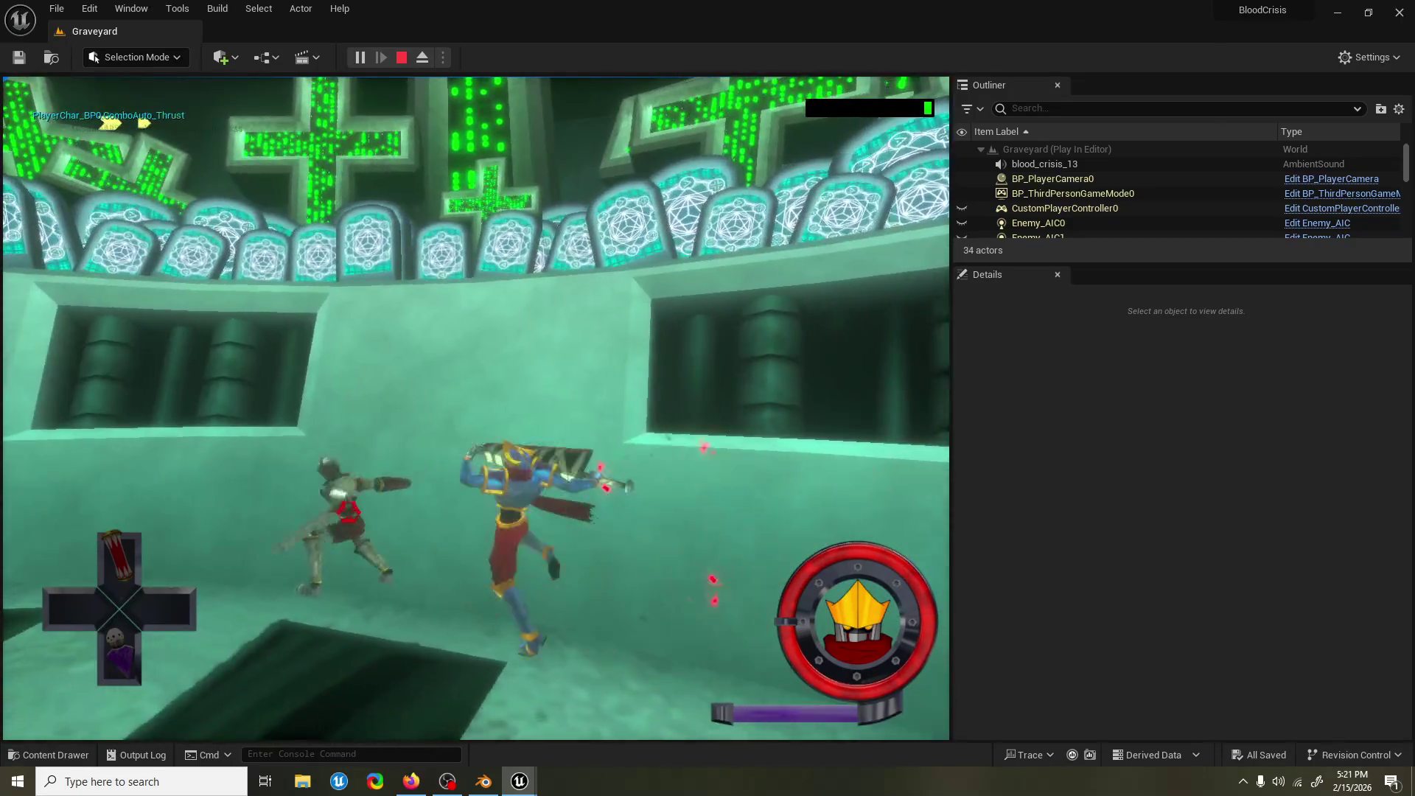
key(w)
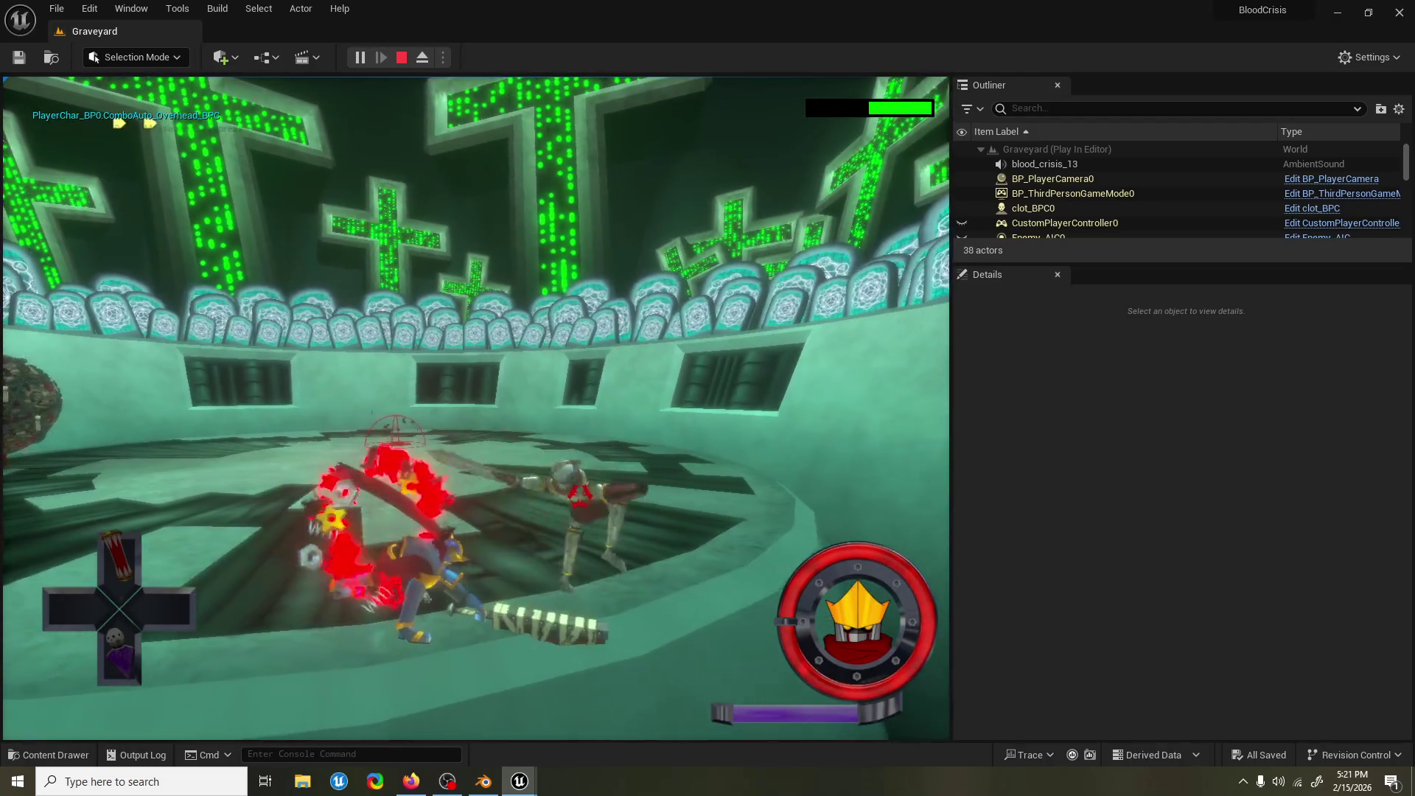
key(Escape)
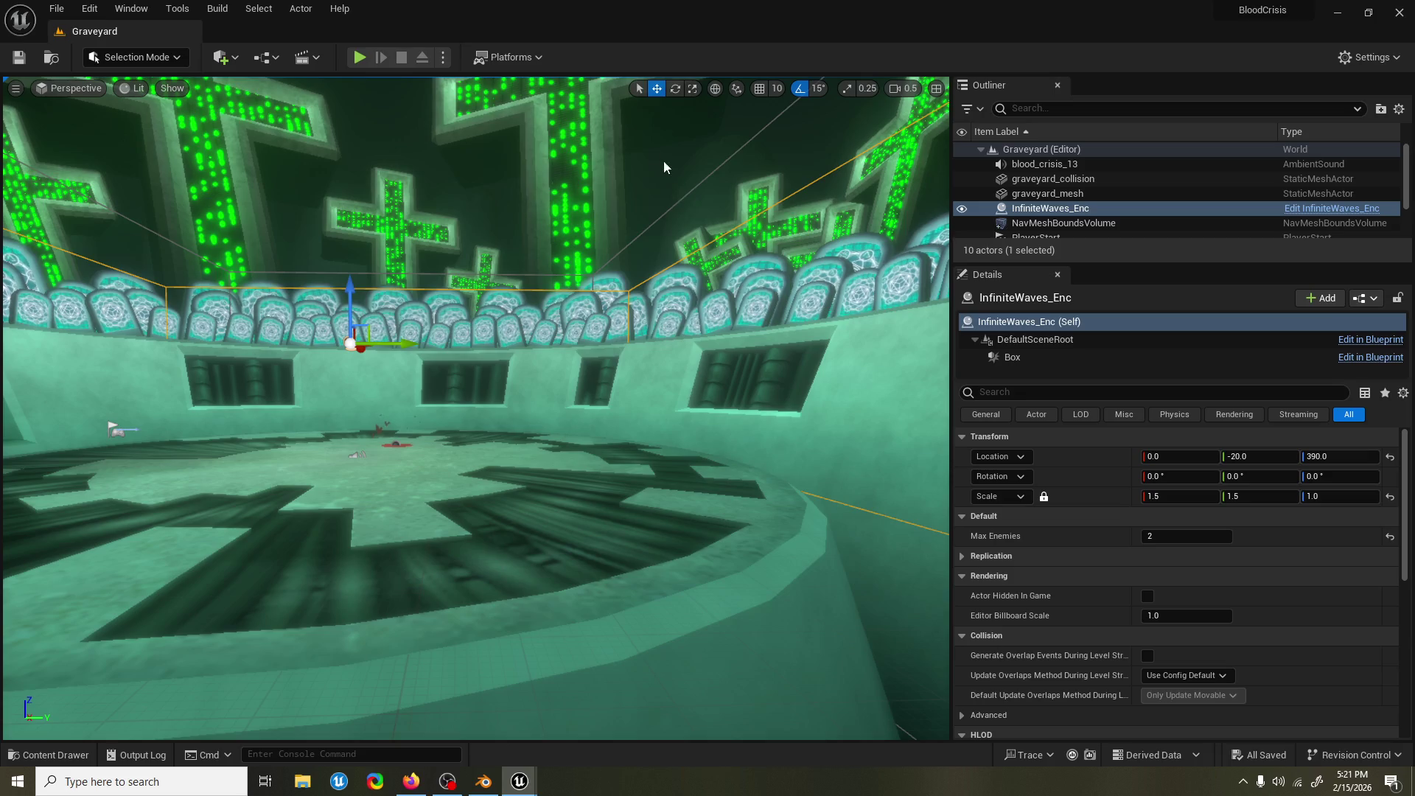
click(360, 56)
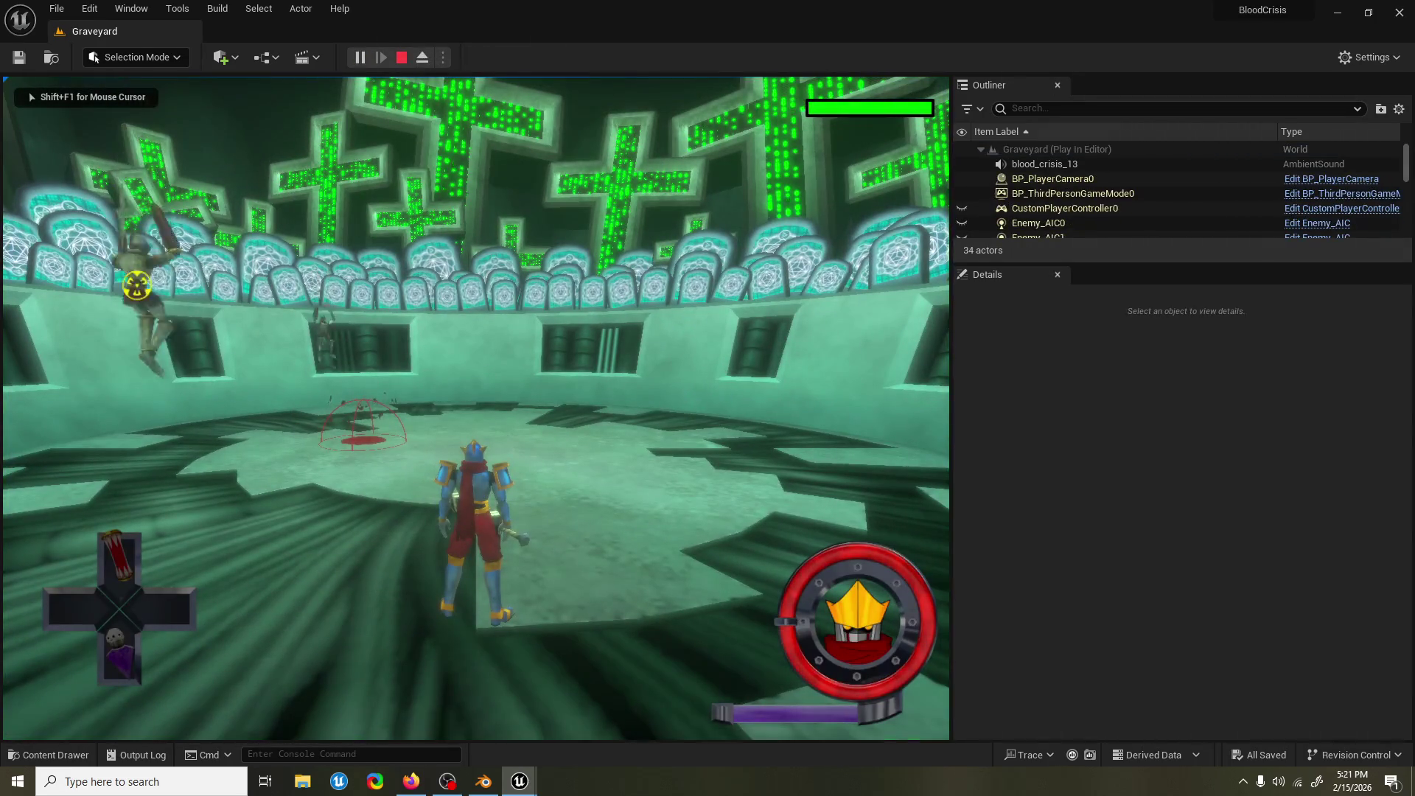
key(w)
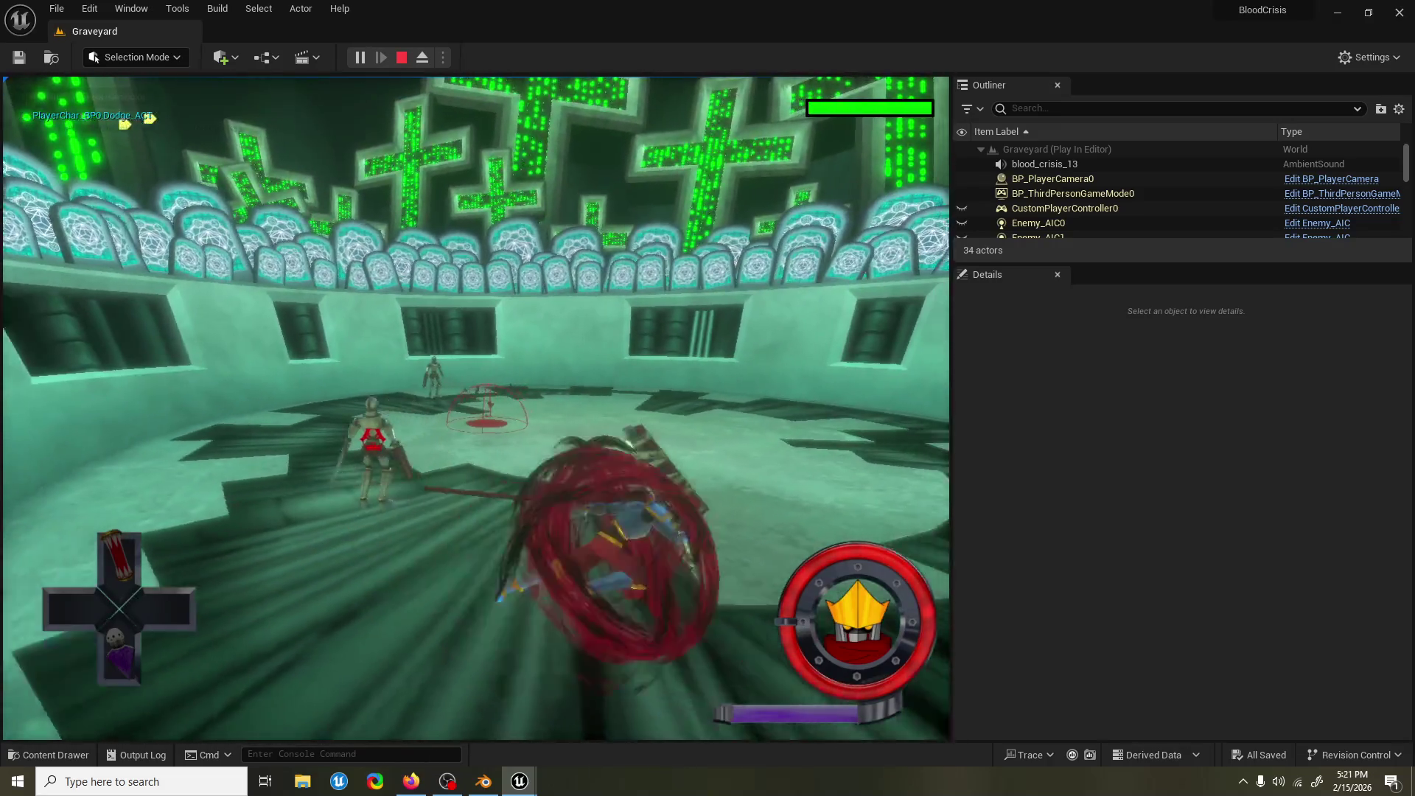
key(space)
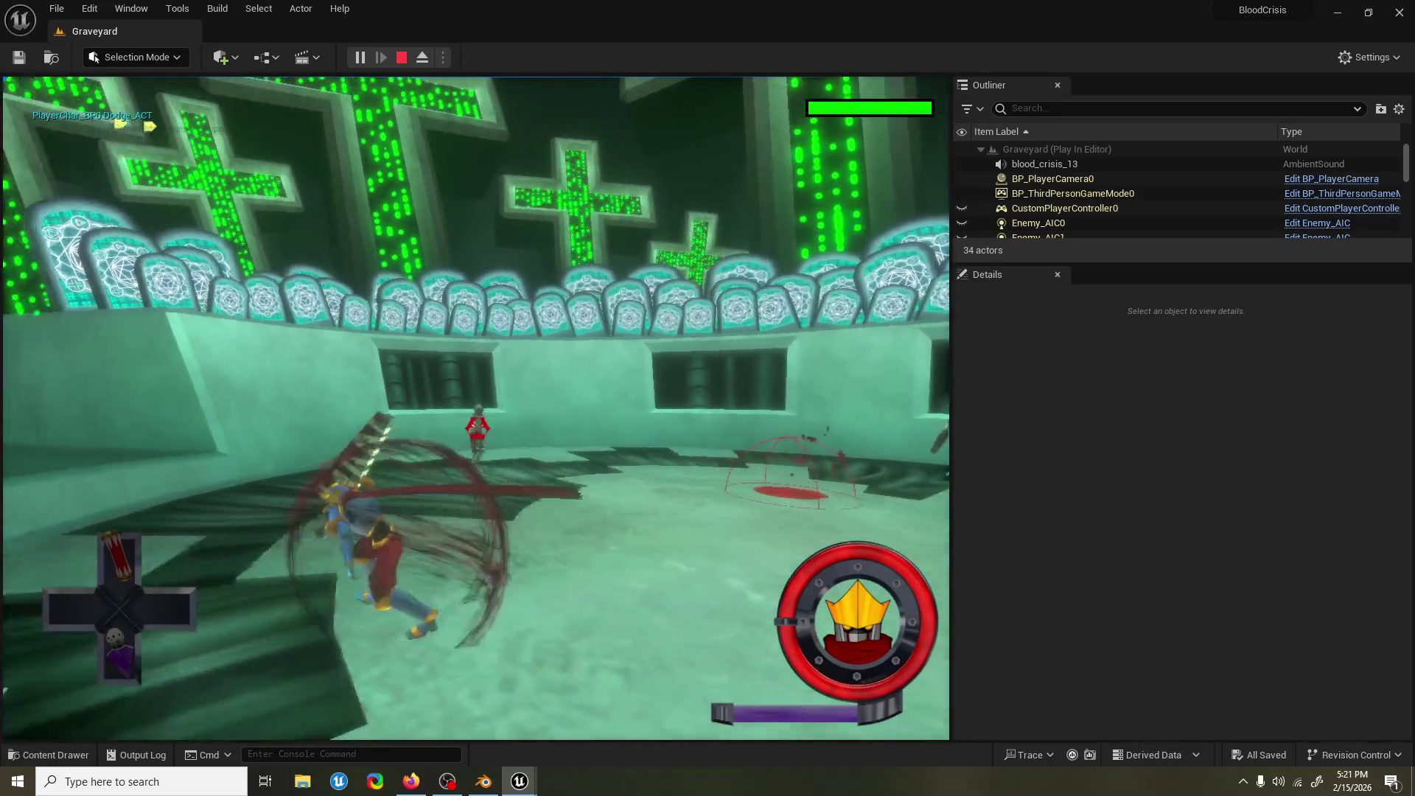
key(e)
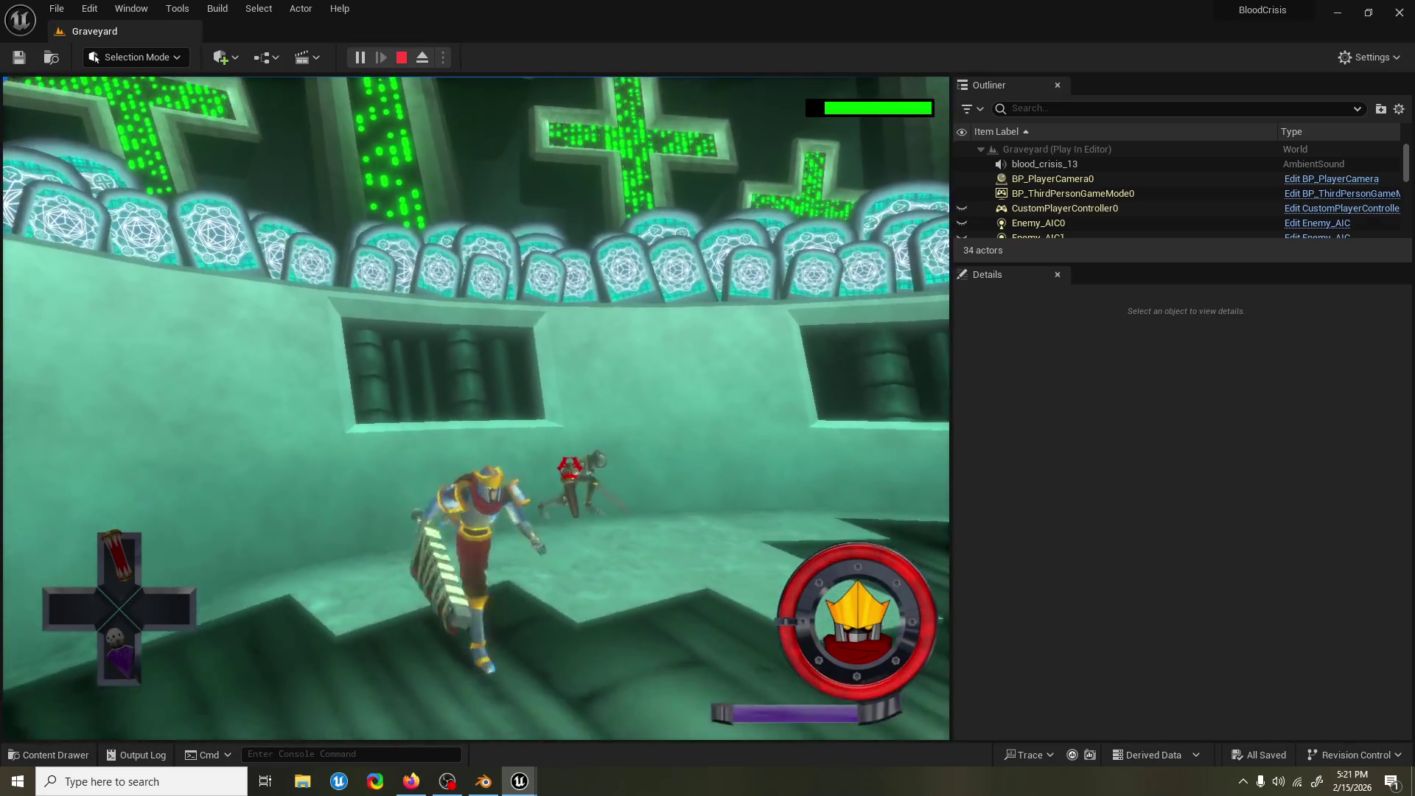
key(space)
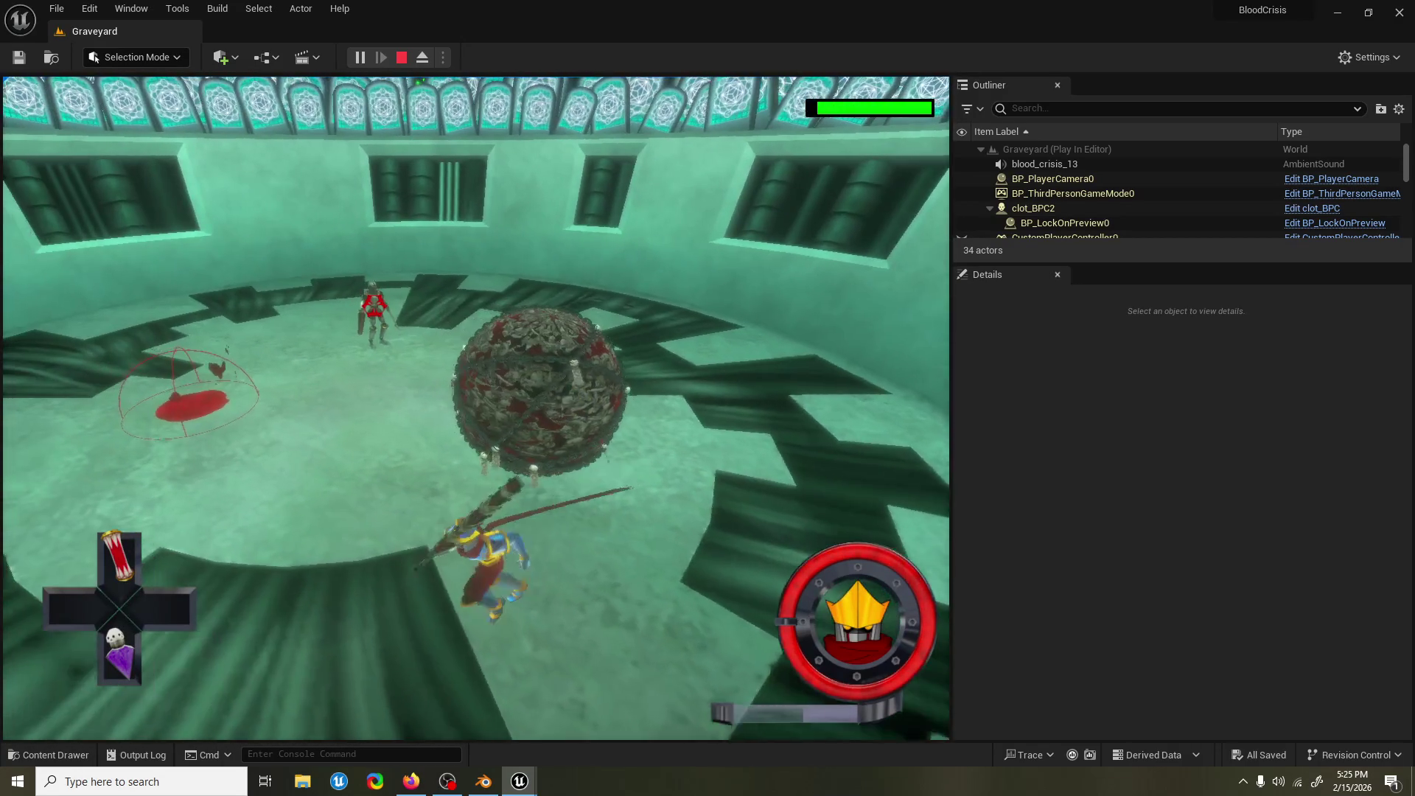
key(q)
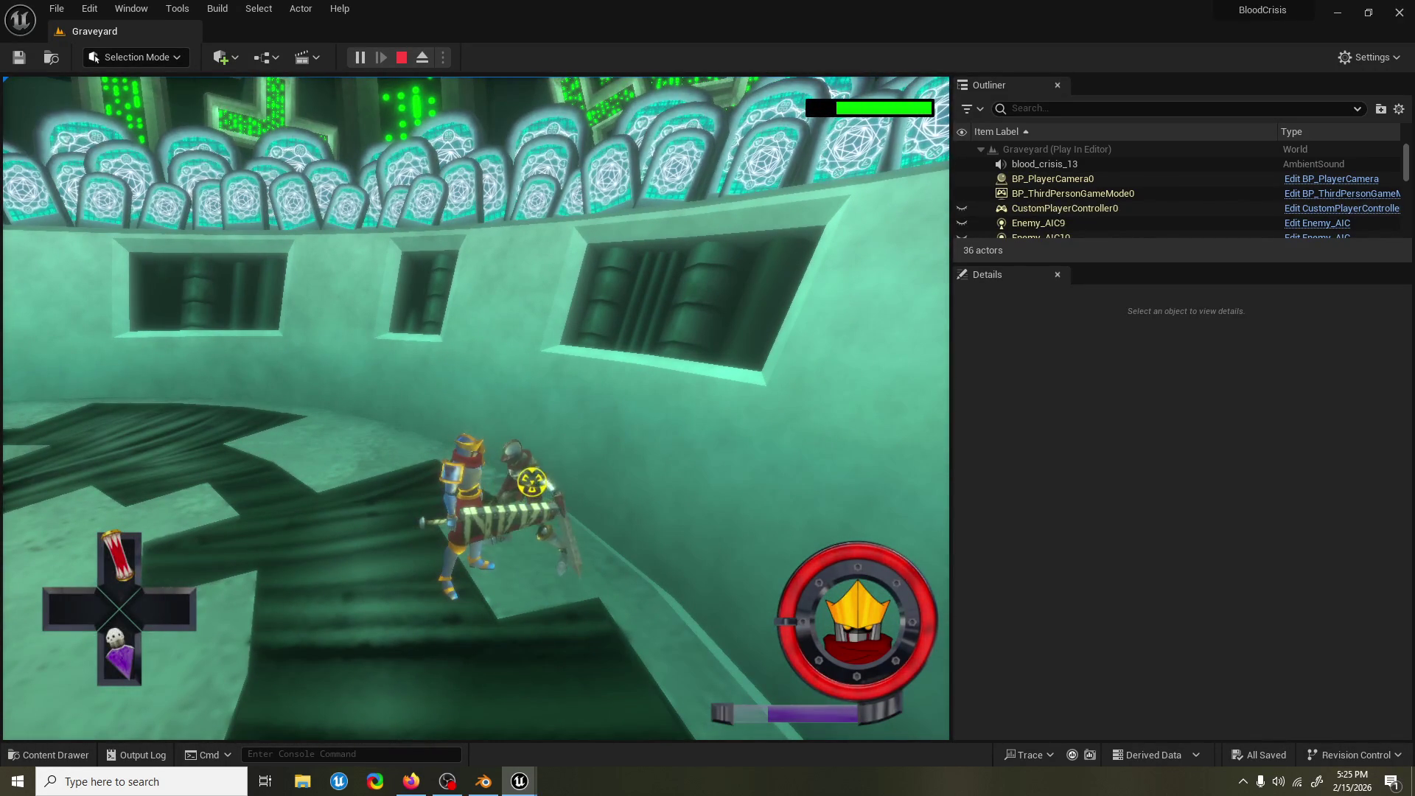
key(Escape)
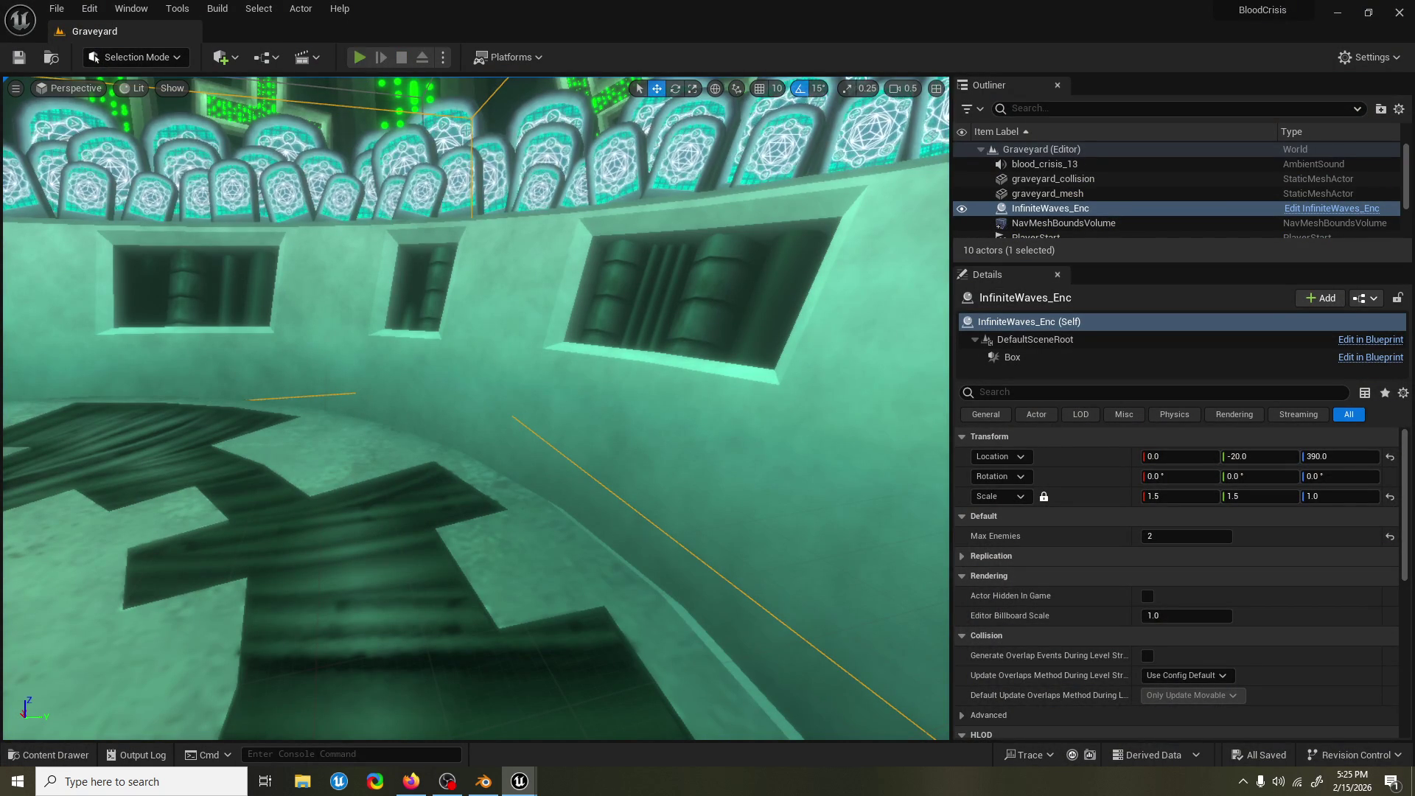
Start a new playtest, attack the skeleton enemy, free the mouse with Shift+F1, then end Play In Editor.
click(364, 61)
key(w)
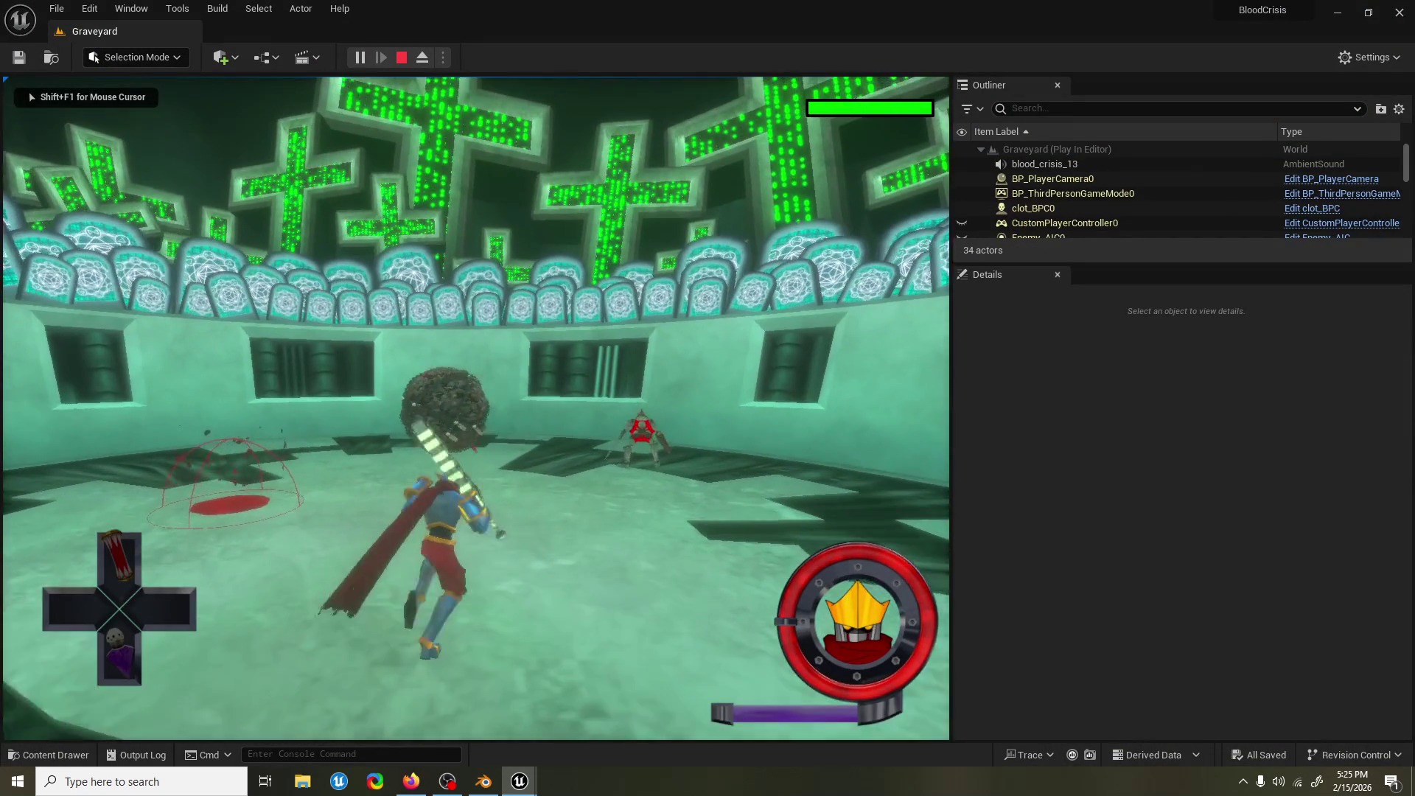
key(w)
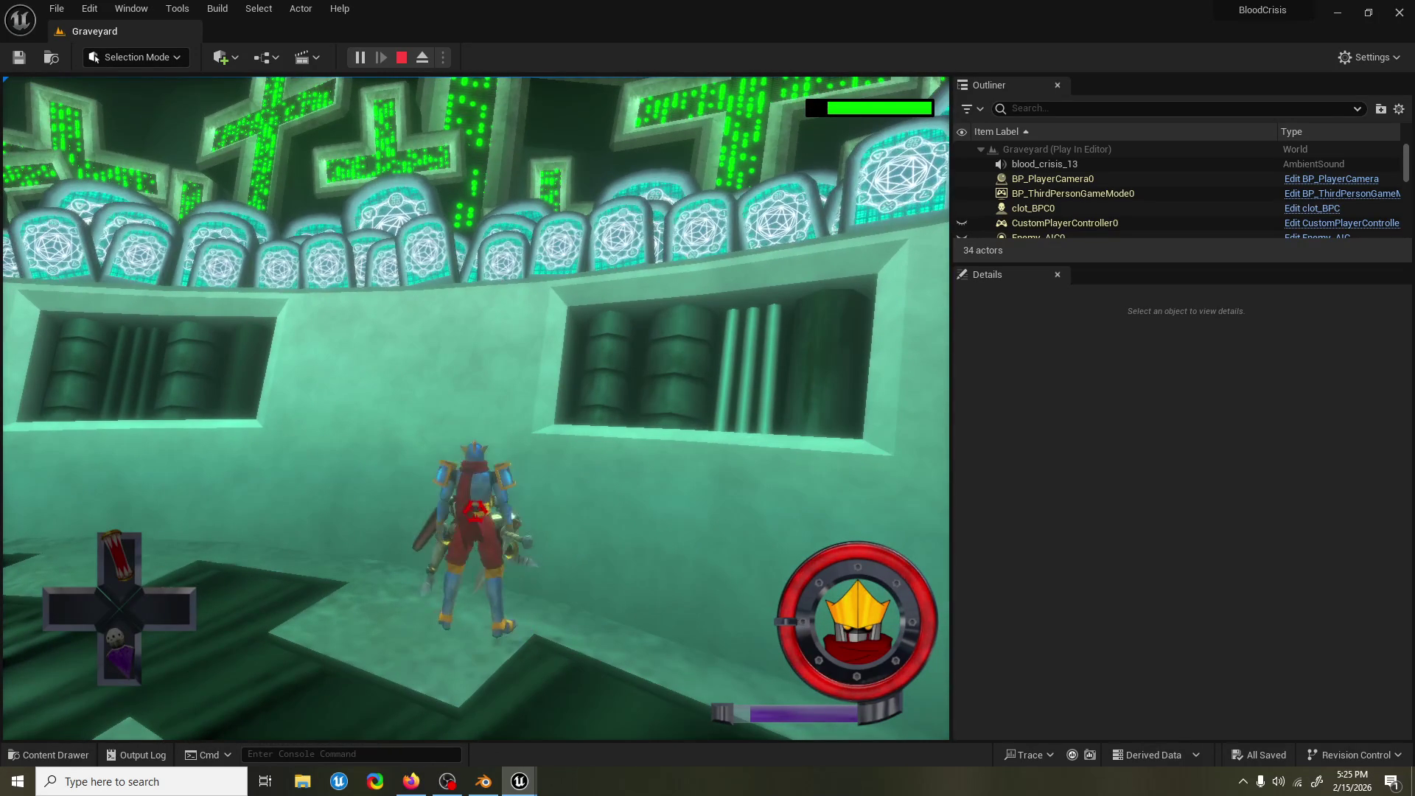
key(shift+F1)
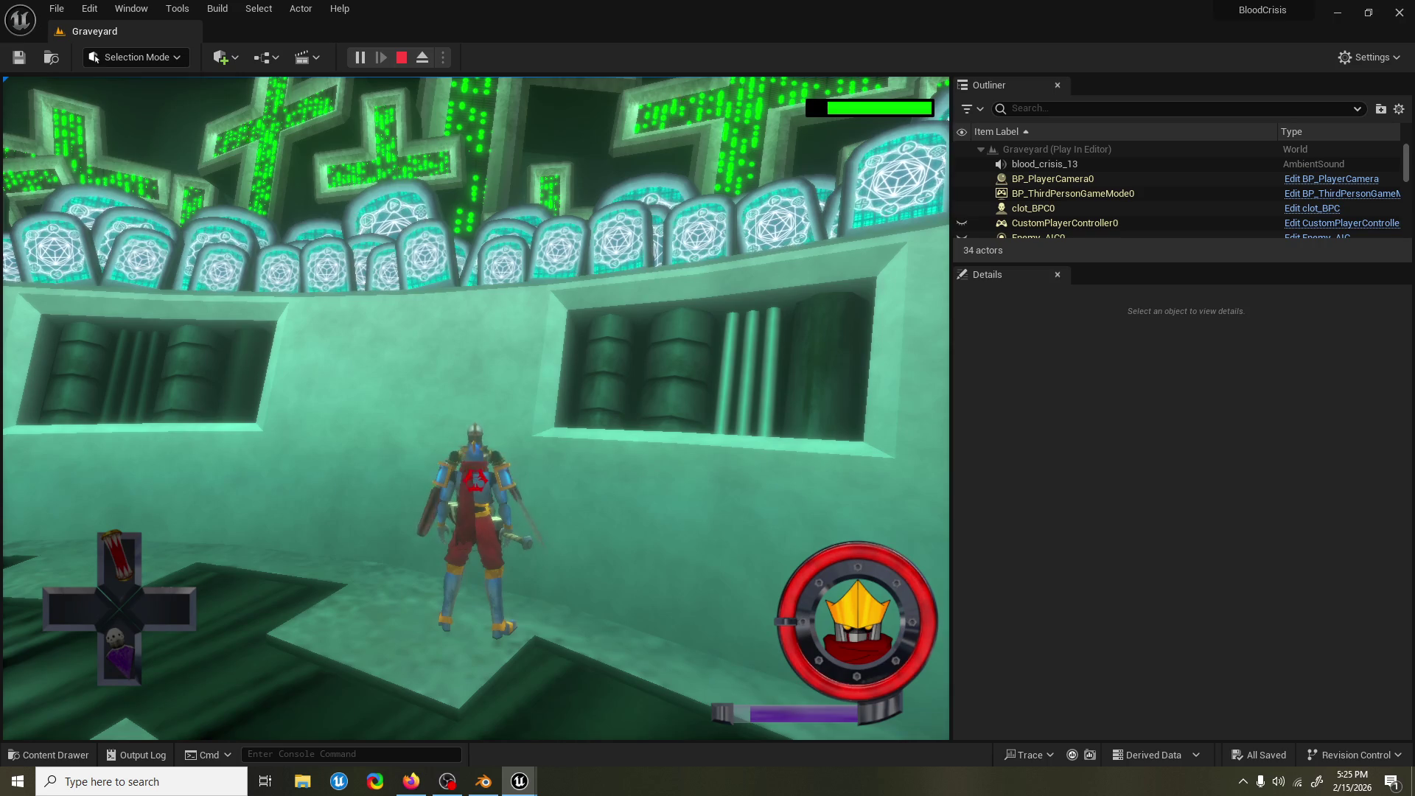
key(alt+Tab)
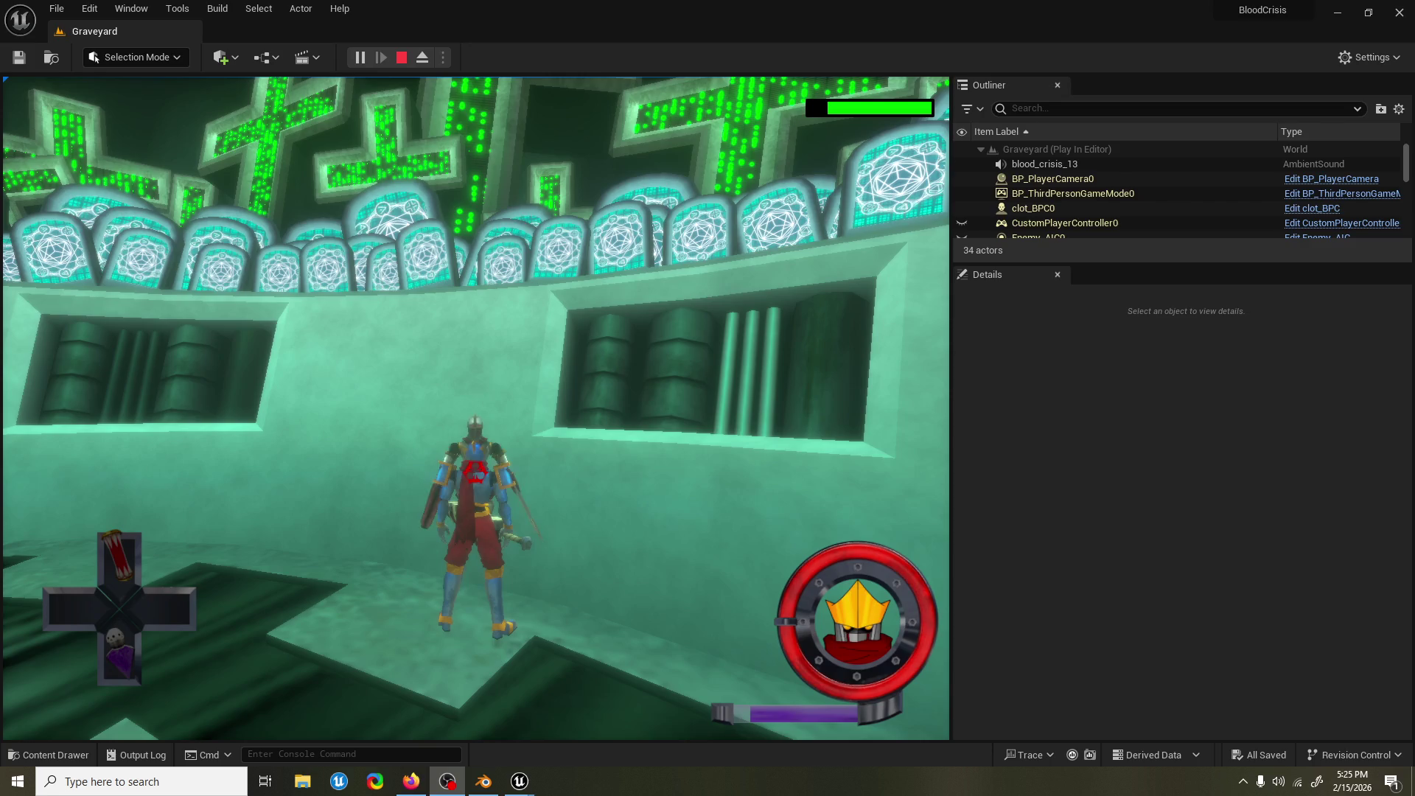
key(alt+Tab)
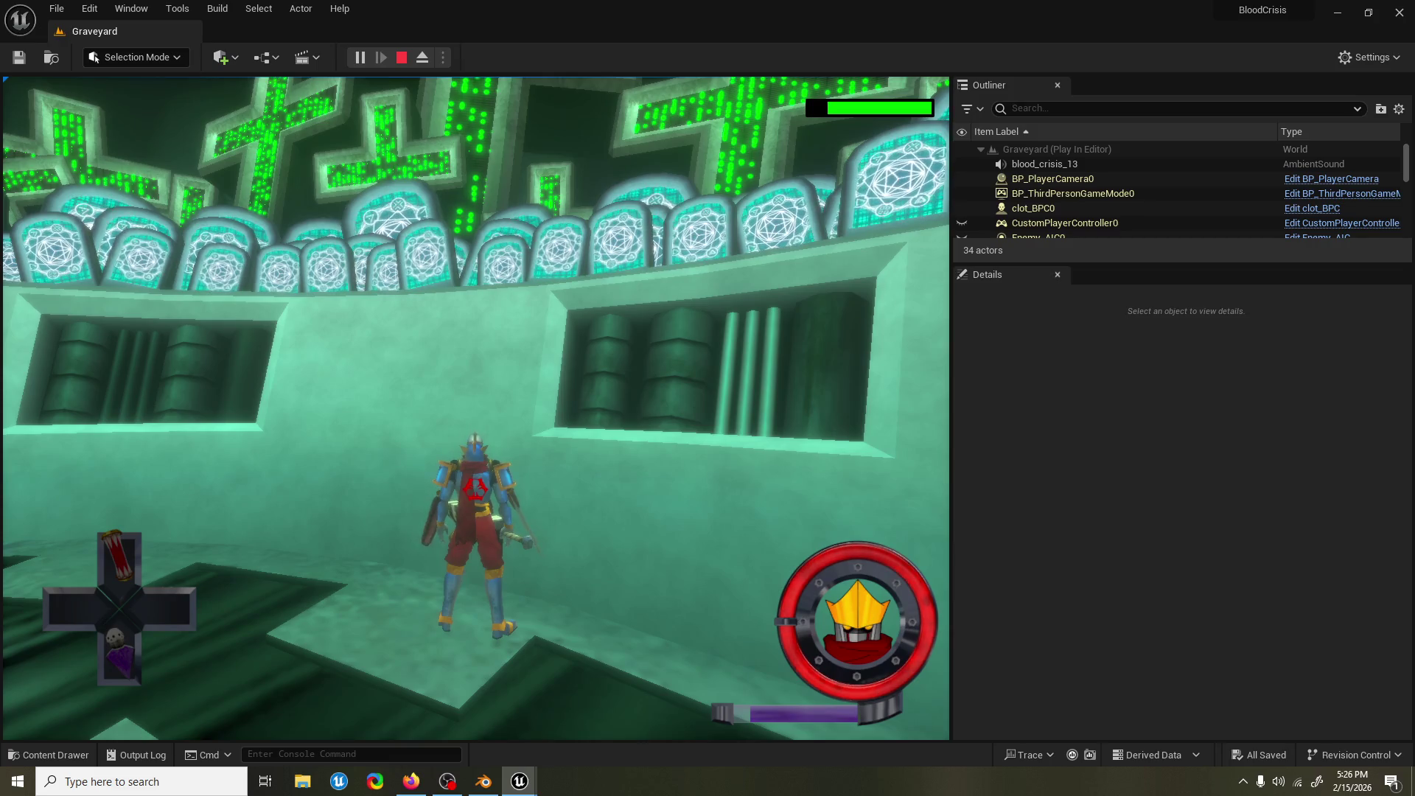
key(Escape)
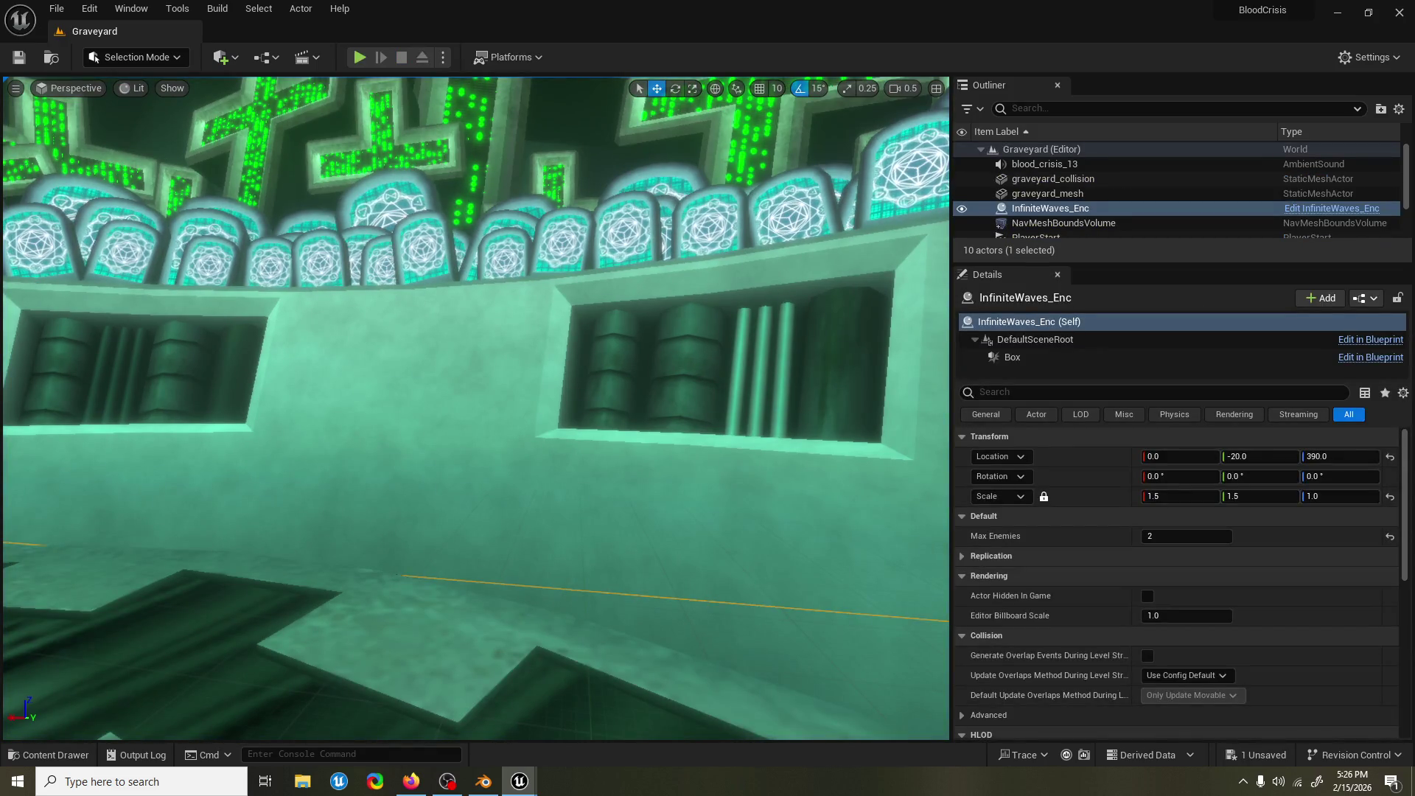
key(alt+p)
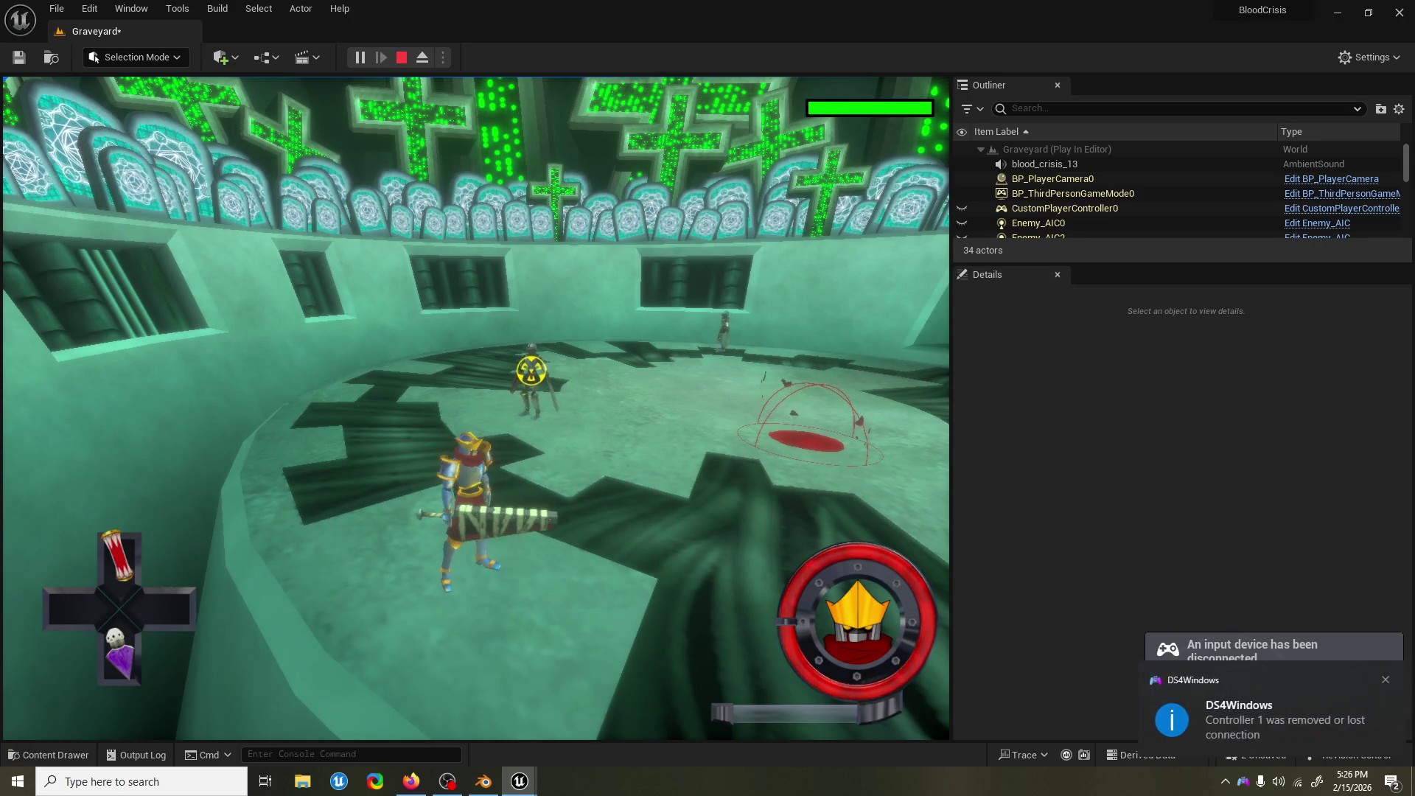
key(Escape)
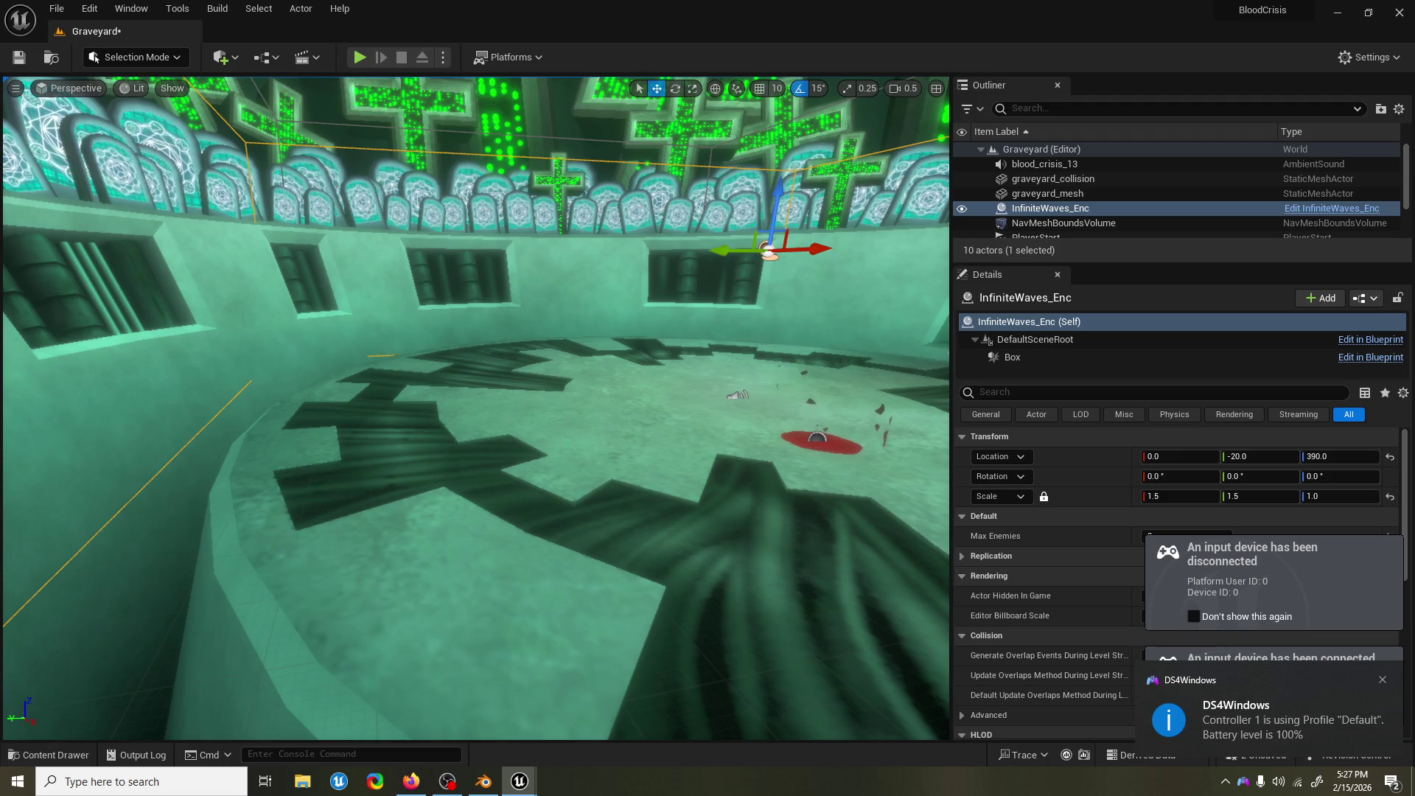
key(ctrl+s)
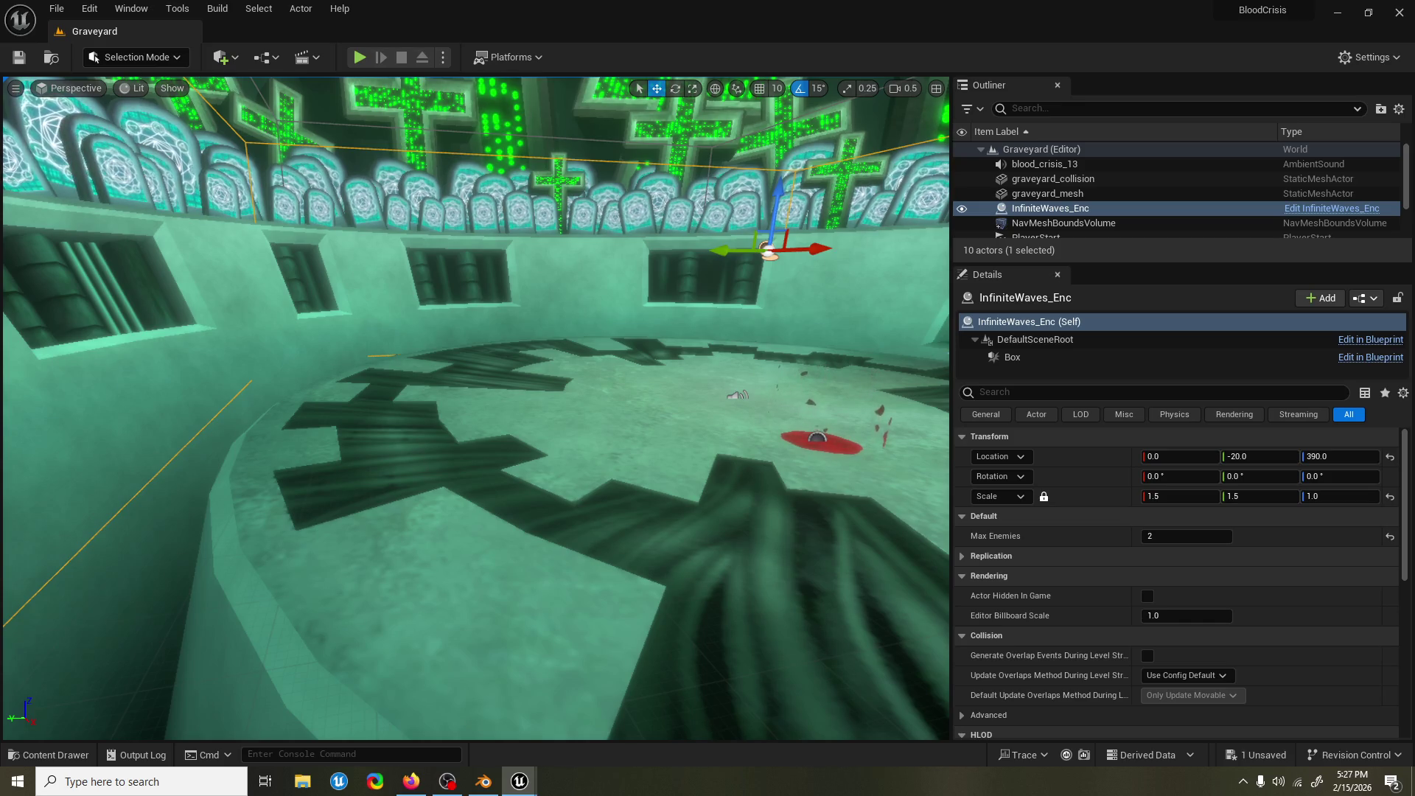
Check the health bar file in Blender, then save the Graveyard level twice with Ctrl+S.
key(alt+Tab)
key(alt+Tab)
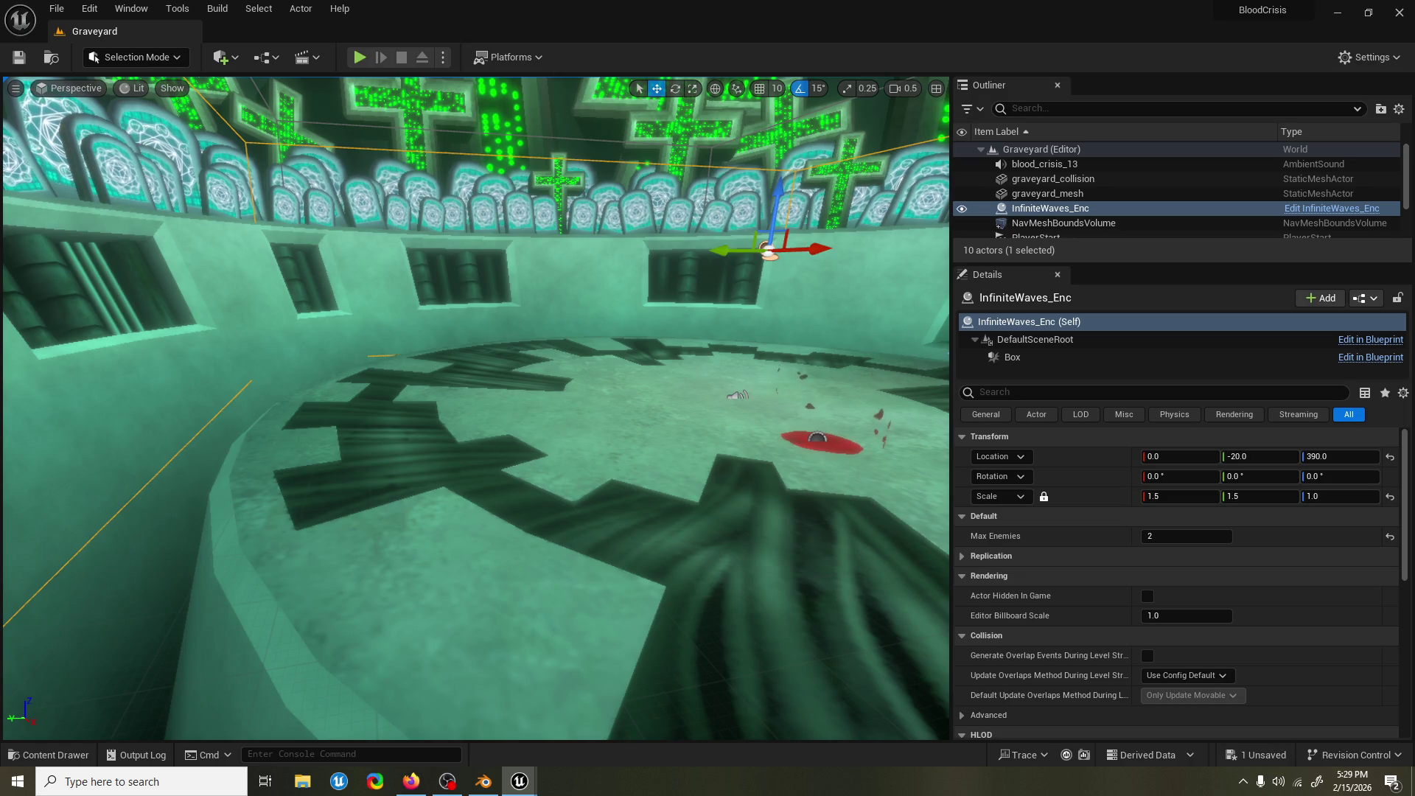
key(ctrl+s)
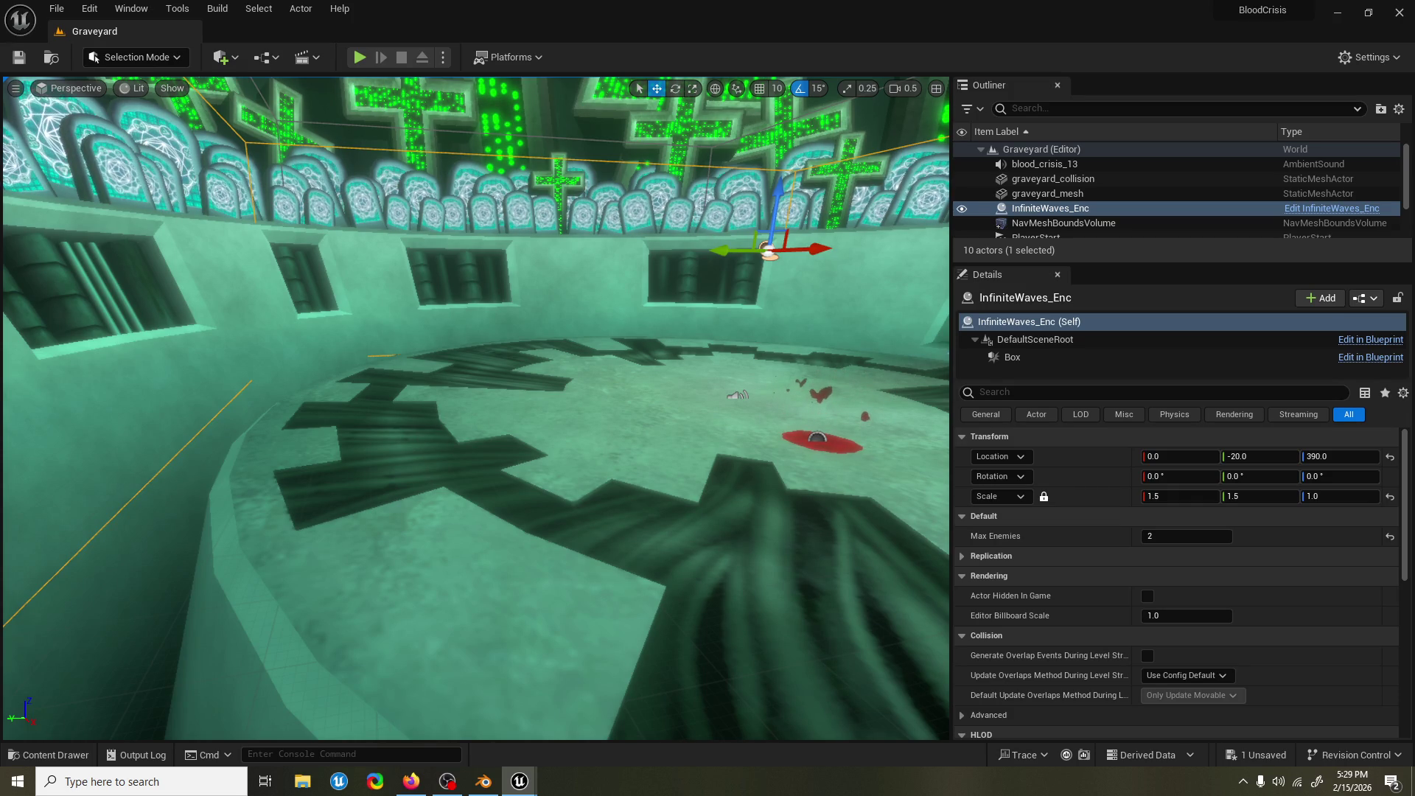
key(ctrl+s)
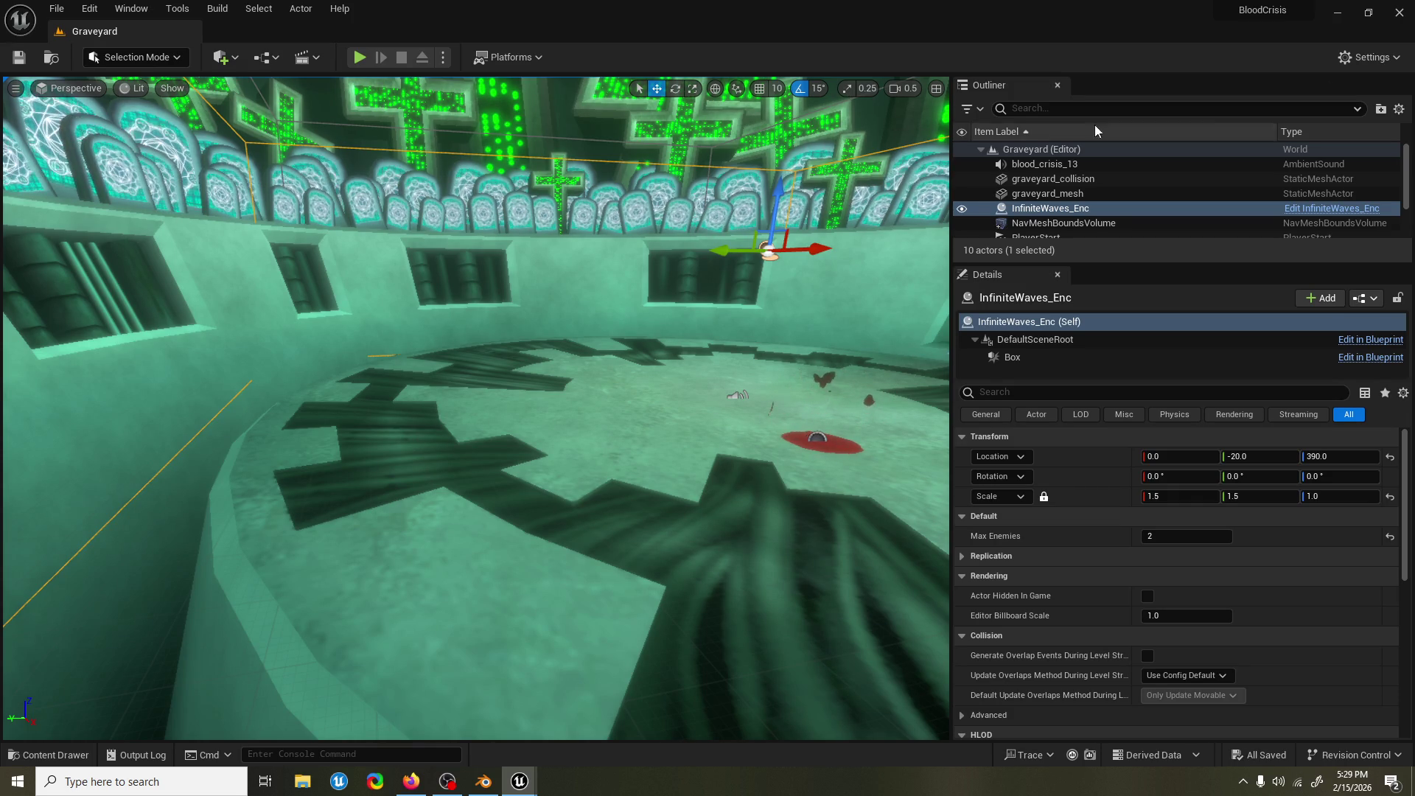
click(360, 56)
key(w)
key(space)
key(e)
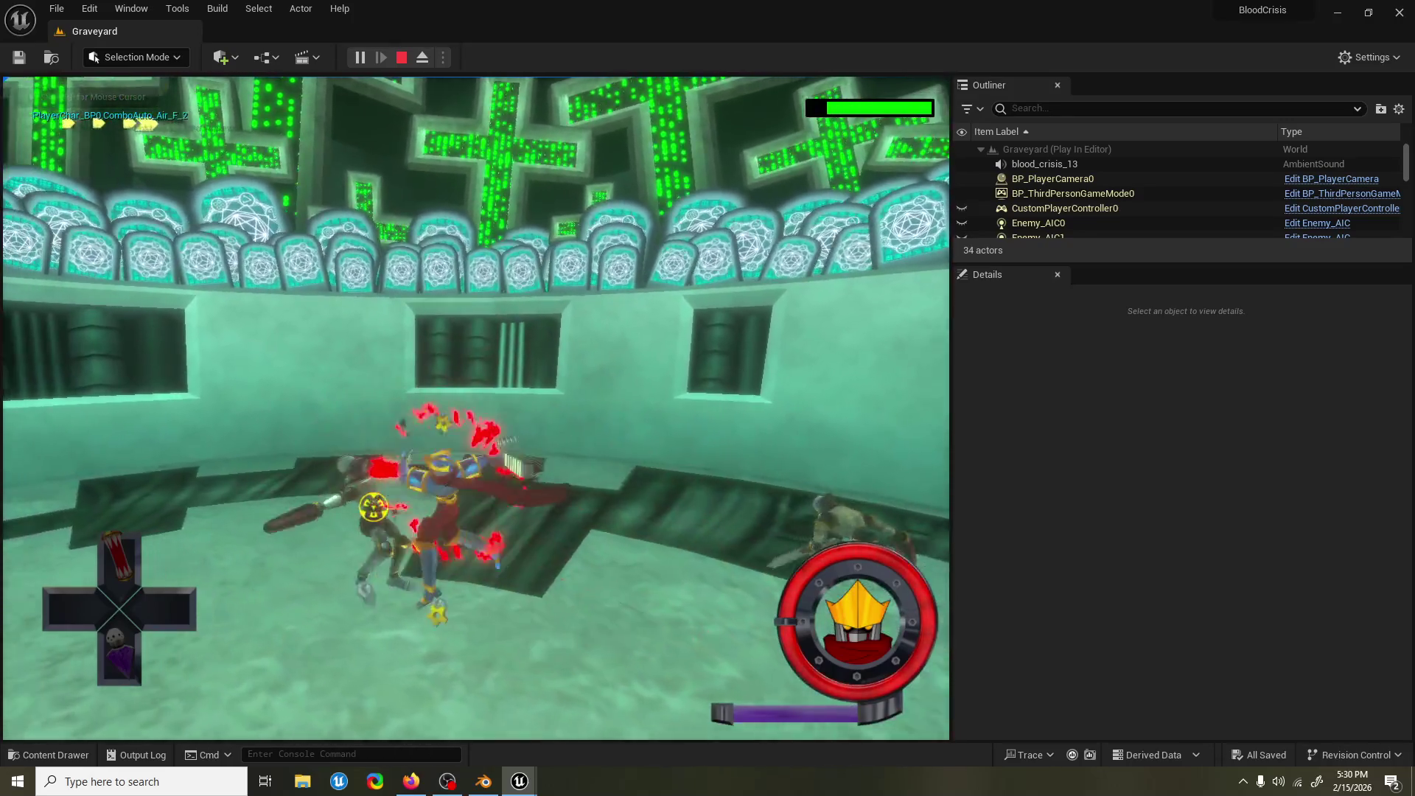
key(e)
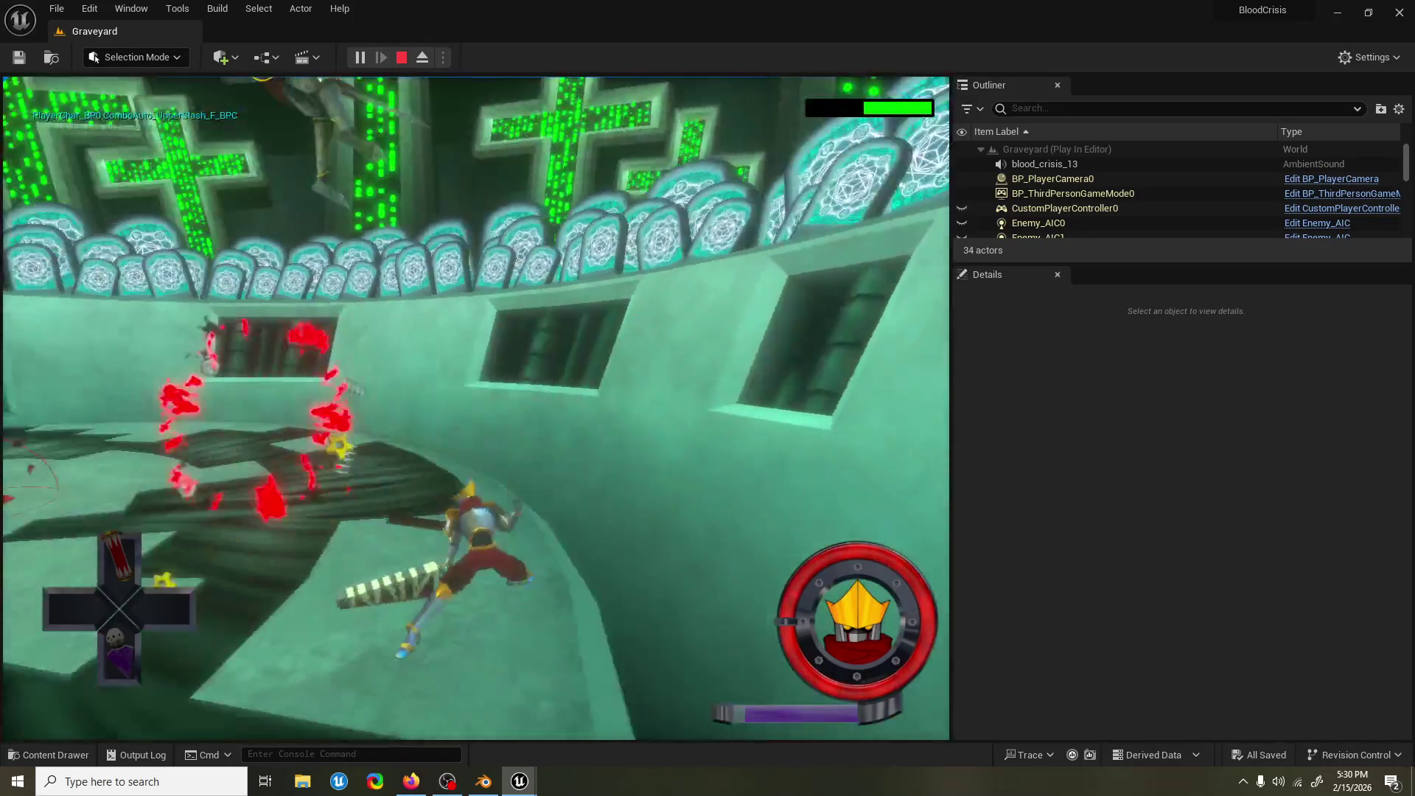
key(e)
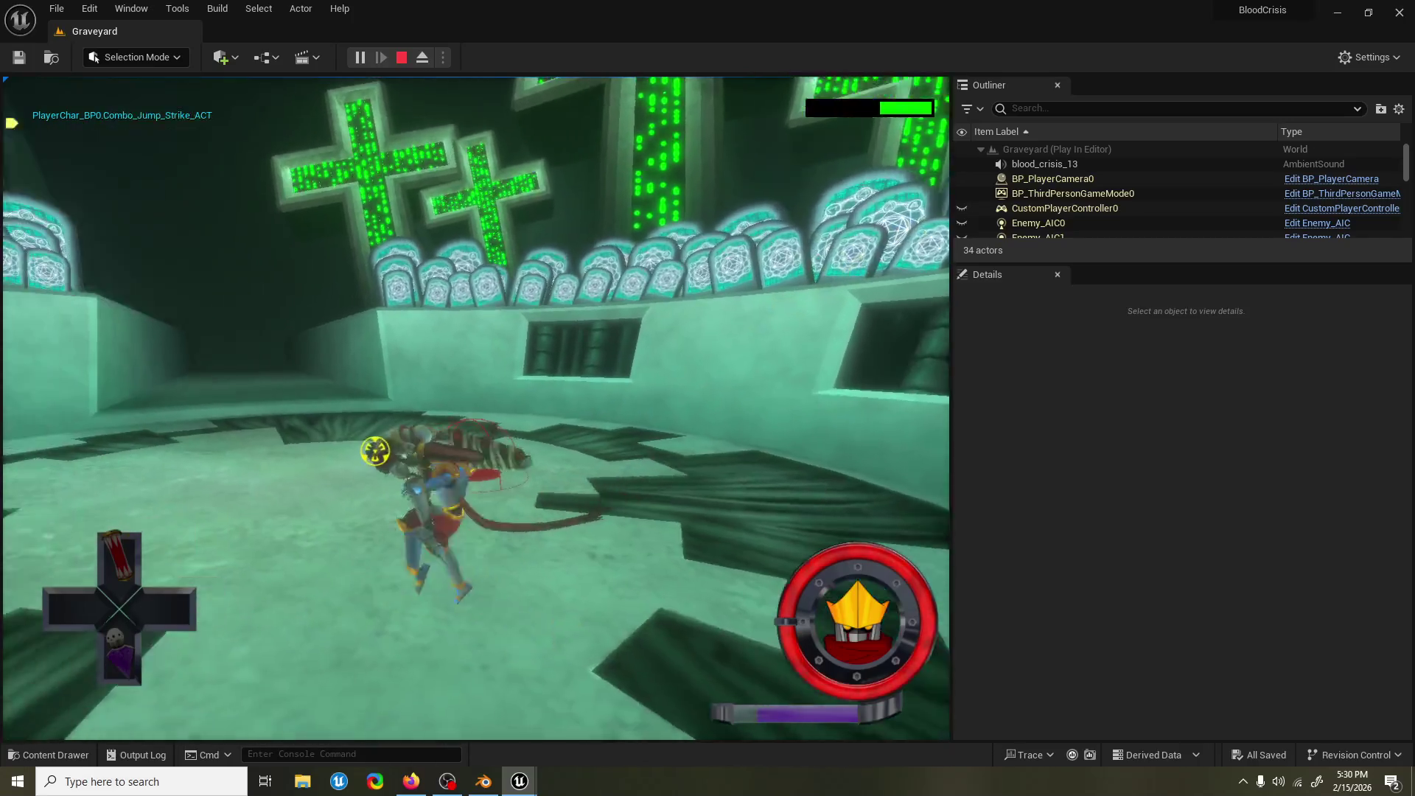
key(e)
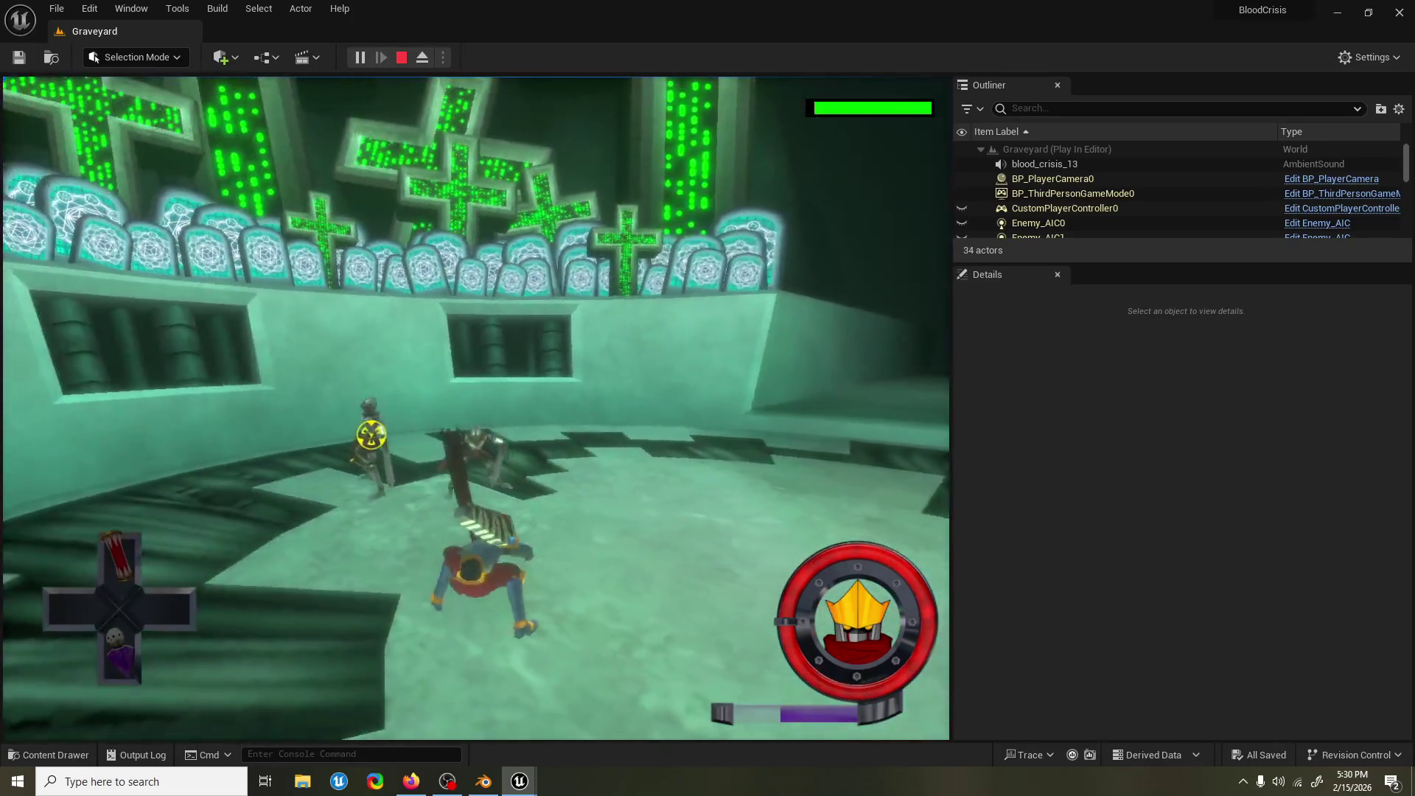
key(e)
key(e)
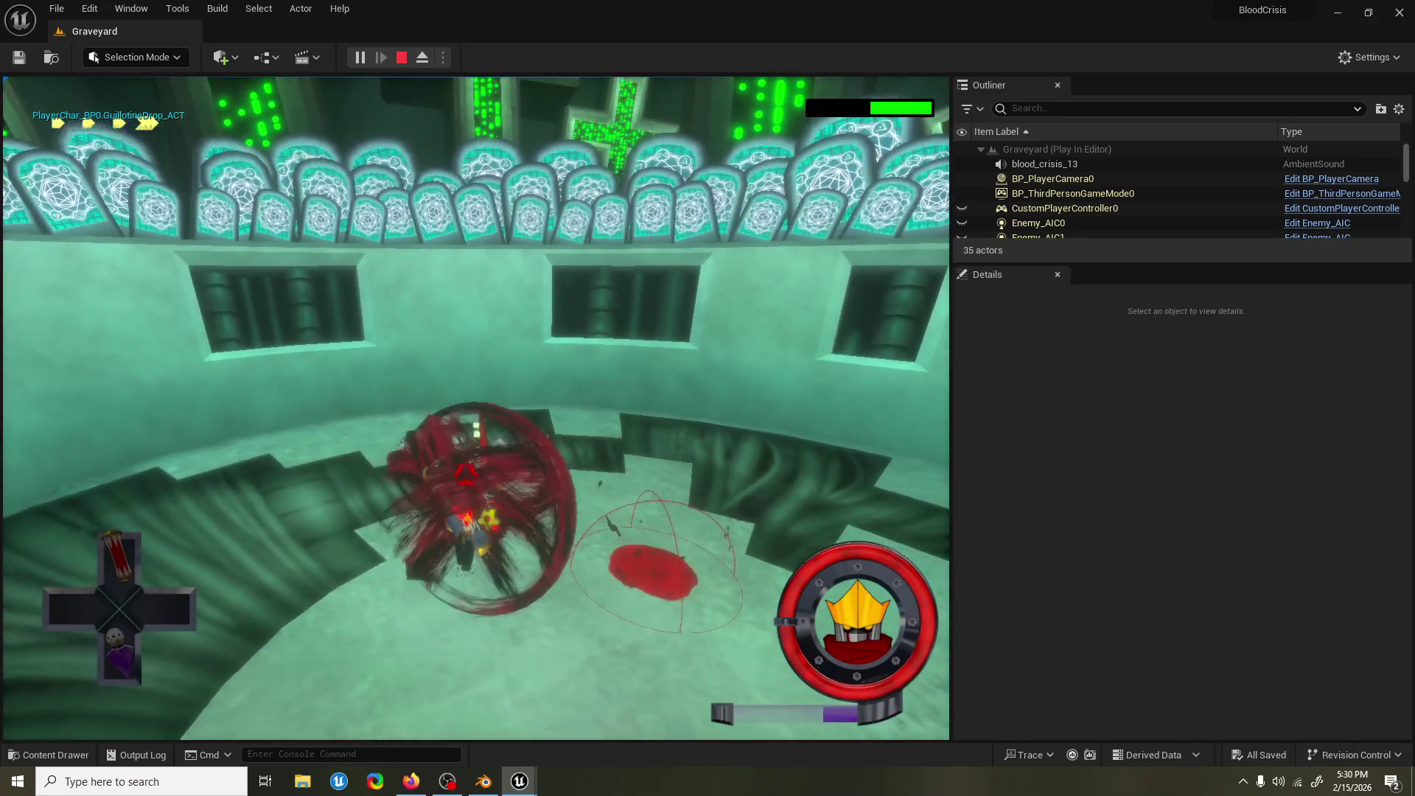
key(e)
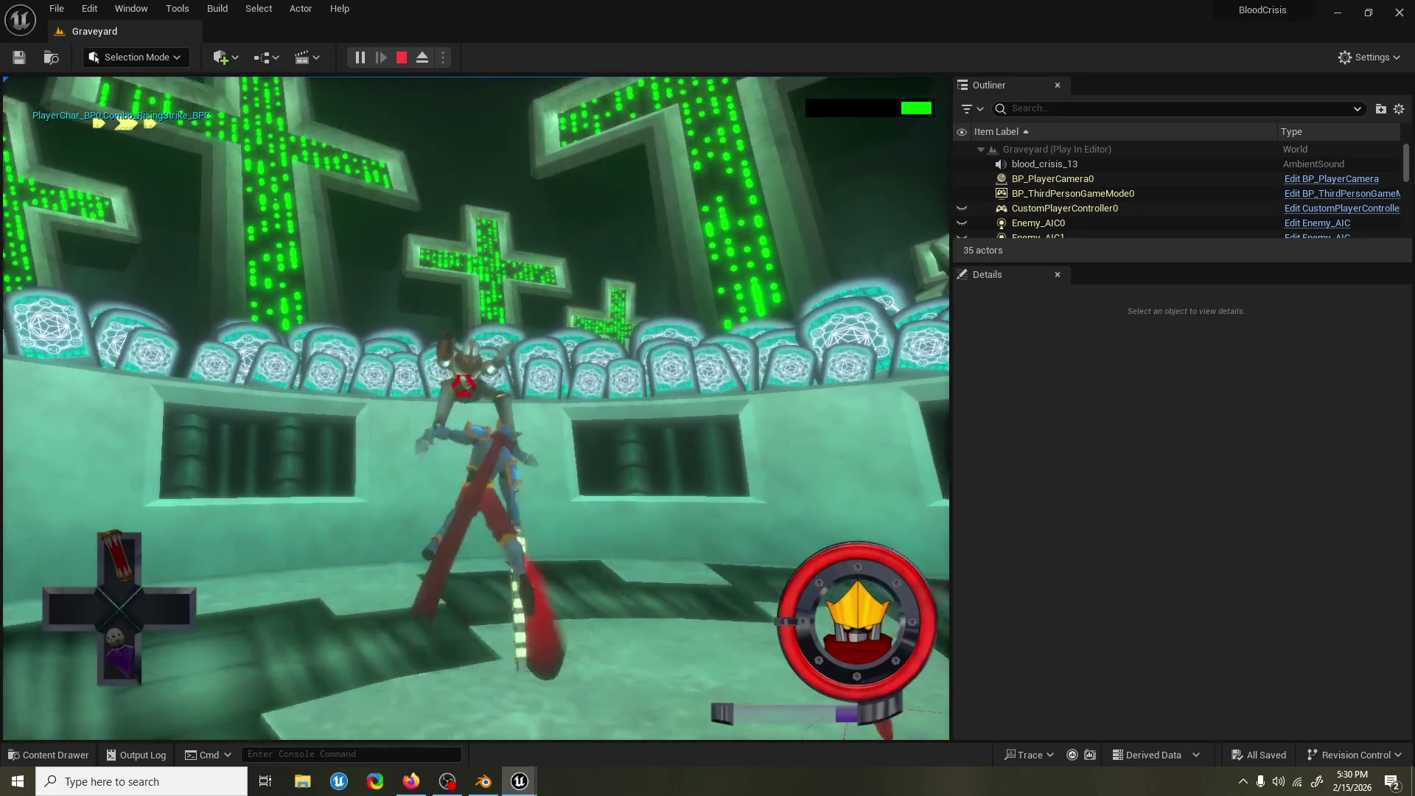
key(e)
key(e)
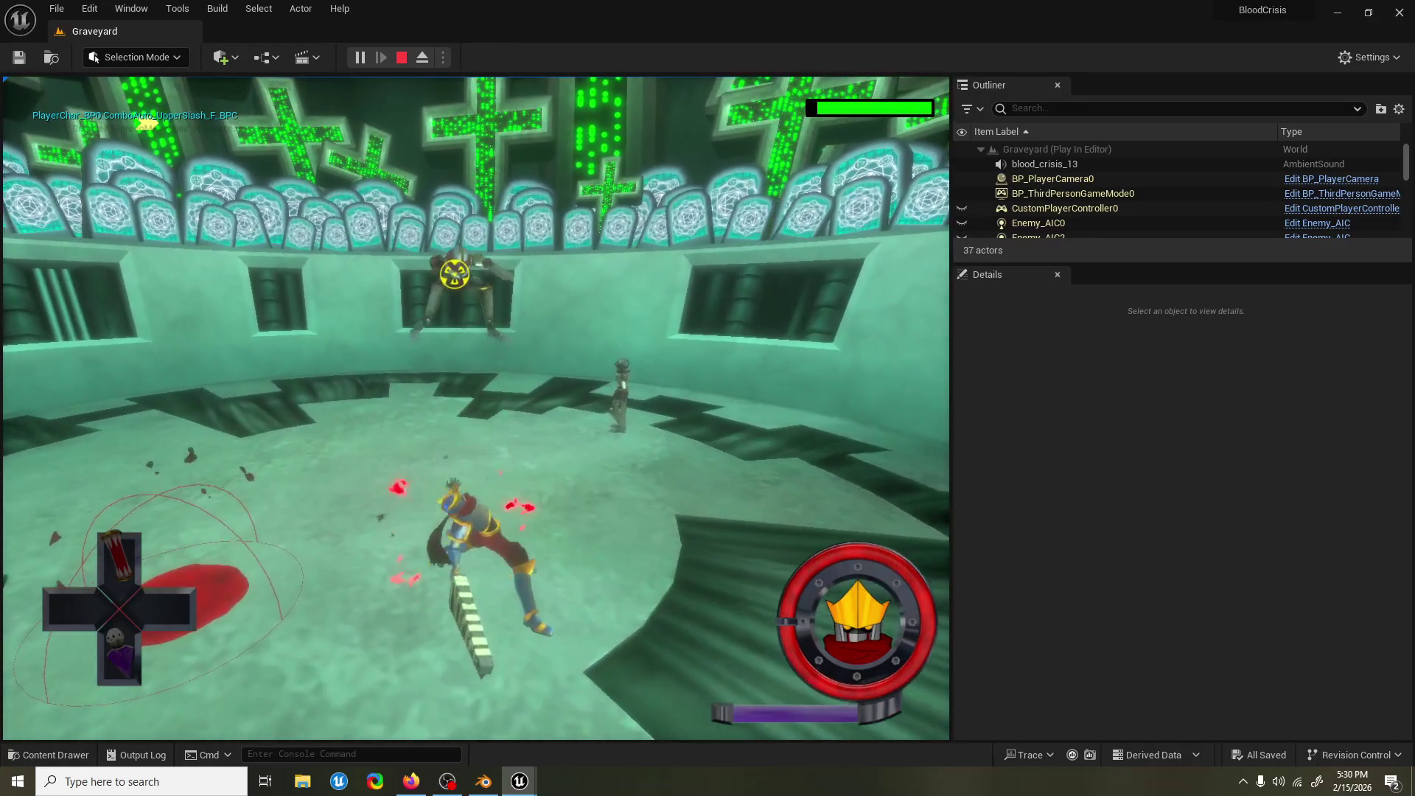
key(Escape)
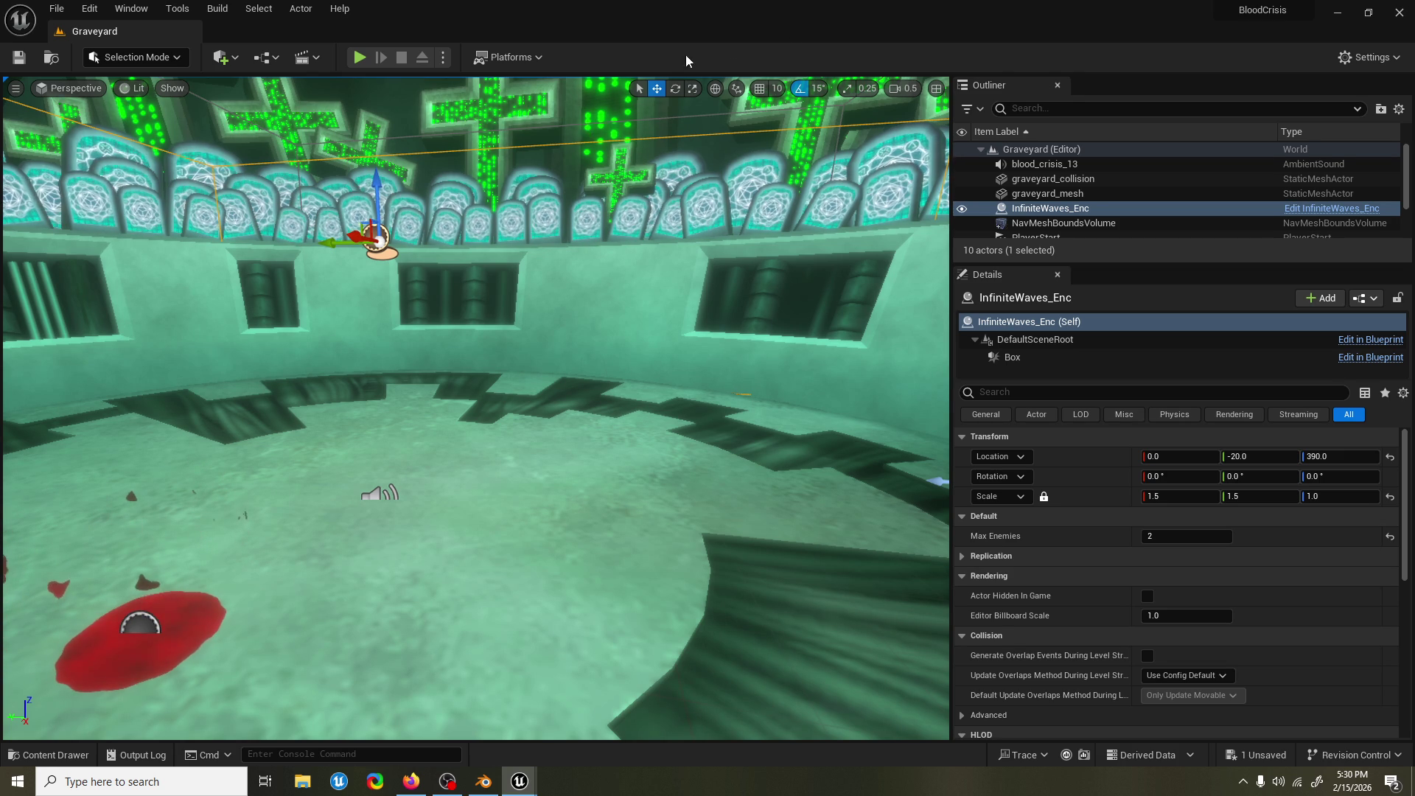
click(360, 57)
Hit the locked-on enemy with a spinning strike, stop, save the level, and relaunch play with Alt+P.
key(w)
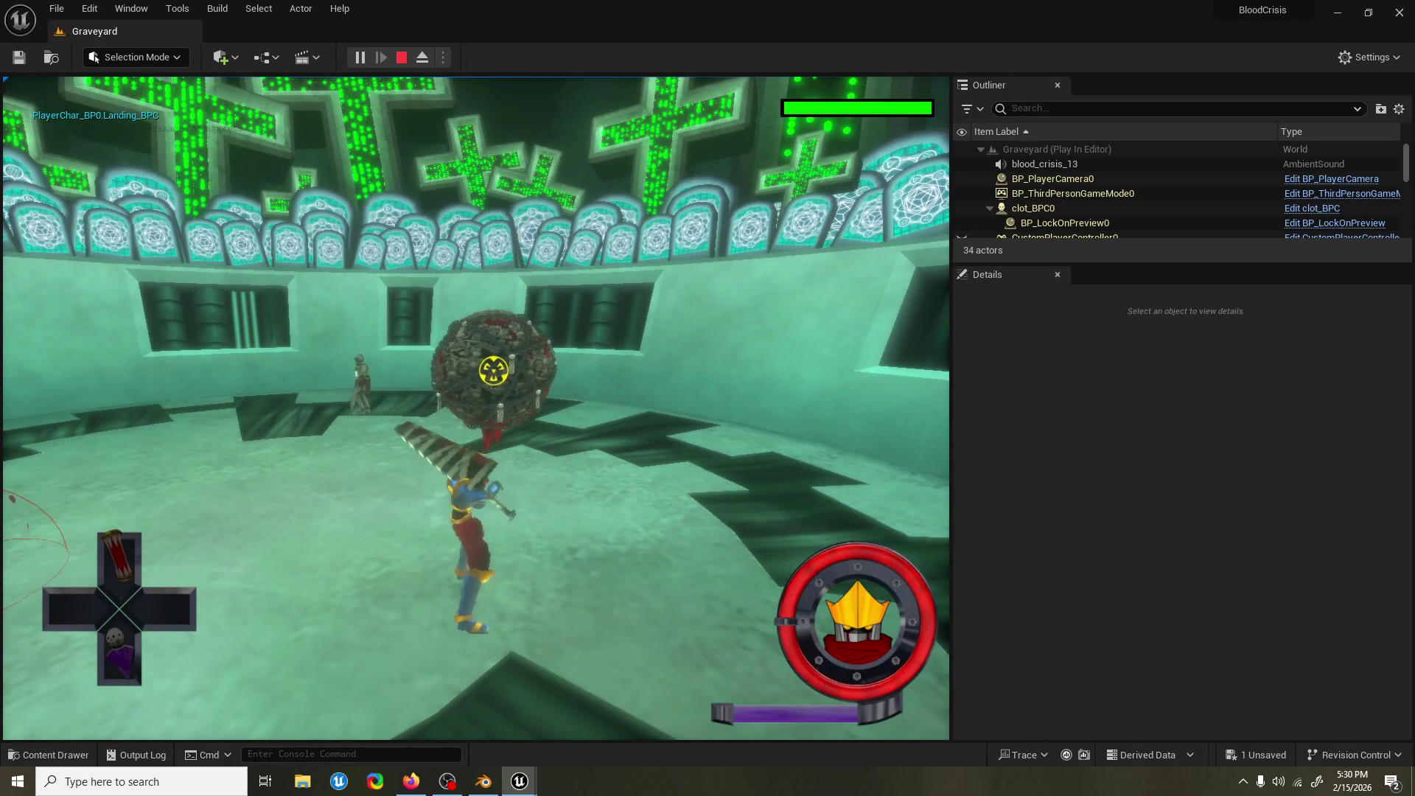
key(Escape)
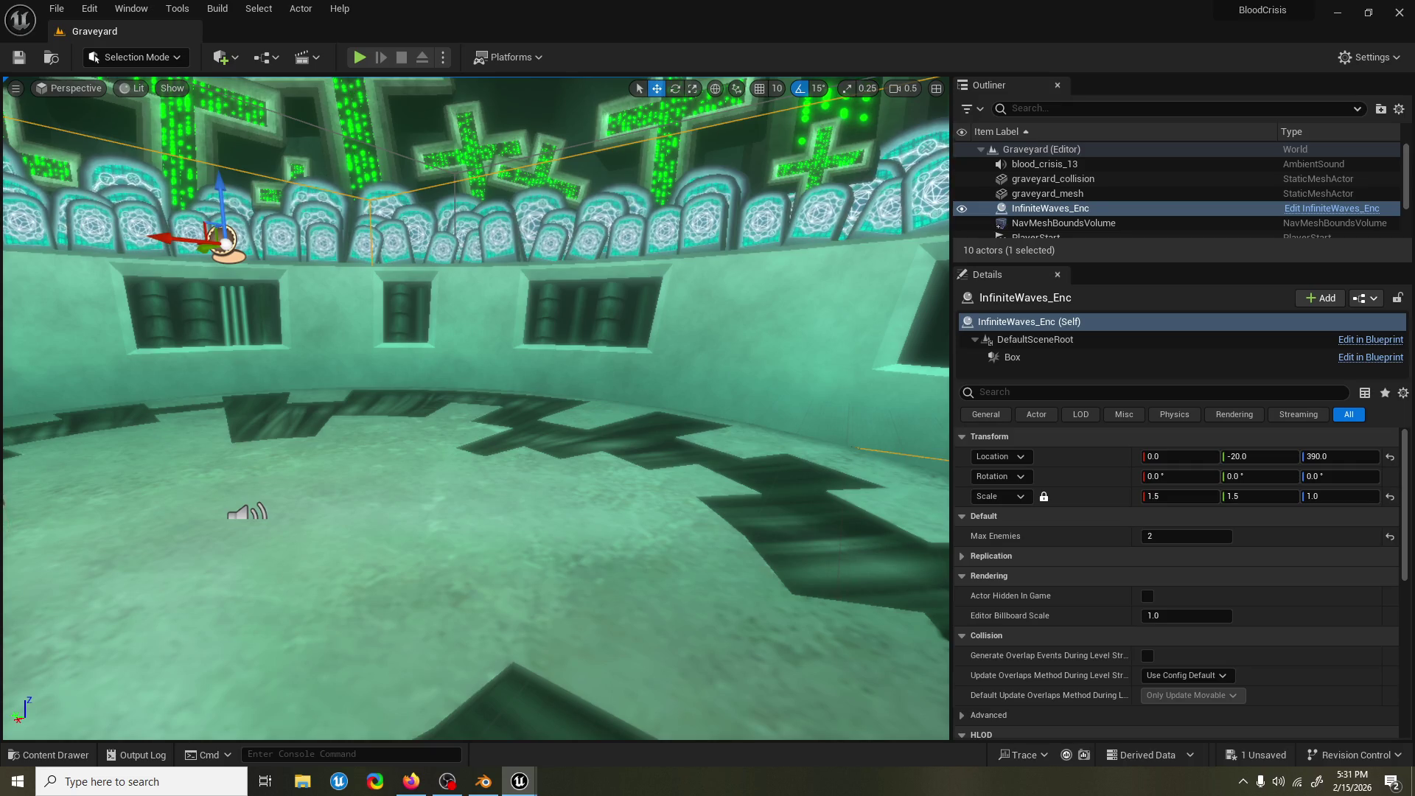
key(ctrl+s)
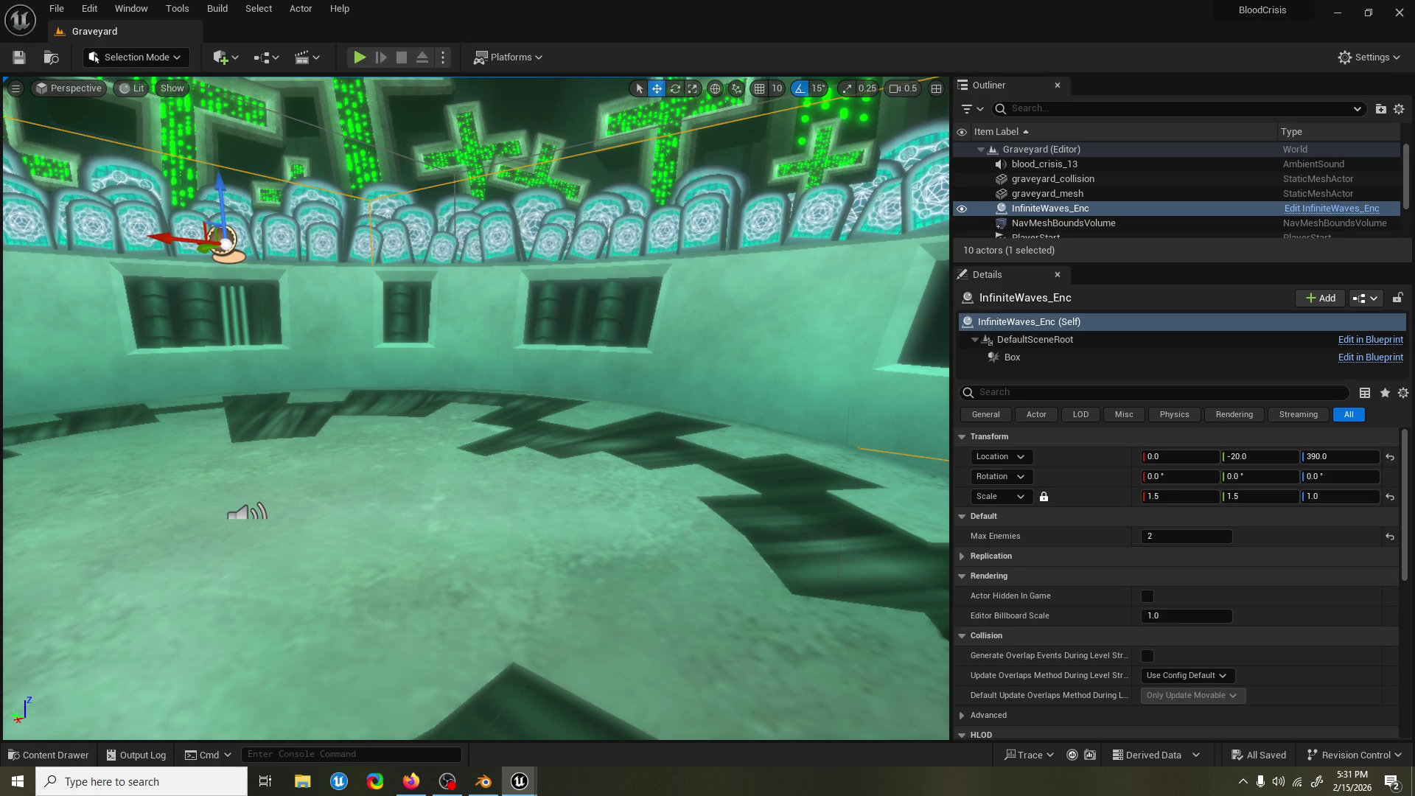
key(alt+p)
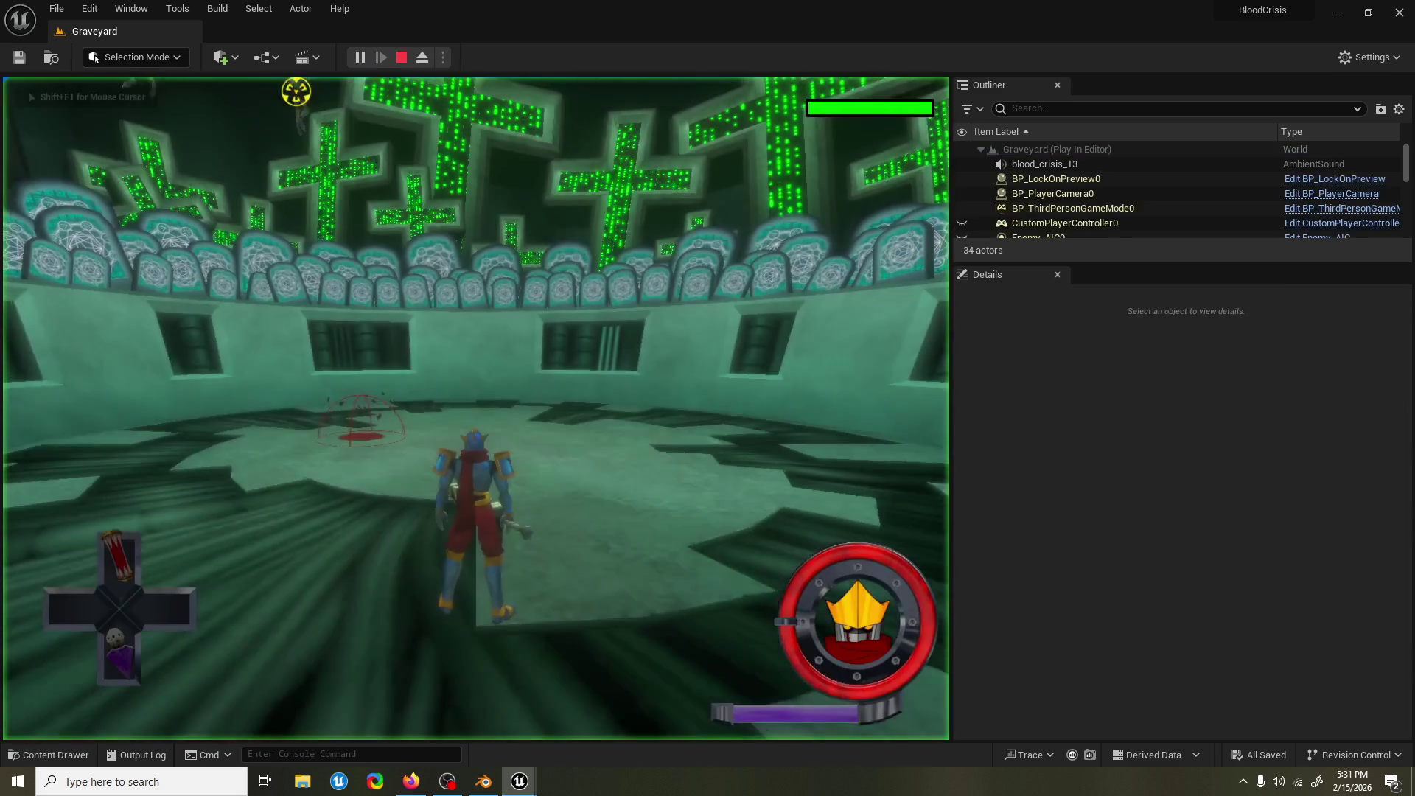
Chain combo attacks including ComboAuto_Air_1, ComboAuto_Thrust and a spinning slash, then stop the playtest.
click(476, 405)
key(w)
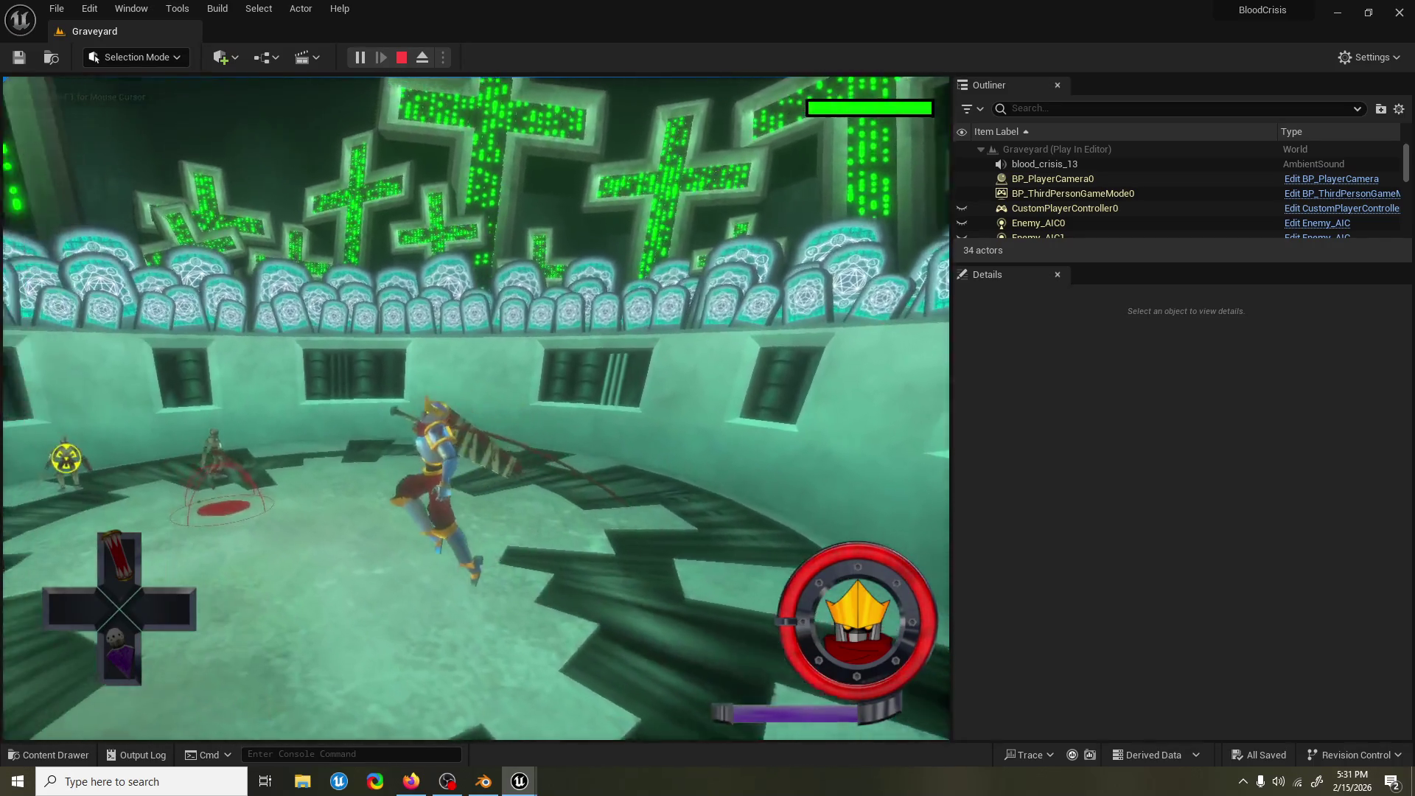
key(w)
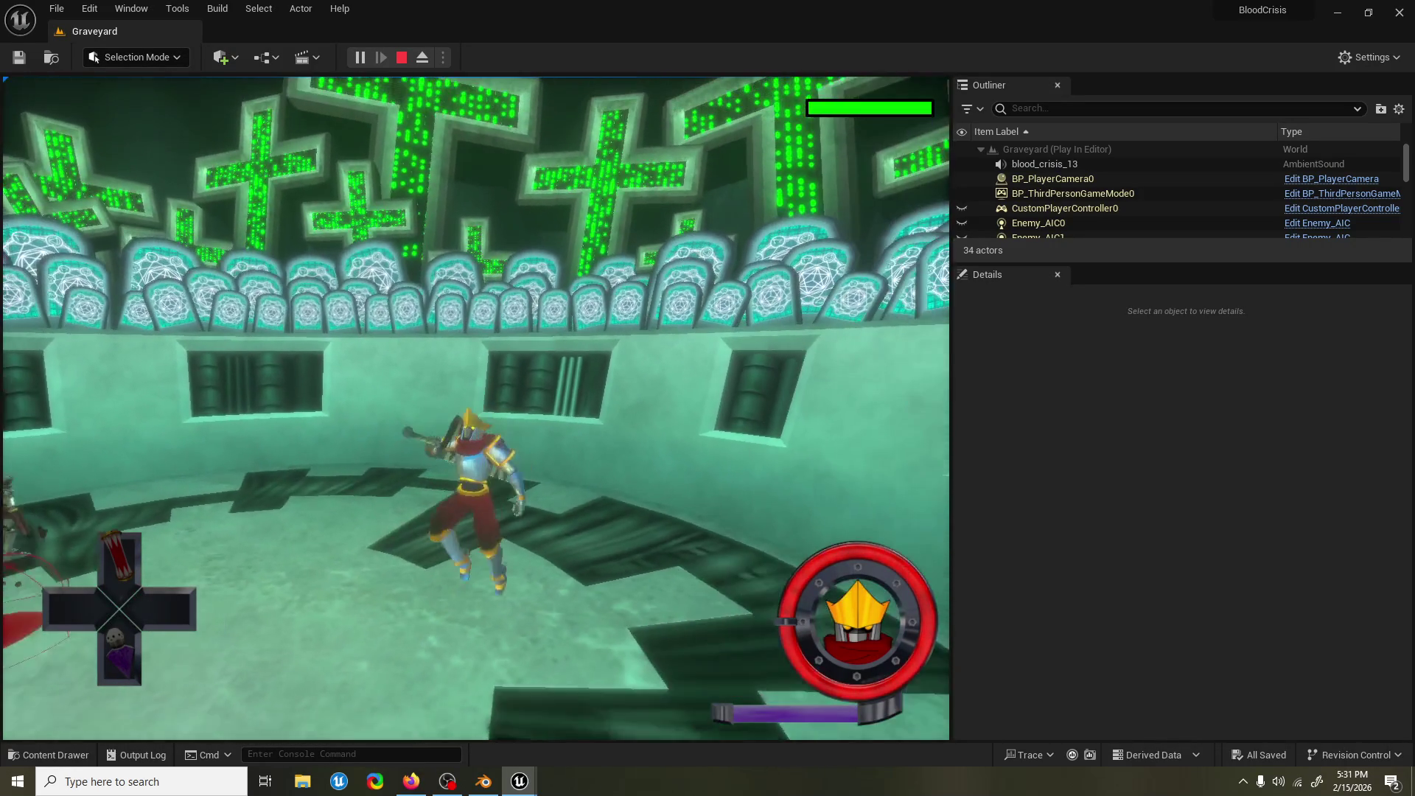
key(w)
key(w)
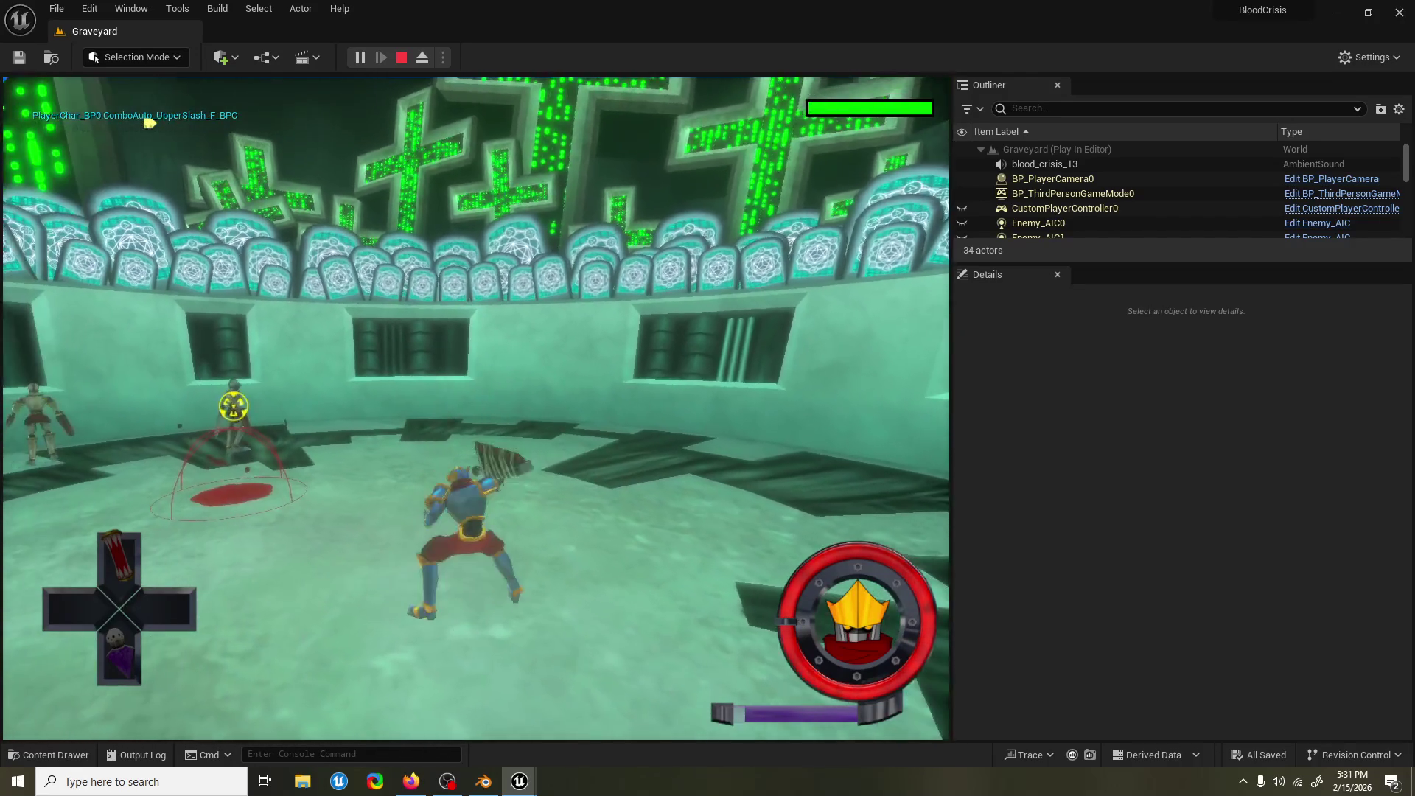
key(w)
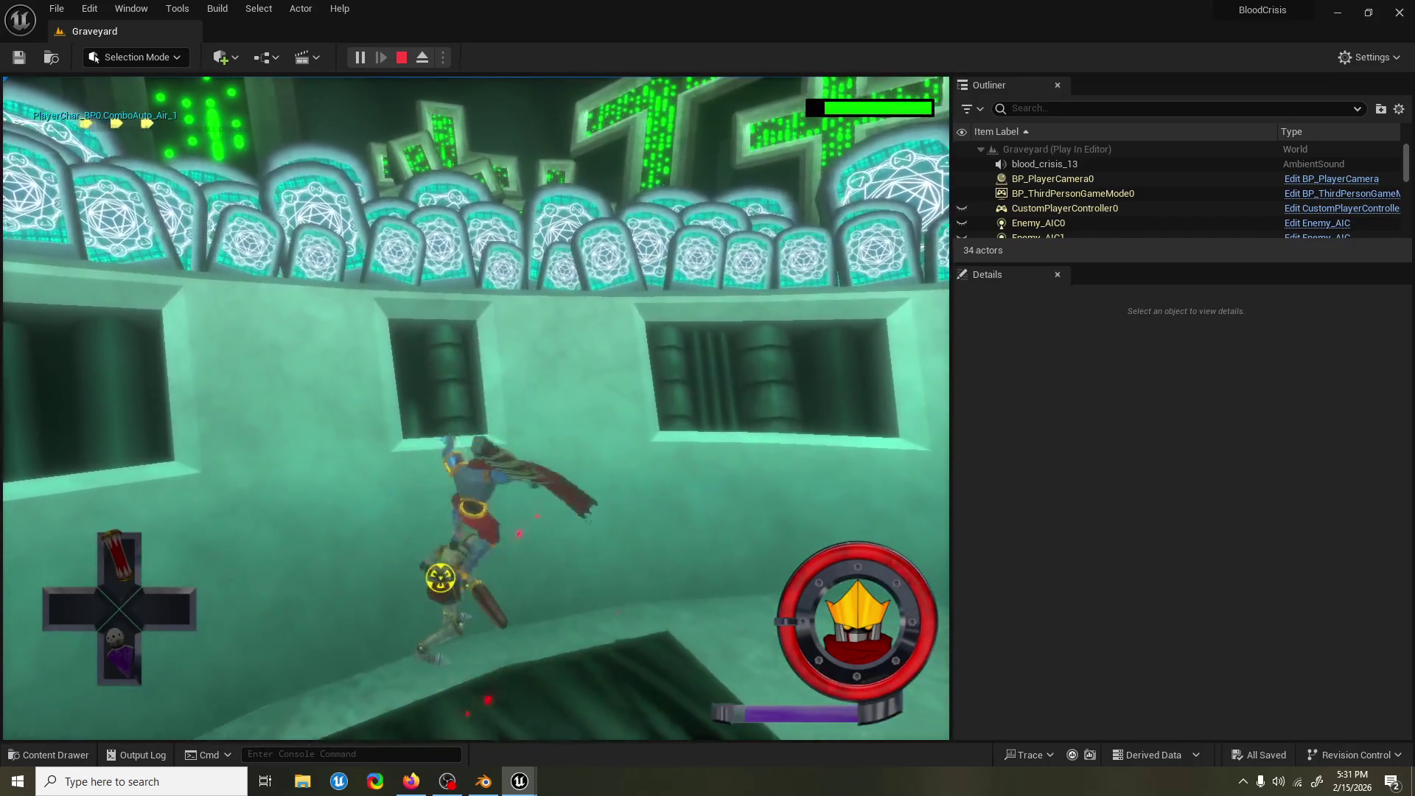
key(w)
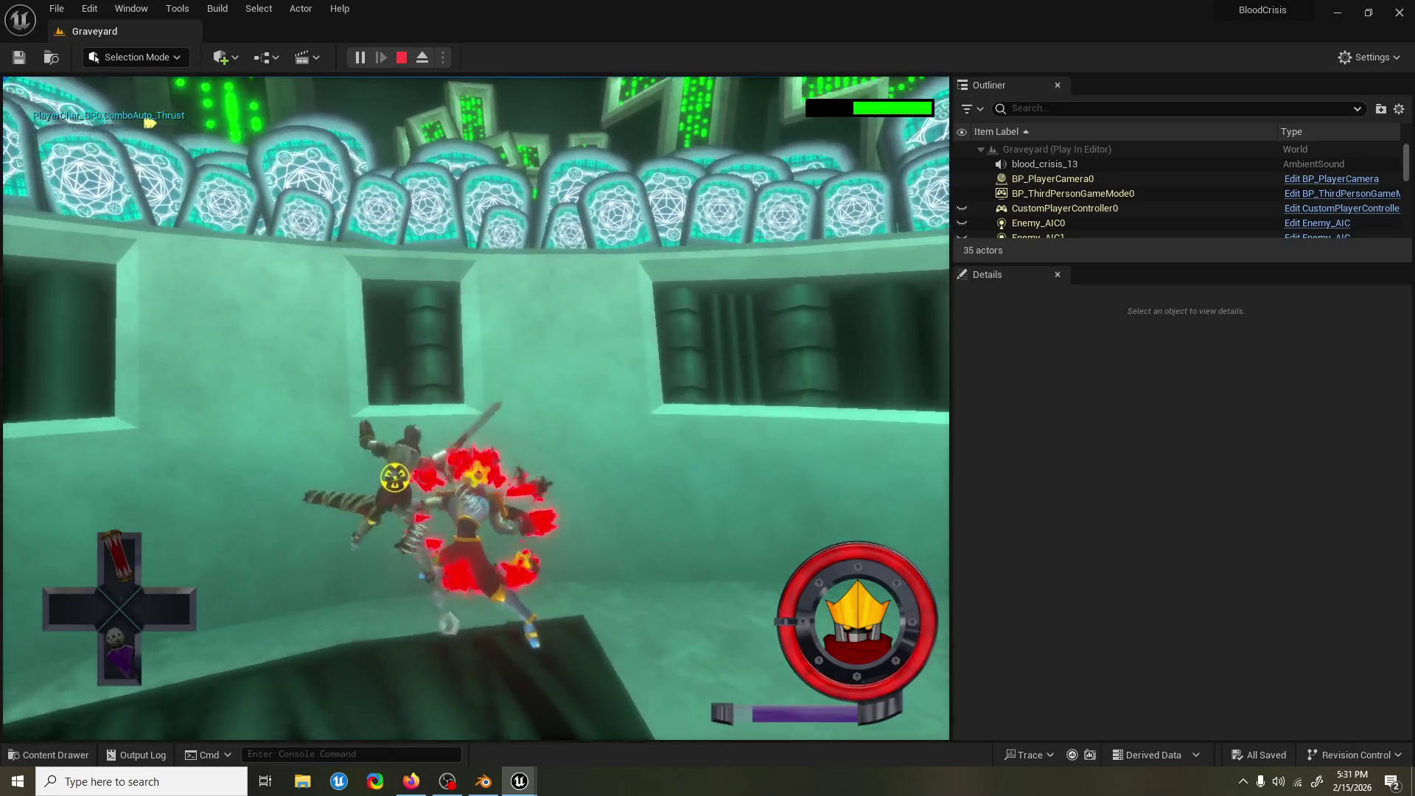
key(w)
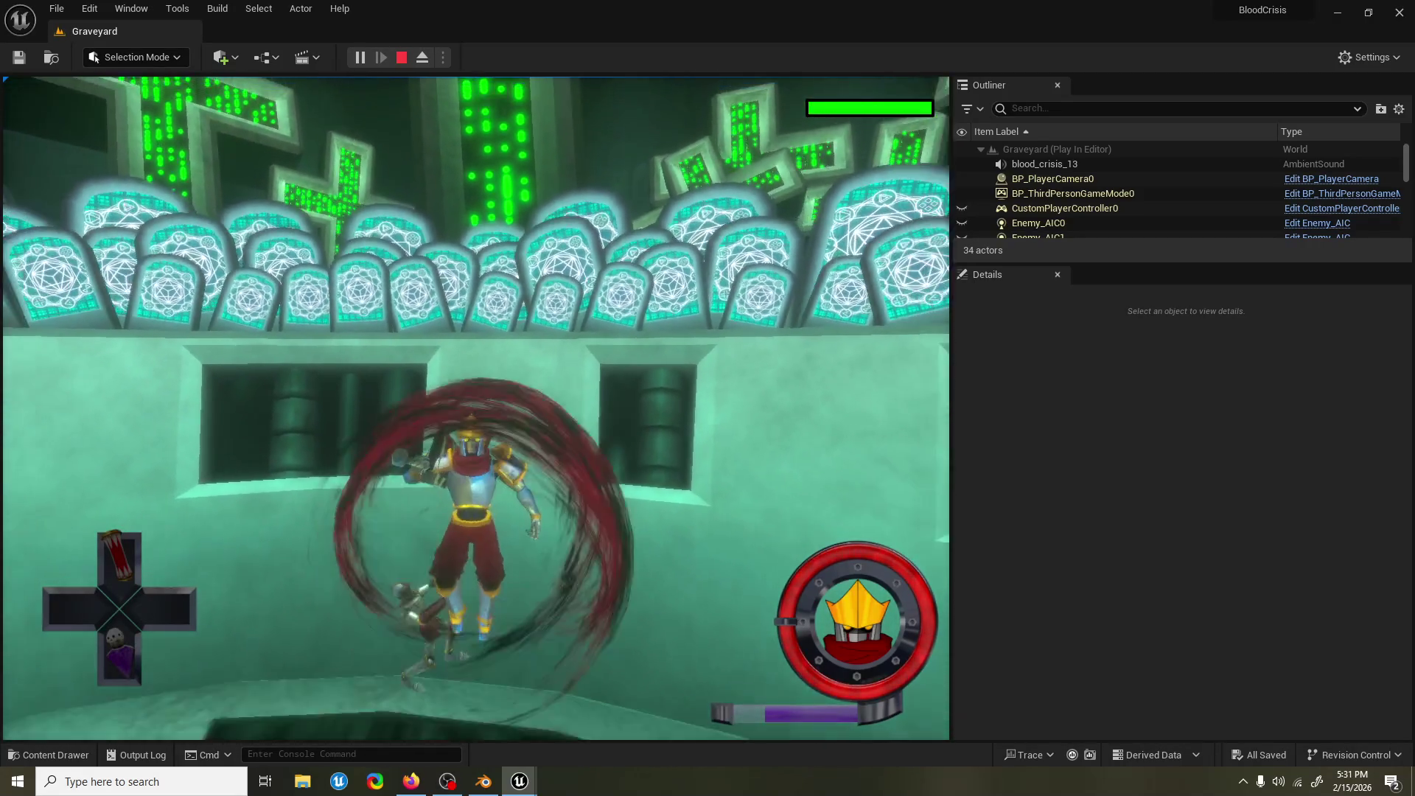
key(w)
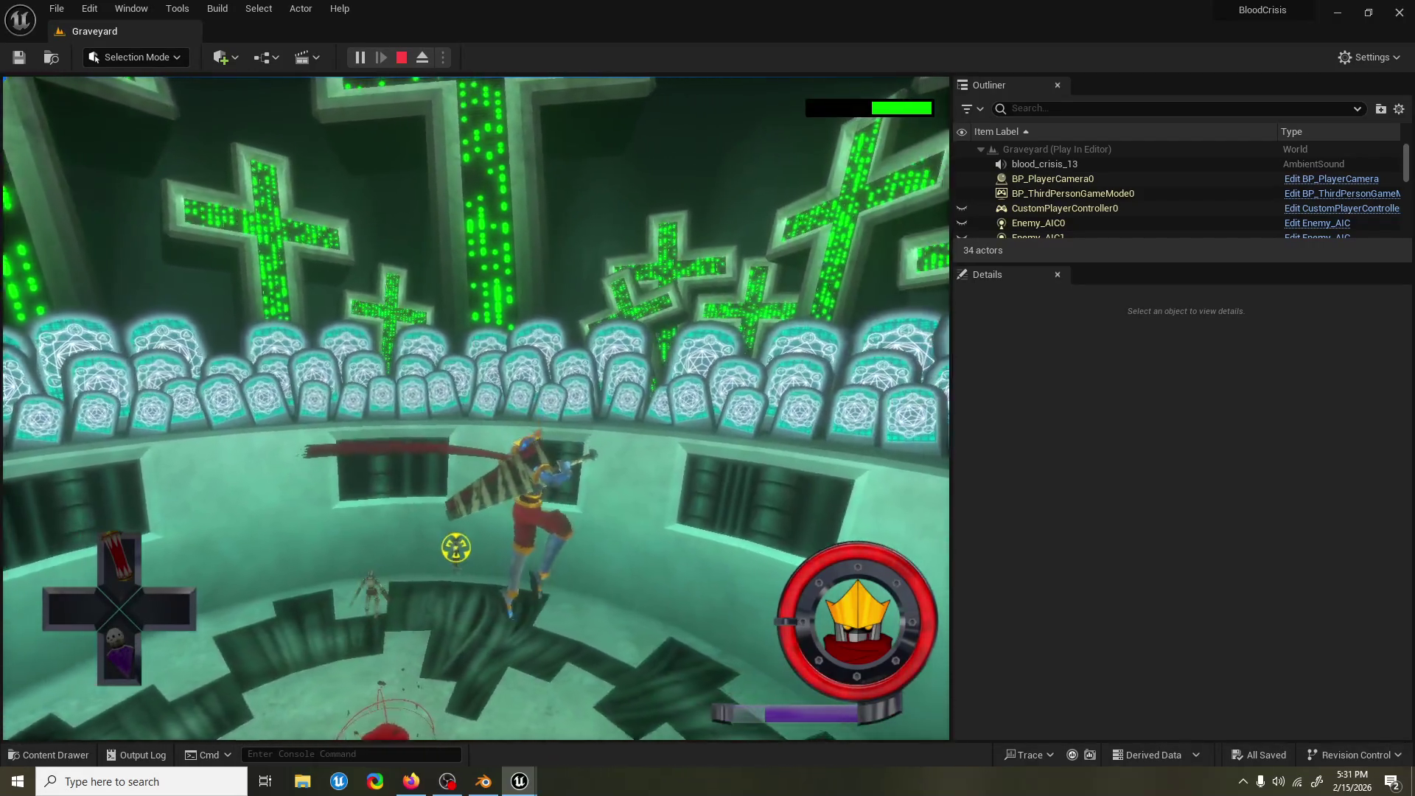
key(Escape)
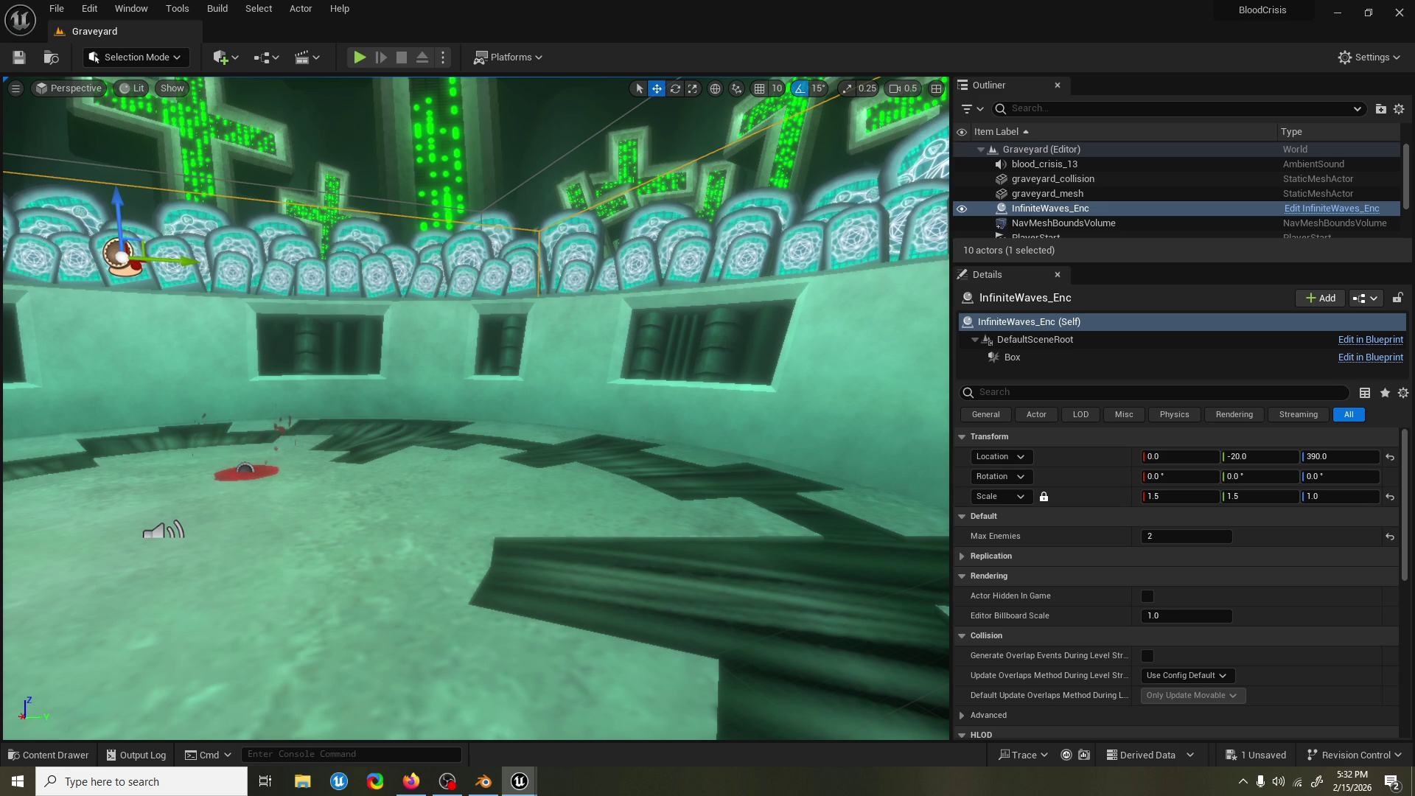
Launch Play In Editor on the Graveyard level from the toolbar's green Play button.
click(367, 58)
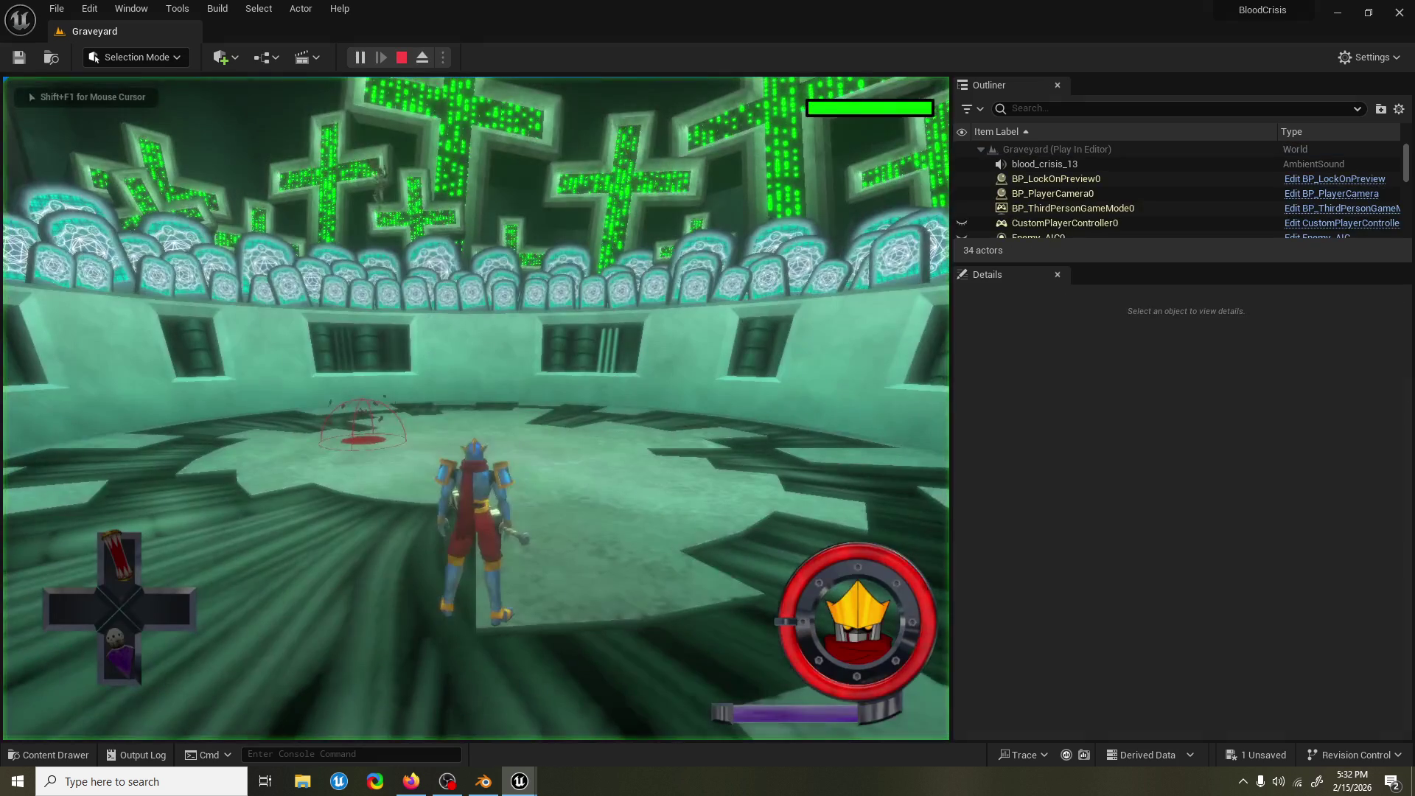
Attack an enemy, including a spinning weapon attack, then stop the first playtest.
key(w)
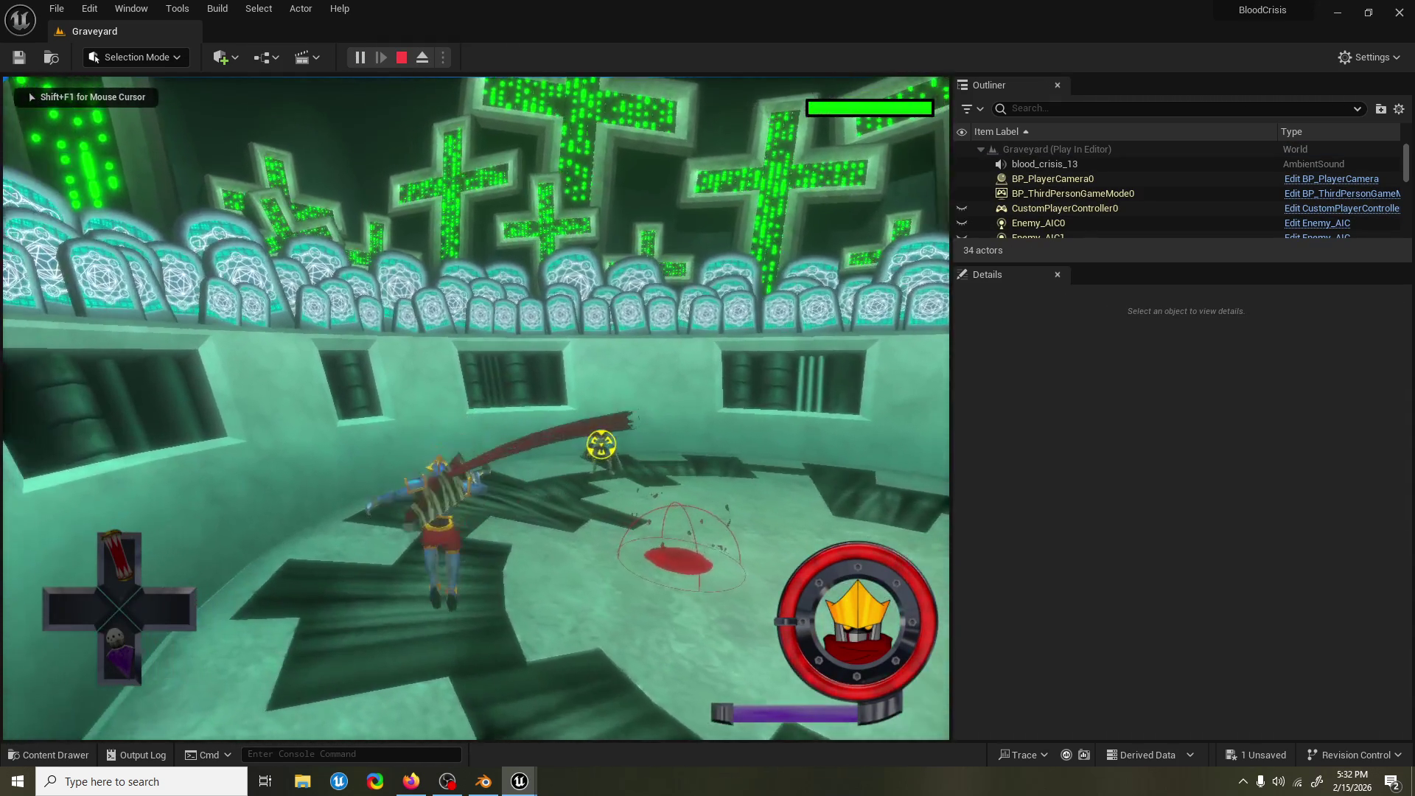
key(w)
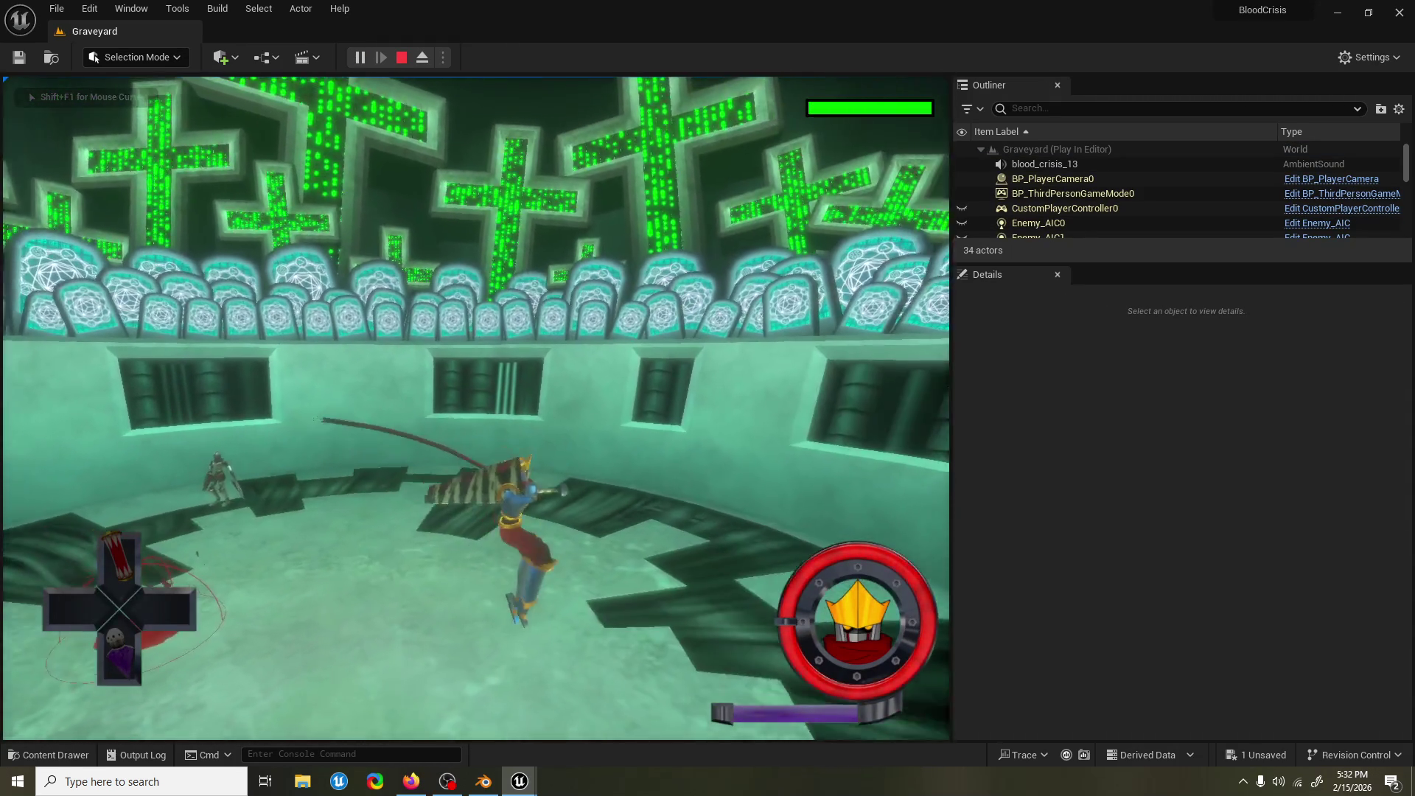
key(Escape)
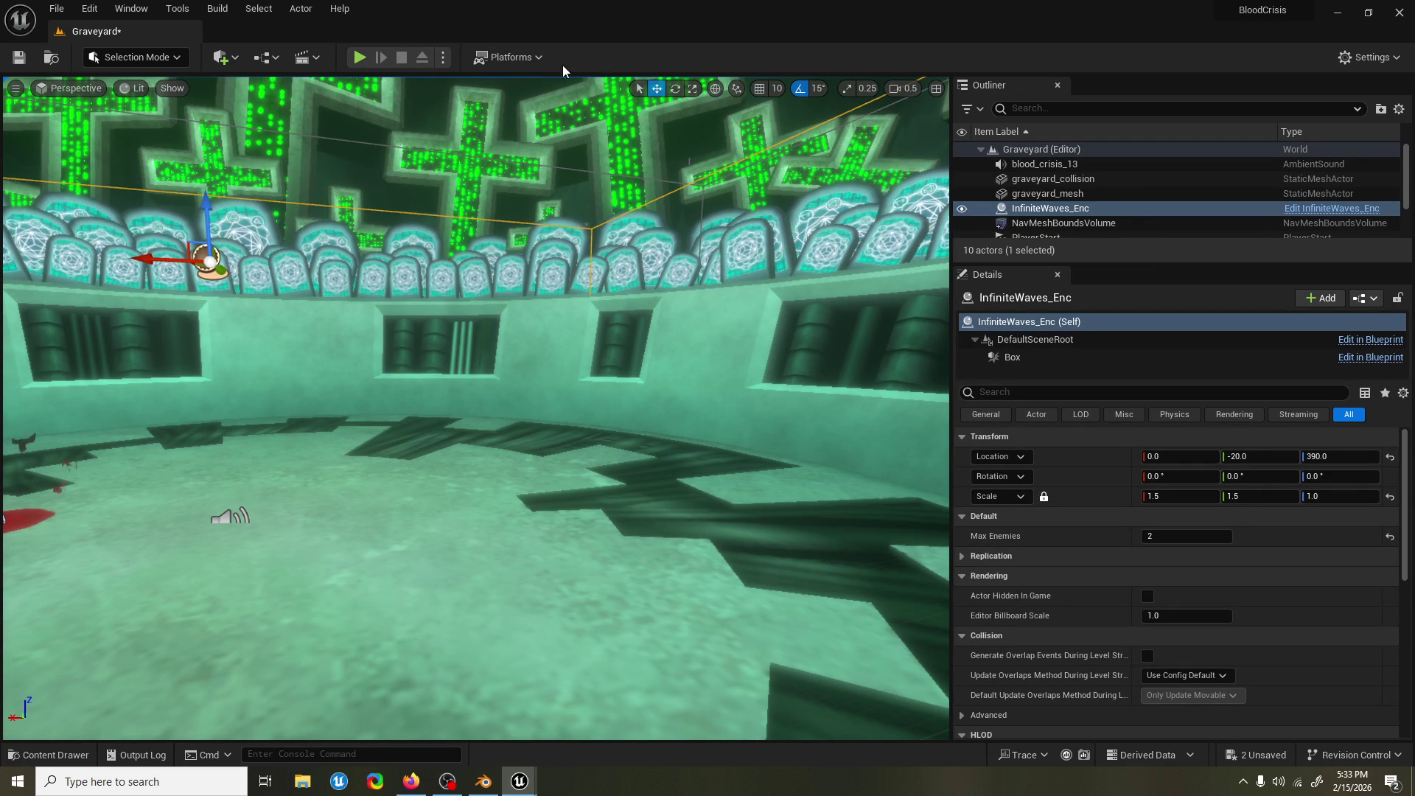
Replay the level with the console's slomo 0.2 slow motion, then stop the playtest.
click(359, 58)
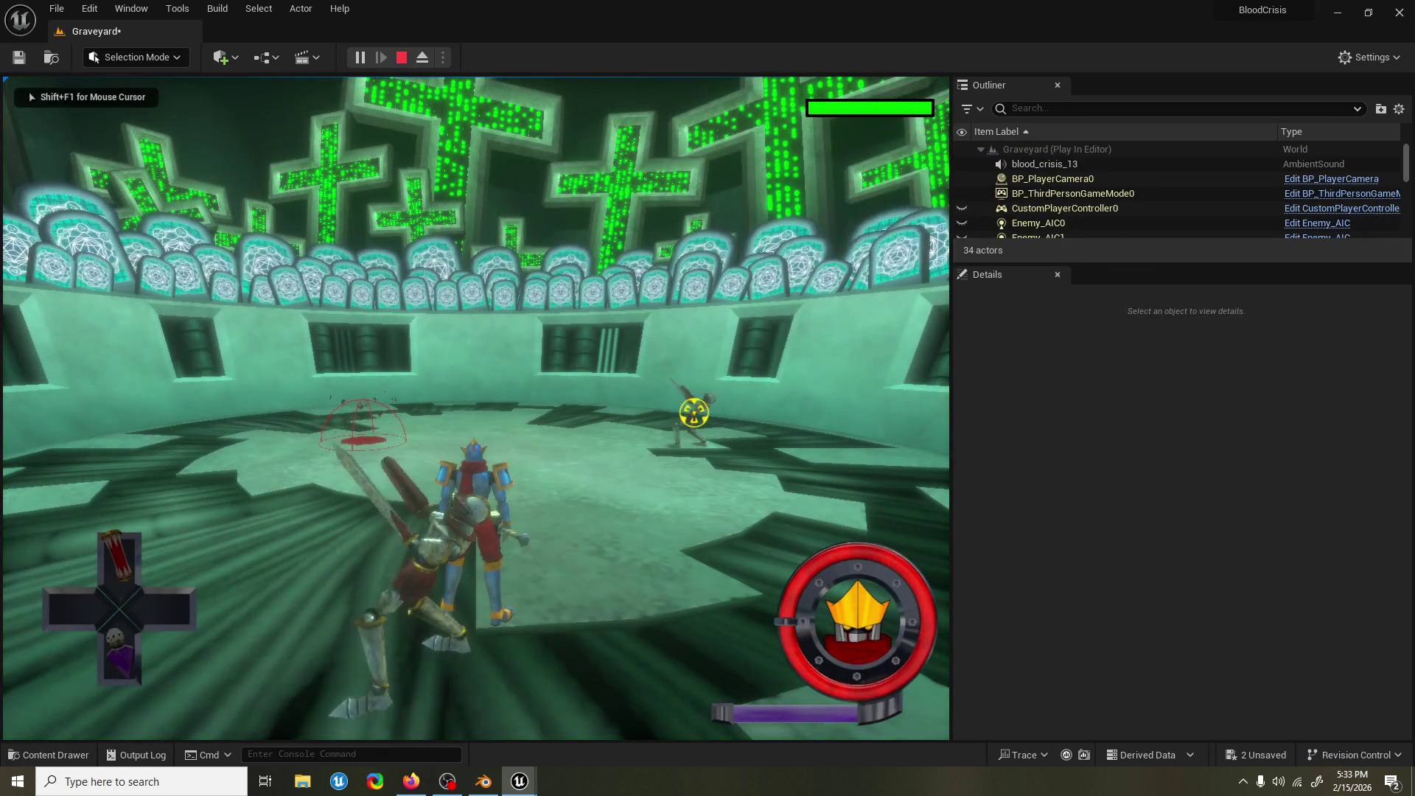
key(shift+F1)
key(grave)
key(Up)
key(Return)
click(339, 104)
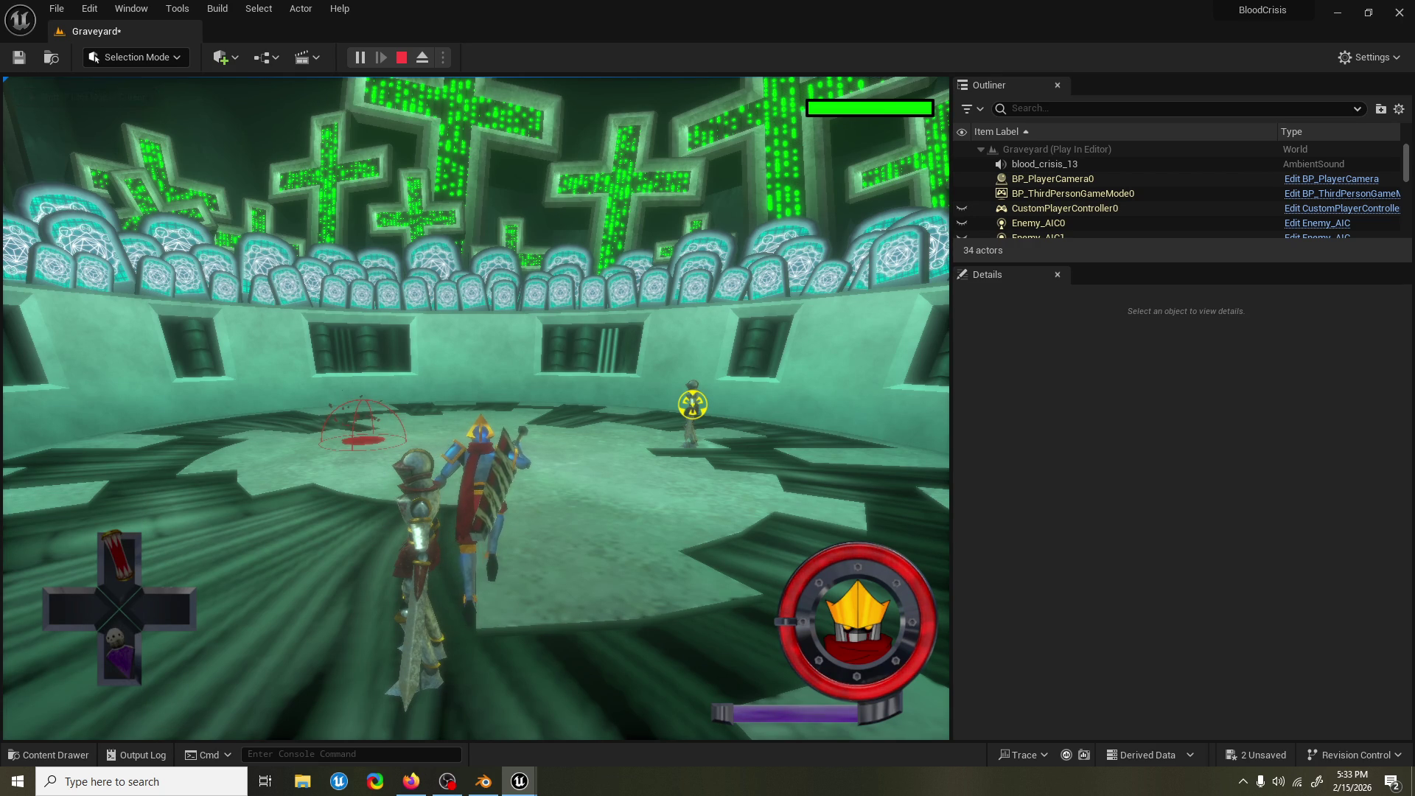
key(Escape)
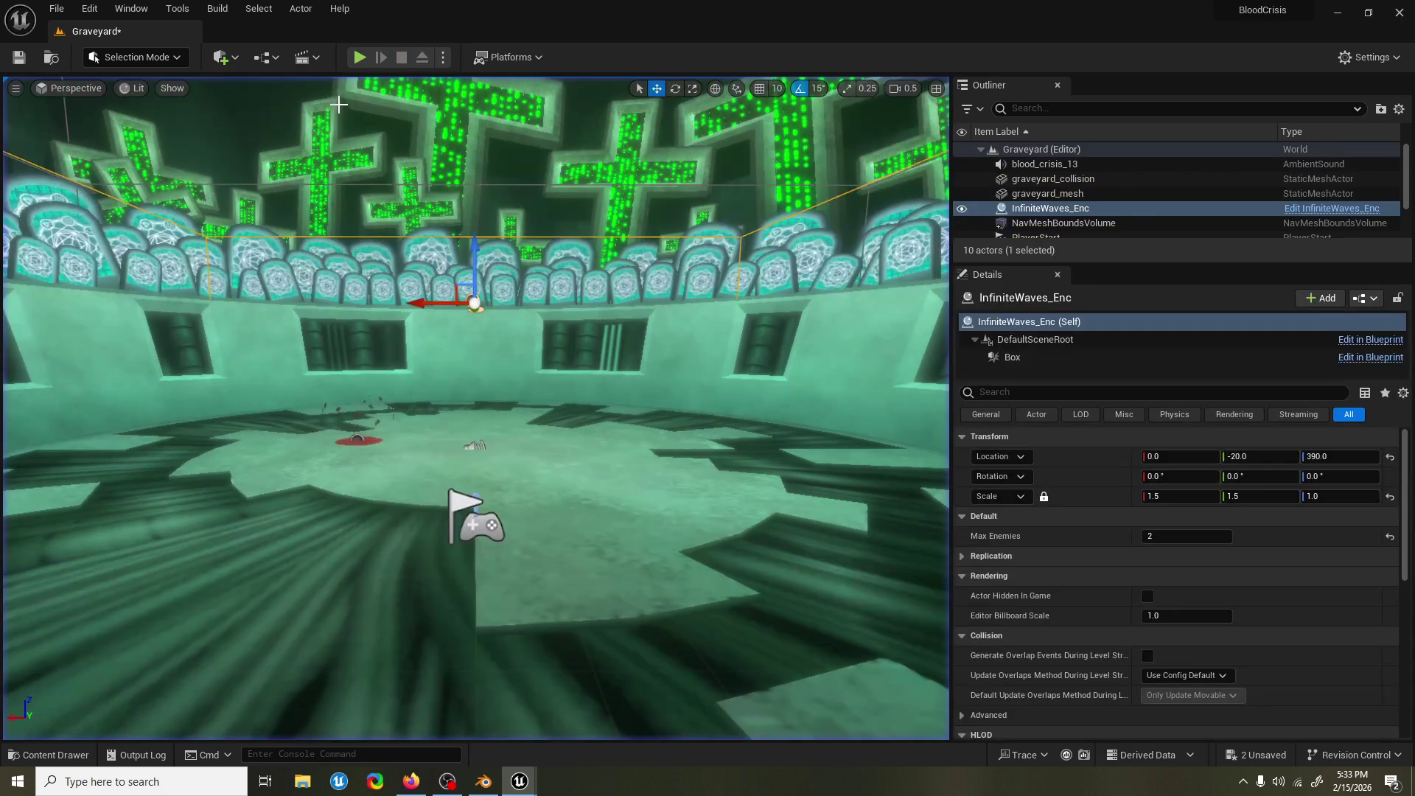
Switch to the screen recorder and back, then save the Graveyard level with Ctrl+S.
key(alt+Tab)
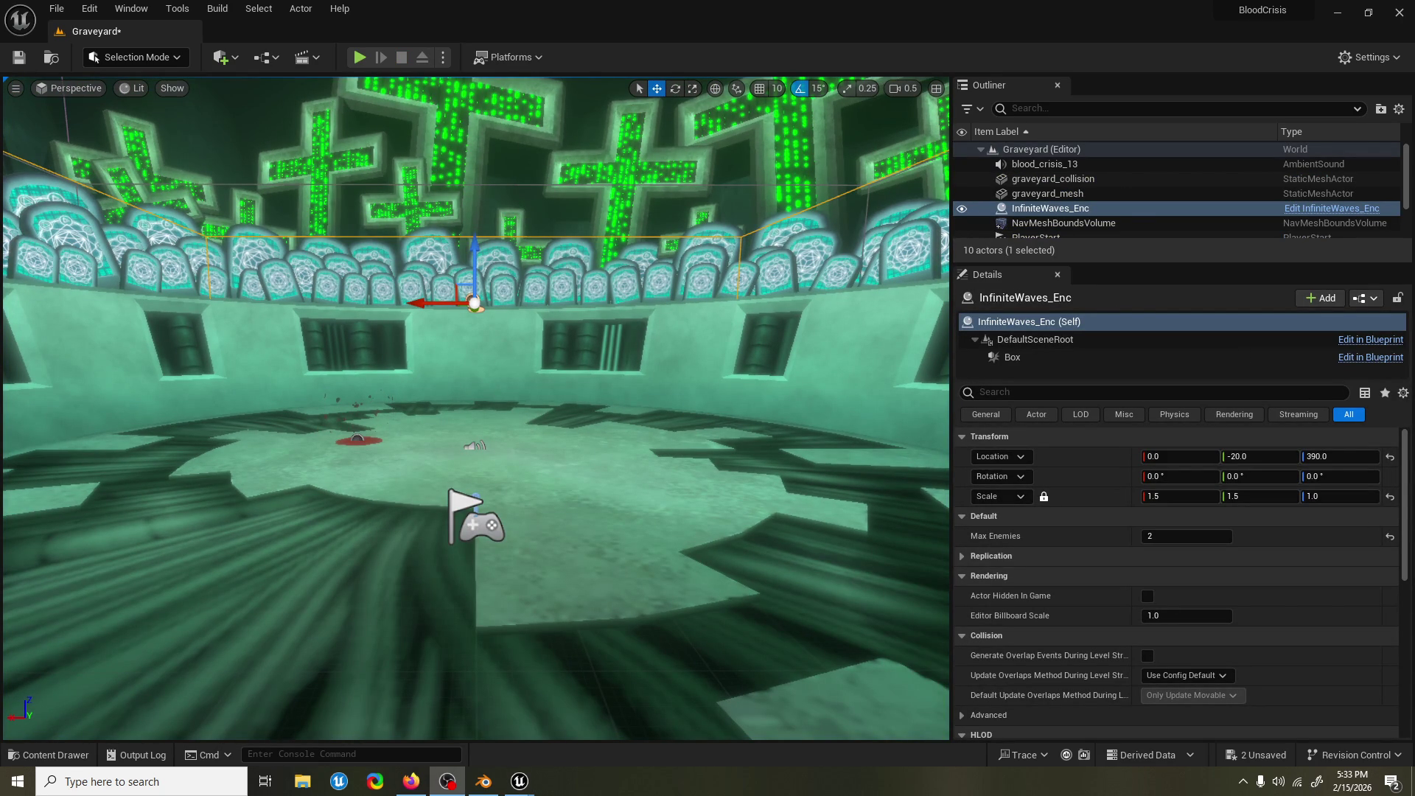
key(alt+Tab)
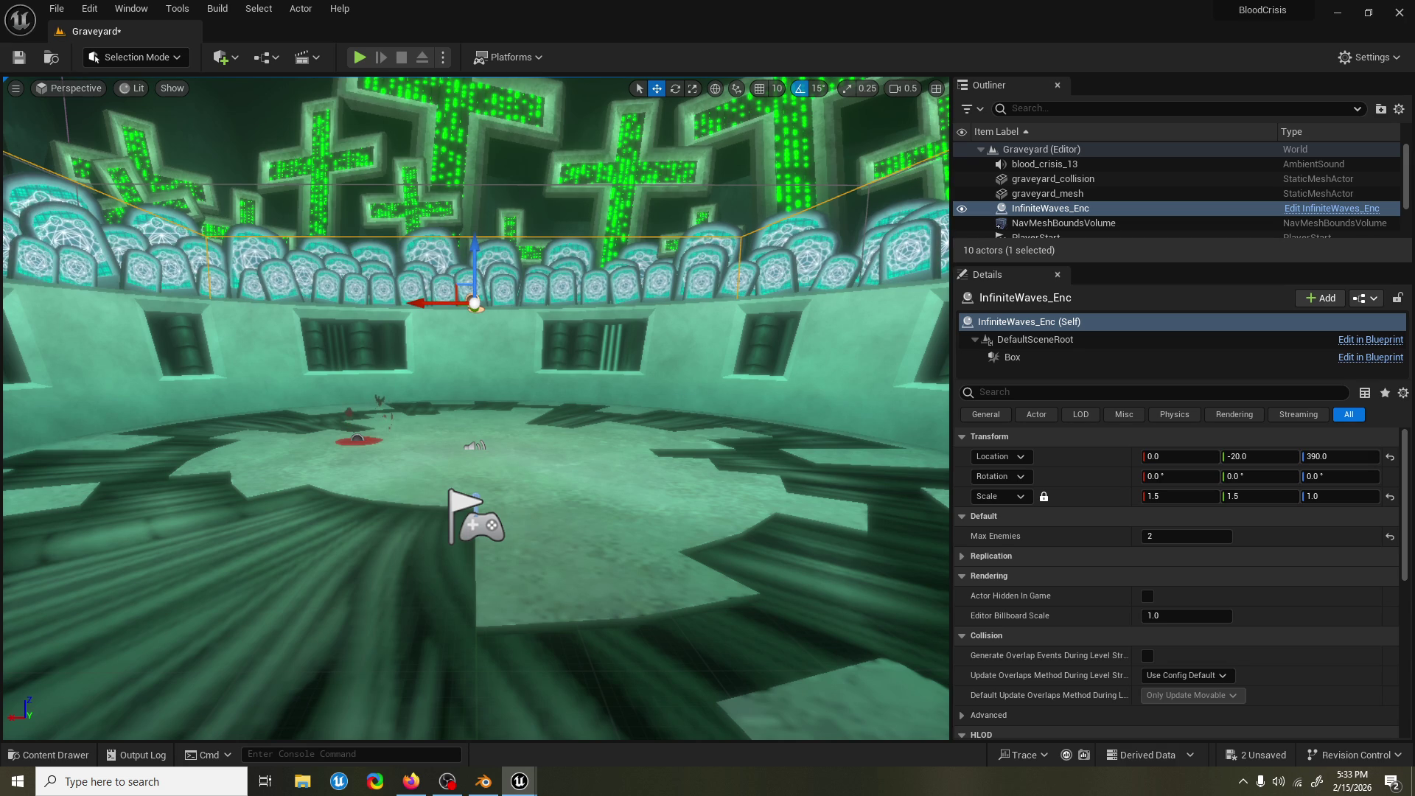
key(ctrl+s)
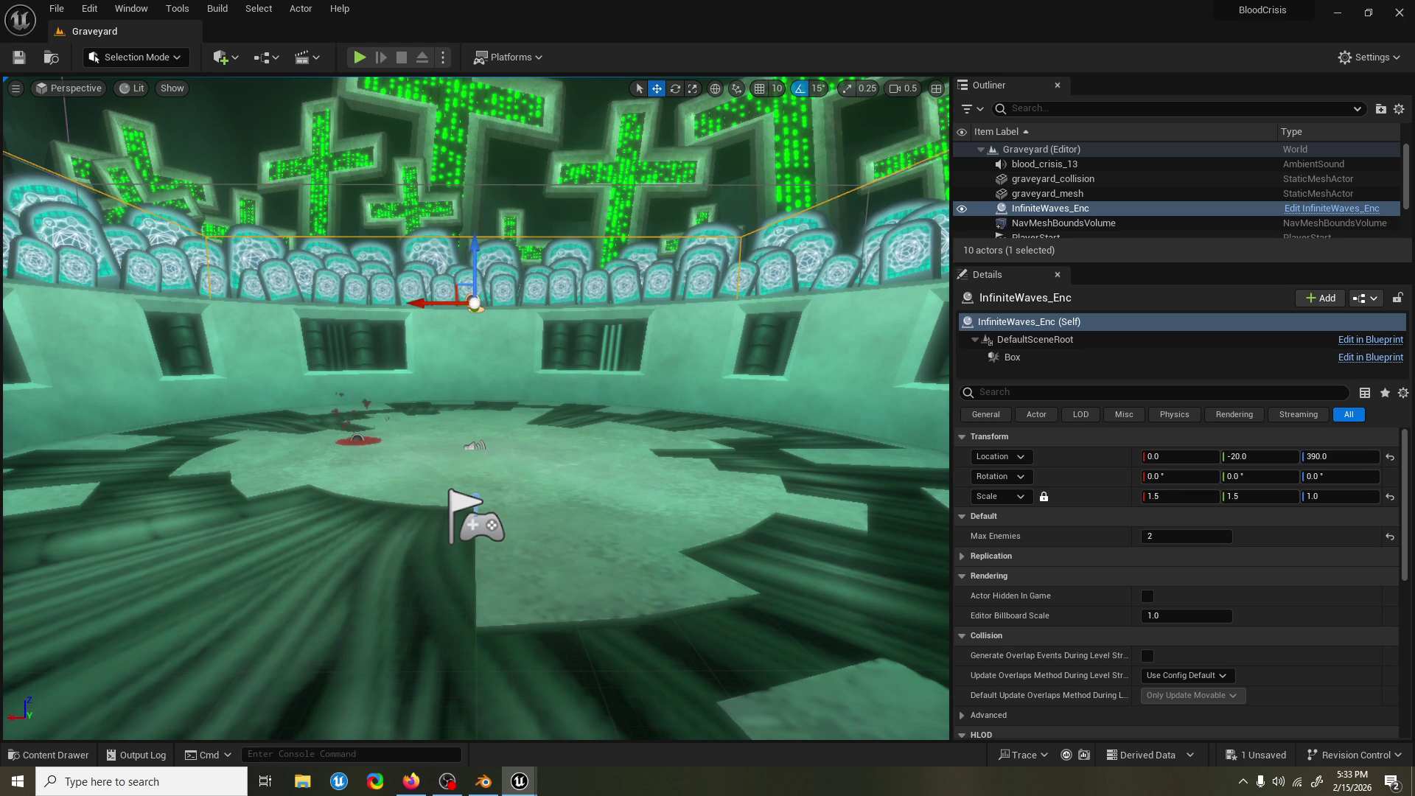
Play in Editor despite the AirDodge_ACT compile errors, stop it, and start another session with Alt+P.
click(359, 57)
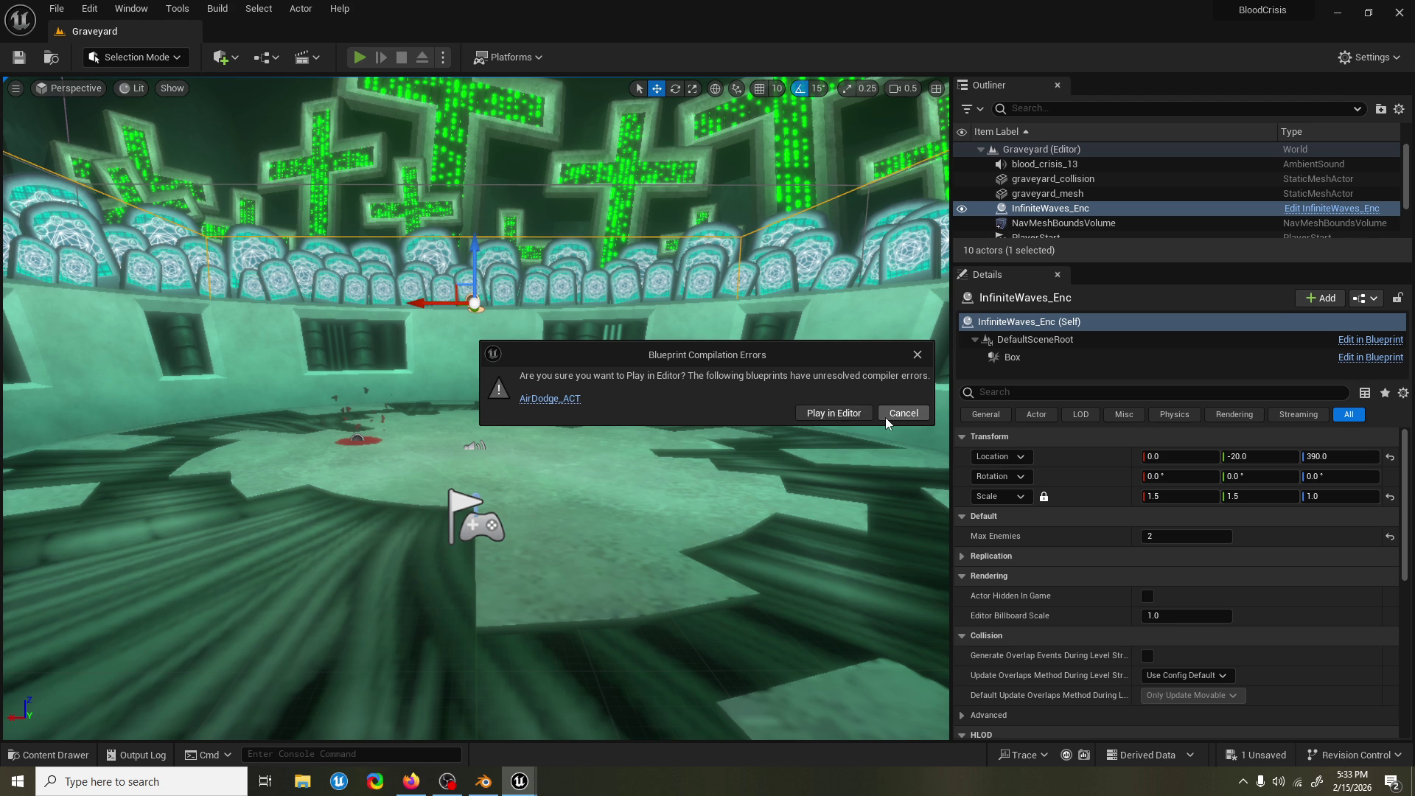
click(851, 414)
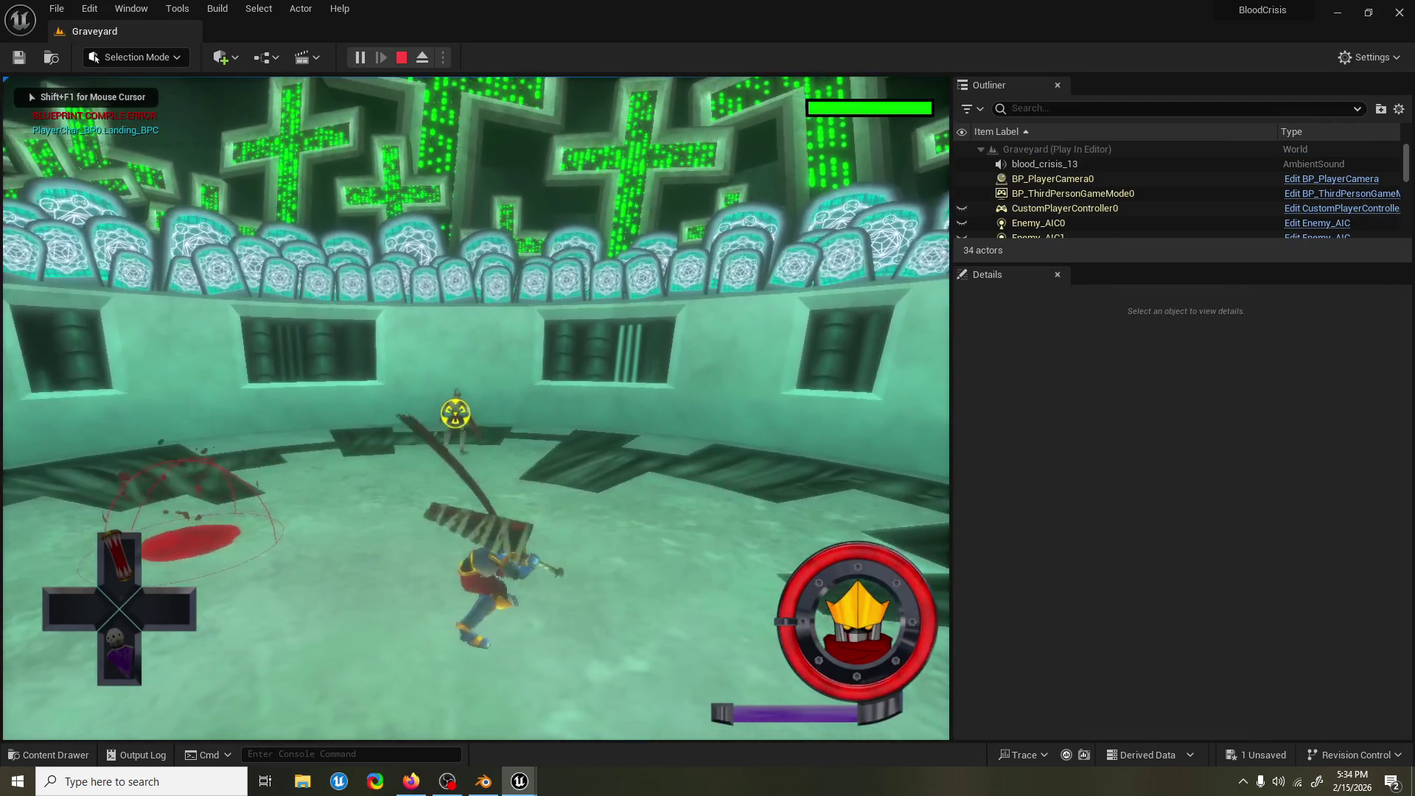
key(Escape)
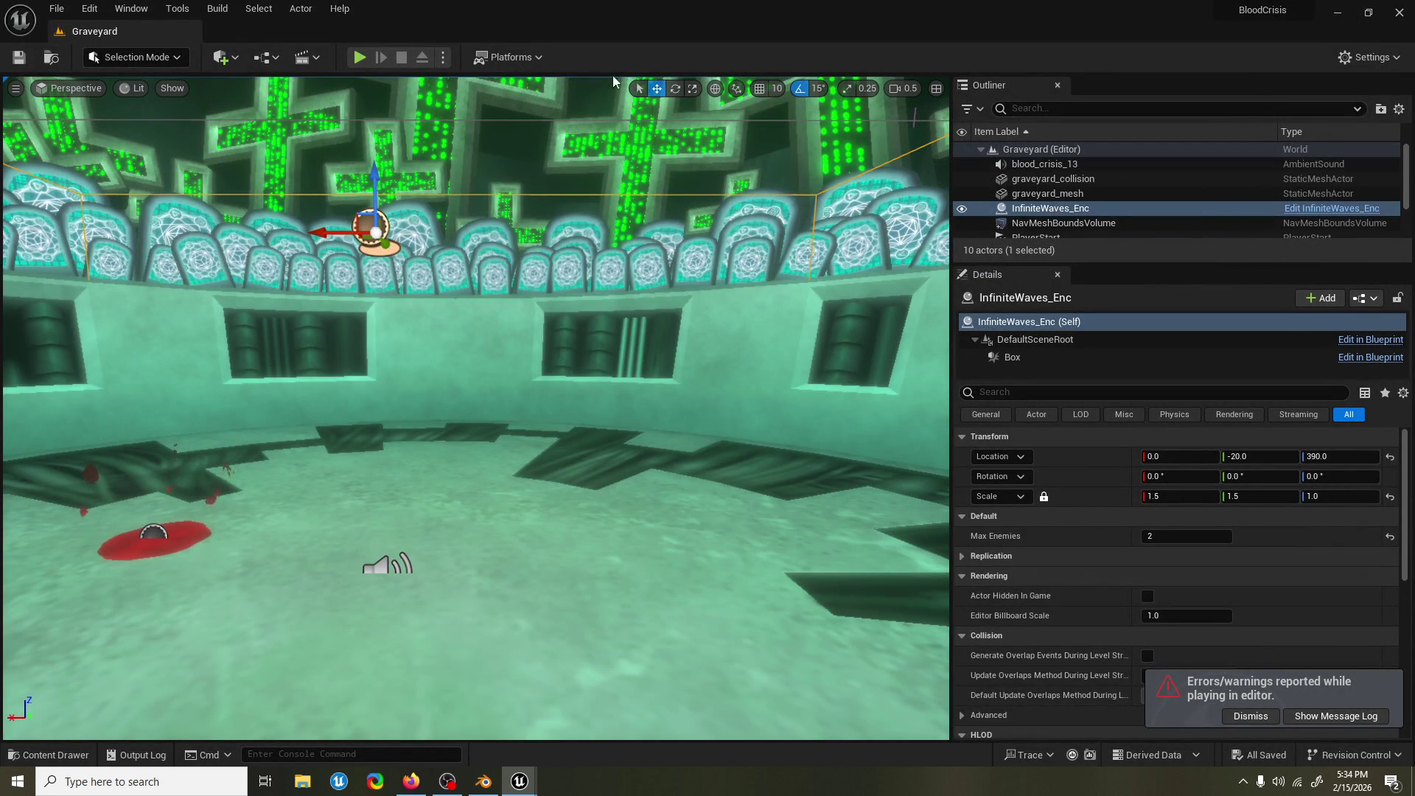
key(alt+p)
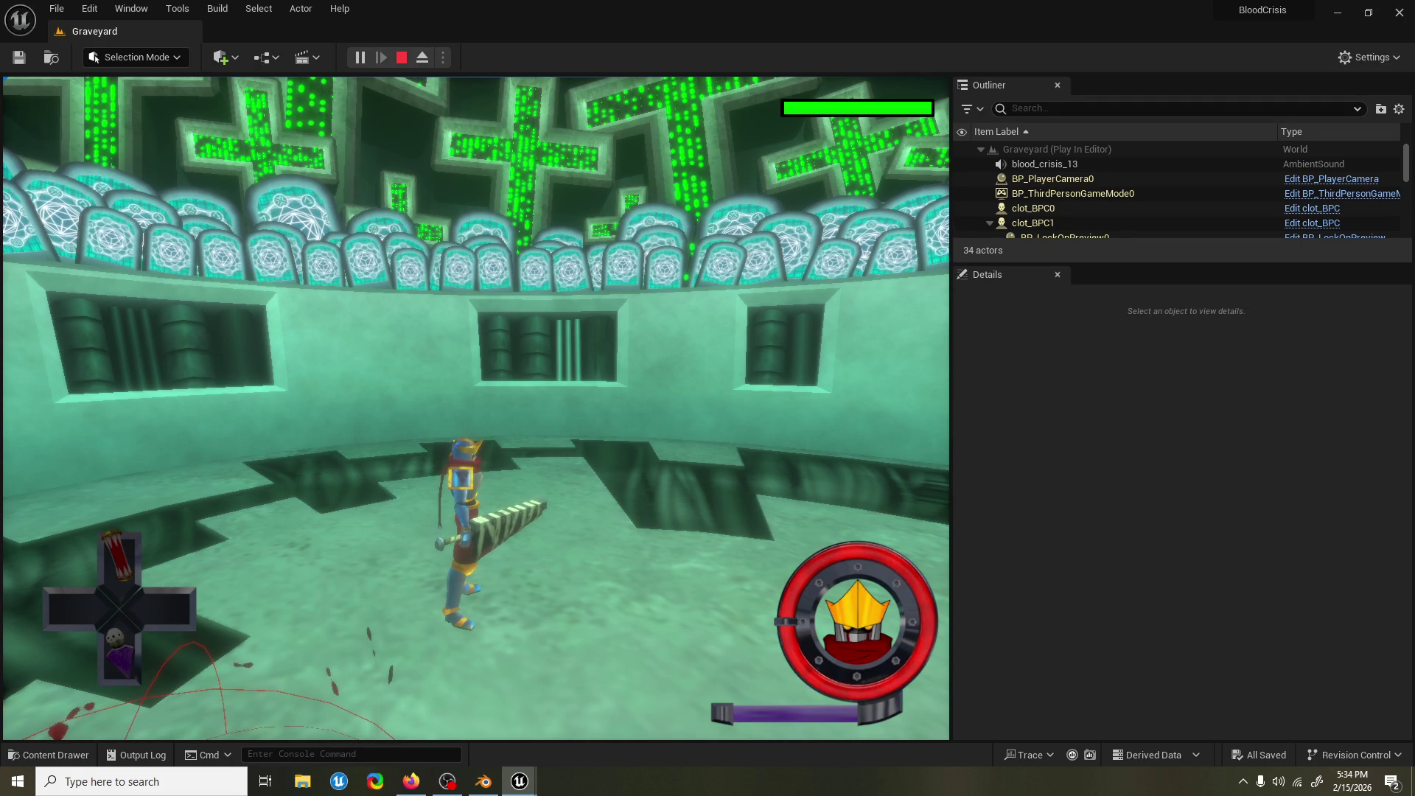
key(Escape)
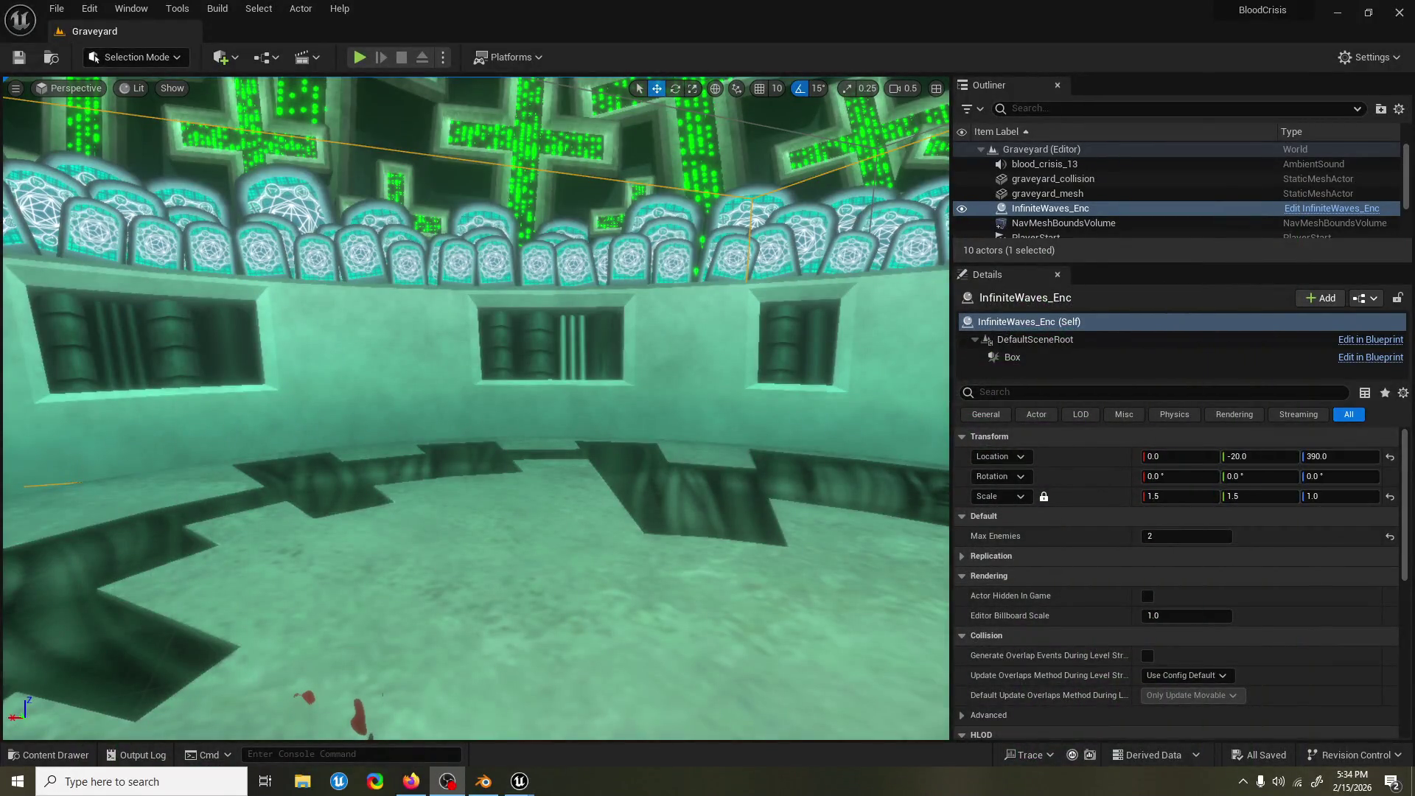
click(357, 57)
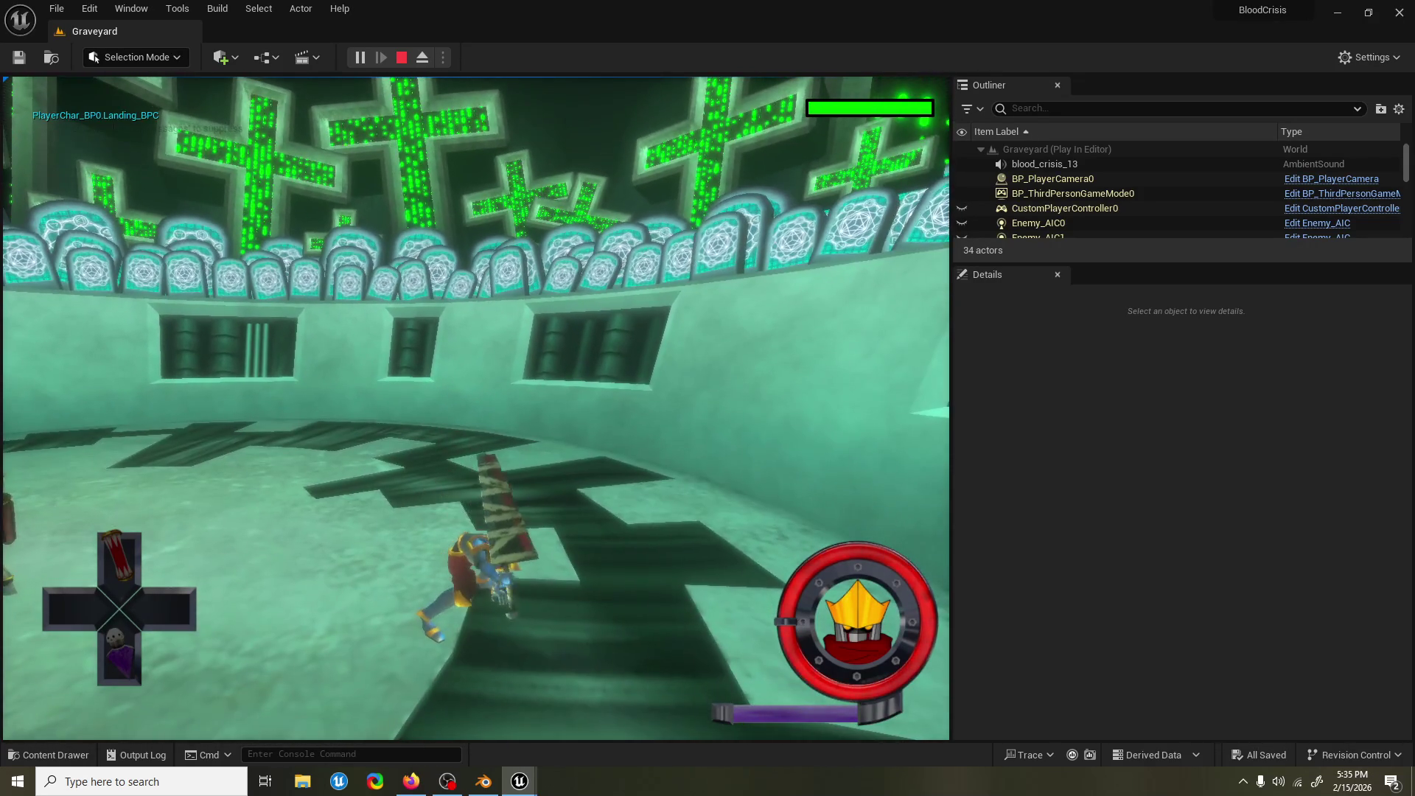
key(Escape)
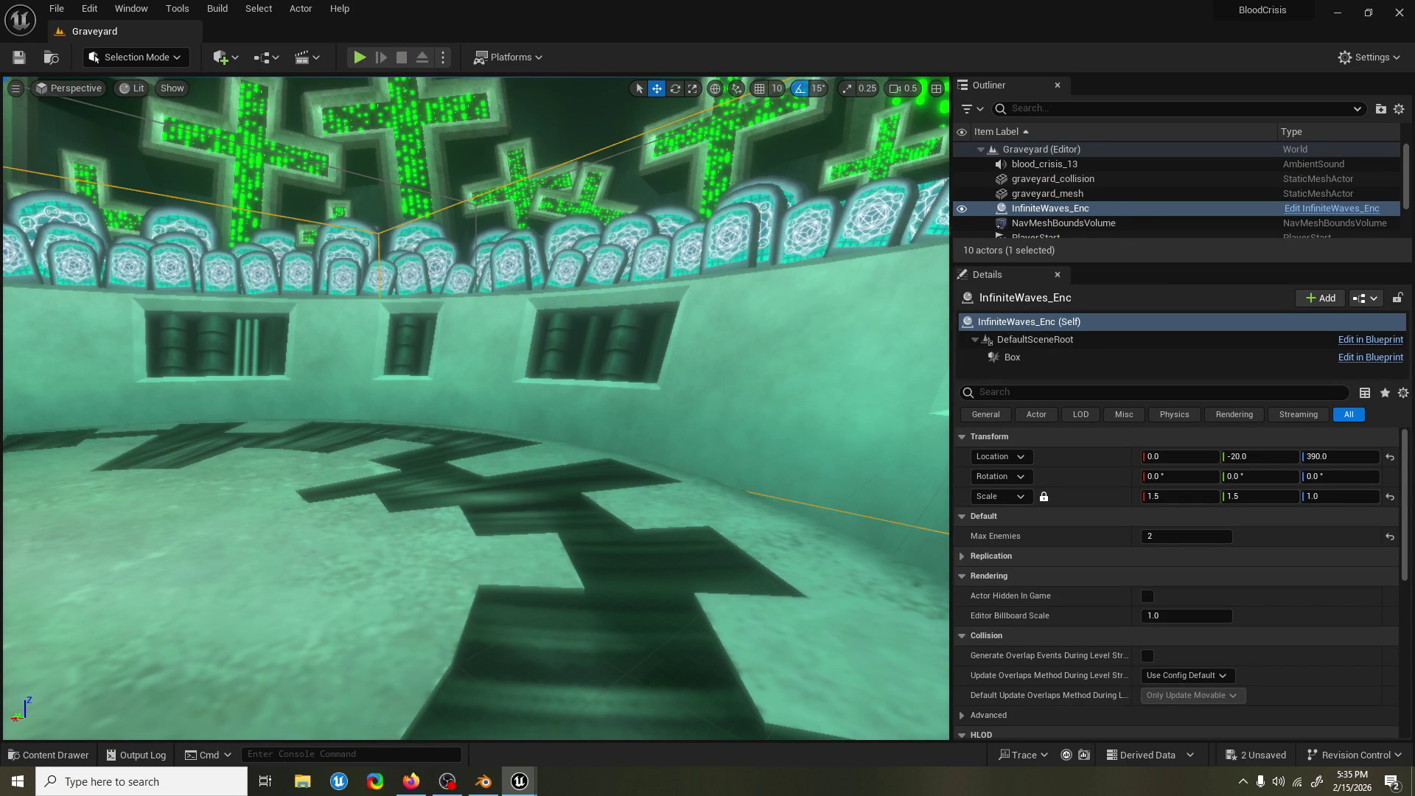
click(359, 56)
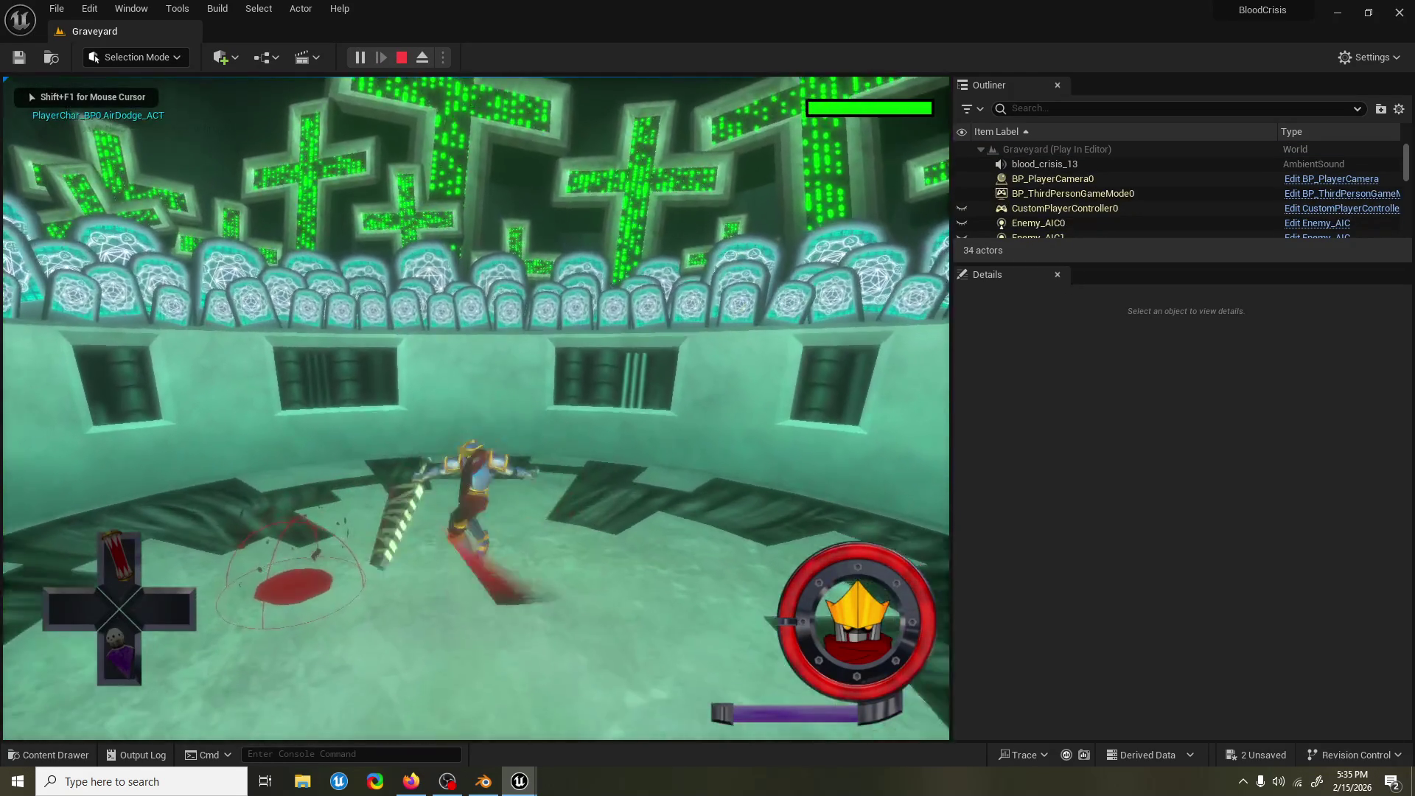
Fight the Graveyard enemies with scythe runs, spins, an air dodge and leaping air combo attacks.
key(shift)
key(w)
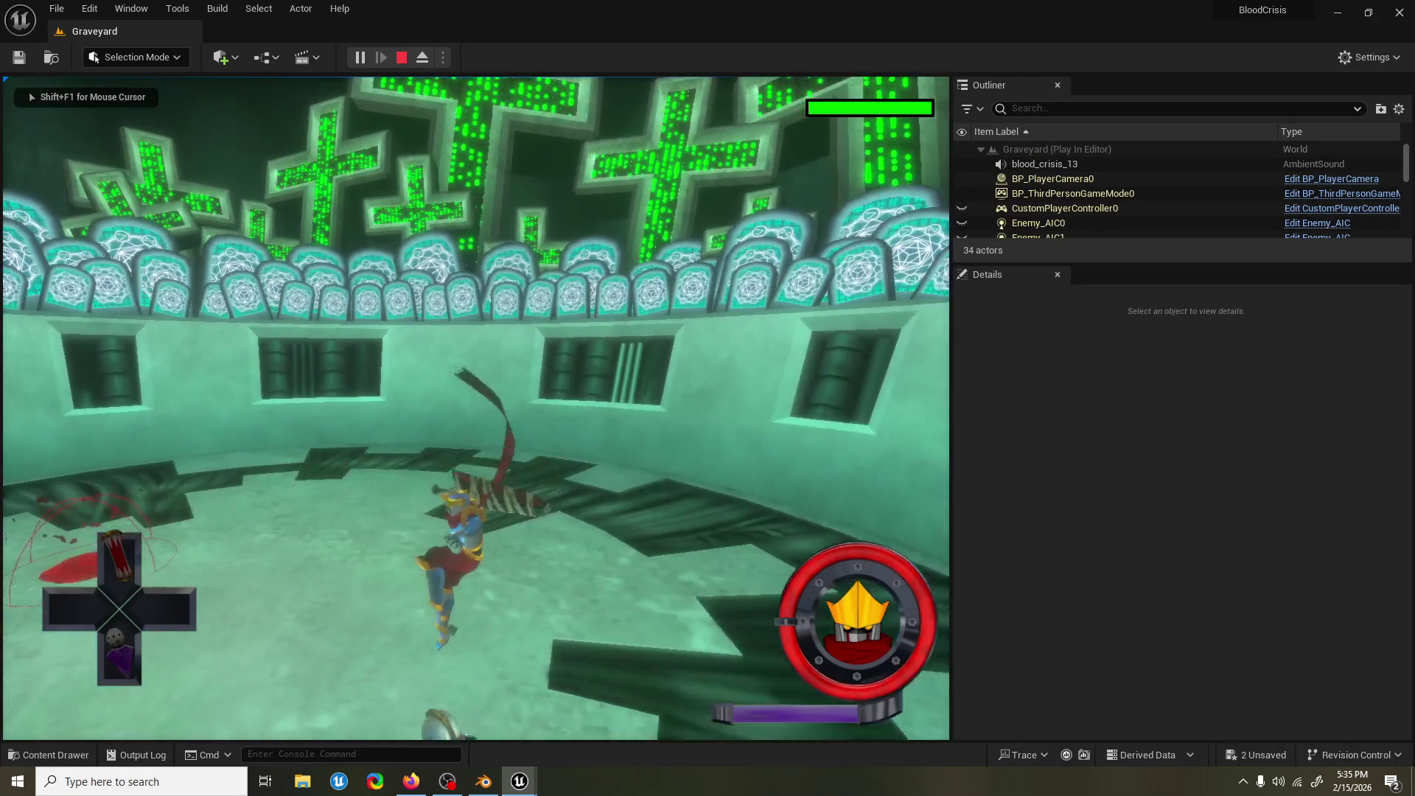
key(w)
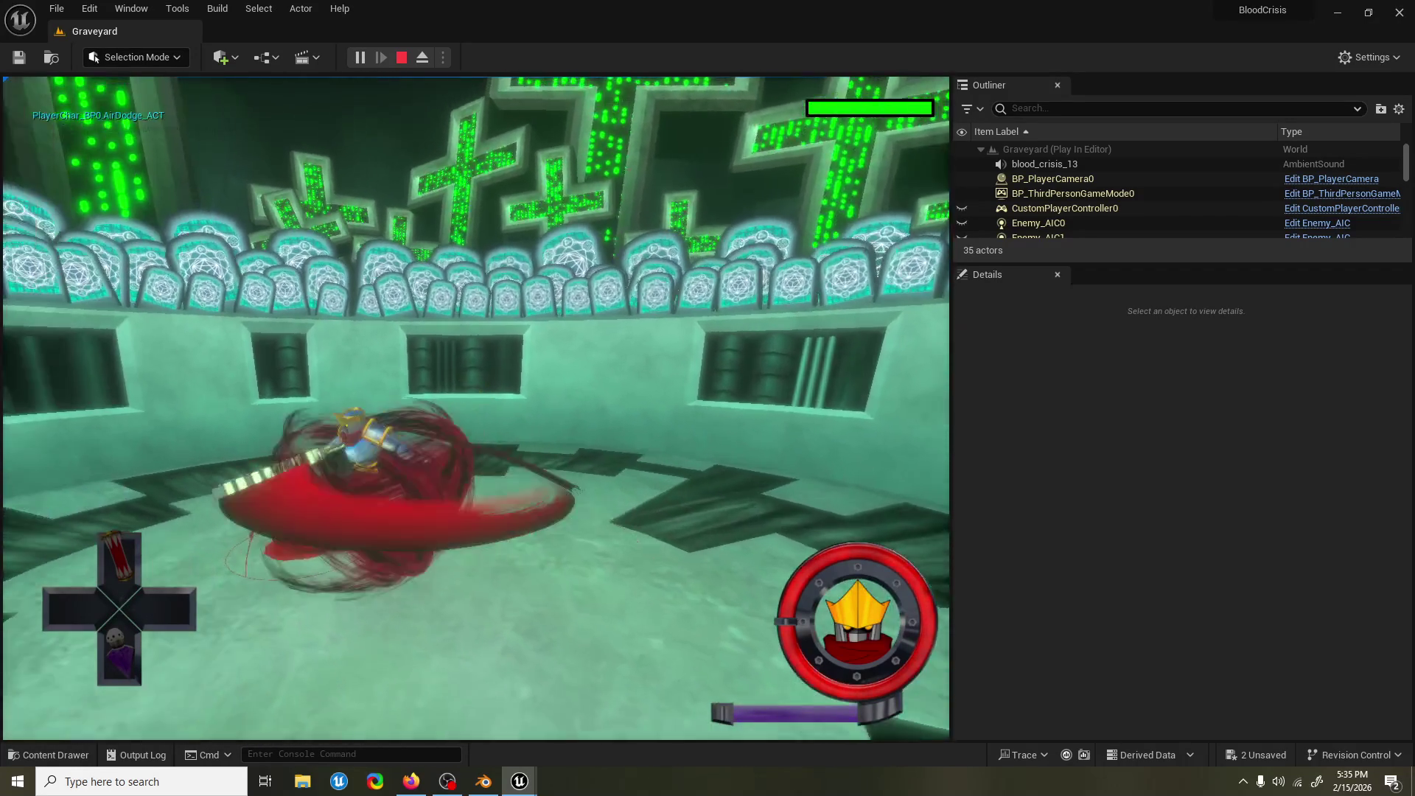
key(space)
key(w)
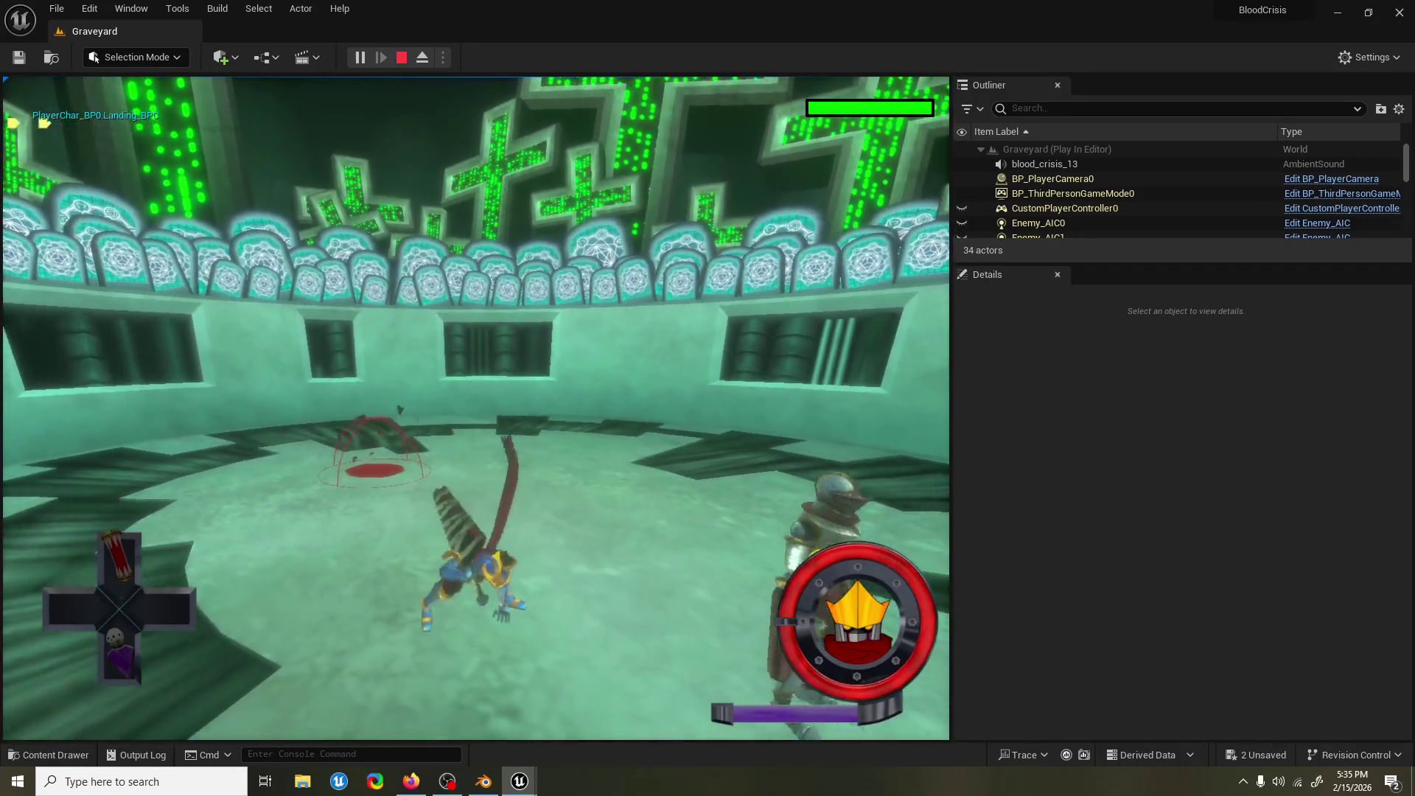
key(w)
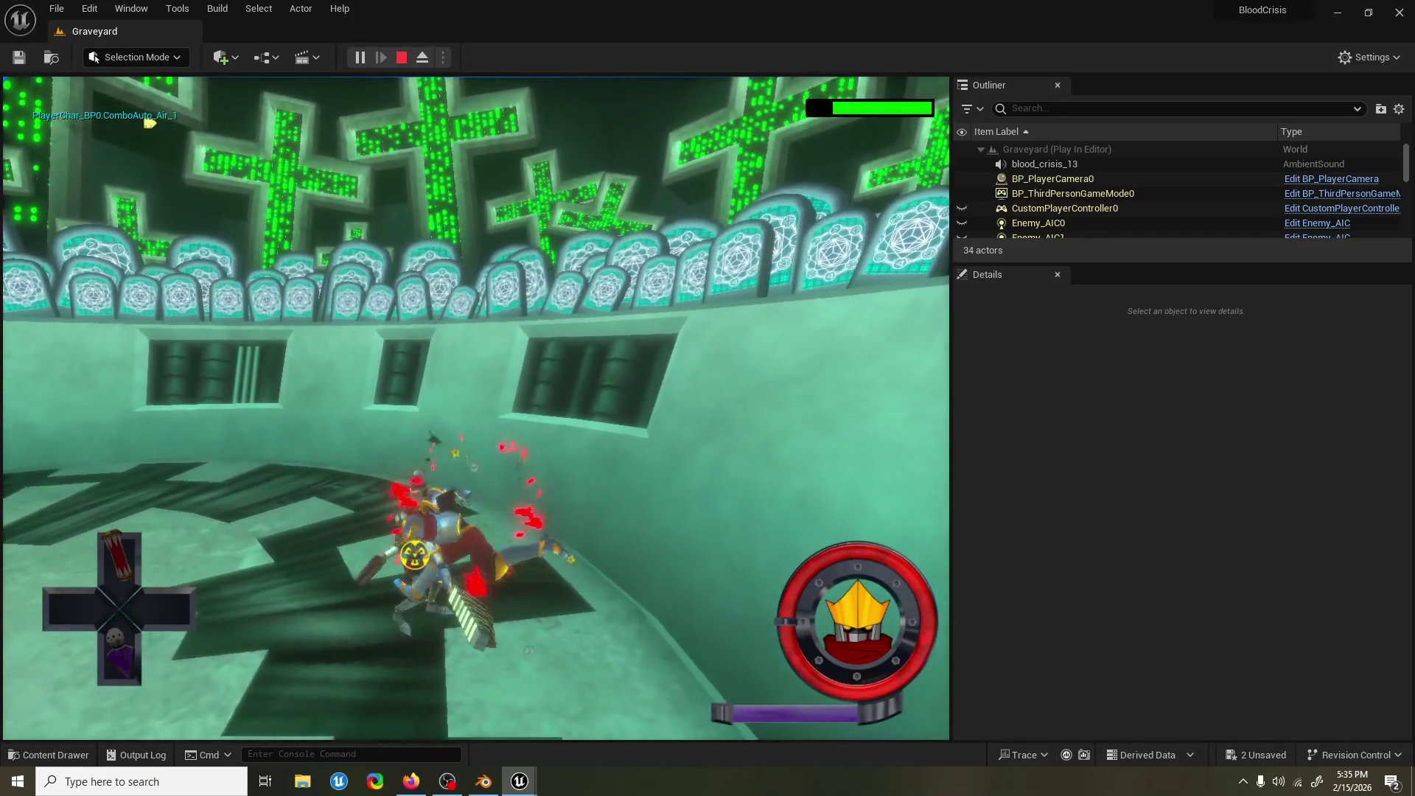
key(space)
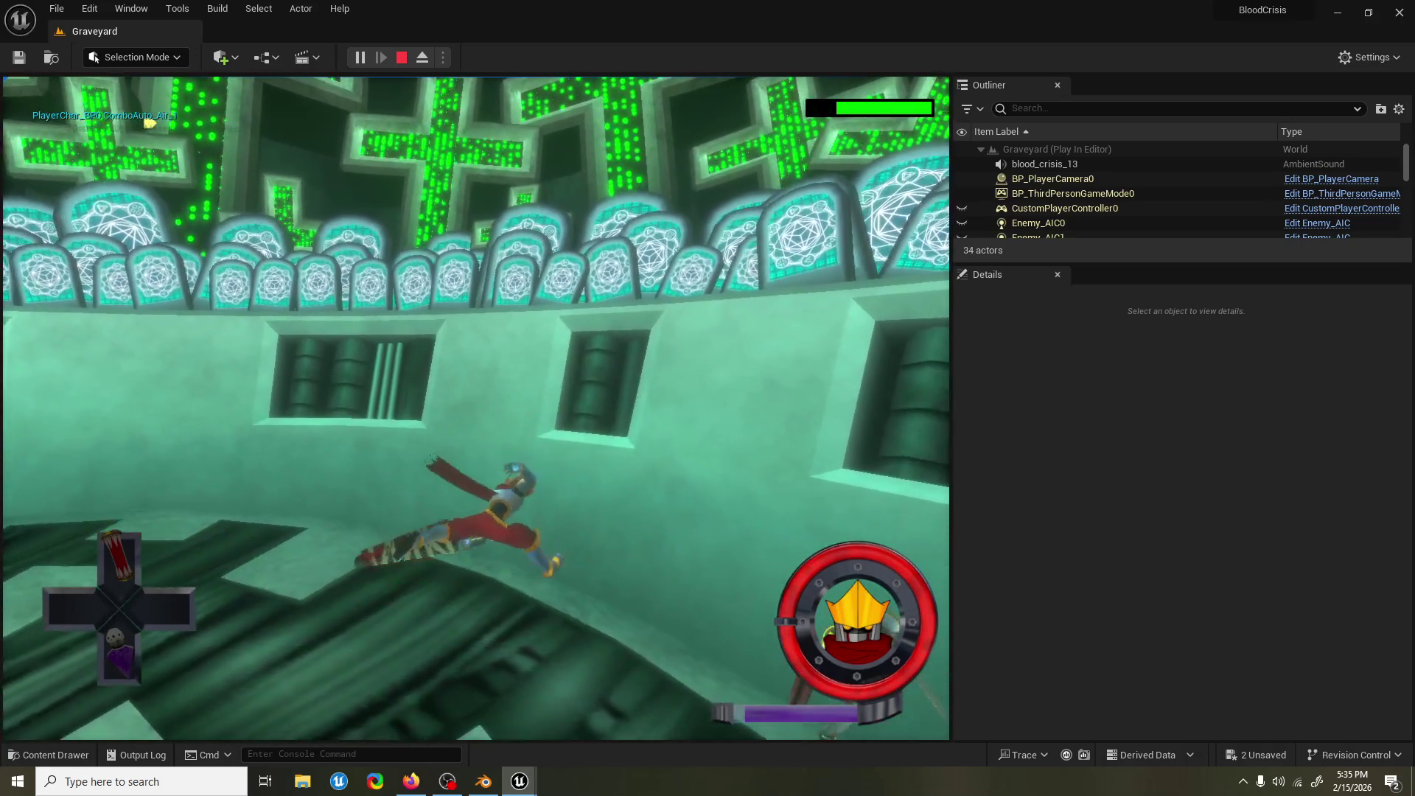
key(alt+Tab)
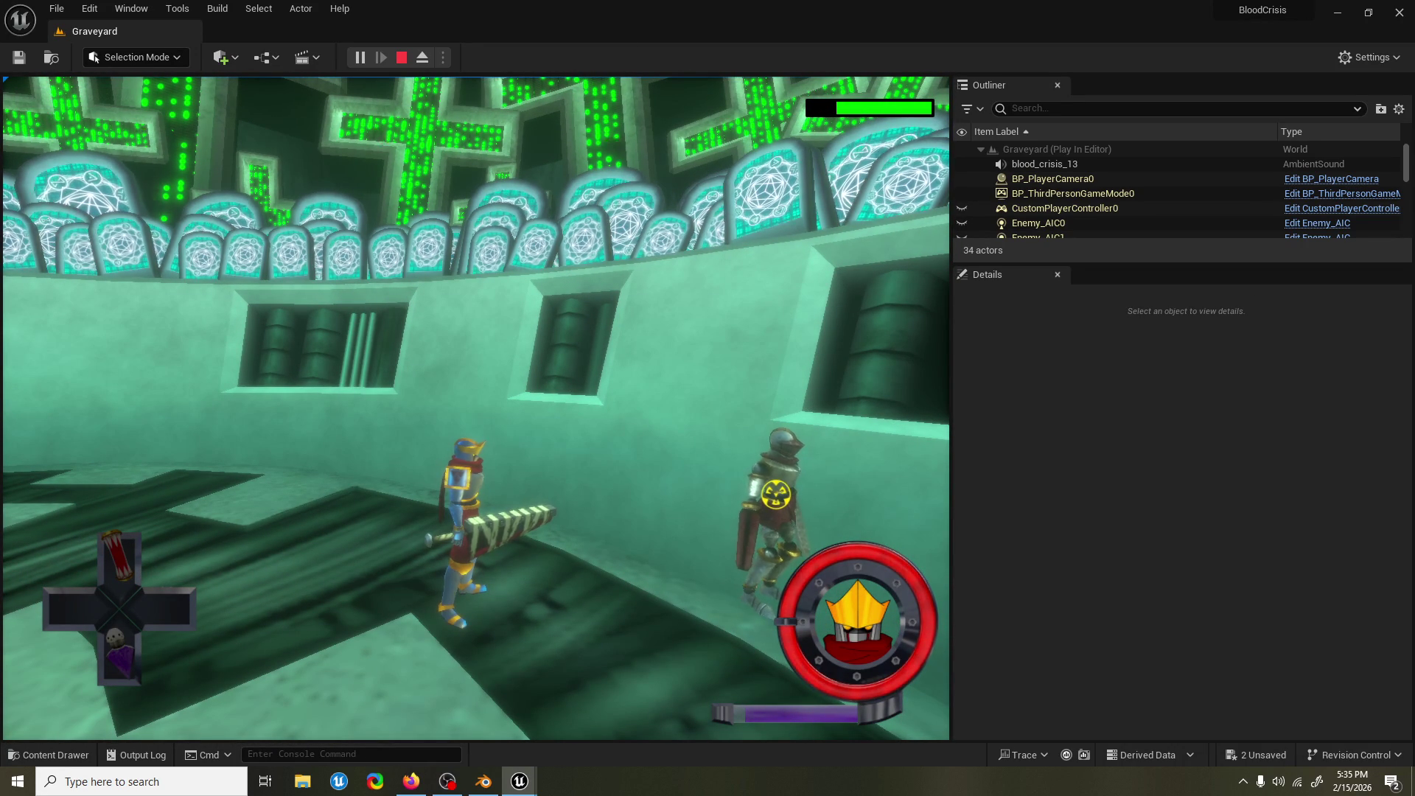
End the playtest, save every remaining change, and launch a fresh Play In Editor session.
key(Escape)
key(ctrl+s)
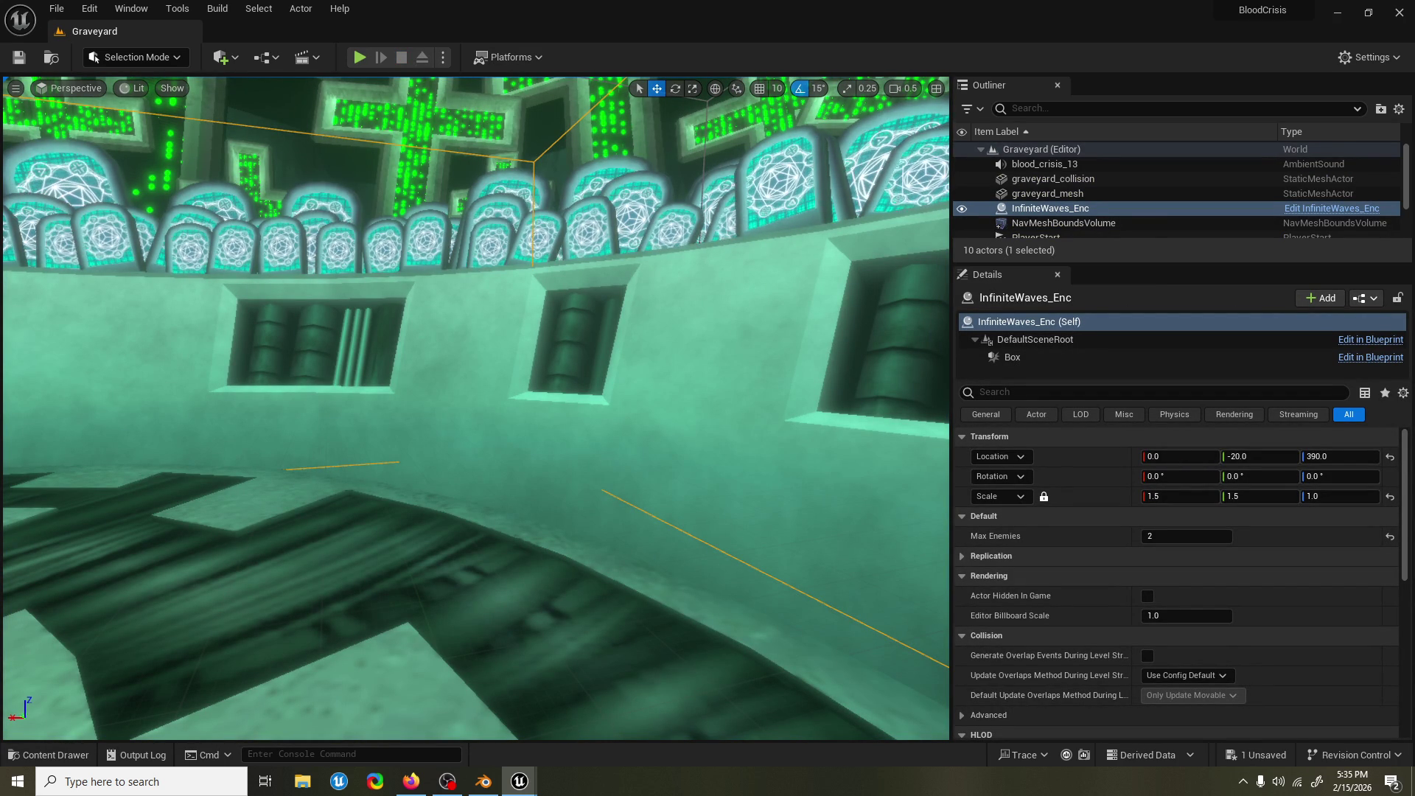
key(ctrl+s)
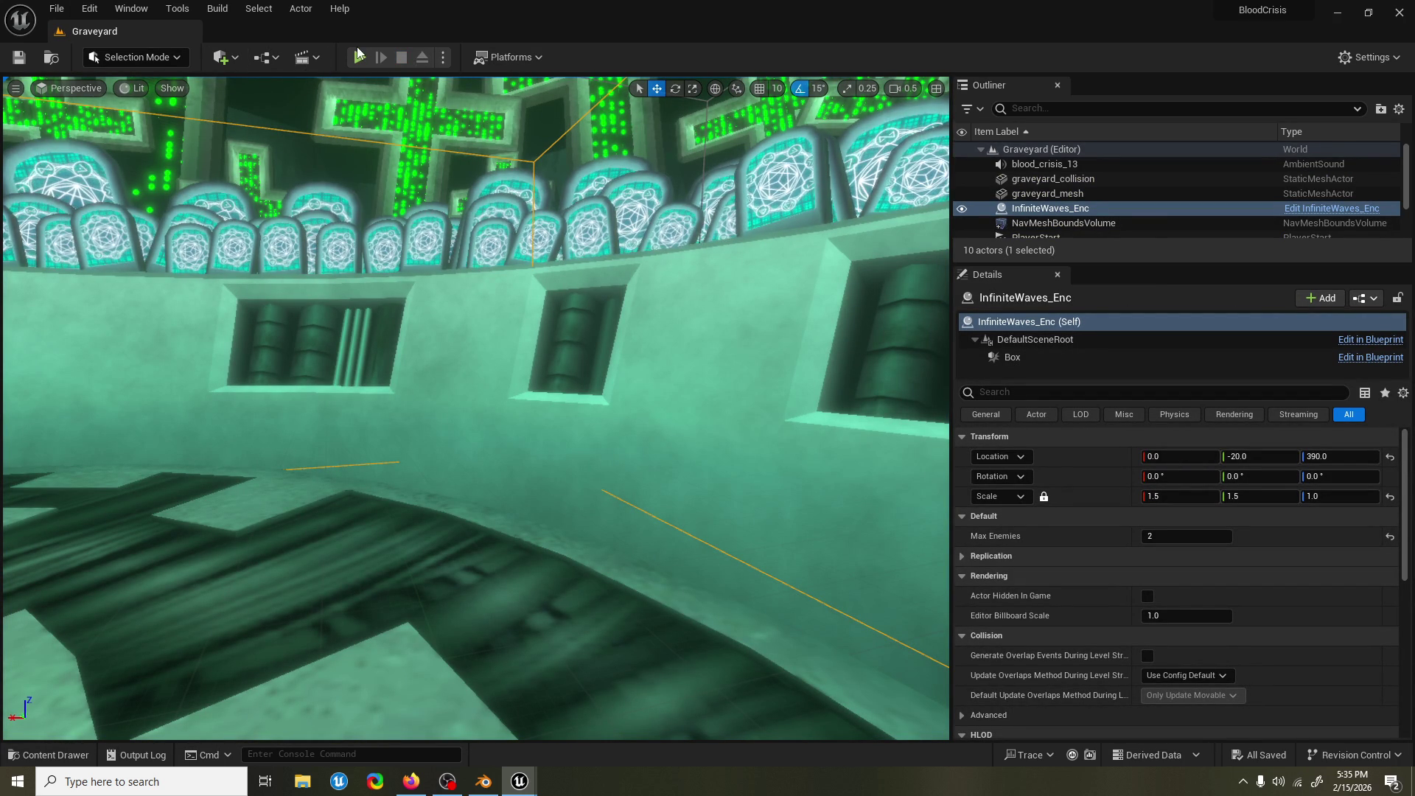
click(359, 56)
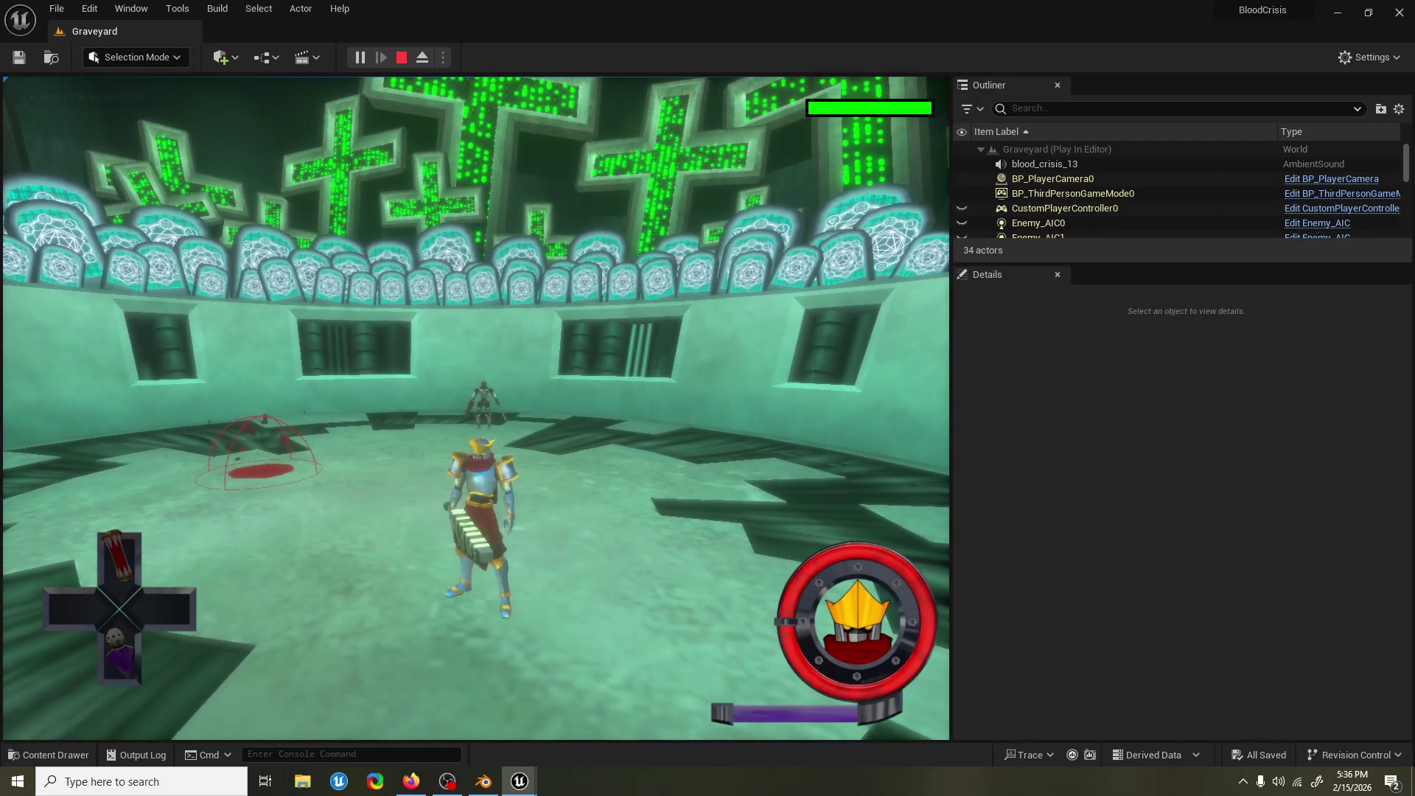
key(Escape)
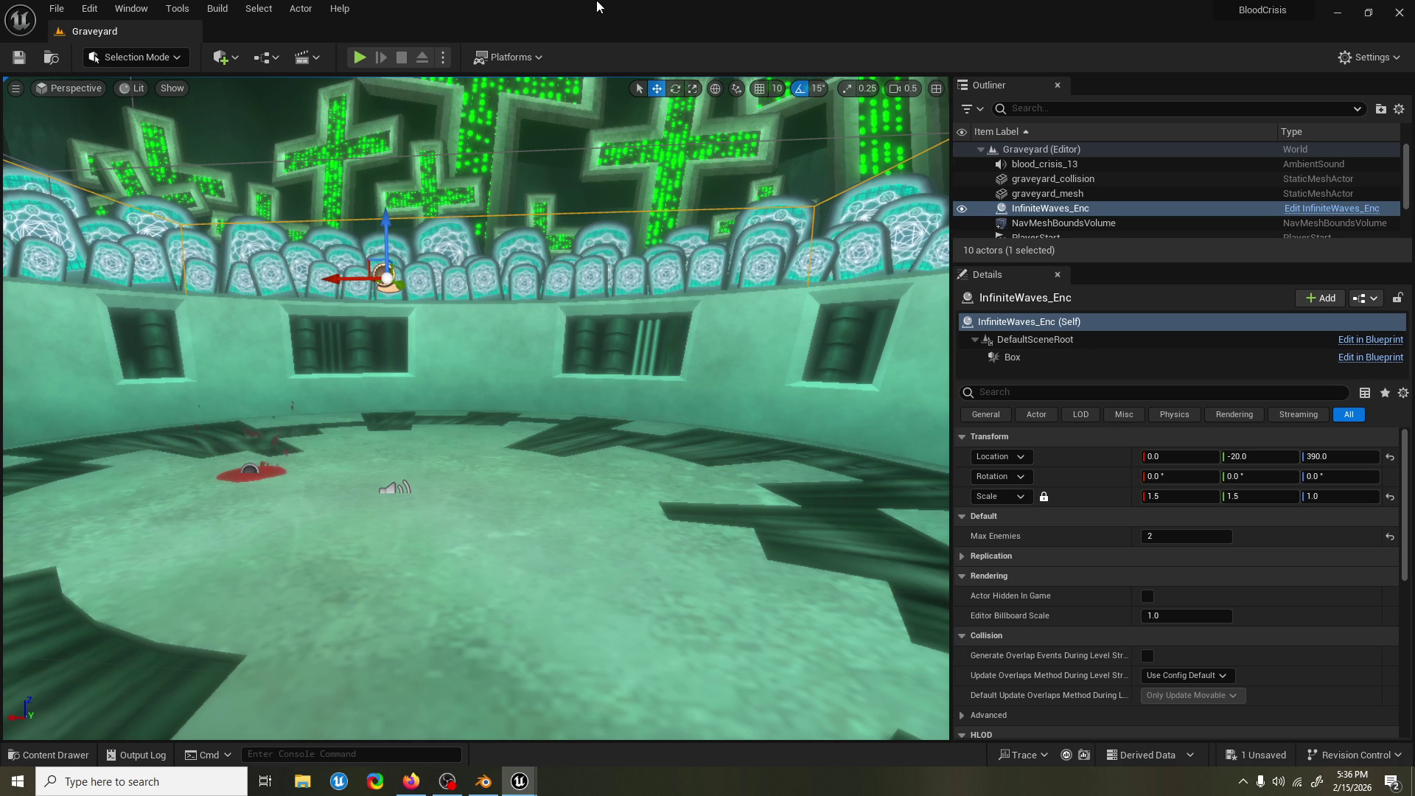
click(360, 56)
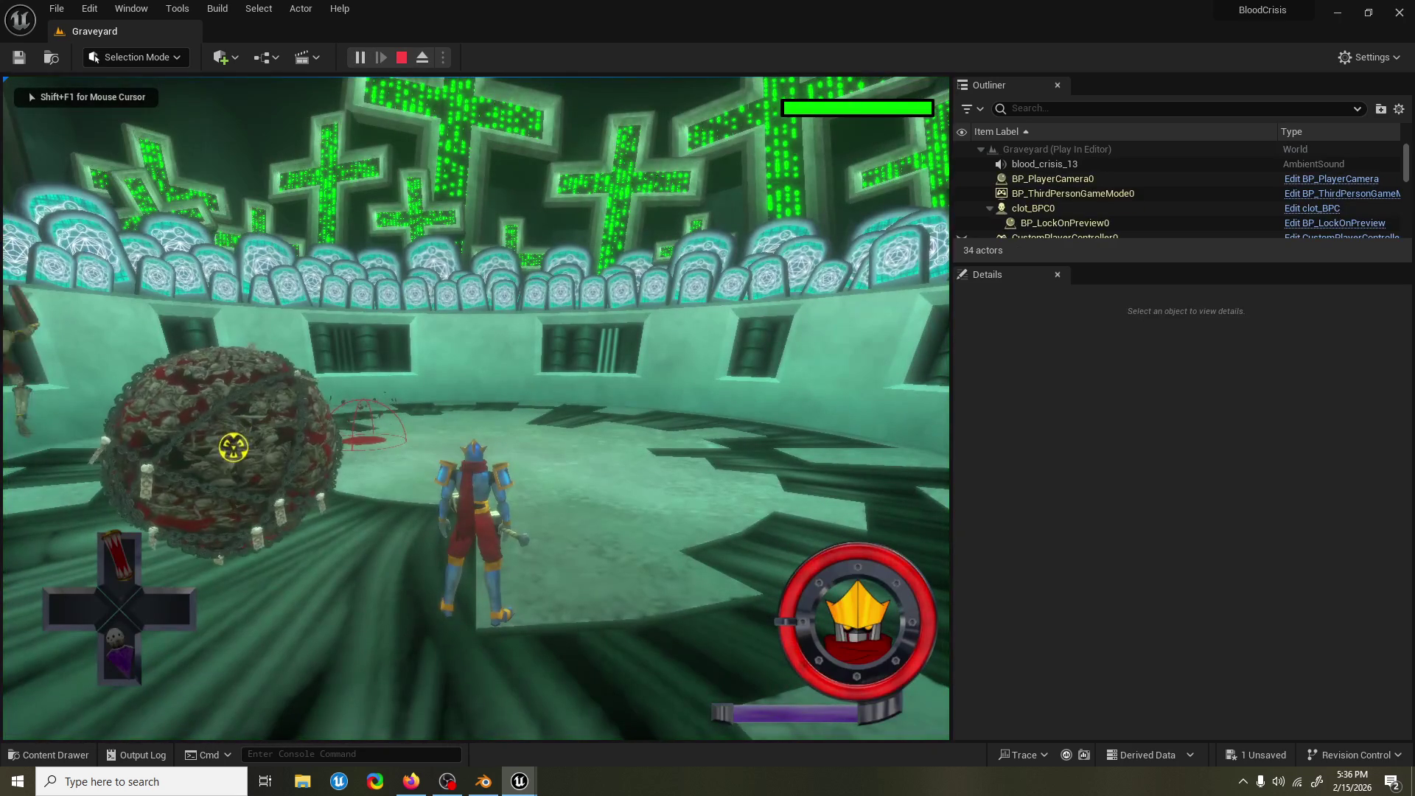
key(w)
key(space)
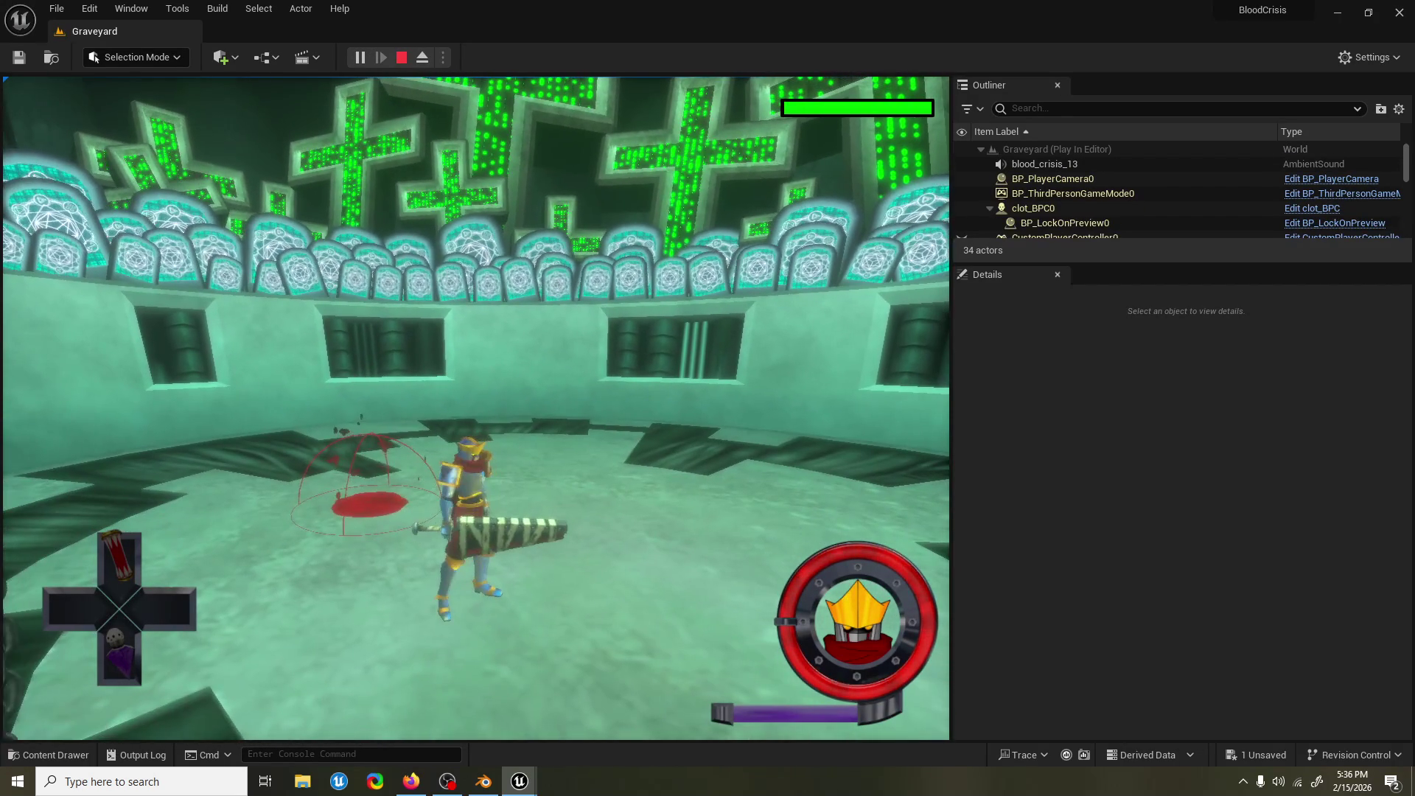
key(Escape)
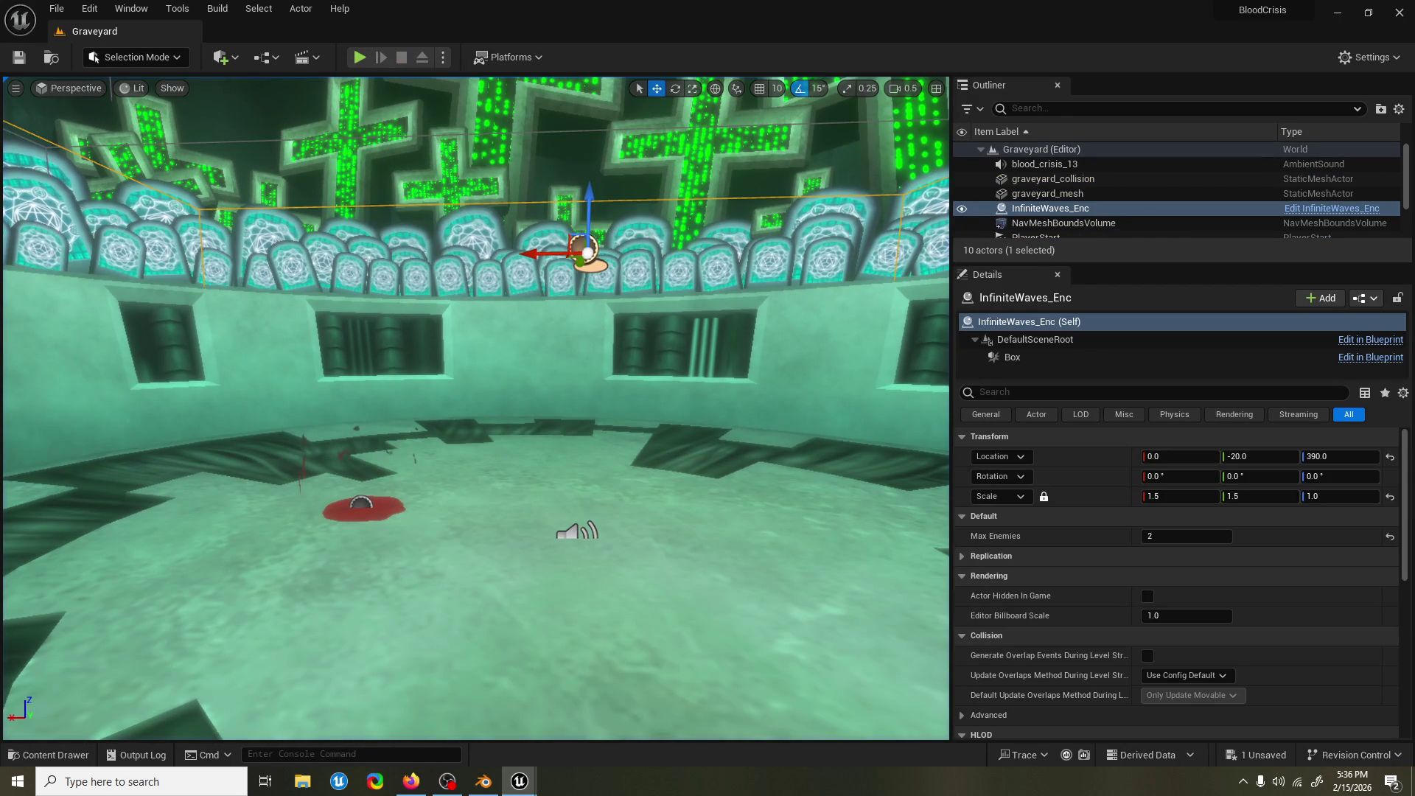
Save the Graveyard level twice, start Play In Editor with Alt+P, and capture the mouse.
key(ctrl+s)
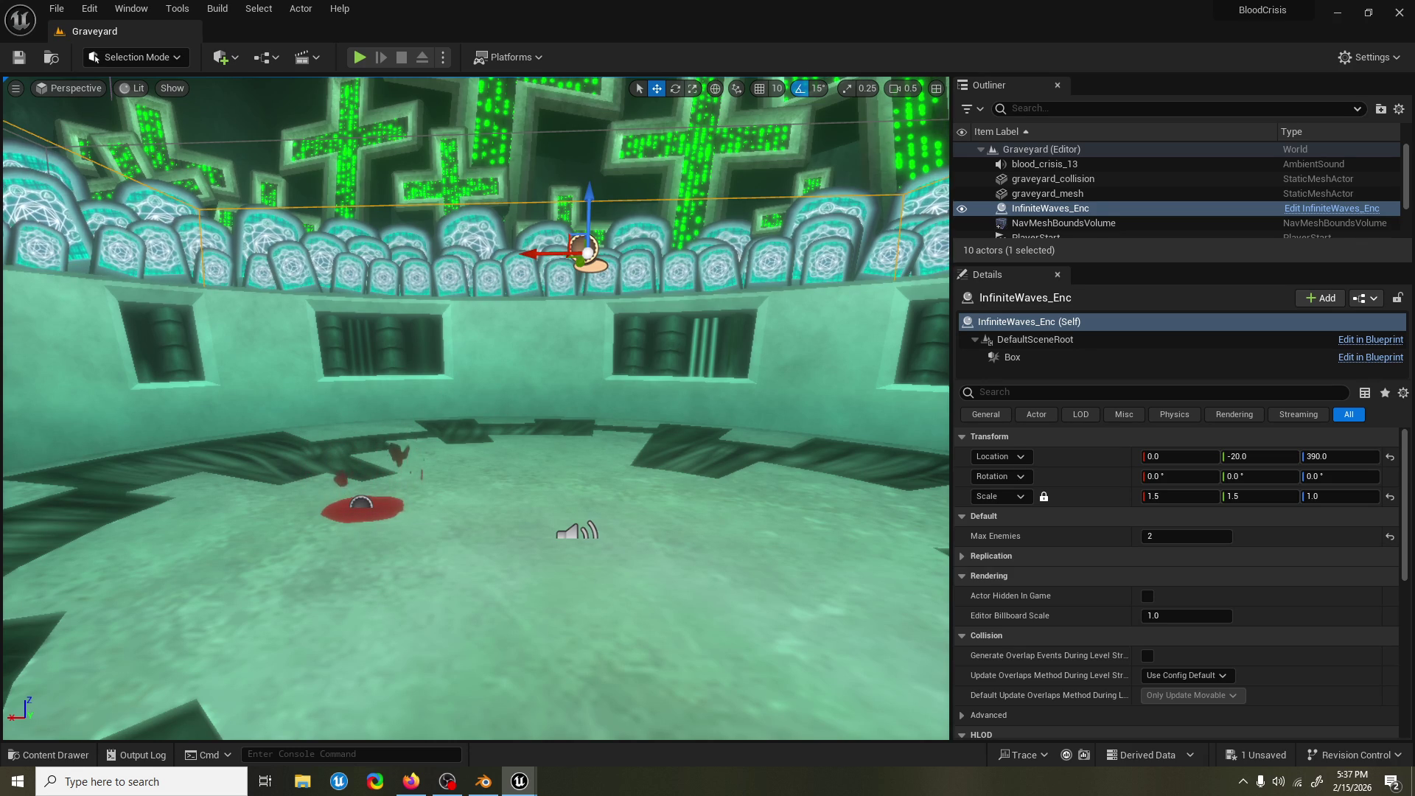
key(ctrl+s)
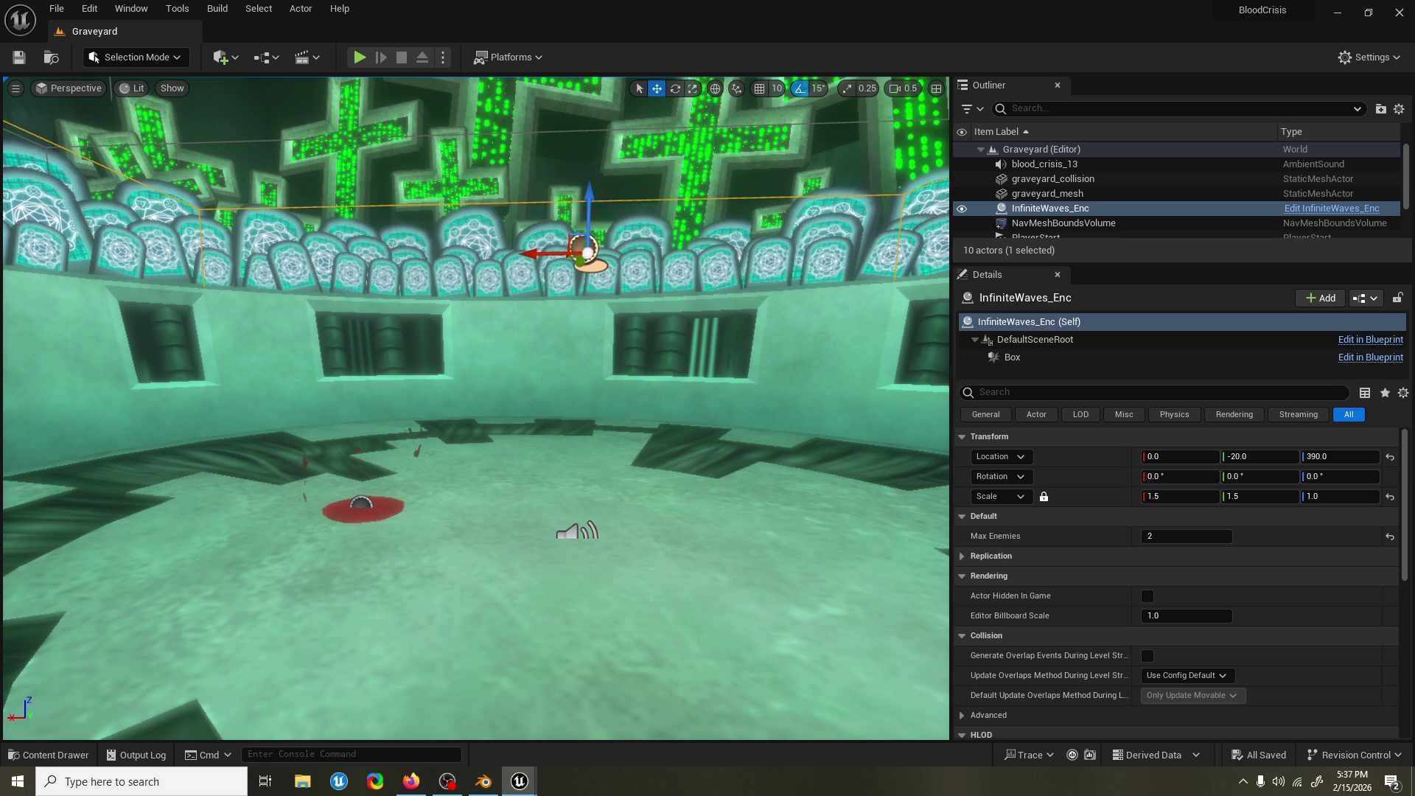
key(alt+p)
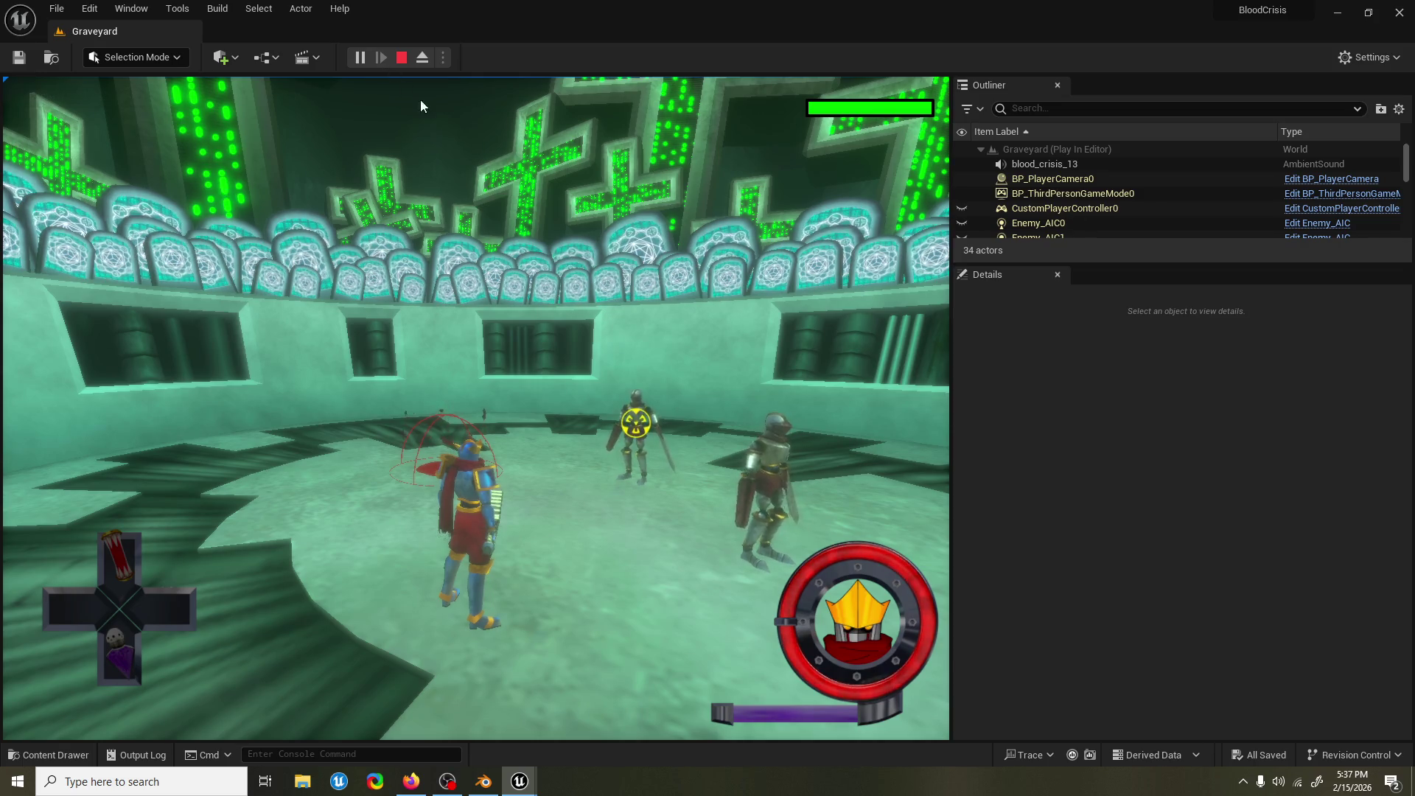
click(486, 157)
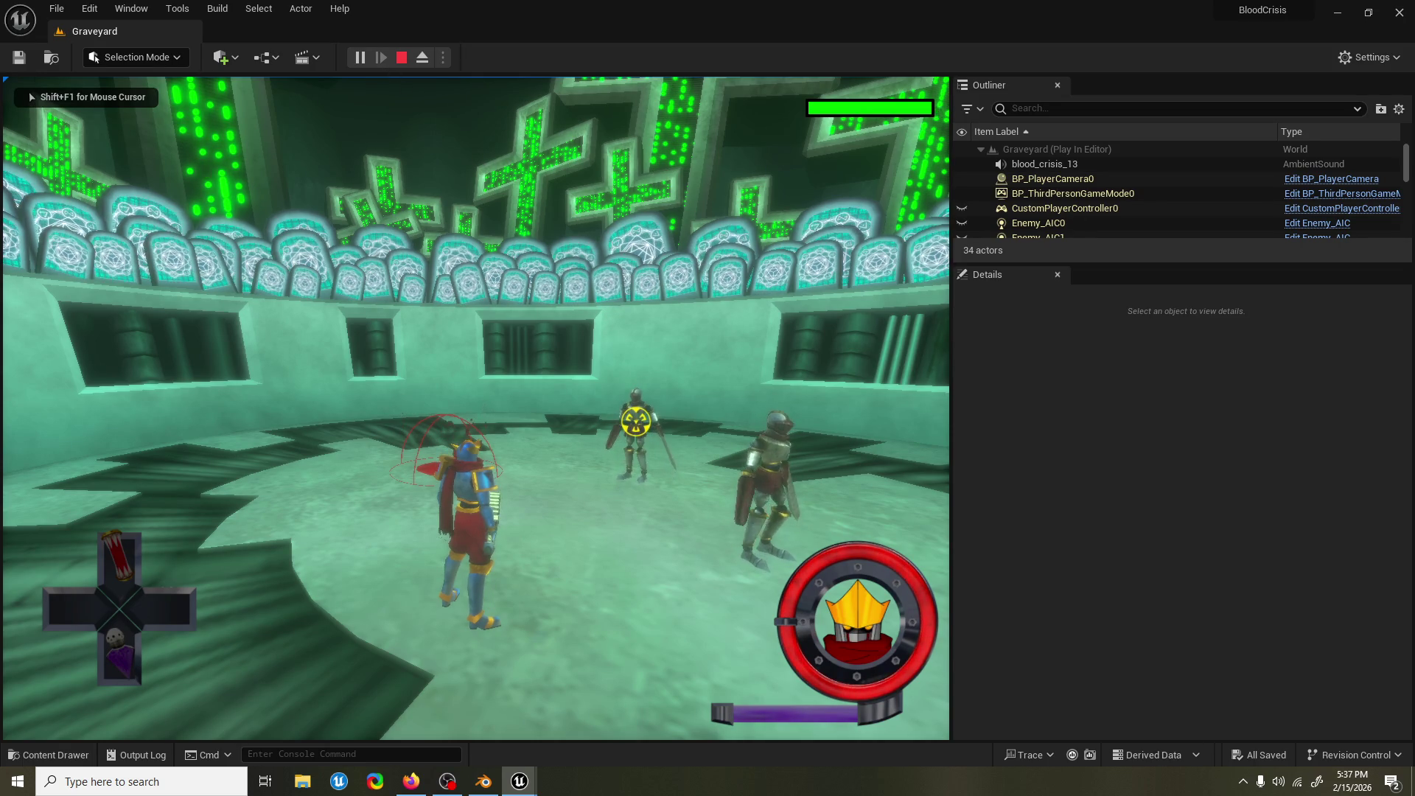
Leap-attack the knights, regain mouse control, land an air combo, then stop the playtest.
key(space)
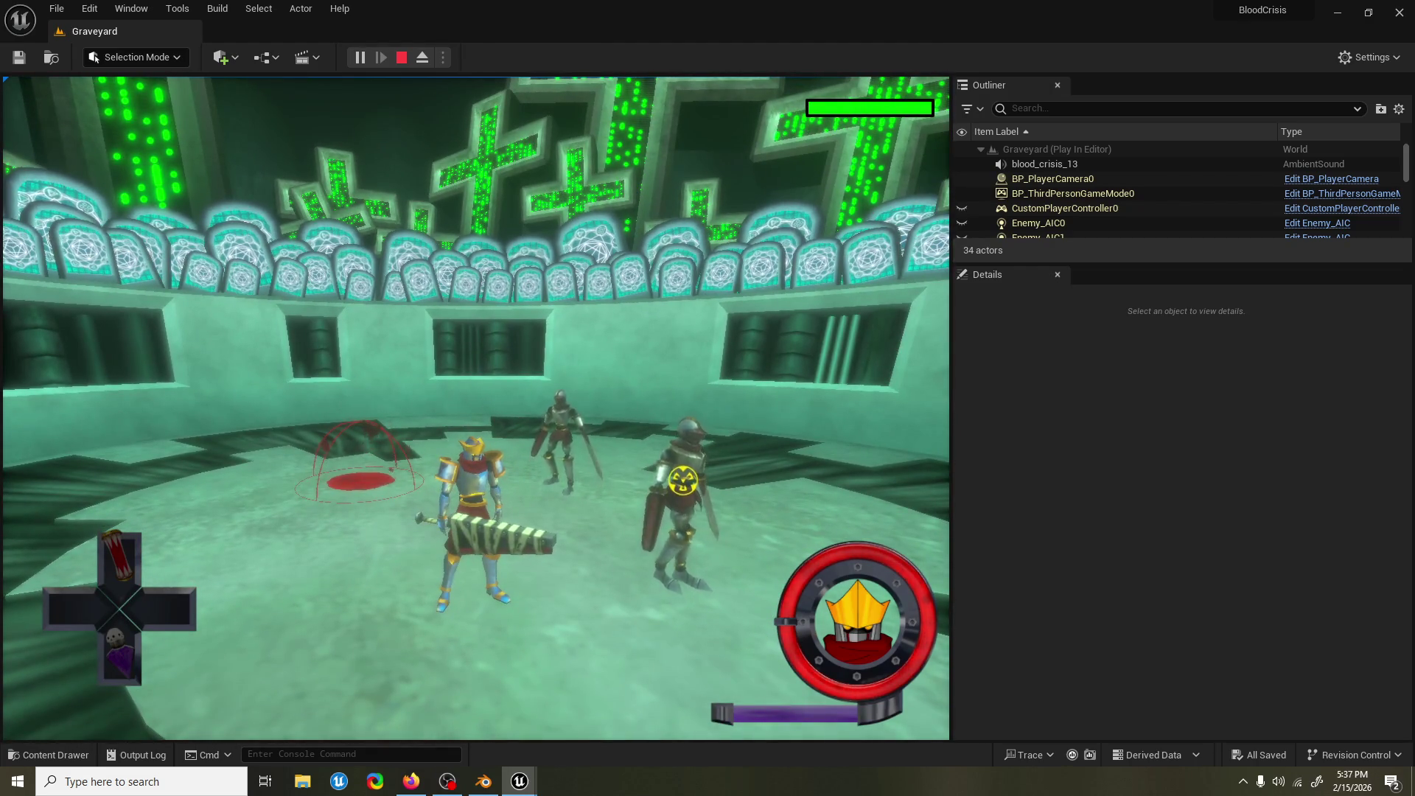
key(shift+F1)
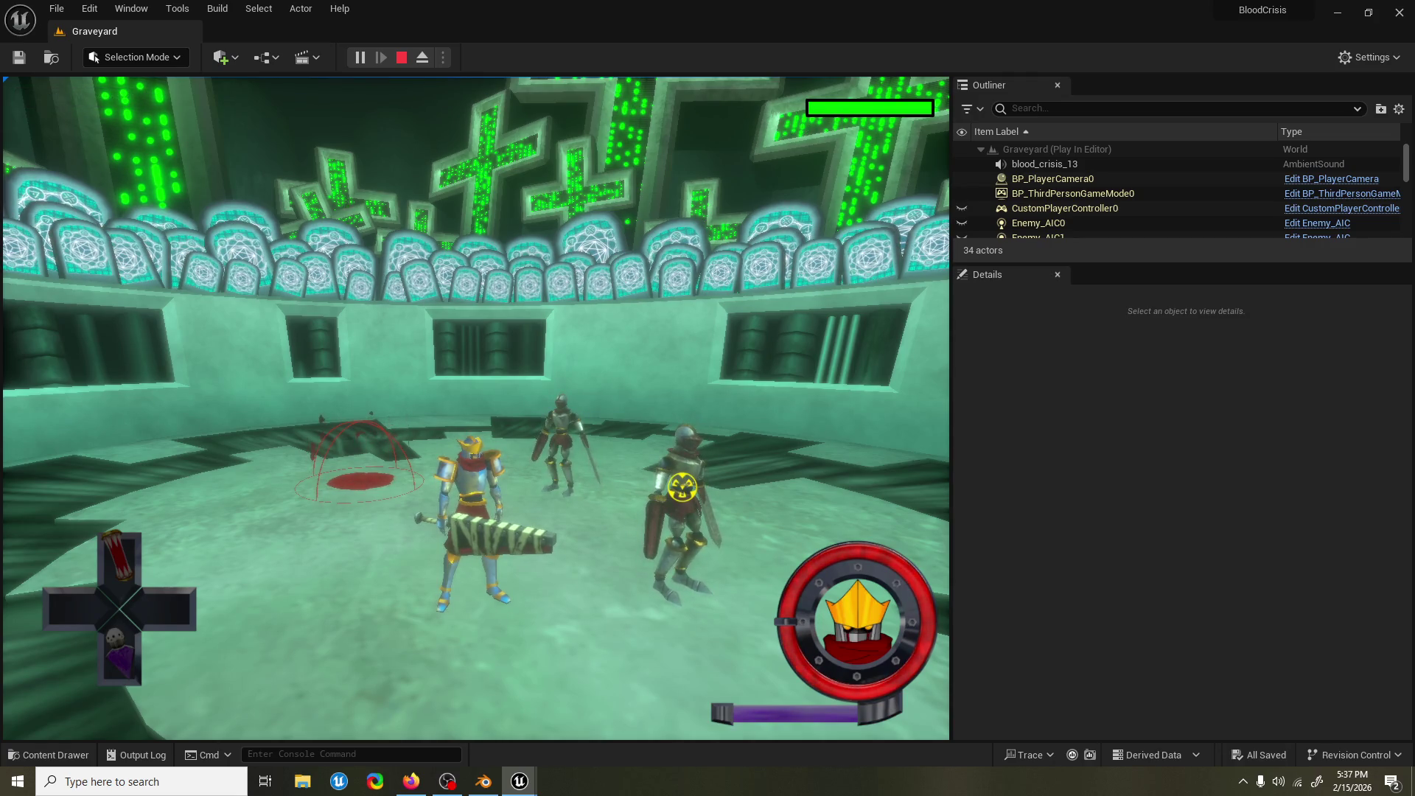
click(162, 121)
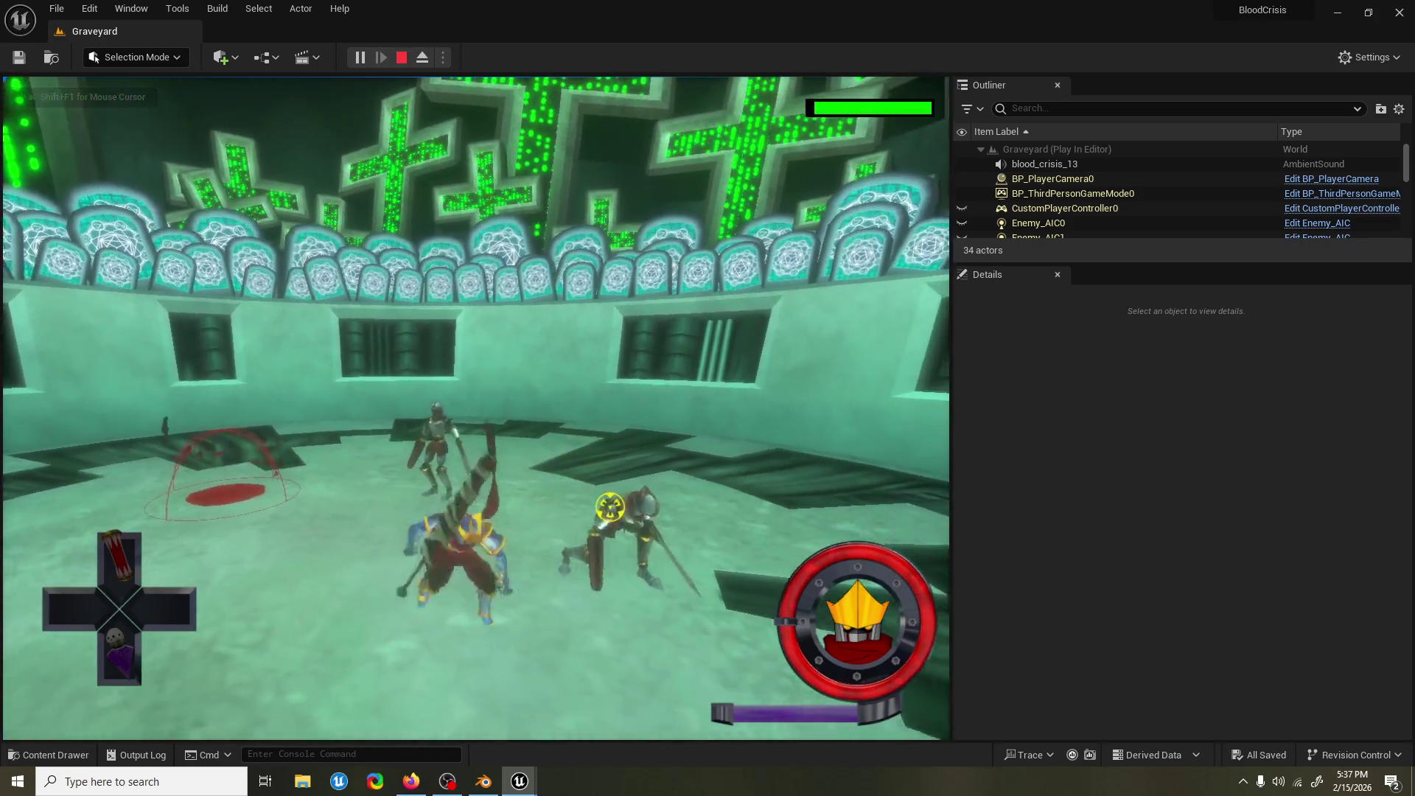
key(space)
click(150, 123)
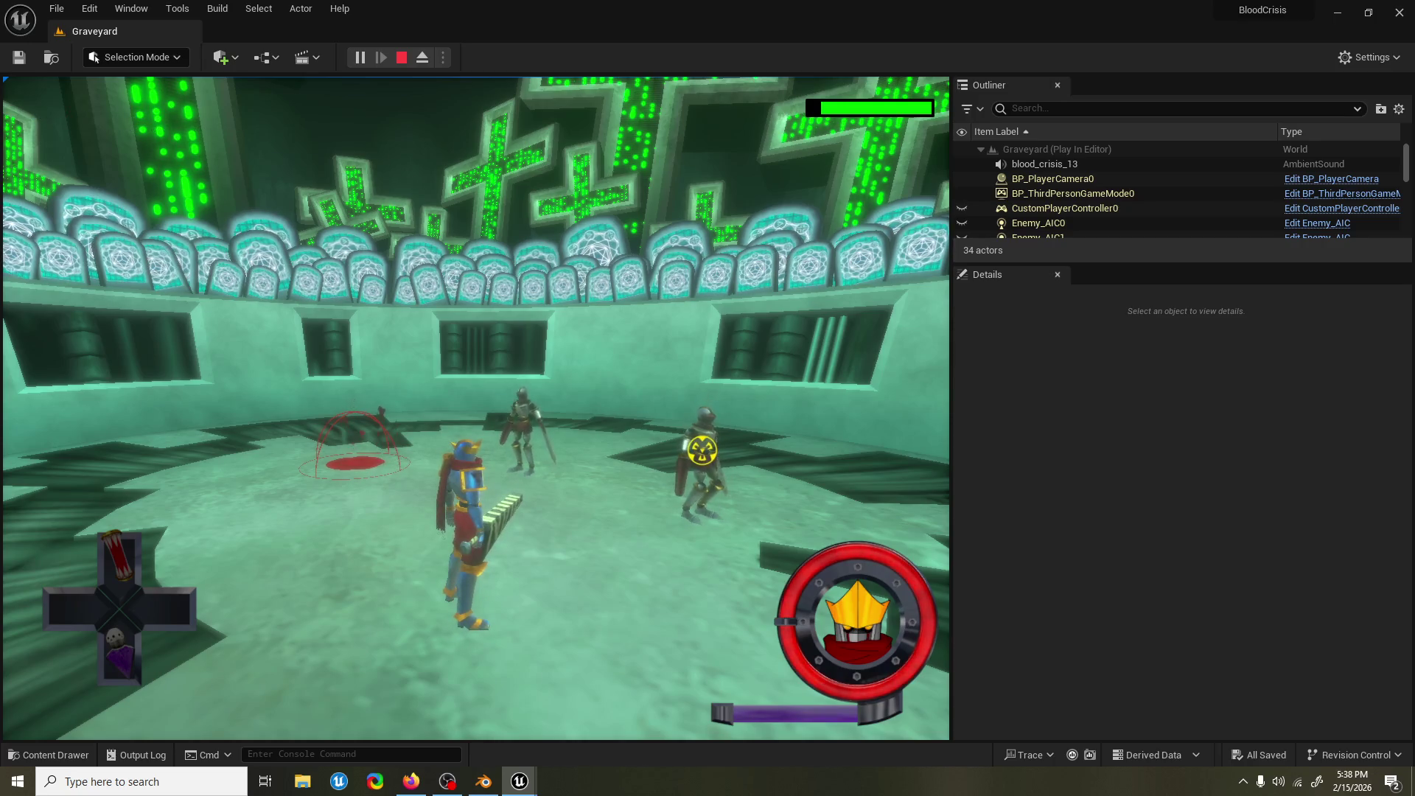
key(Escape)
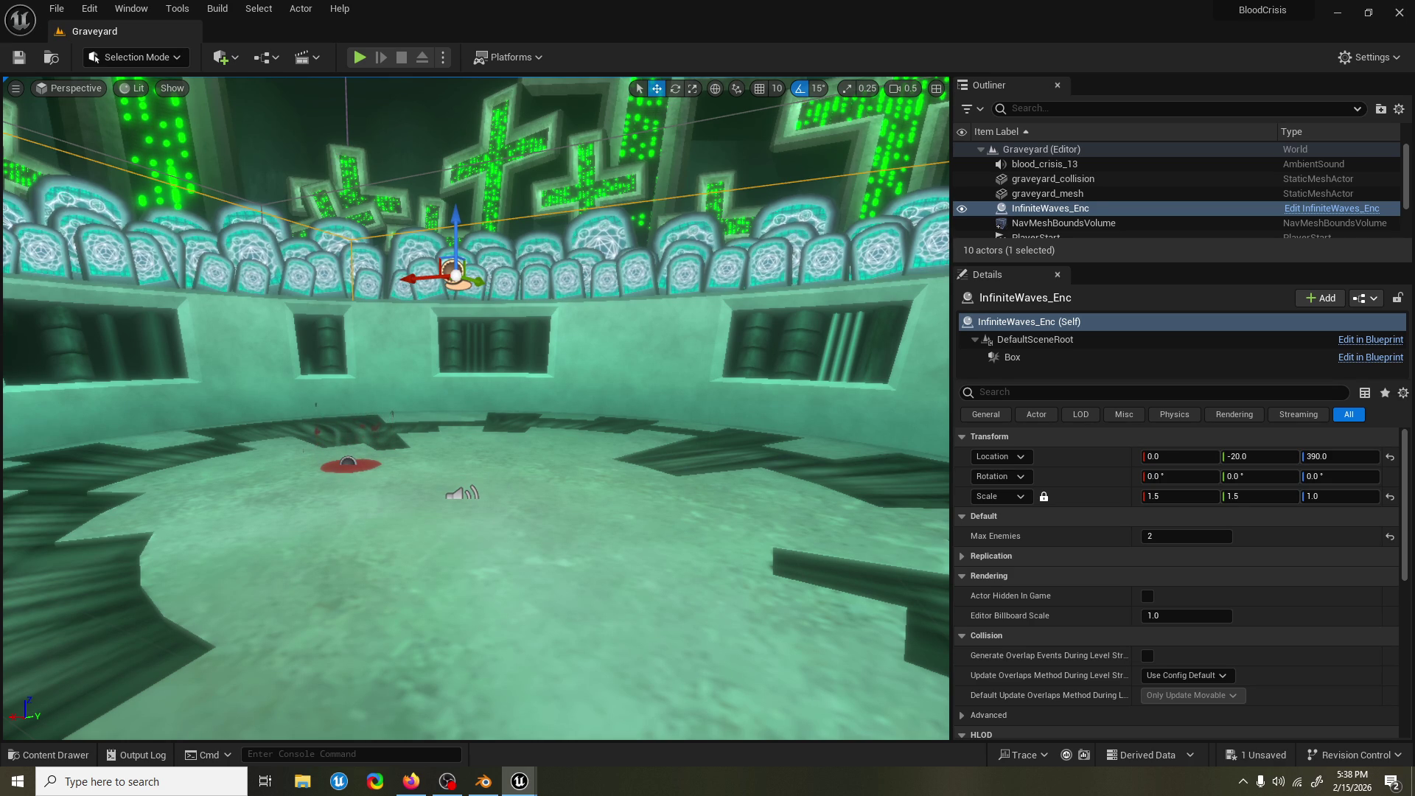
Save, restart the Graveyard playtest via Play, then chain an air dodge into an air combo.
key(ctrl+s)
key(alt+p)
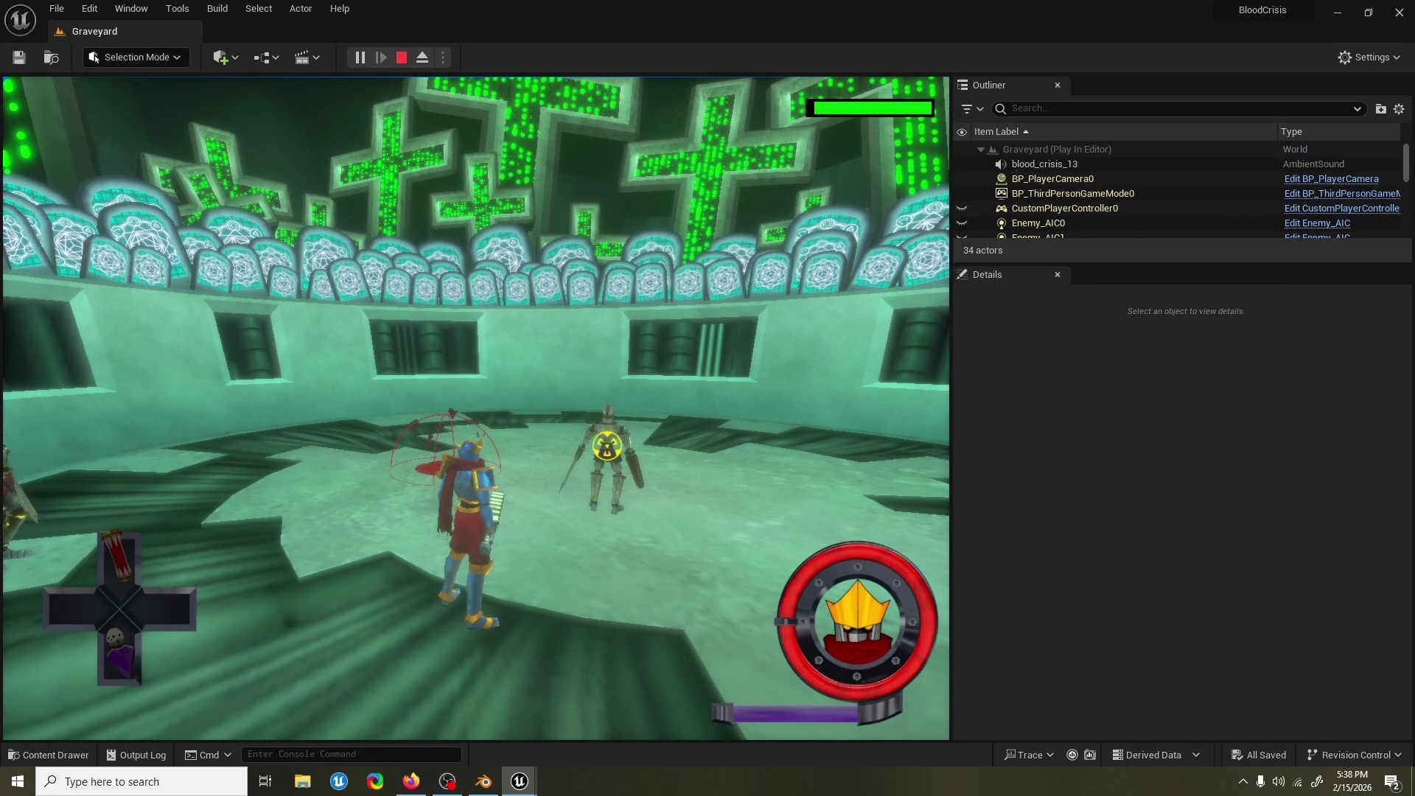
key(Escape)
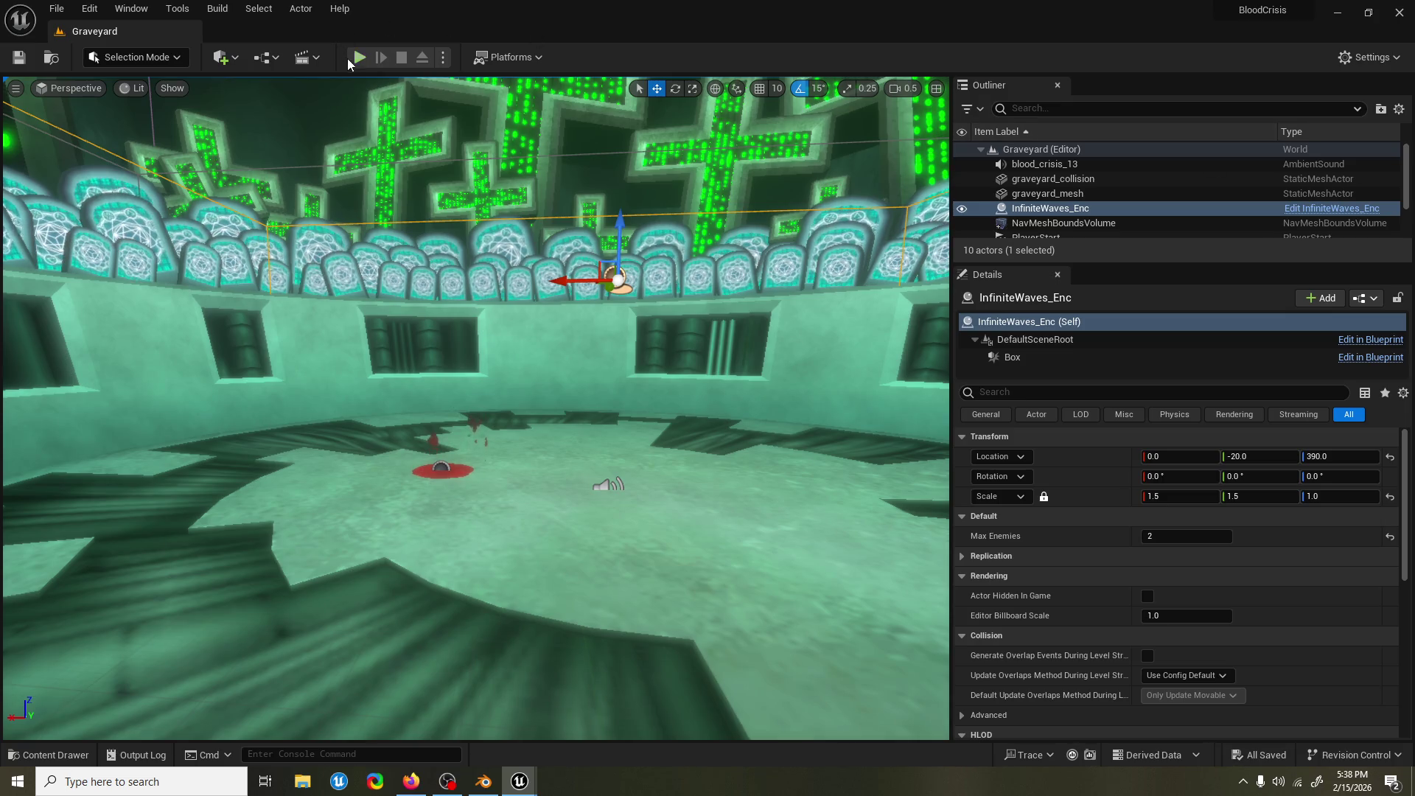
click(359, 57)
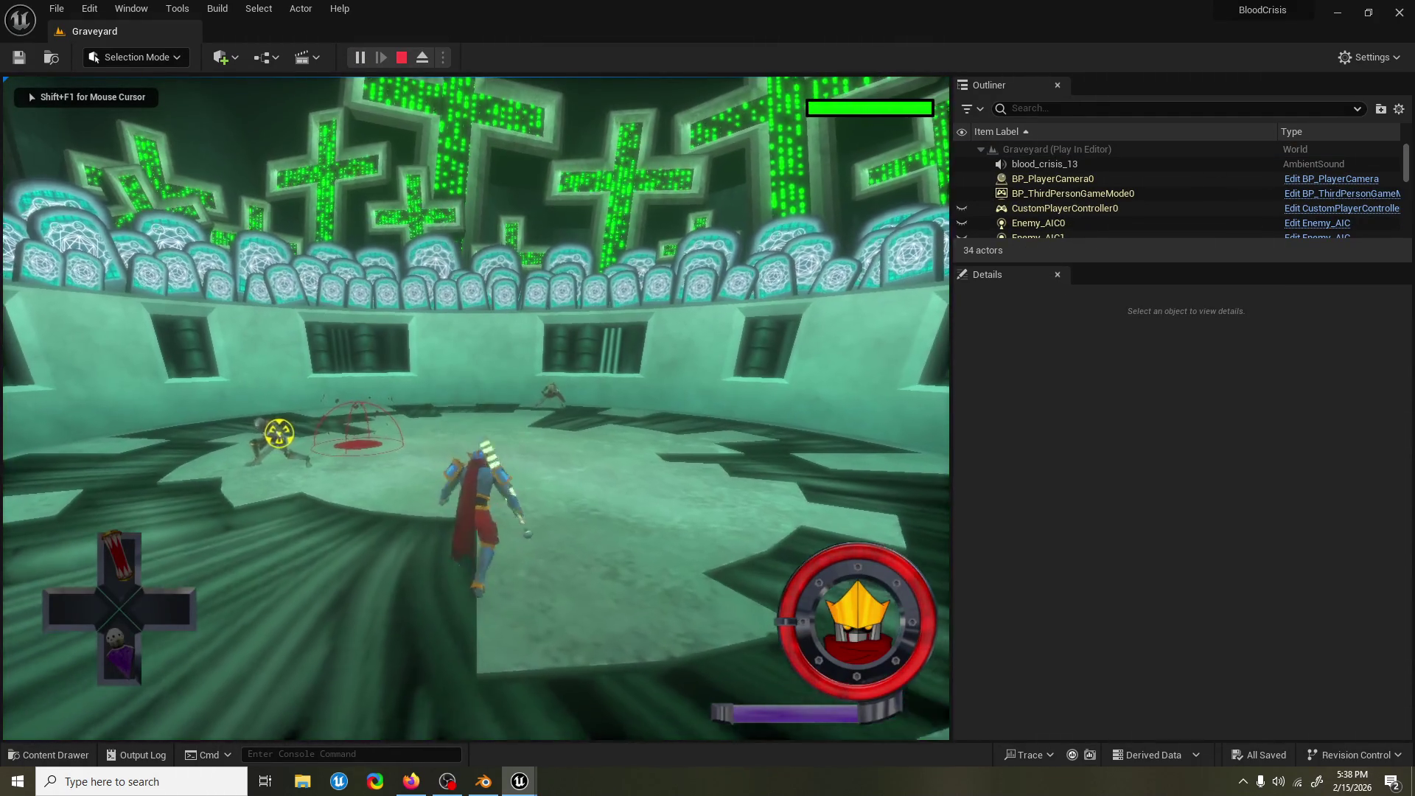
key(space)
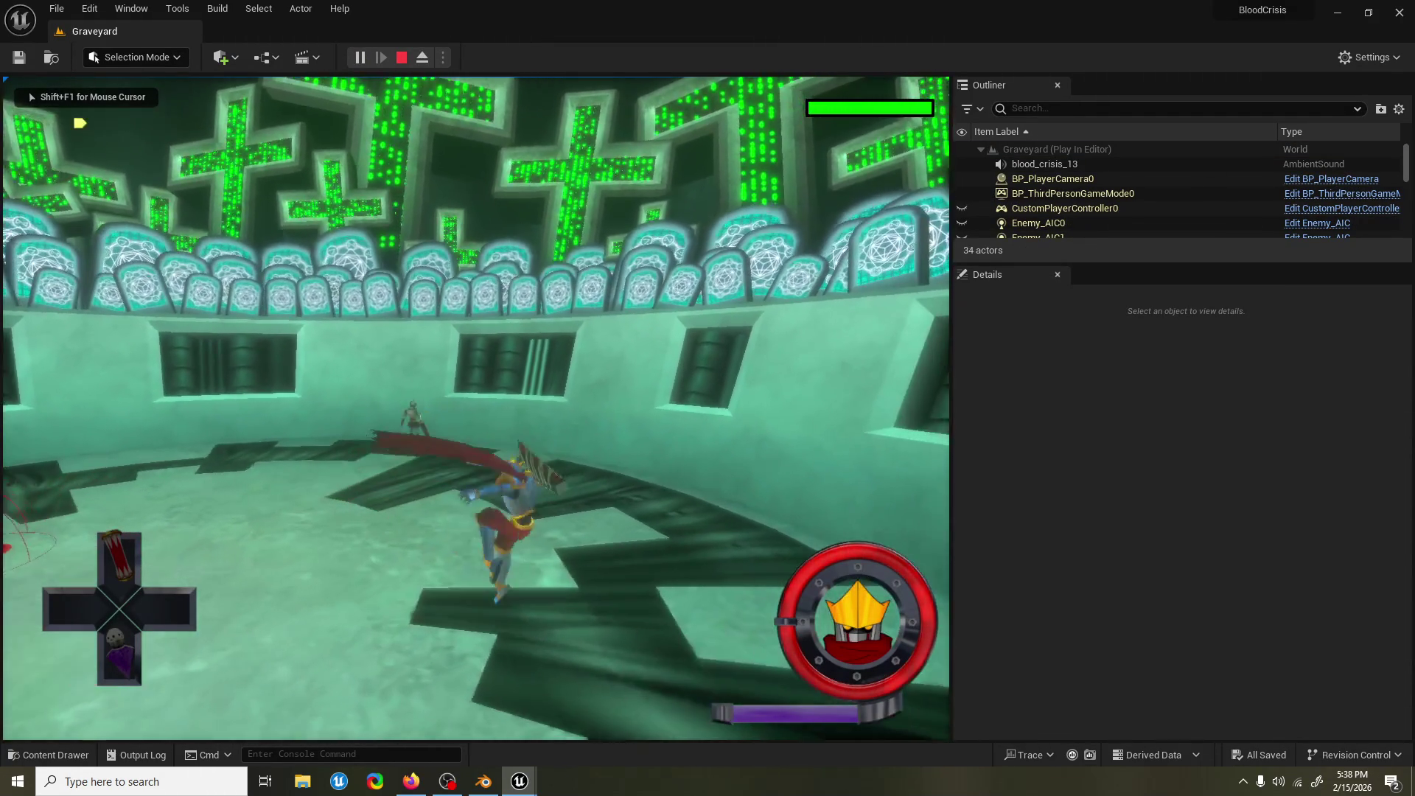
click(149, 123)
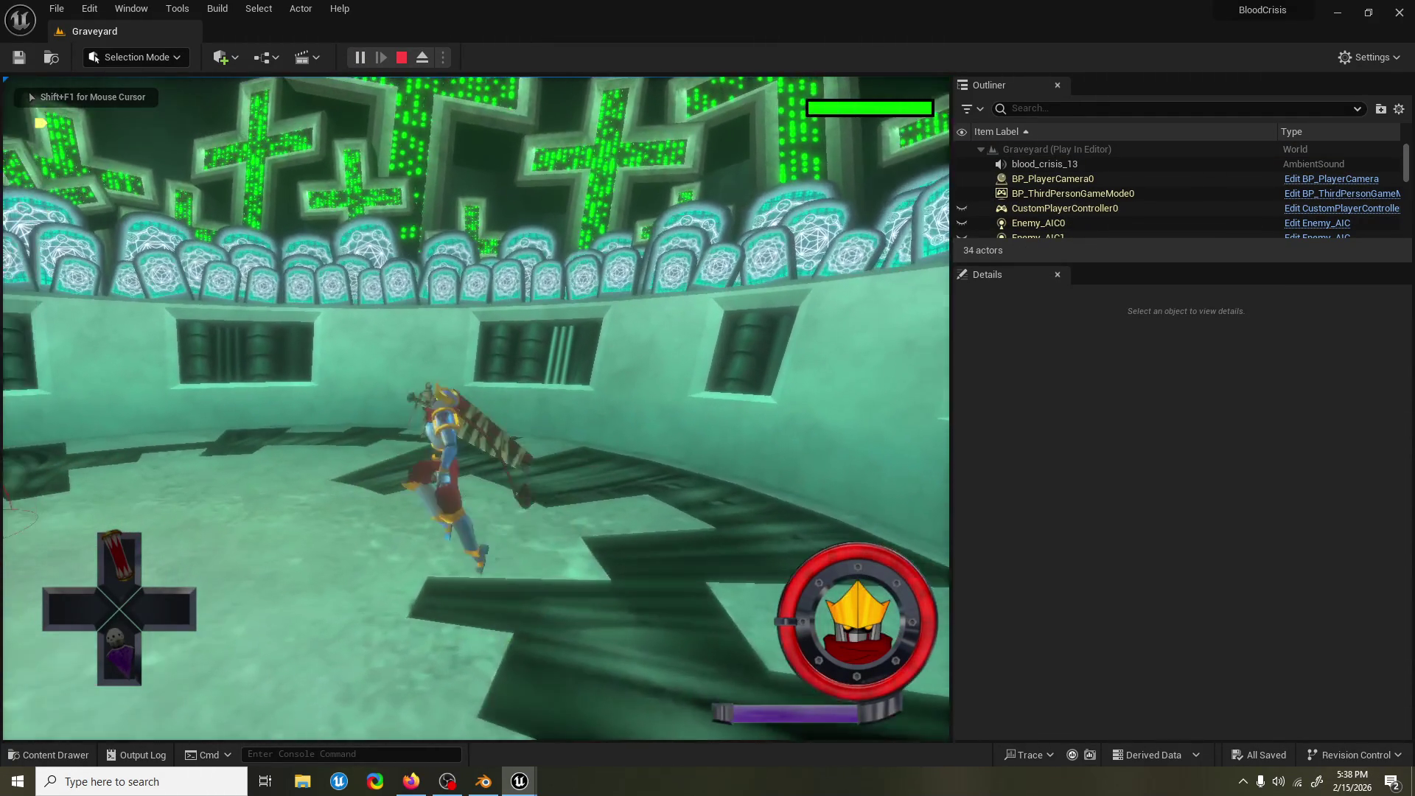
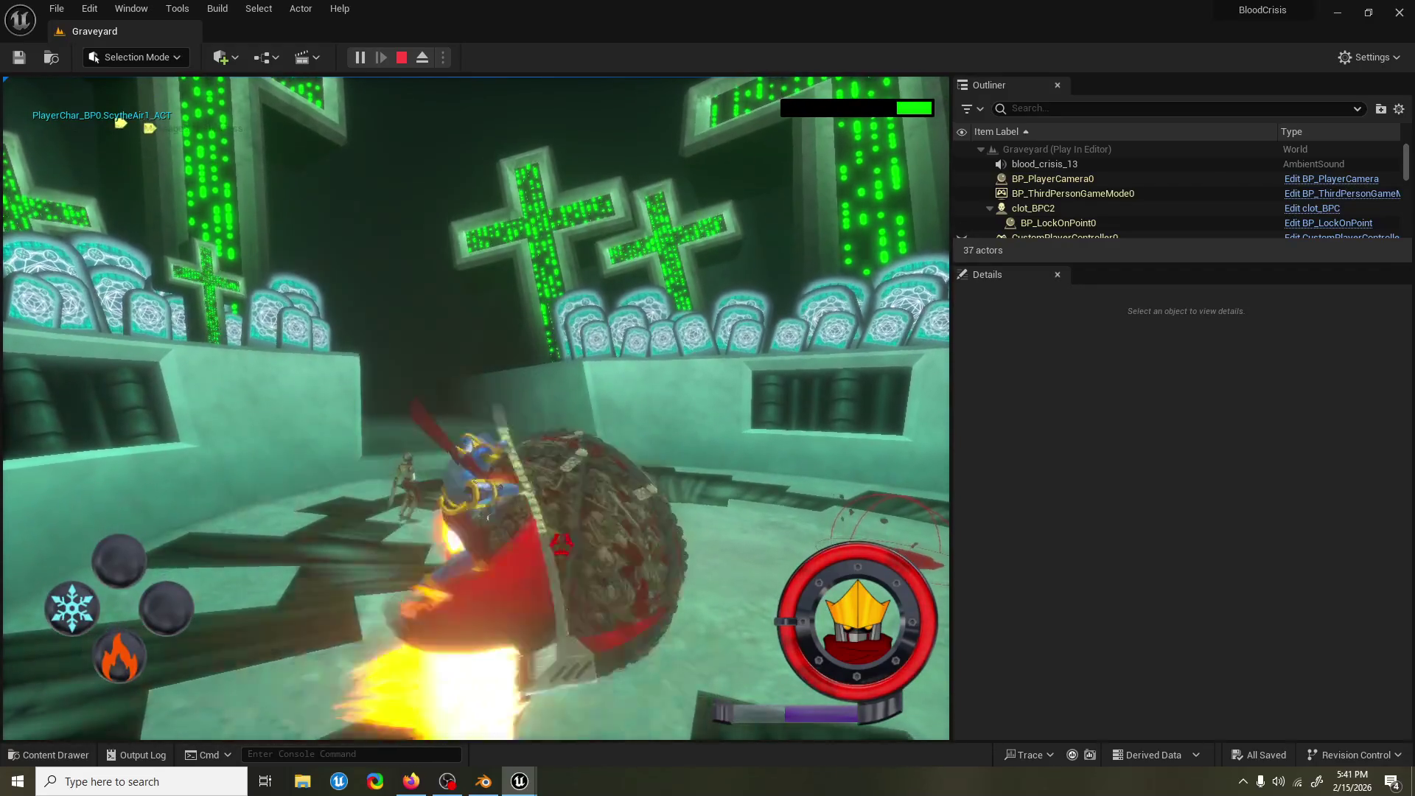
End the Play-In-Editor session to return to editing the Graveyard level.
key(Escape)
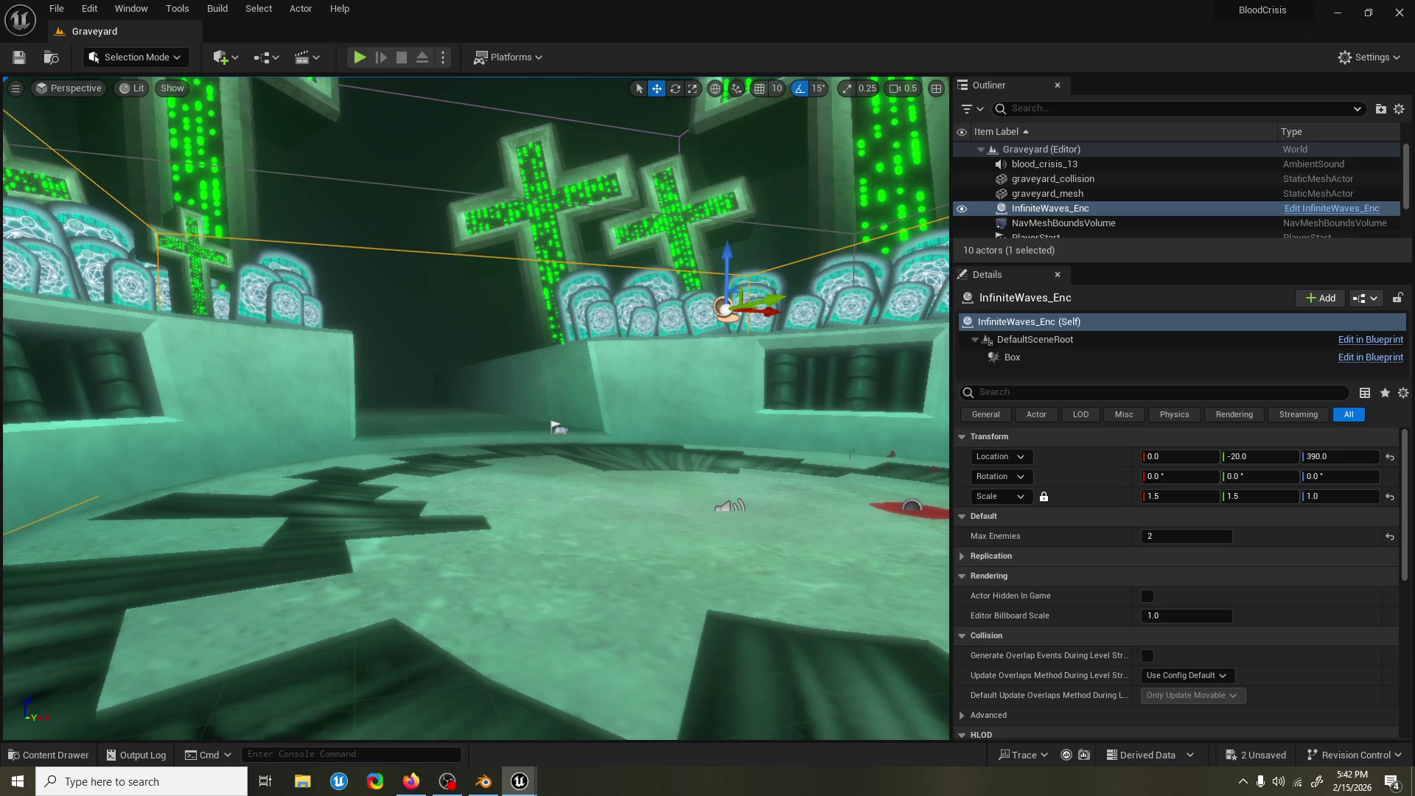
Save the Graveyard level and launch a new Play-In-Editor session.
key(ctrl+s)
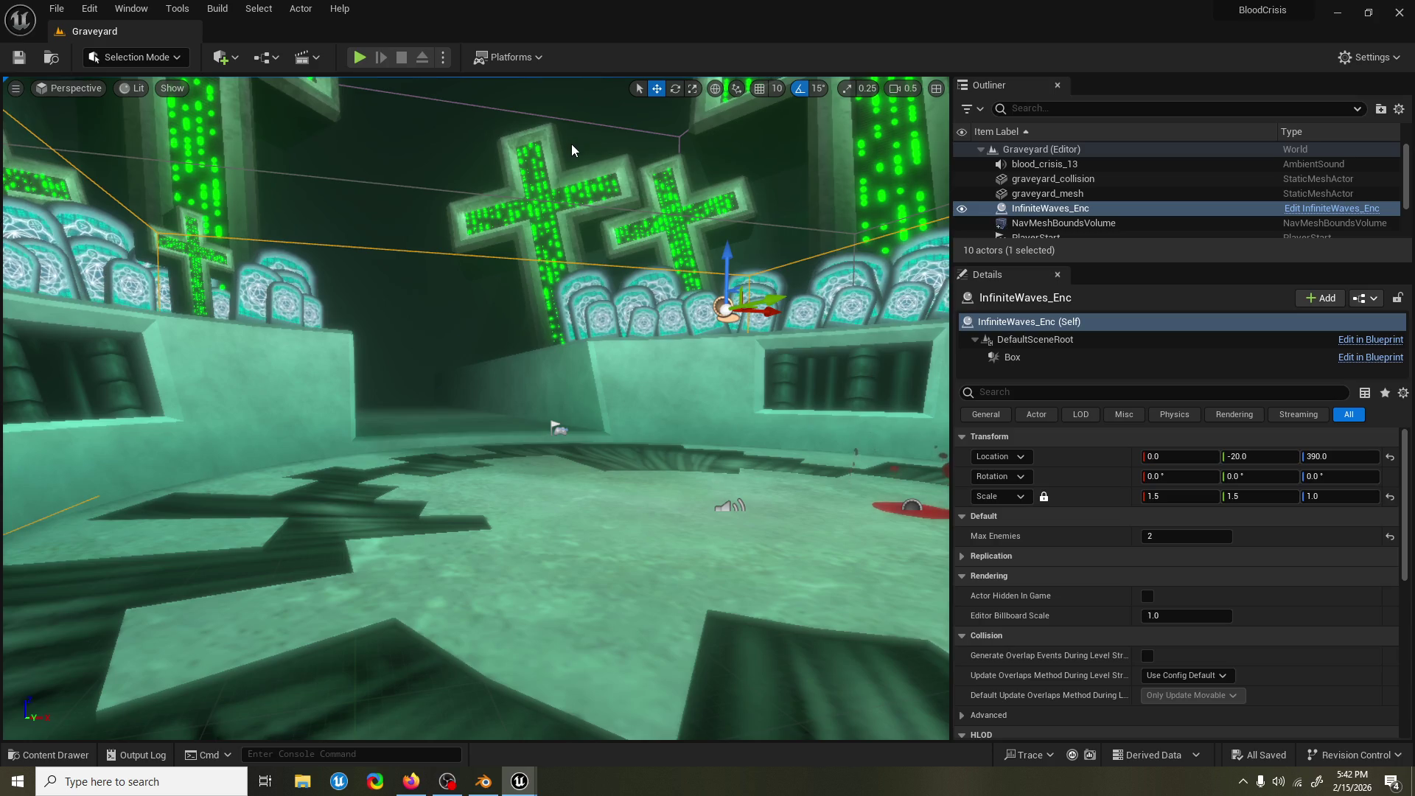
click(358, 58)
Run through the graveyard arena, lock on to and attack the spawned enemies, then end the playtest.
key(w)
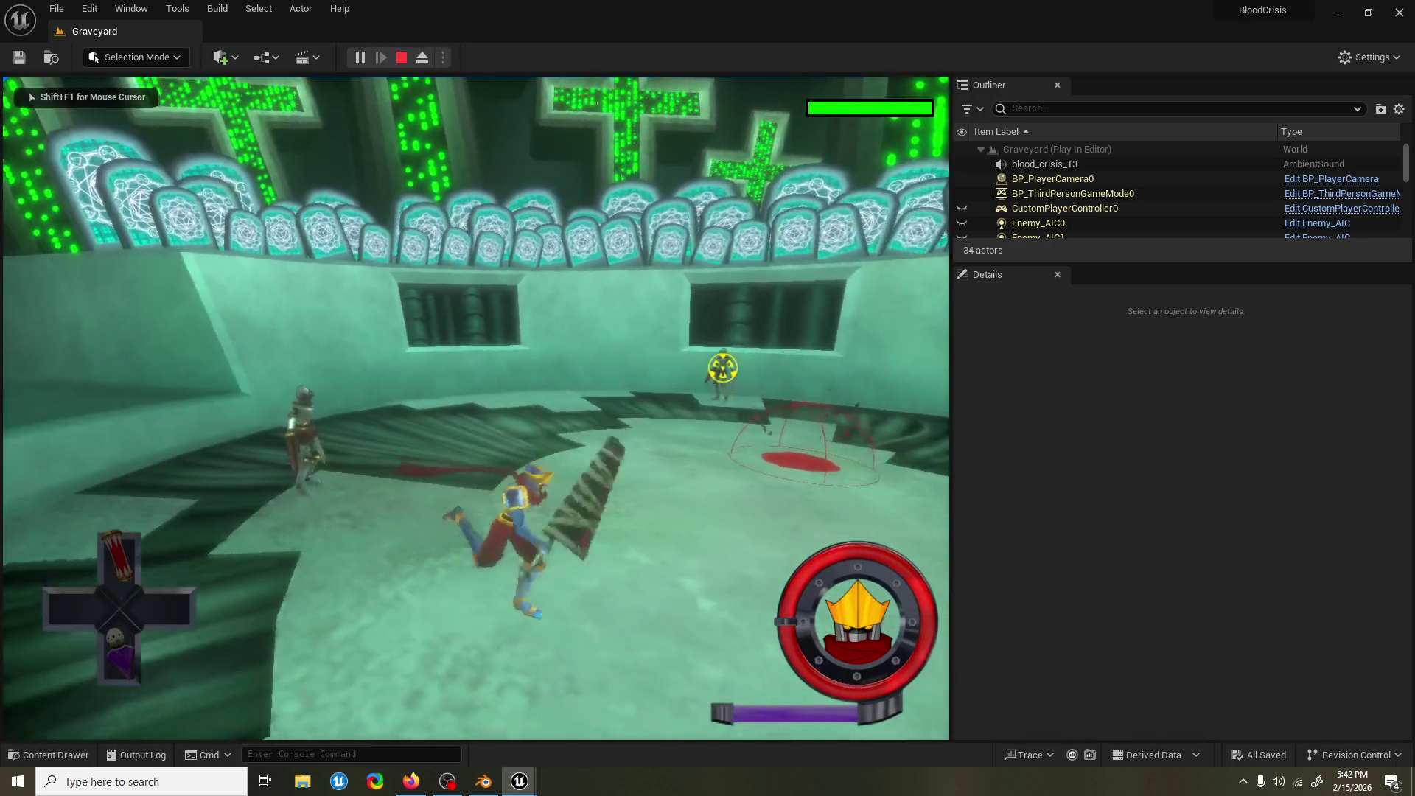
key(w)
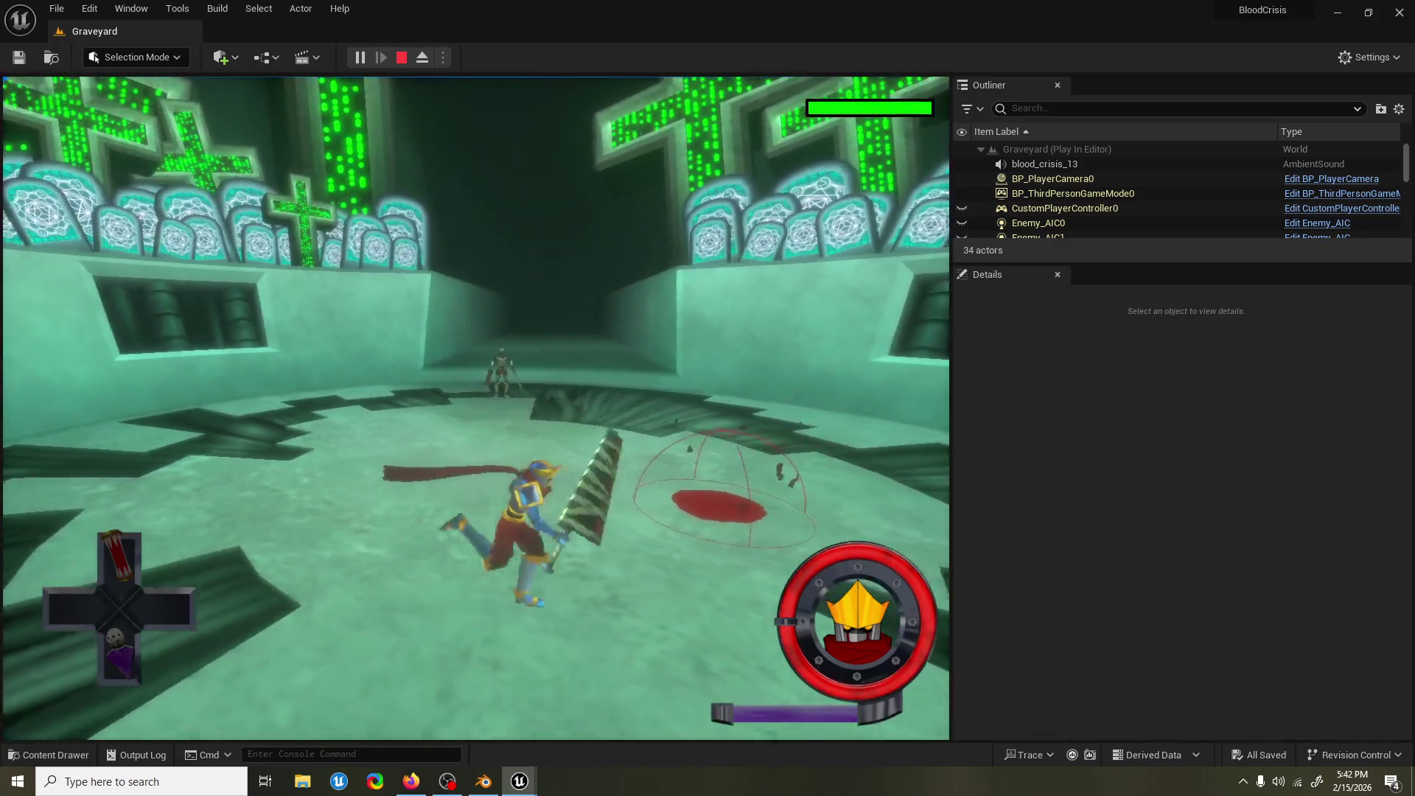
key(w)
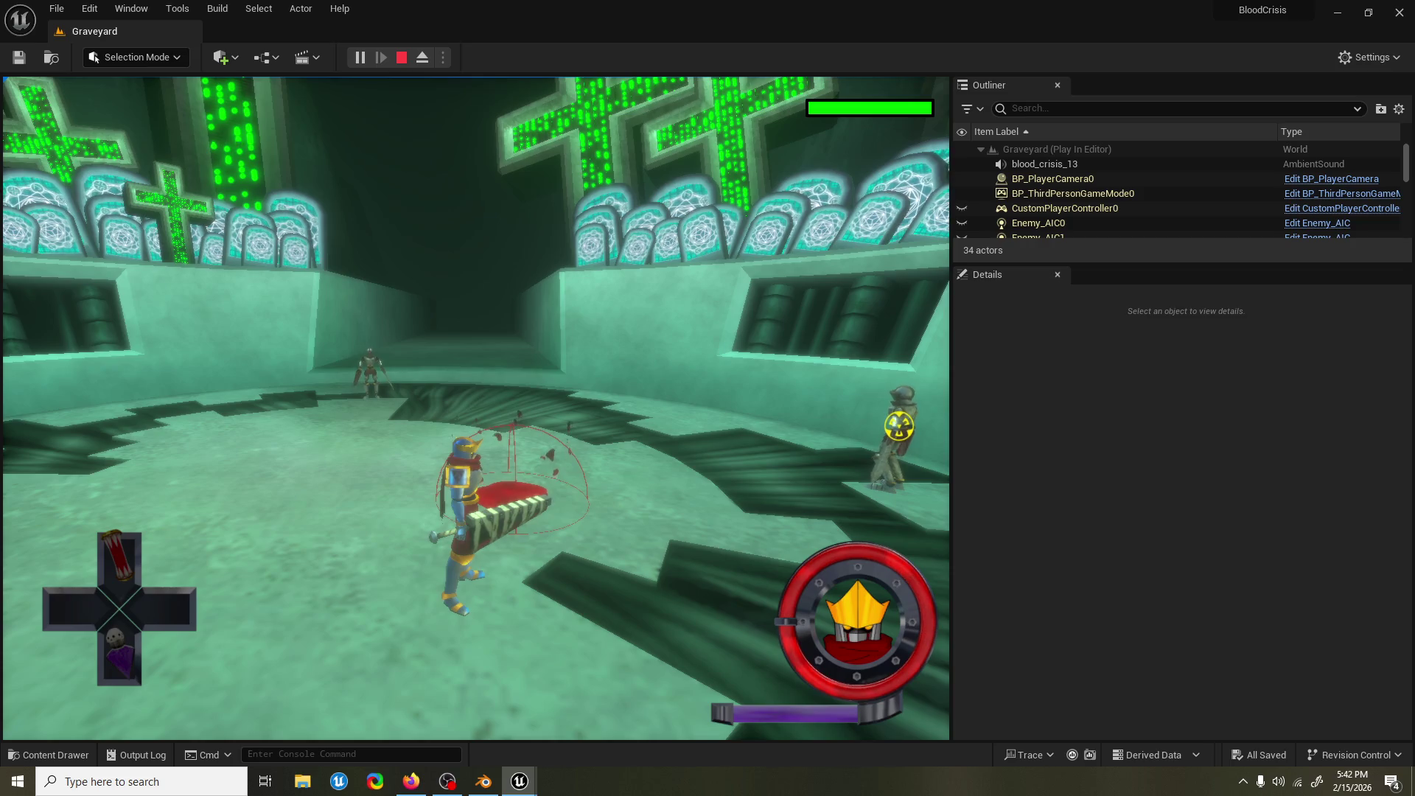
key(w)
key(w)
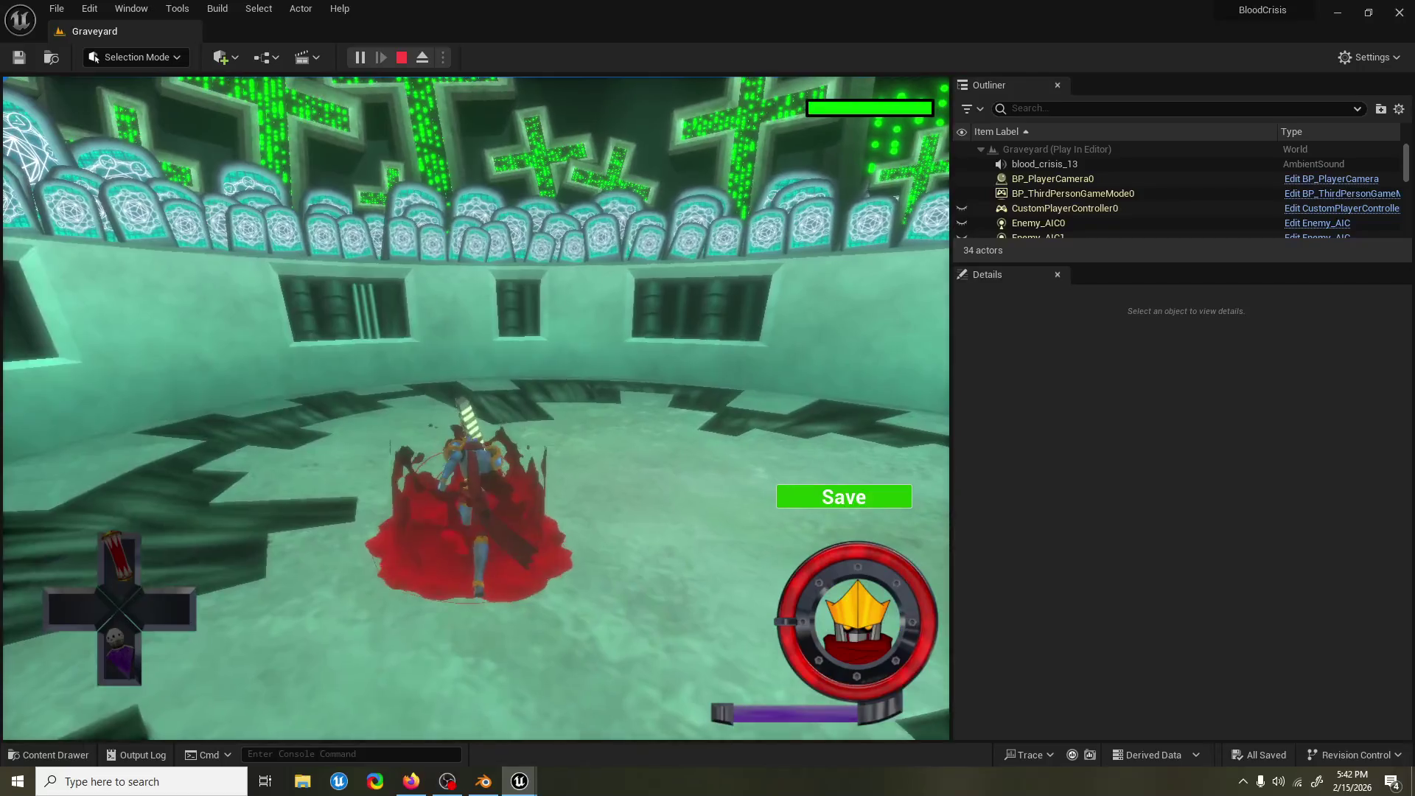
key(w)
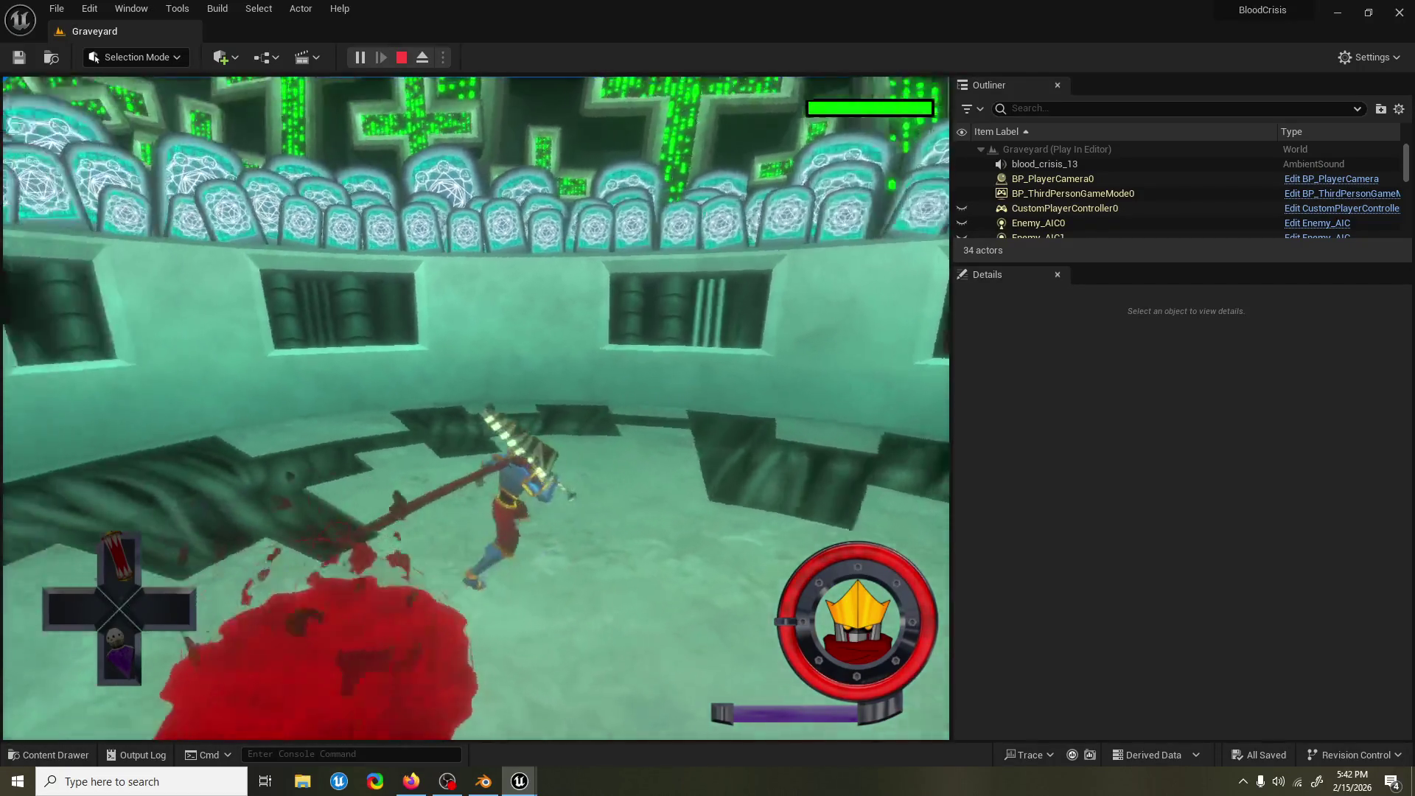
key(w)
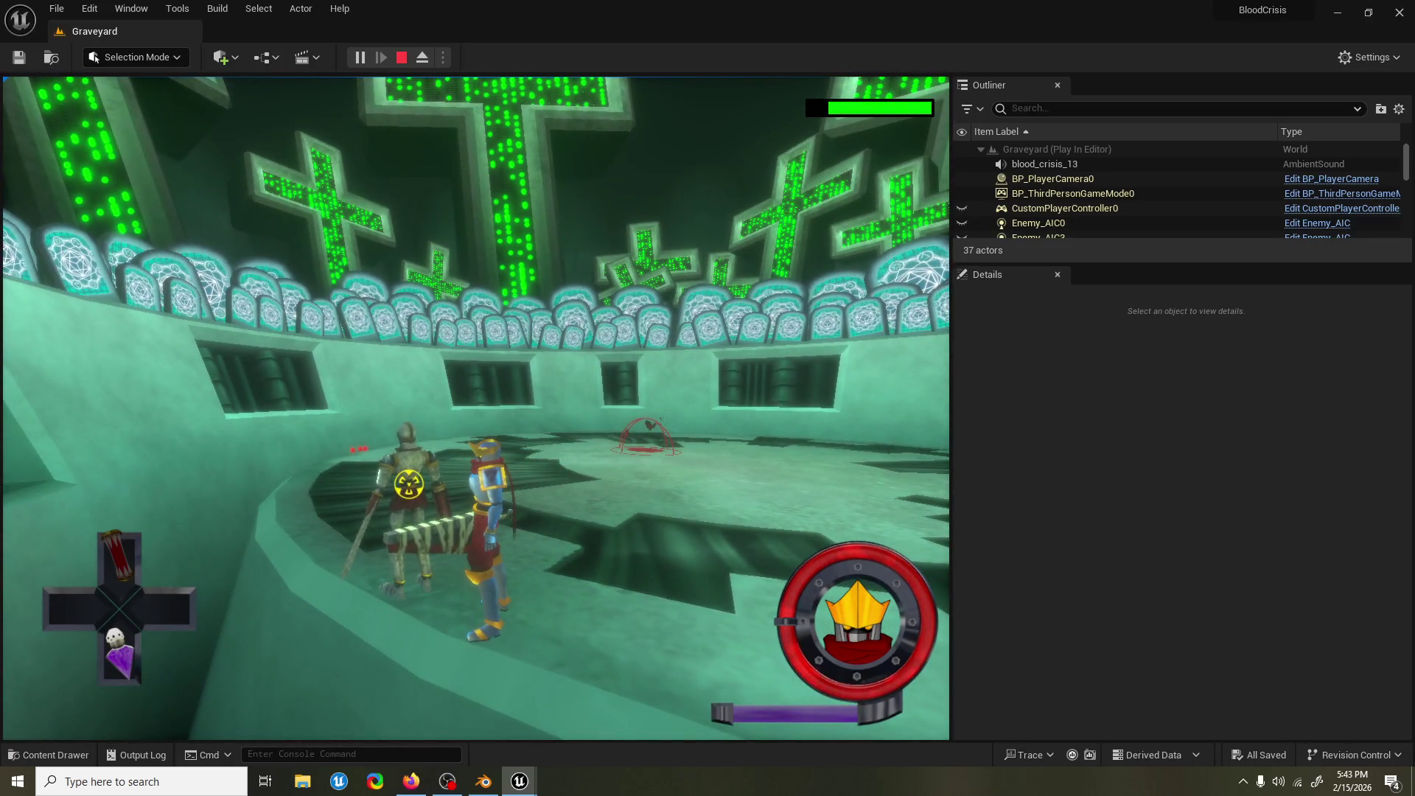
key(Escape)
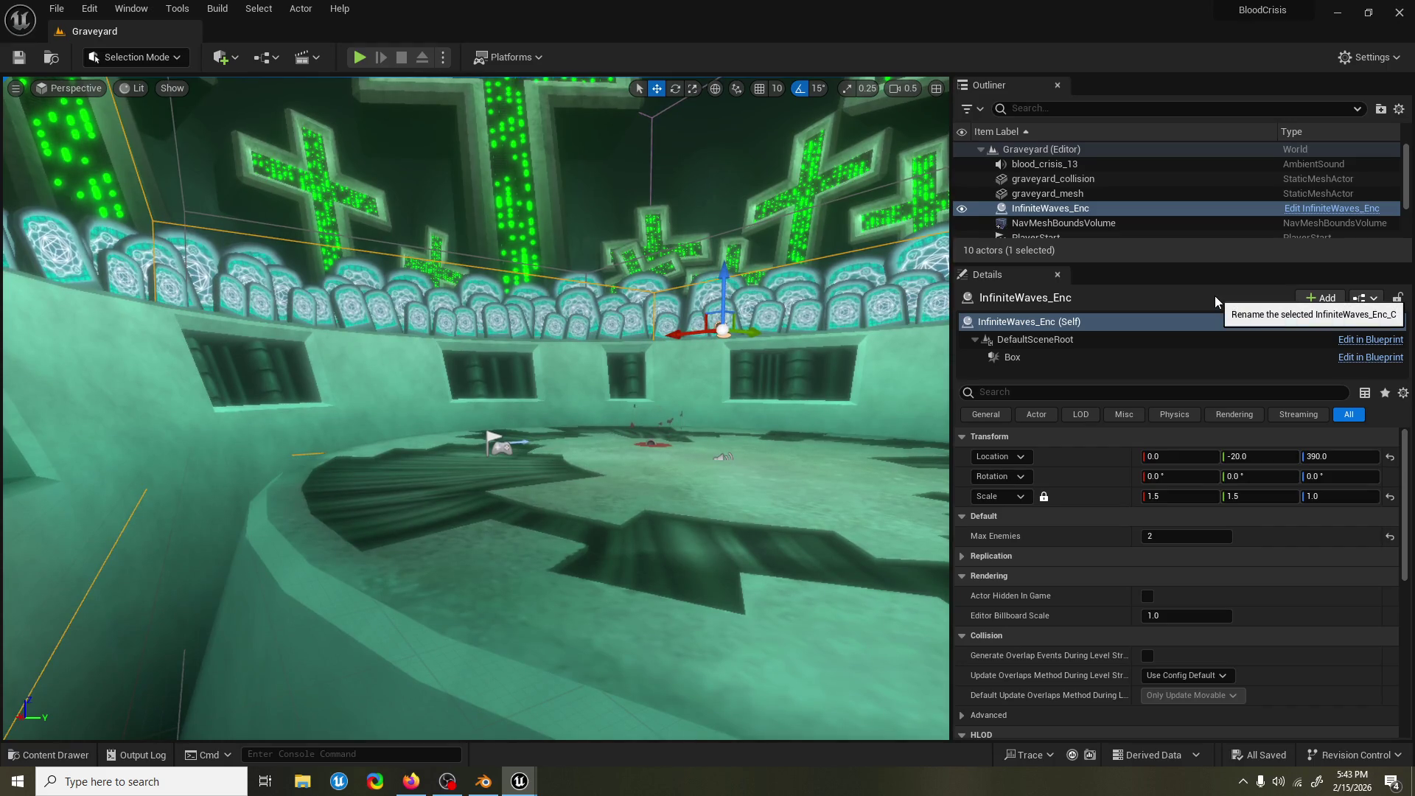
In health bar.blend, unhide the bolts, HP nub, hpglass, metal housing and mpglass.
click(483, 782)
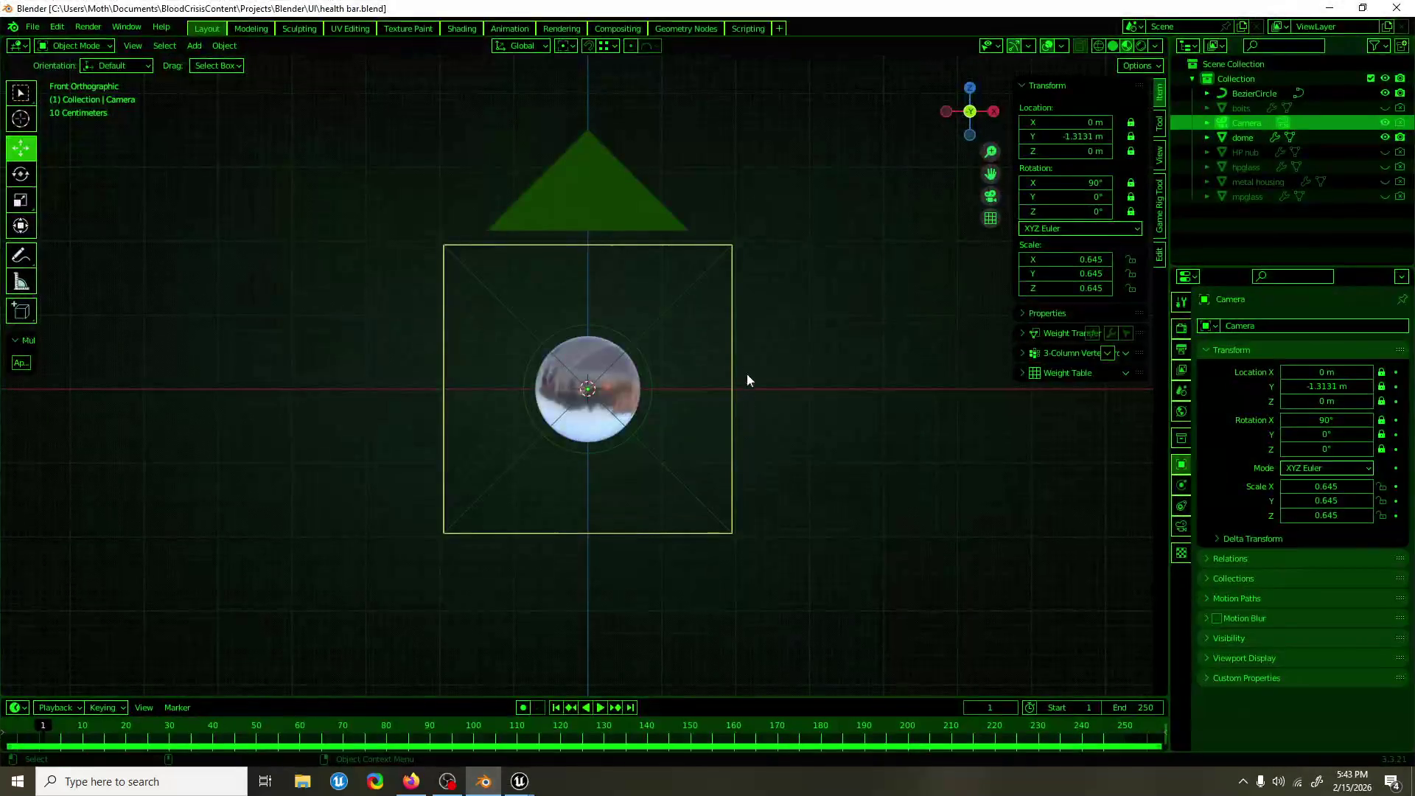
click(1385, 108)
drag(1384, 156, 1384, 197)
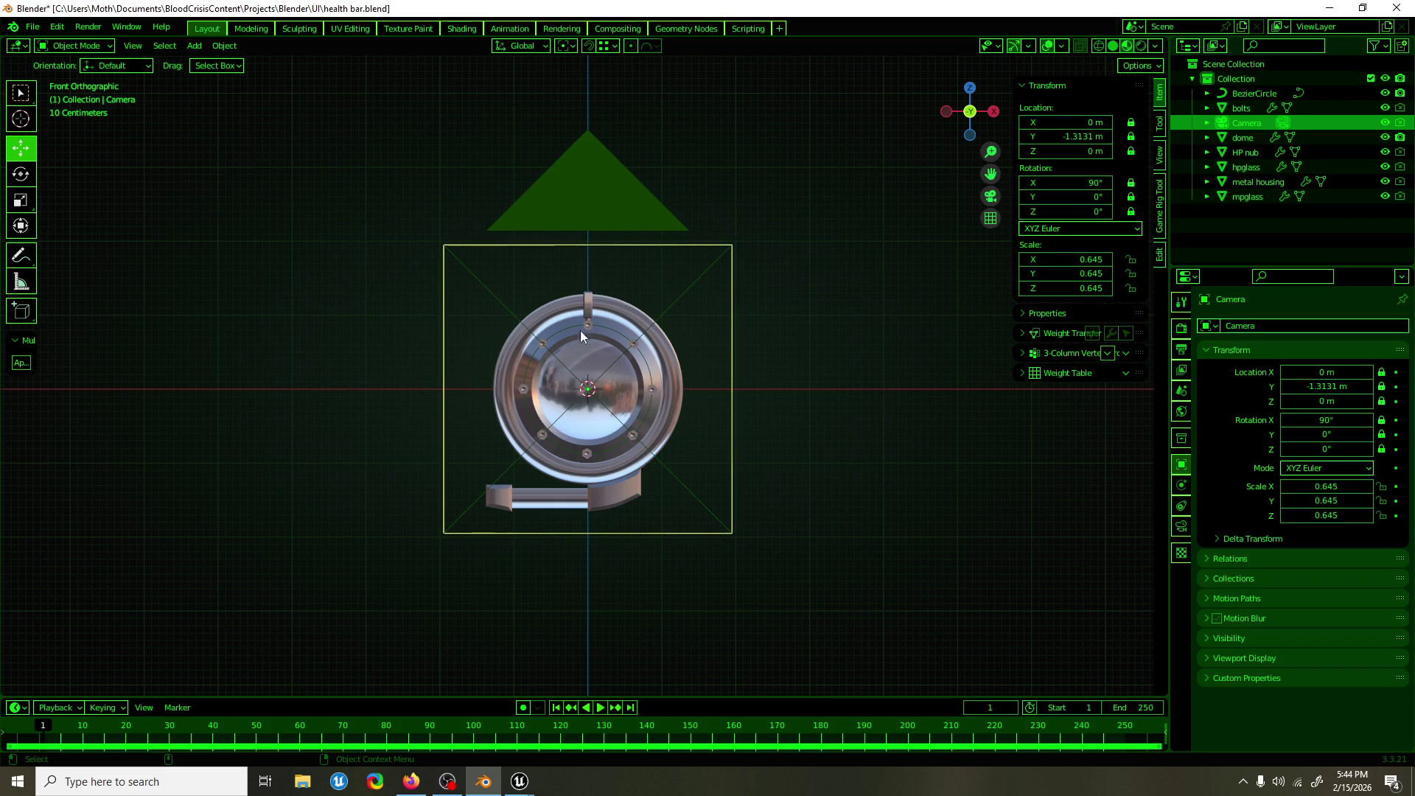
mouse_move(582, 300)
mouse_down()
mouse_move(830, 320)
mouse_move(580, 306)
mouse_up()
Glance at the web browser, then return to Blender and save health bar.blend.
click(411, 781)
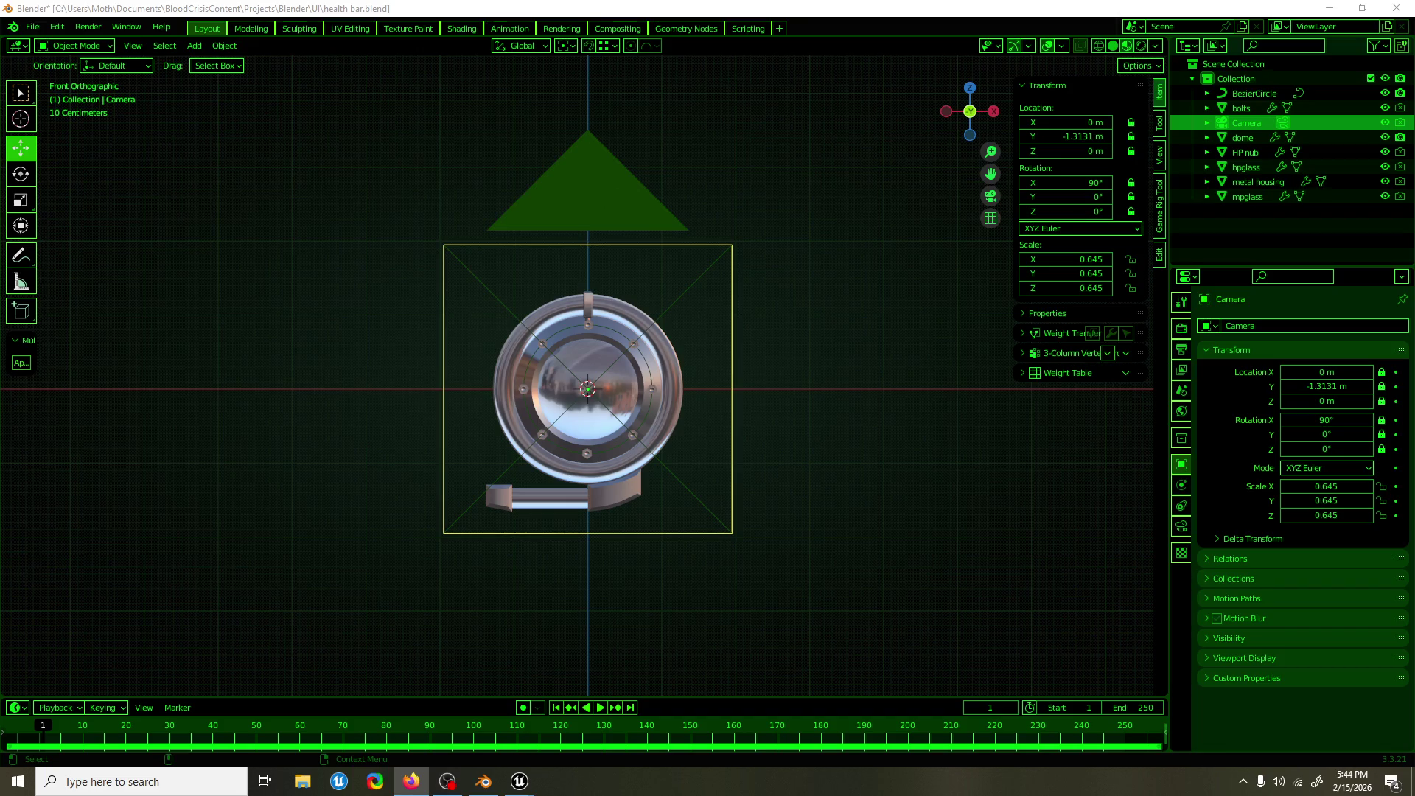
key(alt+Tab)
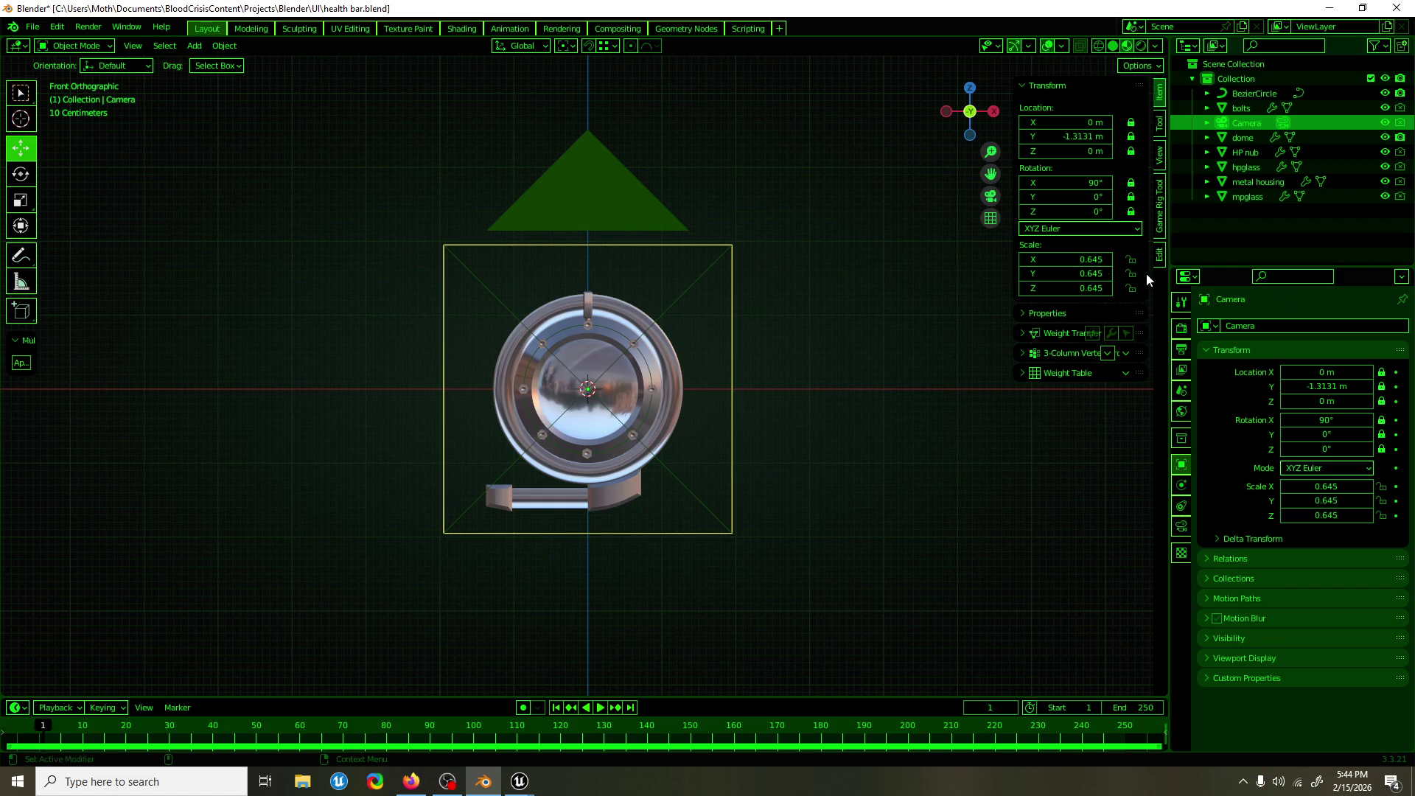
key(ctrl+s)
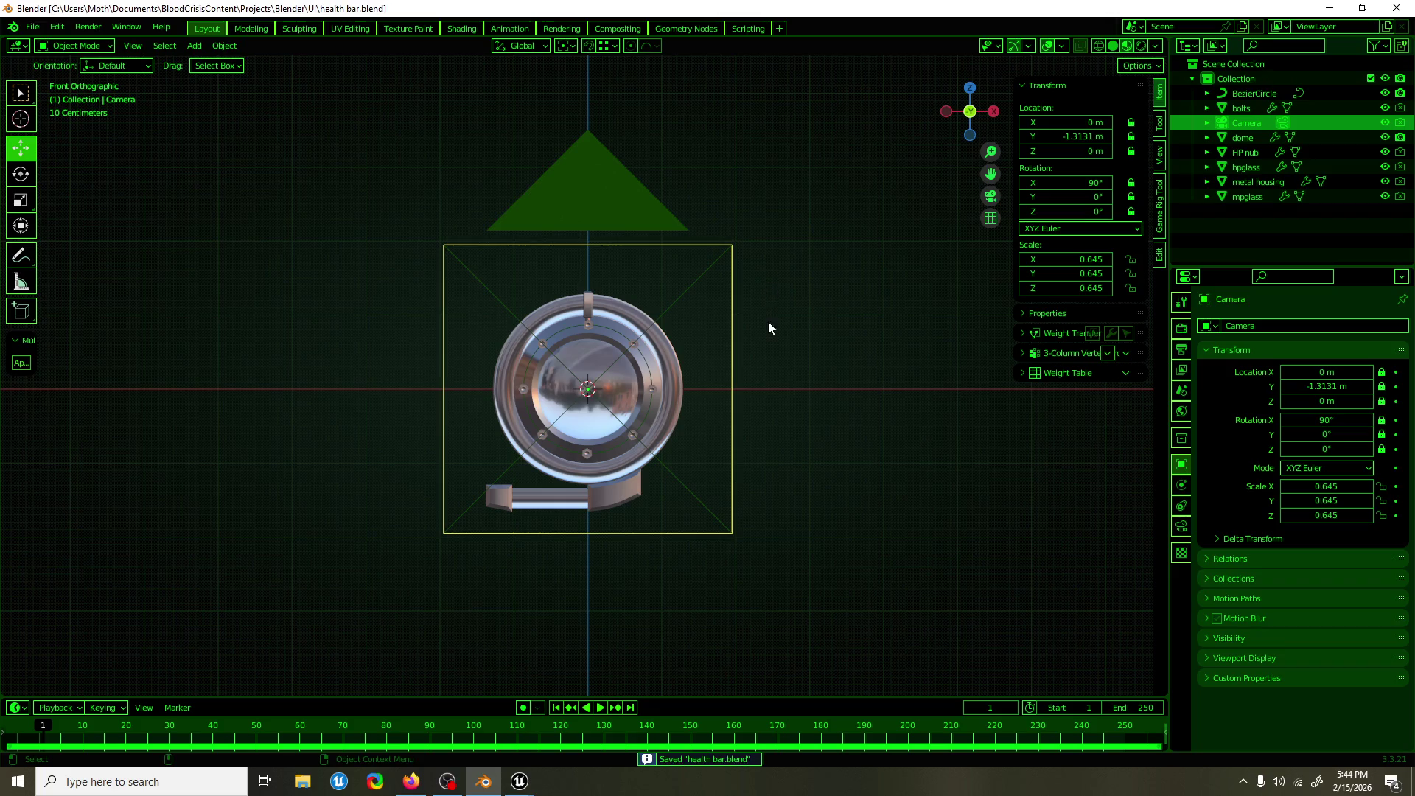
Reframe the gauge and draw an Annotate stroke rising from the top of the ring.
scroll(768, 321, up, 3)
mouse_move(610, 378)
mouse_down()
mouse_move(954, 391)
mouse_move(811, 429)
mouse_move(581, 378)
mouse_up()
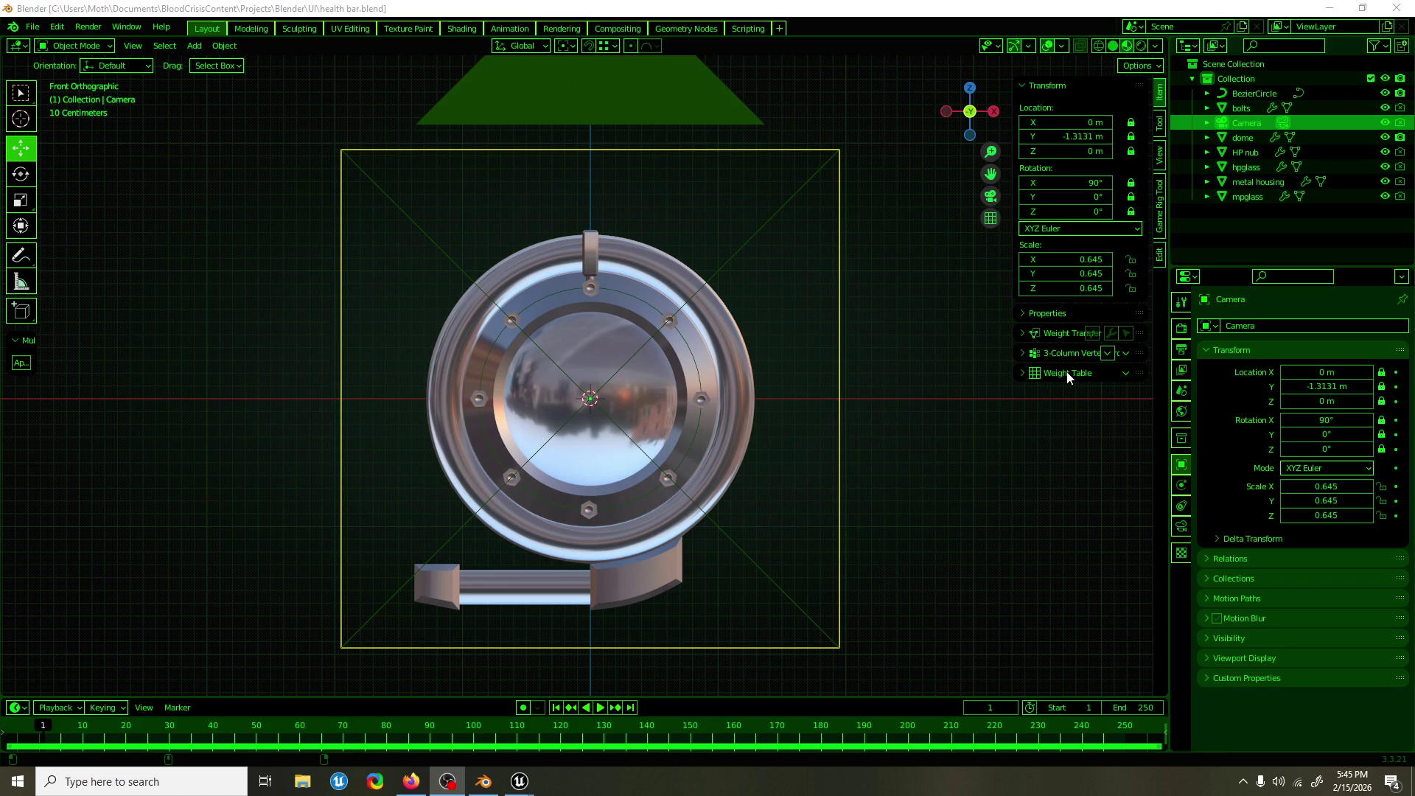
scroll(809, 126, down, 1)
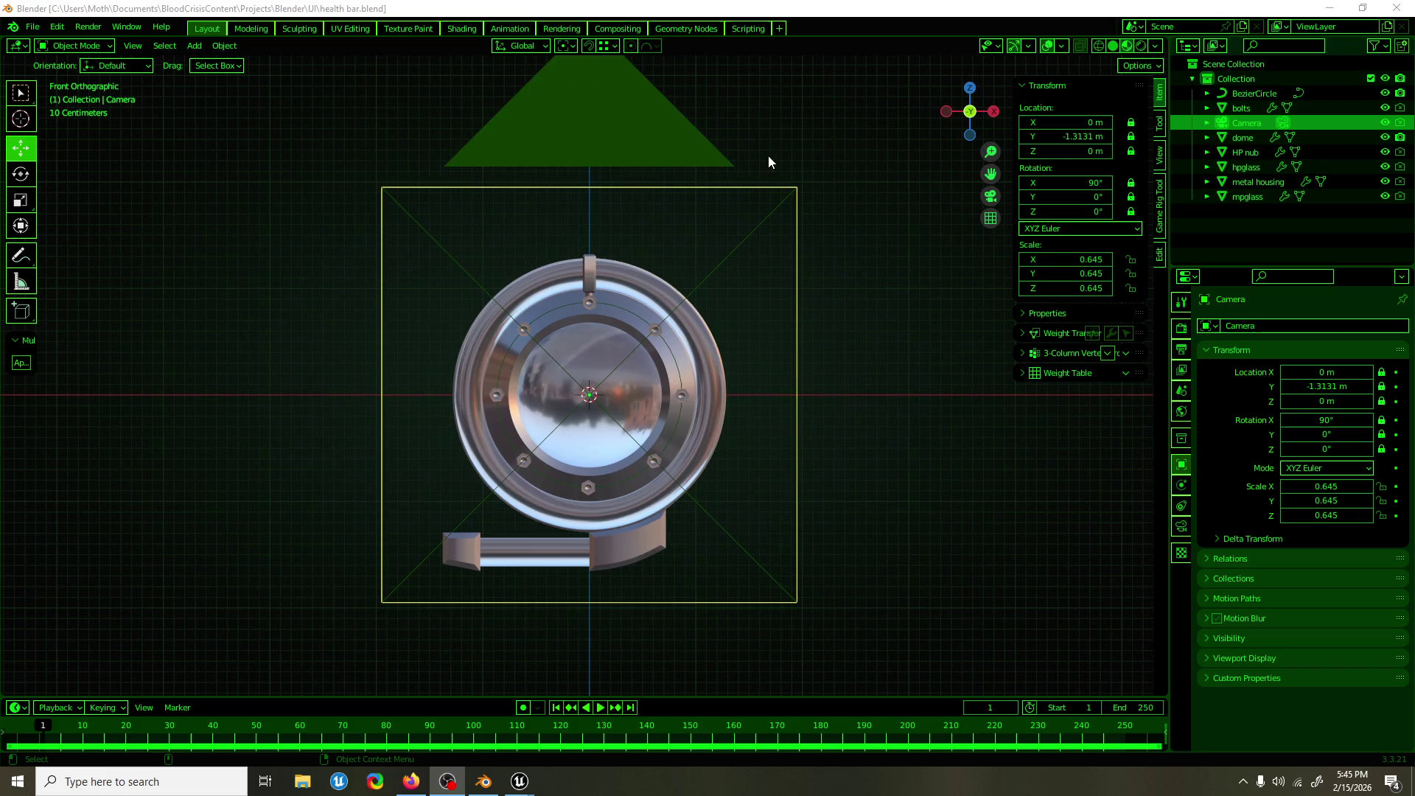
right_click(636, 201)
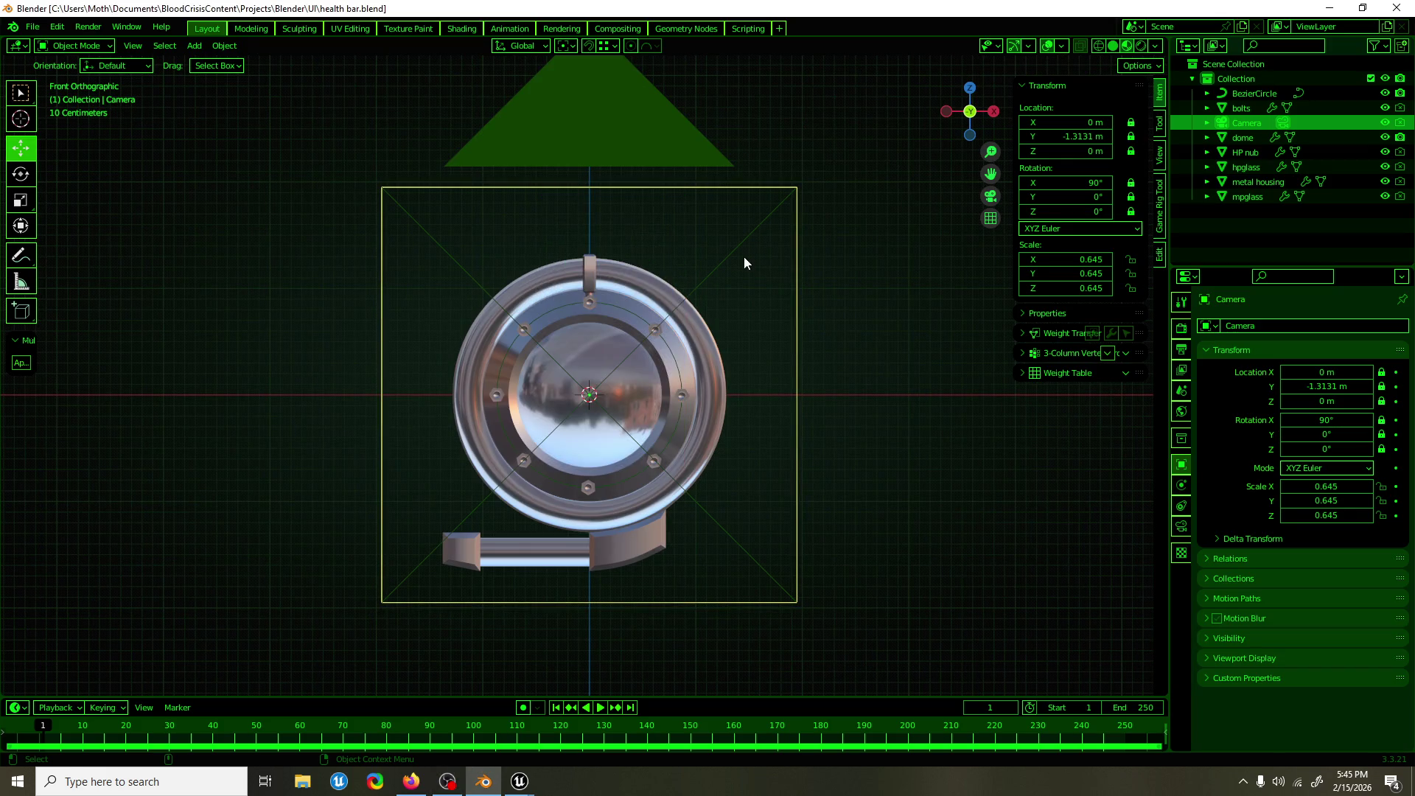
drag(631, 259, 815, 284)
scroll(815, 284, down, 1)
scroll(815, 277, down, 1)
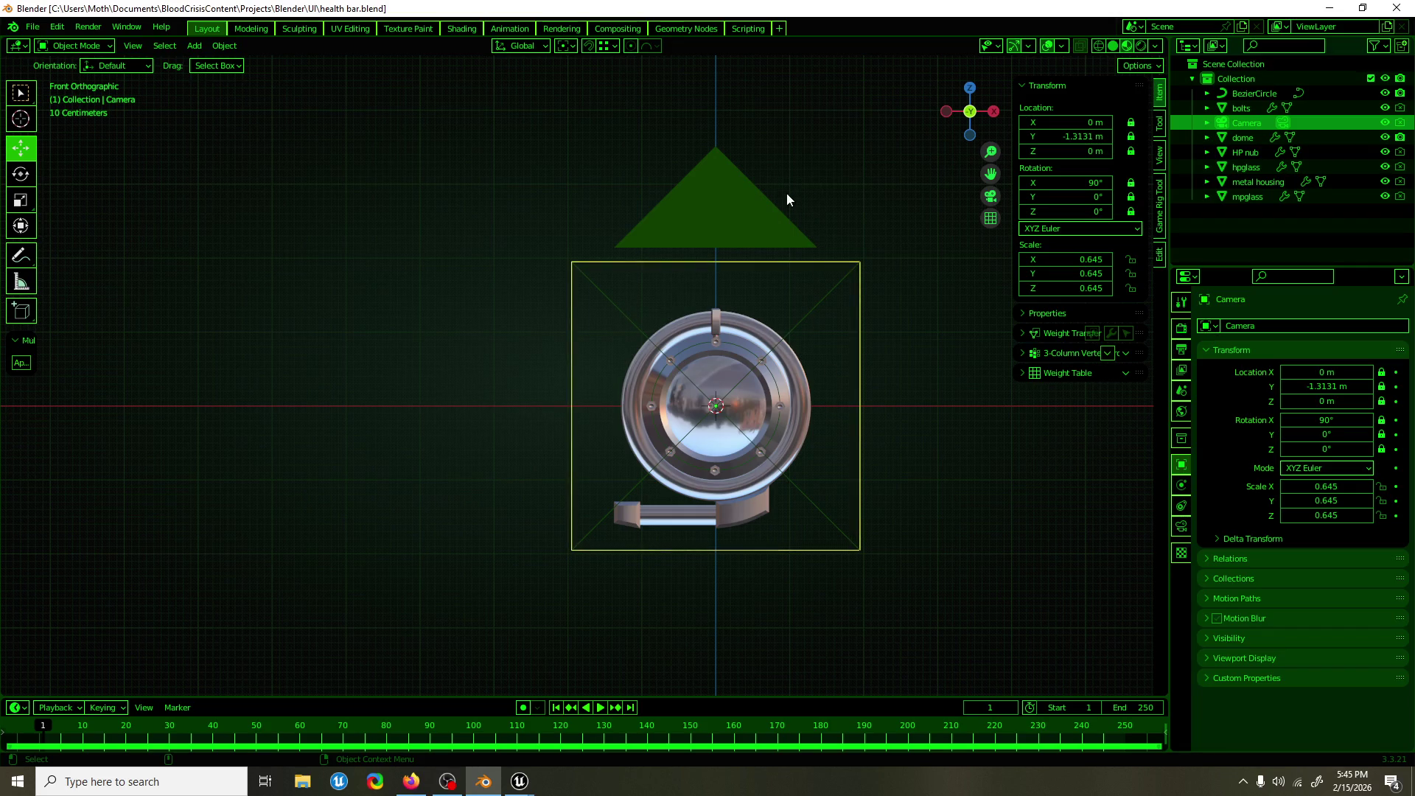
mouse_move(815, 202)
mouse_down()
mouse_move(797, 252)
mouse_move(763, 248)
mouse_up()
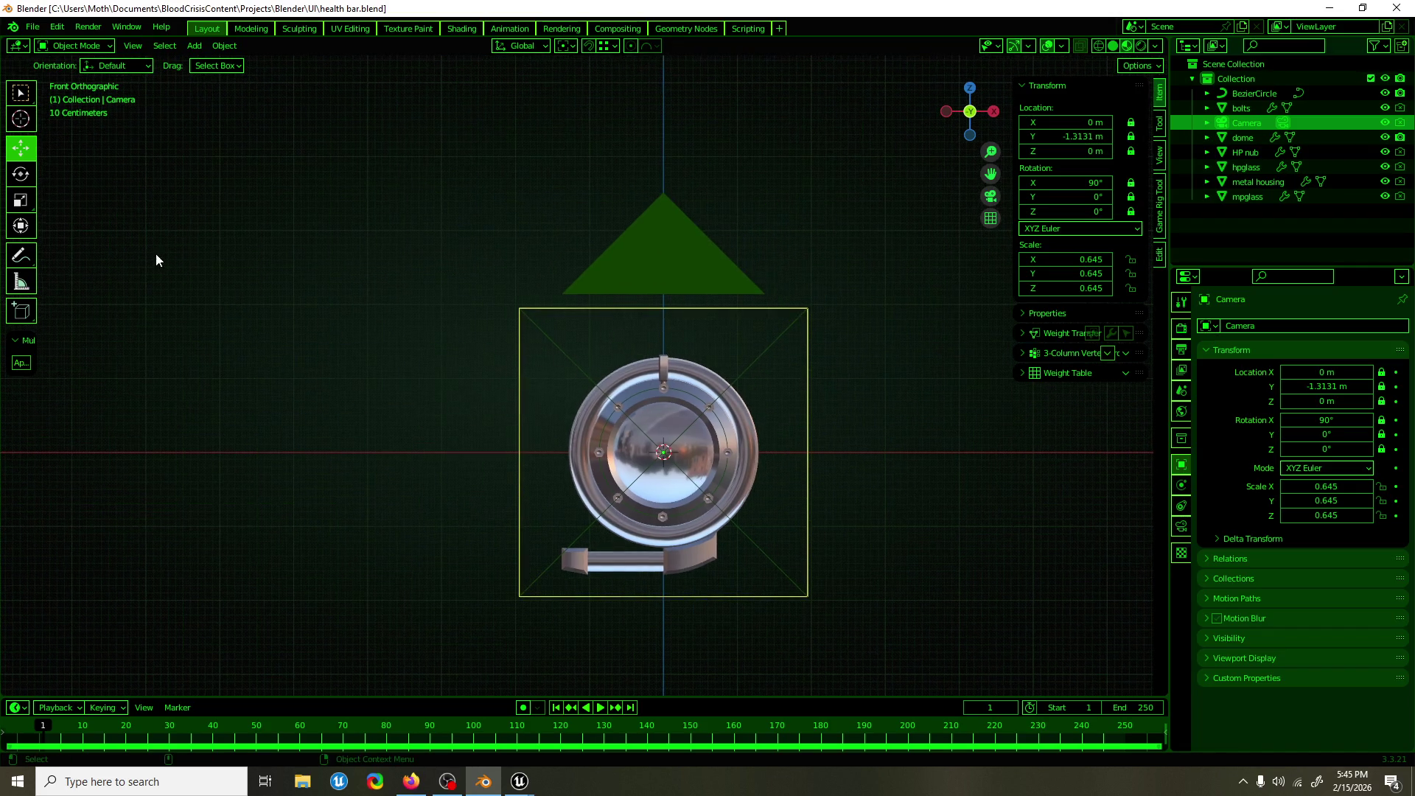
click(19, 256)
mouse_move(665, 352)
mouse_down()
mouse_move(724, 255)
mouse_move(728, 137)
mouse_move(764, 209)
mouse_move(764, 444)
mouse_move(752, 201)
mouse_move(722, 200)
mouse_move(657, 361)
mouse_up()
Undo the first note lines and redraw a stroke up from the ring's right edge.
key(ctrl+z)
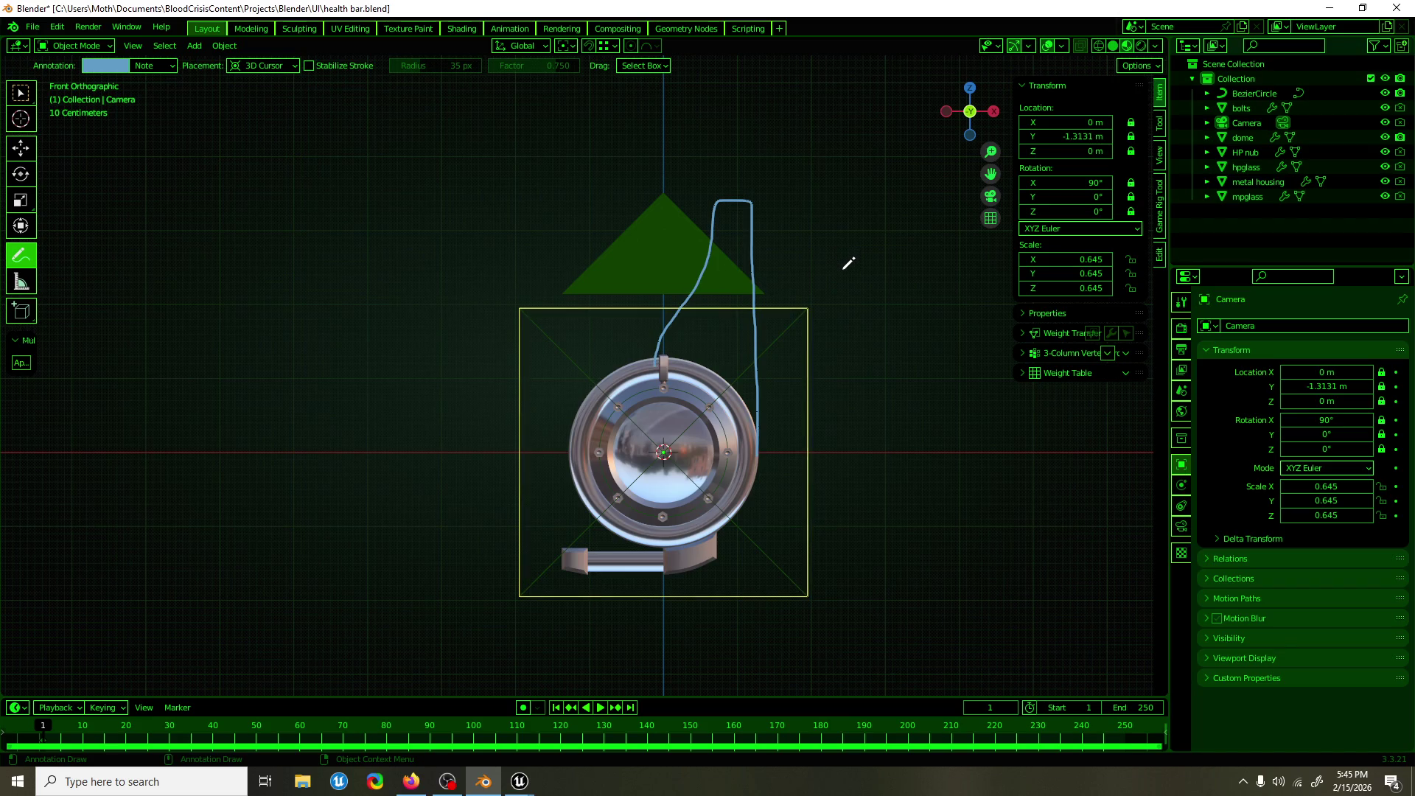
key(ctrl+z)
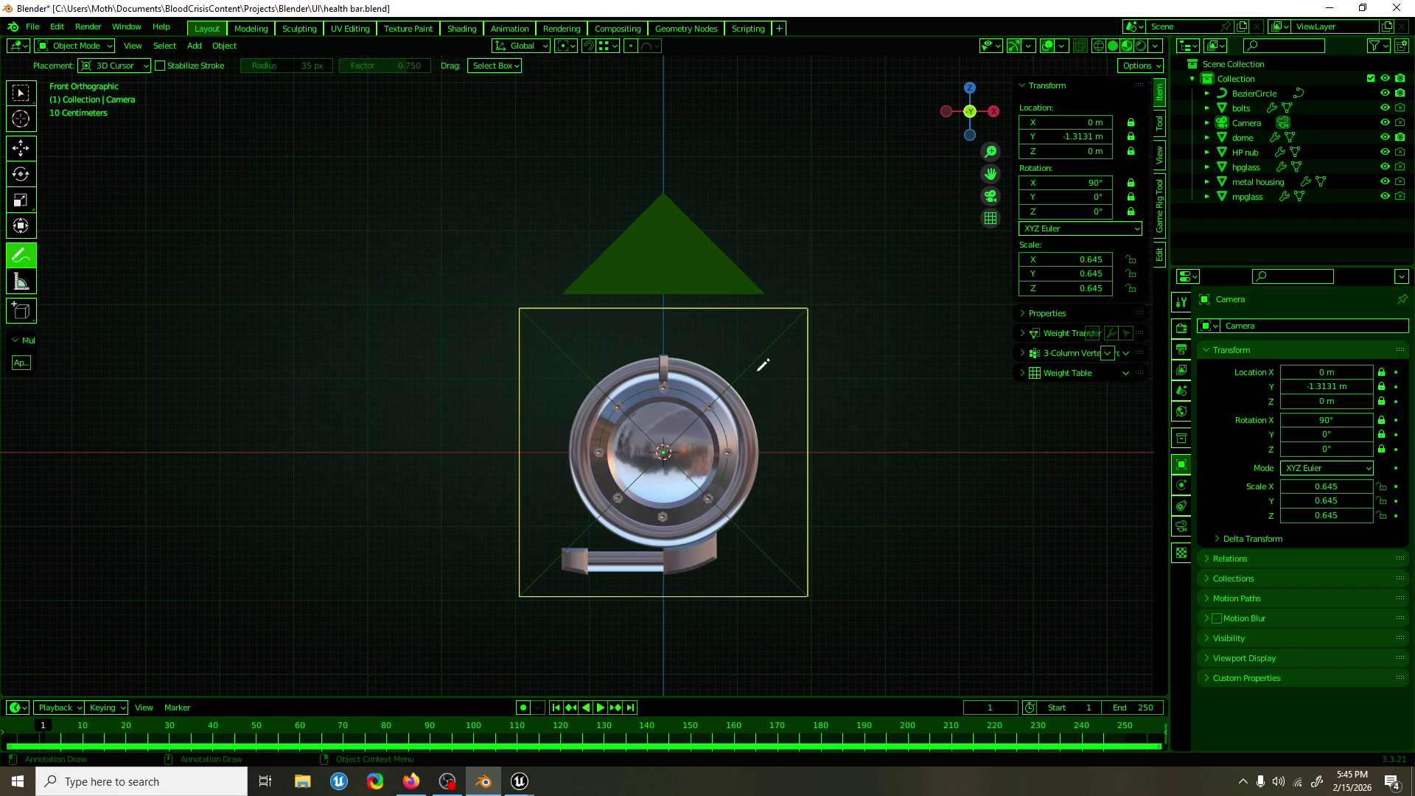
mouse_move(759, 441)
mouse_down()
mouse_move(753, 171)
mouse_move(717, 168)
mouse_move(725, 390)
mouse_up()
key(ctrl+z)
key(ctrl+z)
mouse_move(760, 444)
mouse_down()
mouse_move(758, 204)
mouse_move(744, 174)
mouse_move(719, 167)
mouse_move(713, 378)
mouse_up()
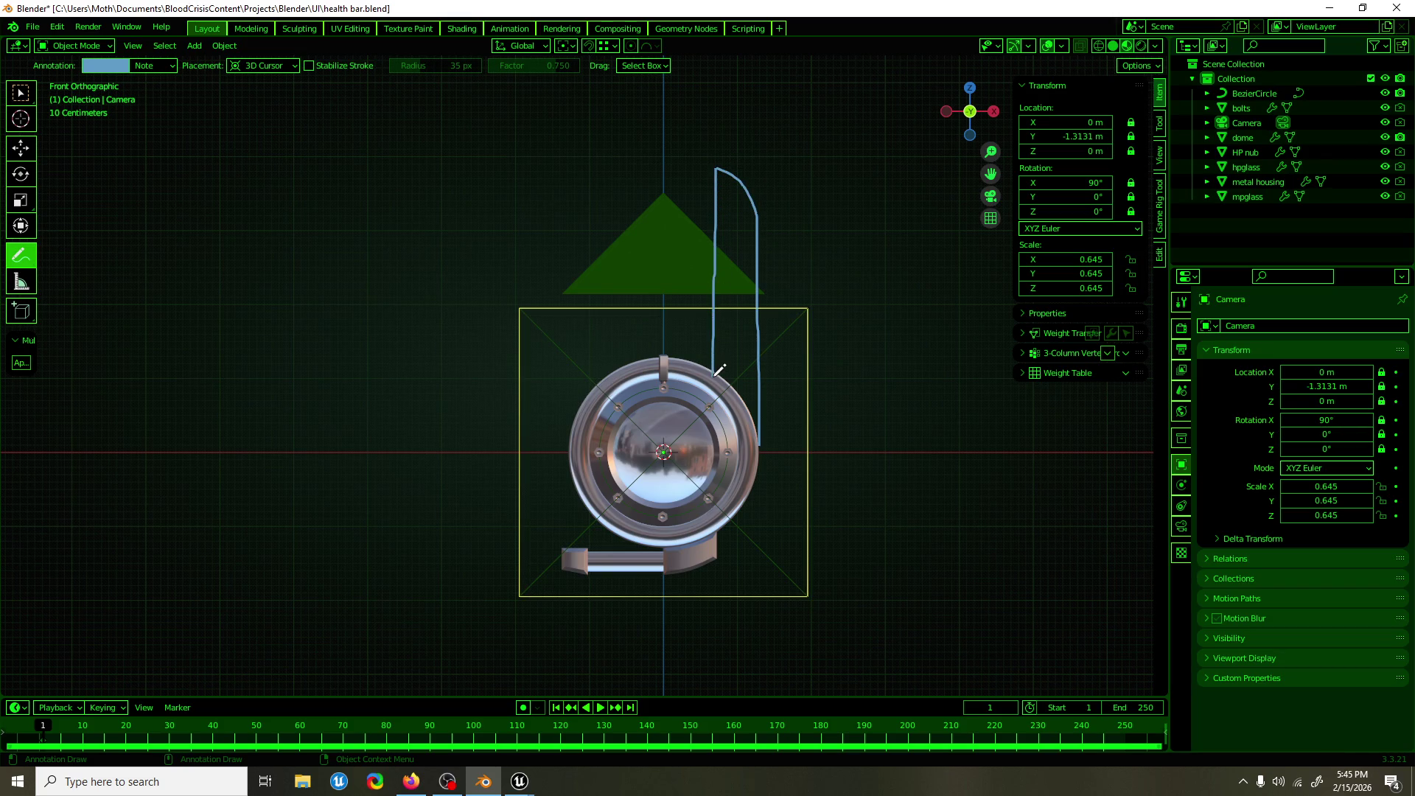
Undo the remaining note lines and return to the Move tool.
scroll(788, 299, down, 2)
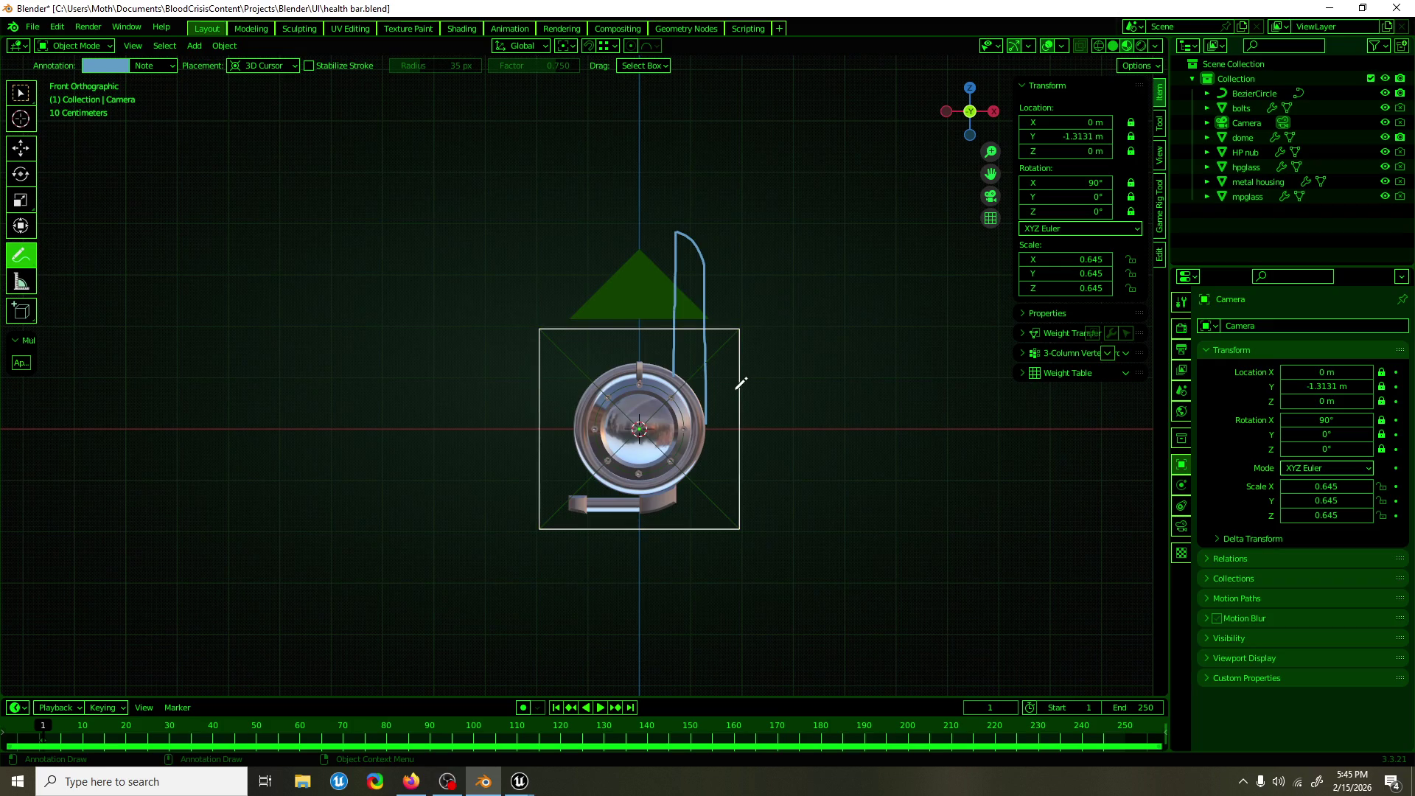
scroll(740, 384, up, 1)
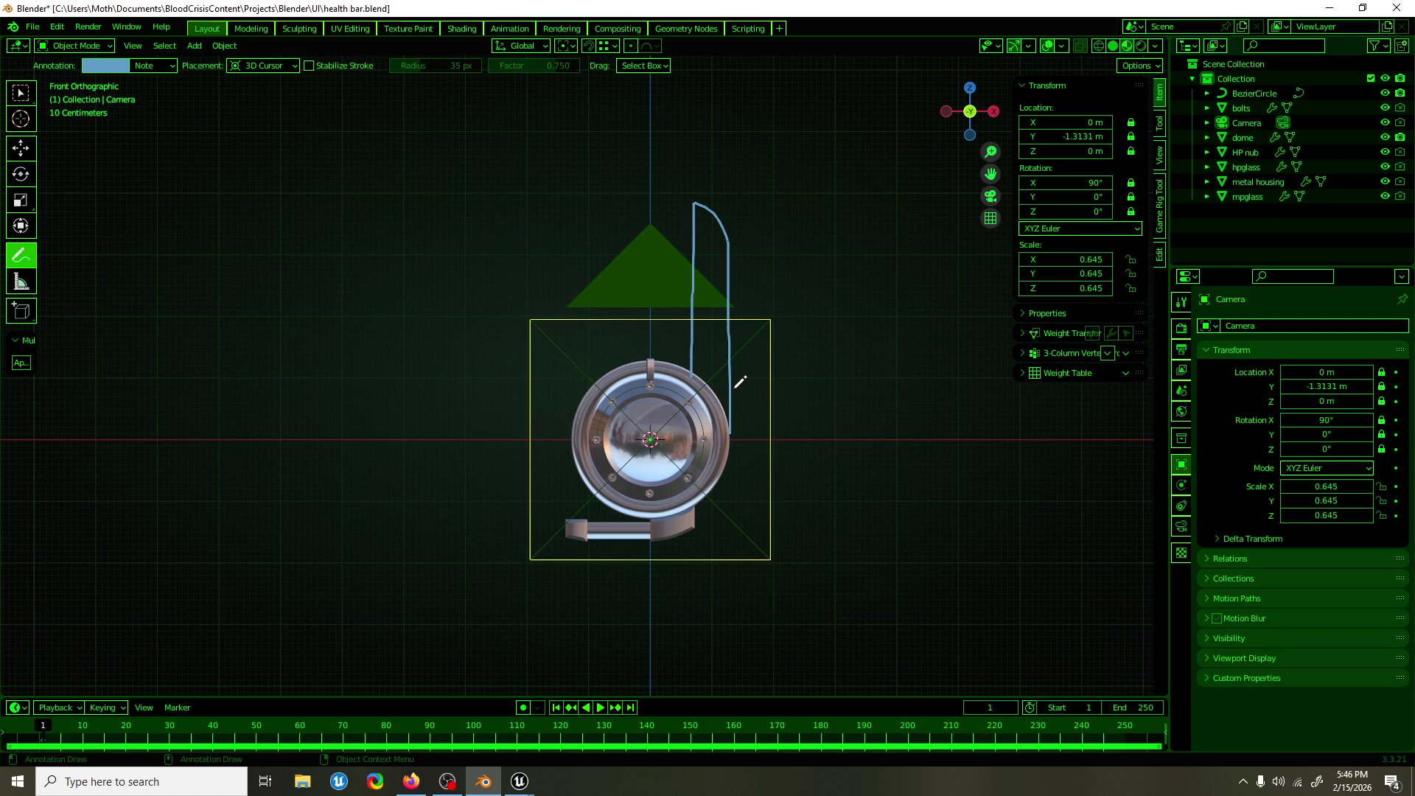
scroll(738, 364, up, 1)
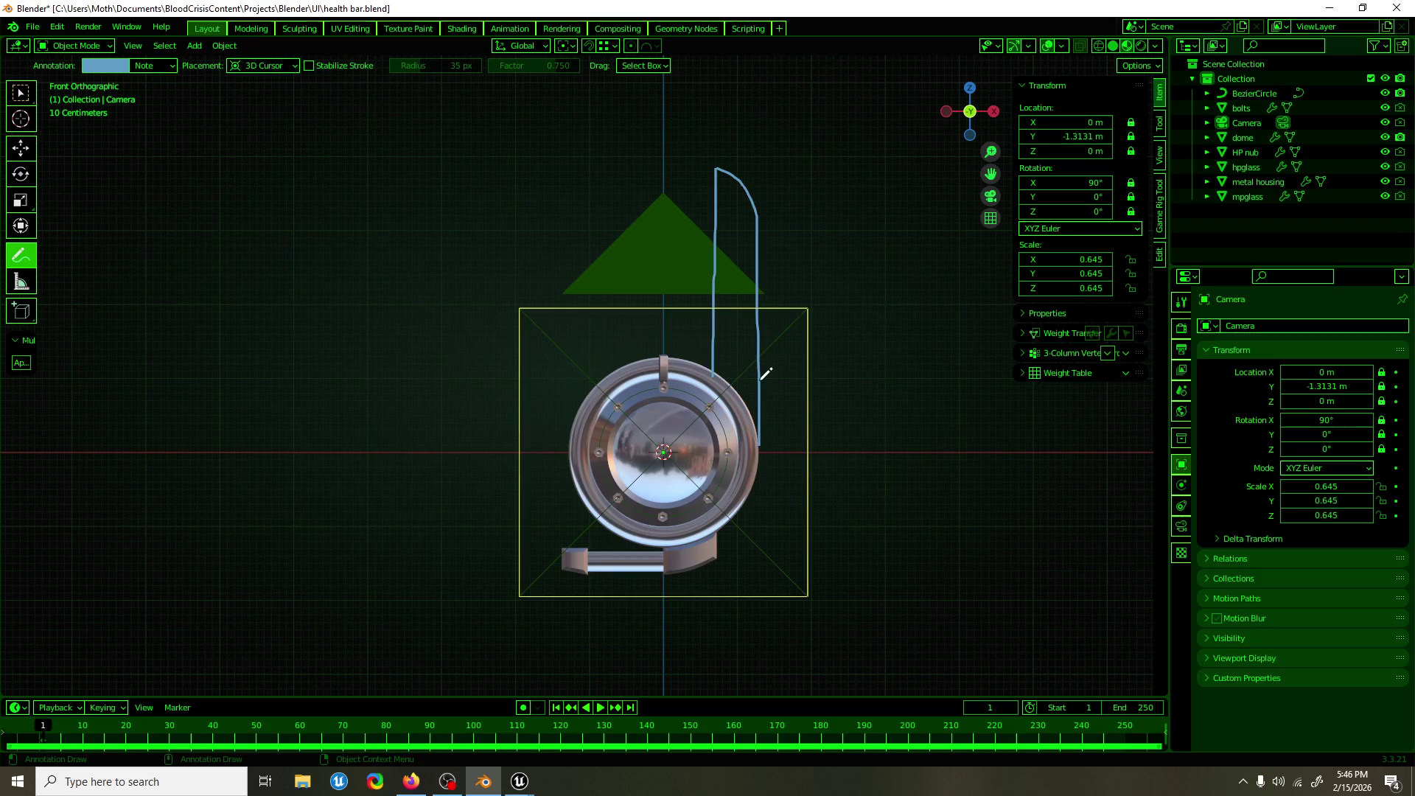
drag(761, 372, 638, 356)
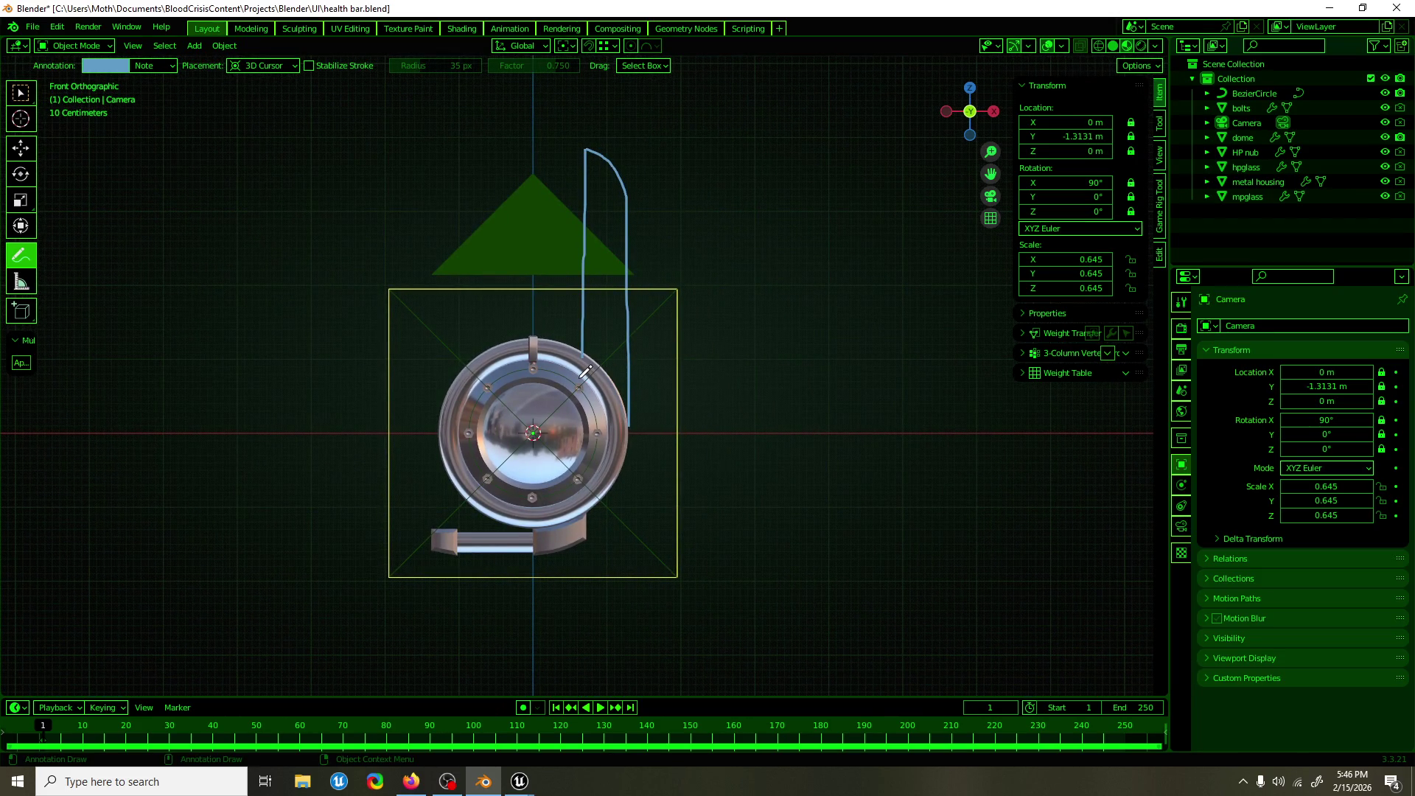
scroll(600, 368, up, 3)
scroll(586, 369, down, 2)
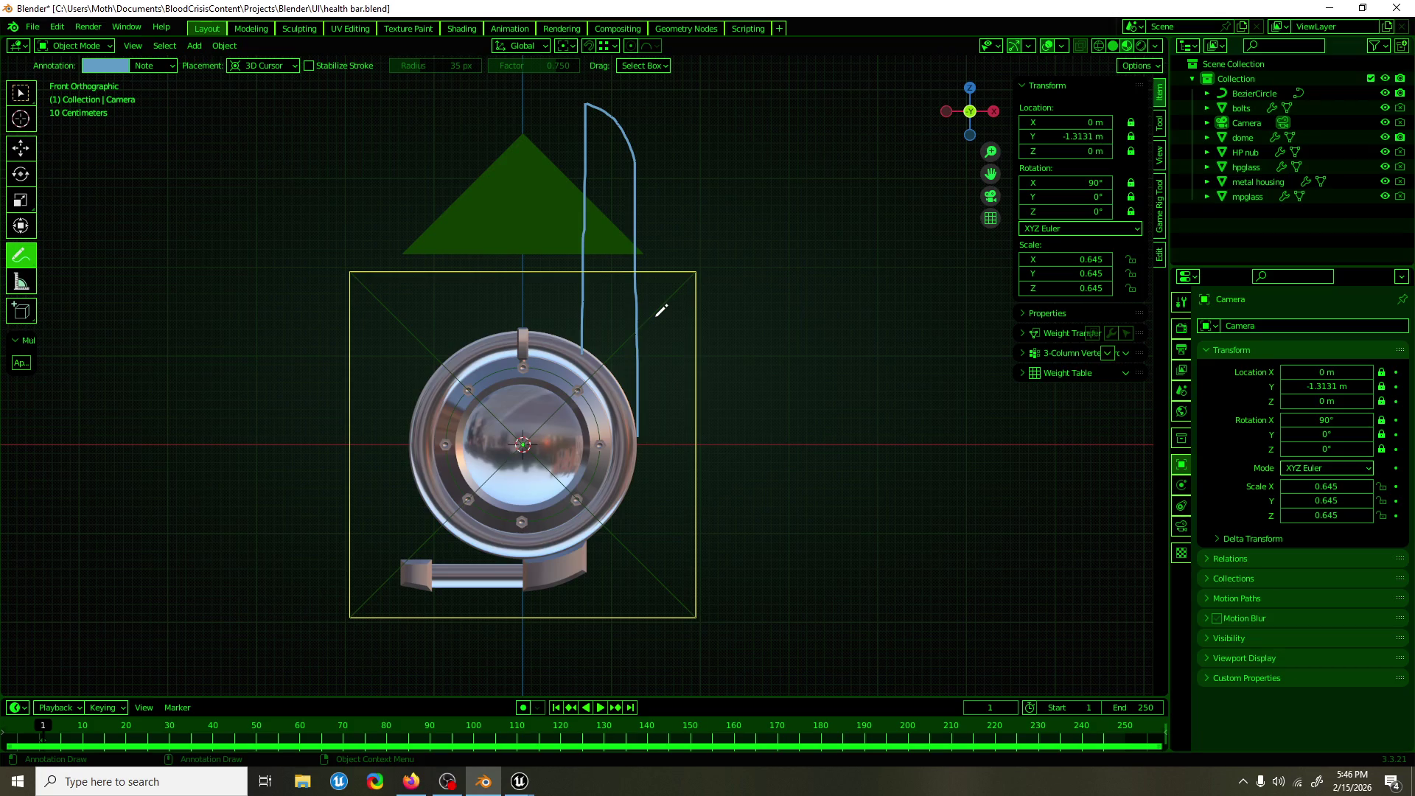
key(ctrl+z)
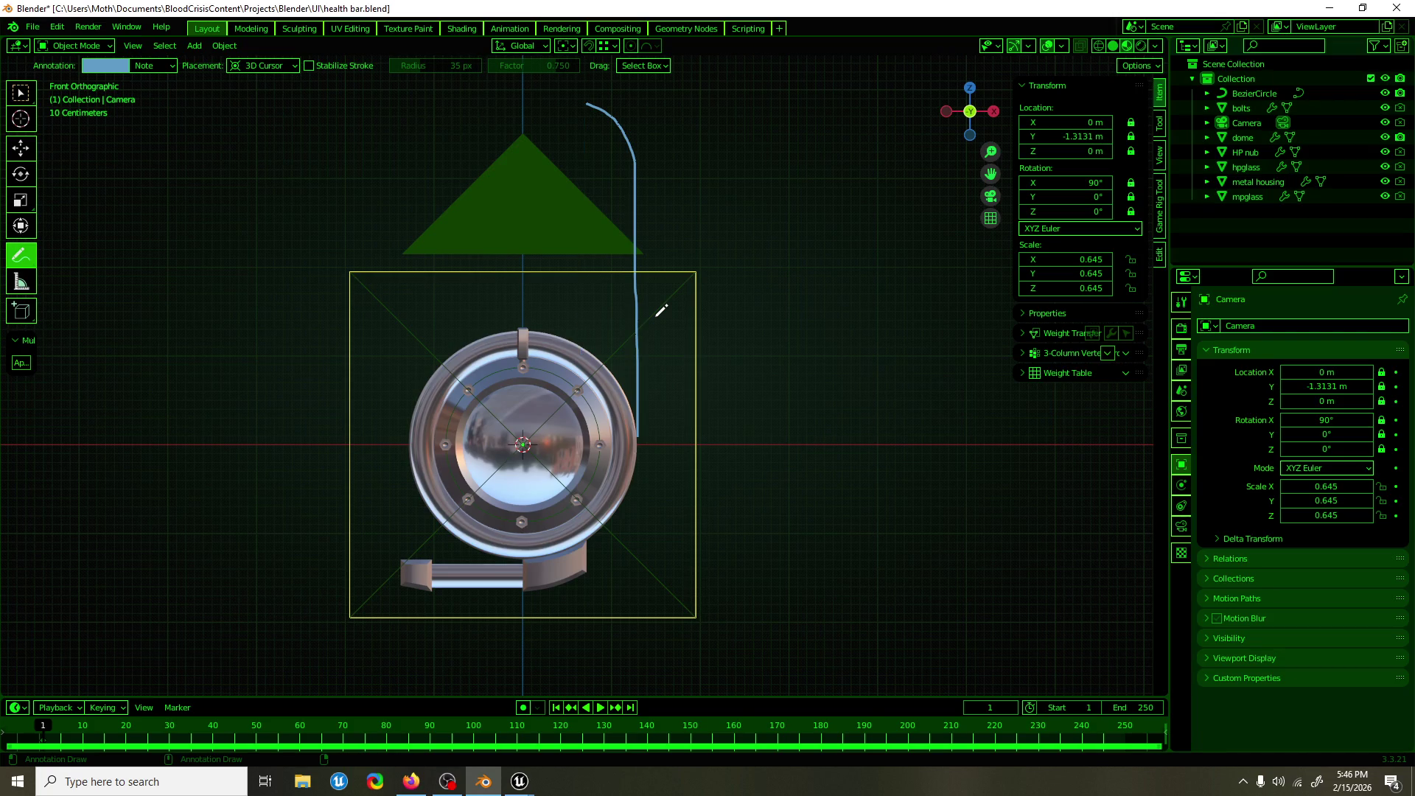
key(ctrl+z)
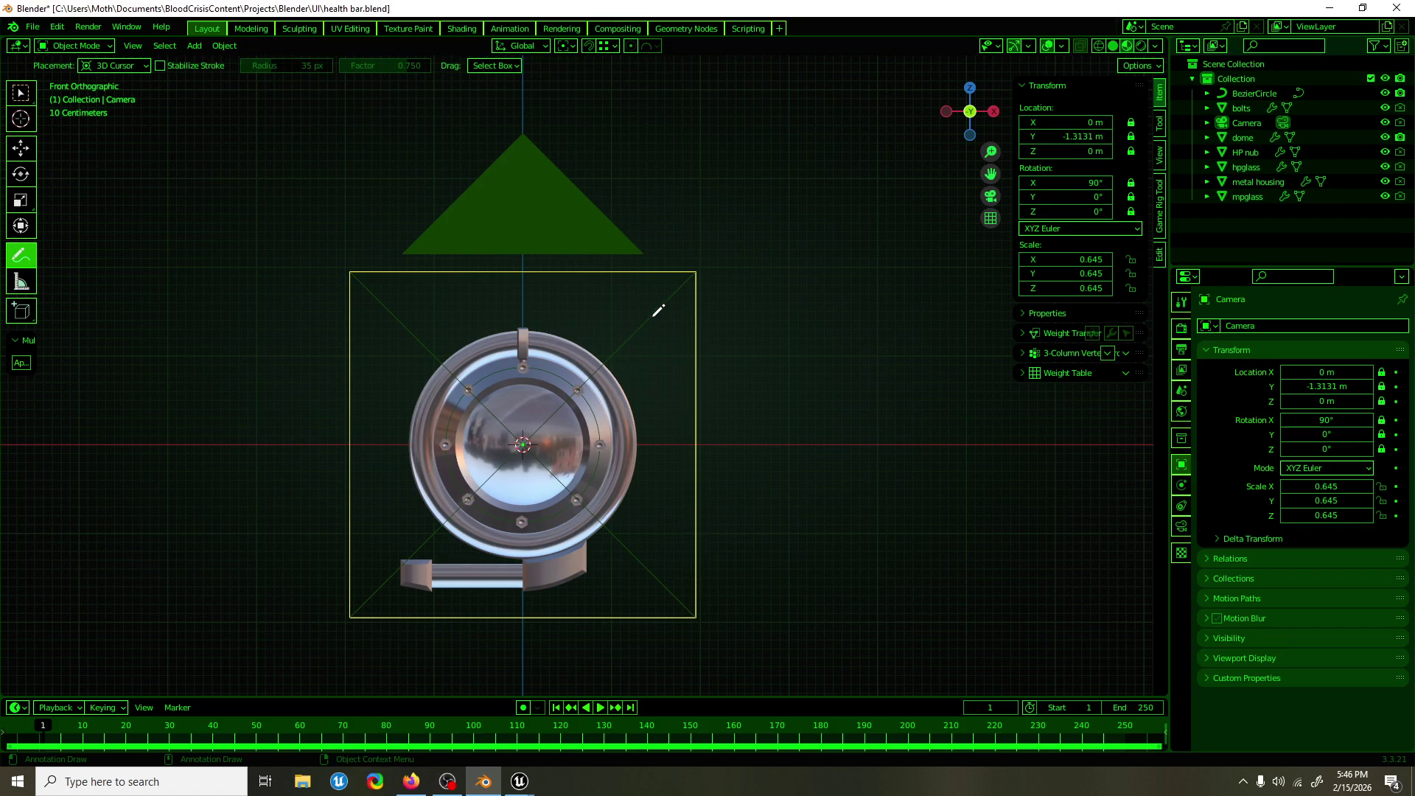
key(shift+space)
key(g)
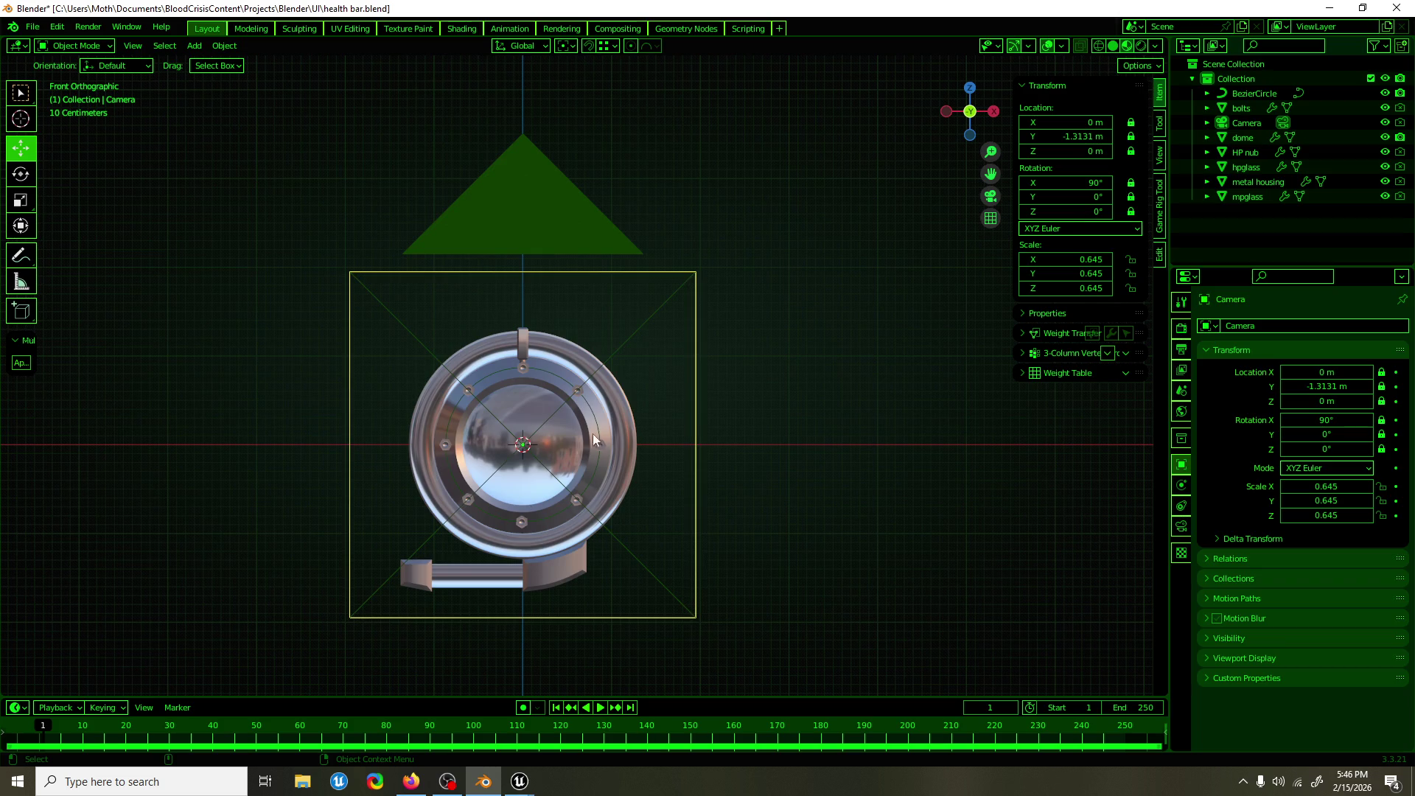
Switch from Blender to the Unreal Editor showing the Graveyard level.
mouse_move(519, 781)
click(435, 715)
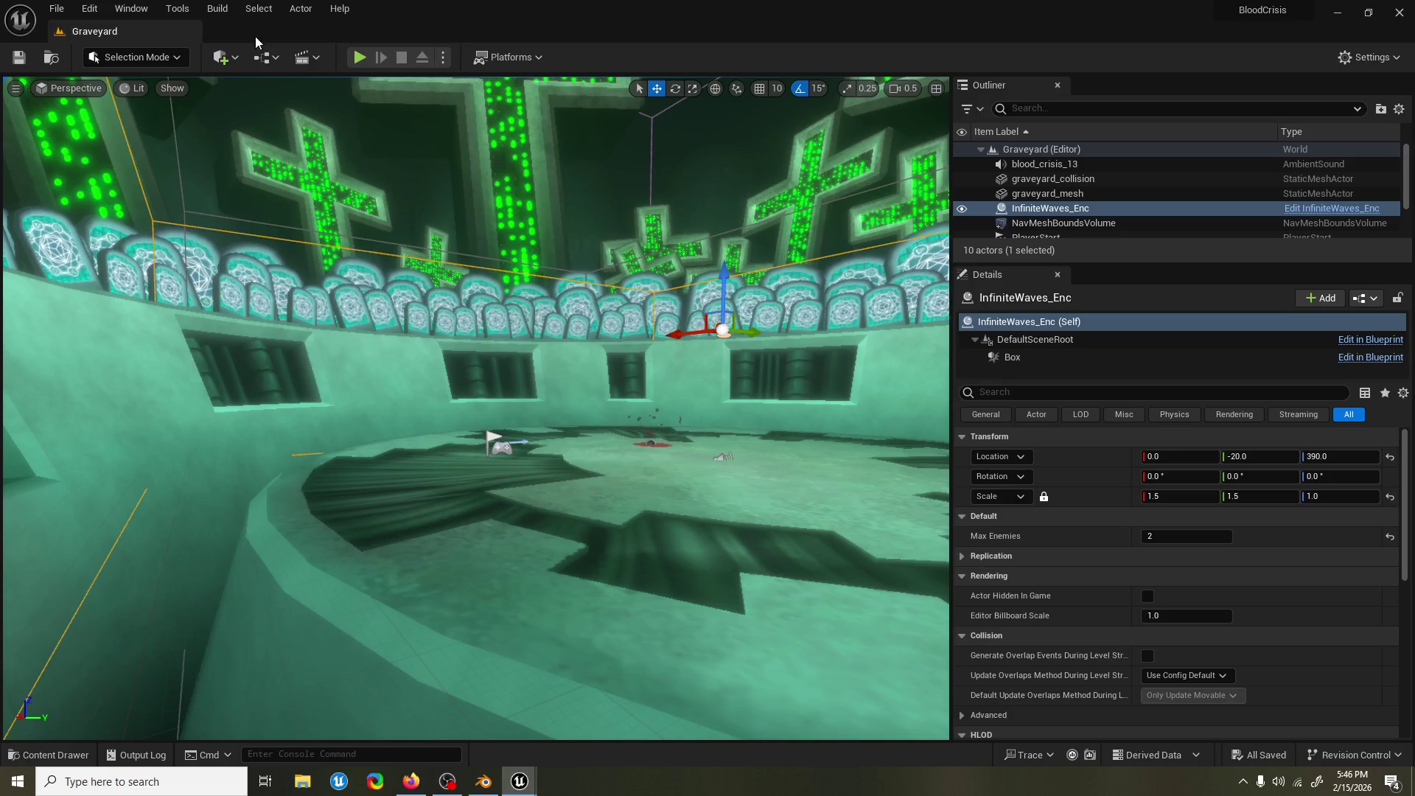
Playtest the Graveyard level, swinging the scythe at enemies, then switch back to Blender.
click(359, 57)
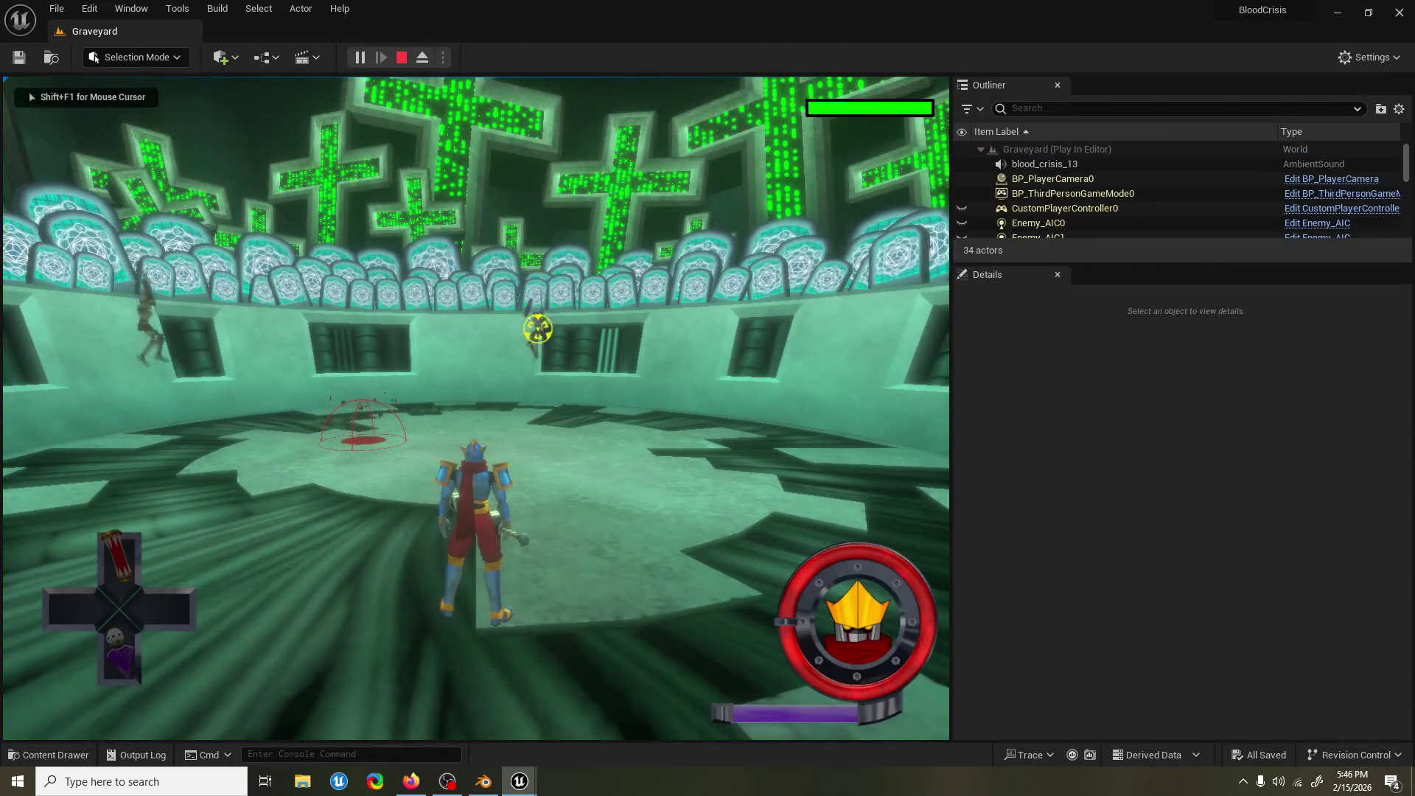
key(w)
key(w)
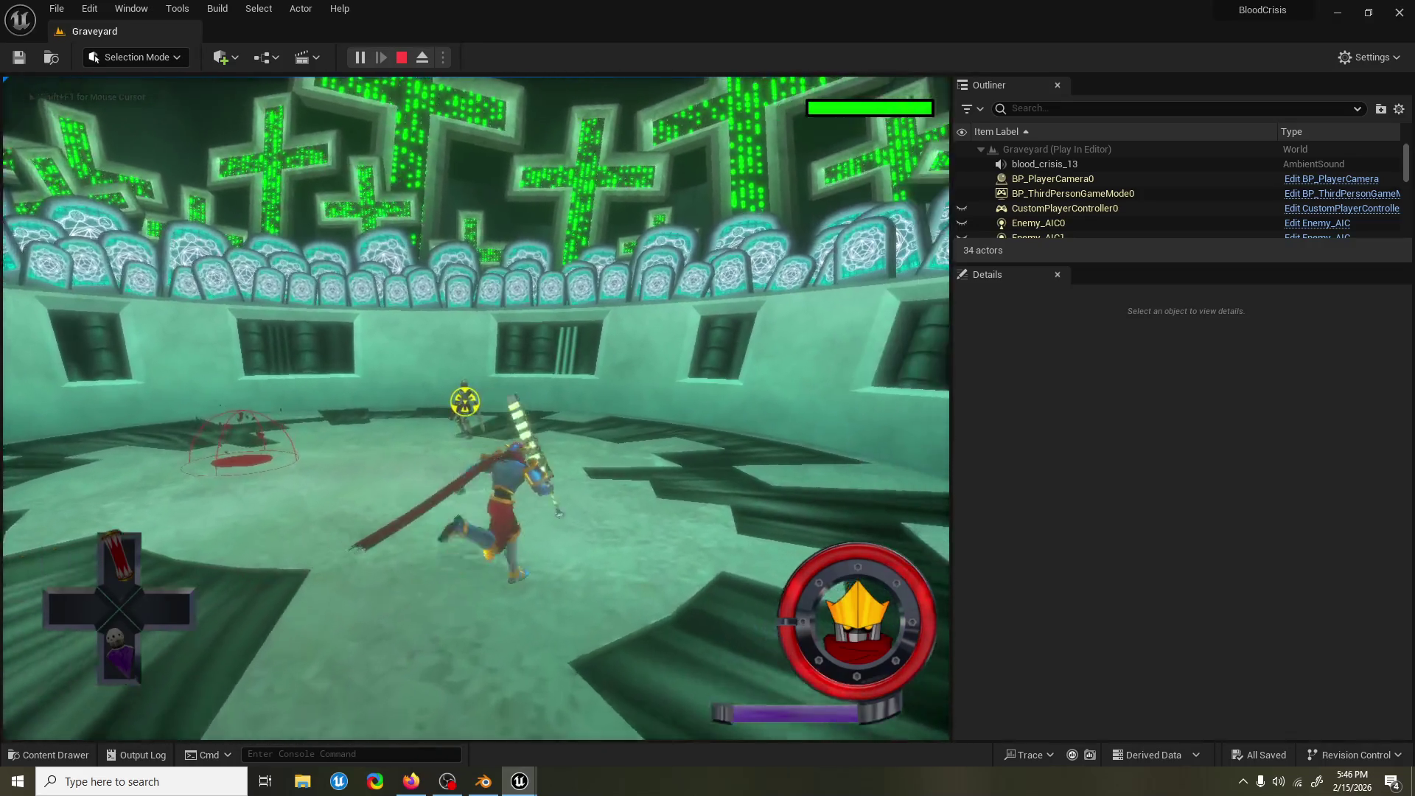
key(w)
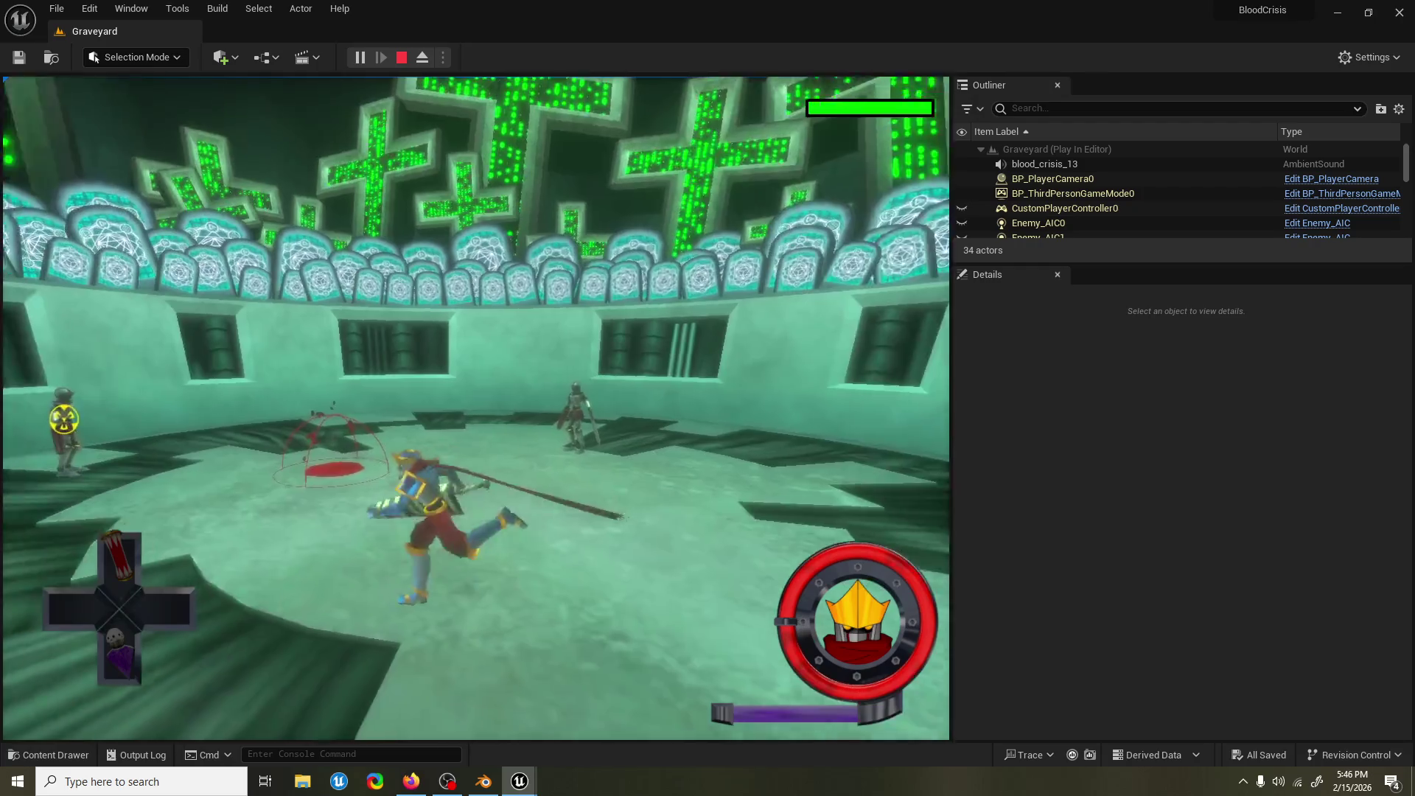
key(alt+Tab)
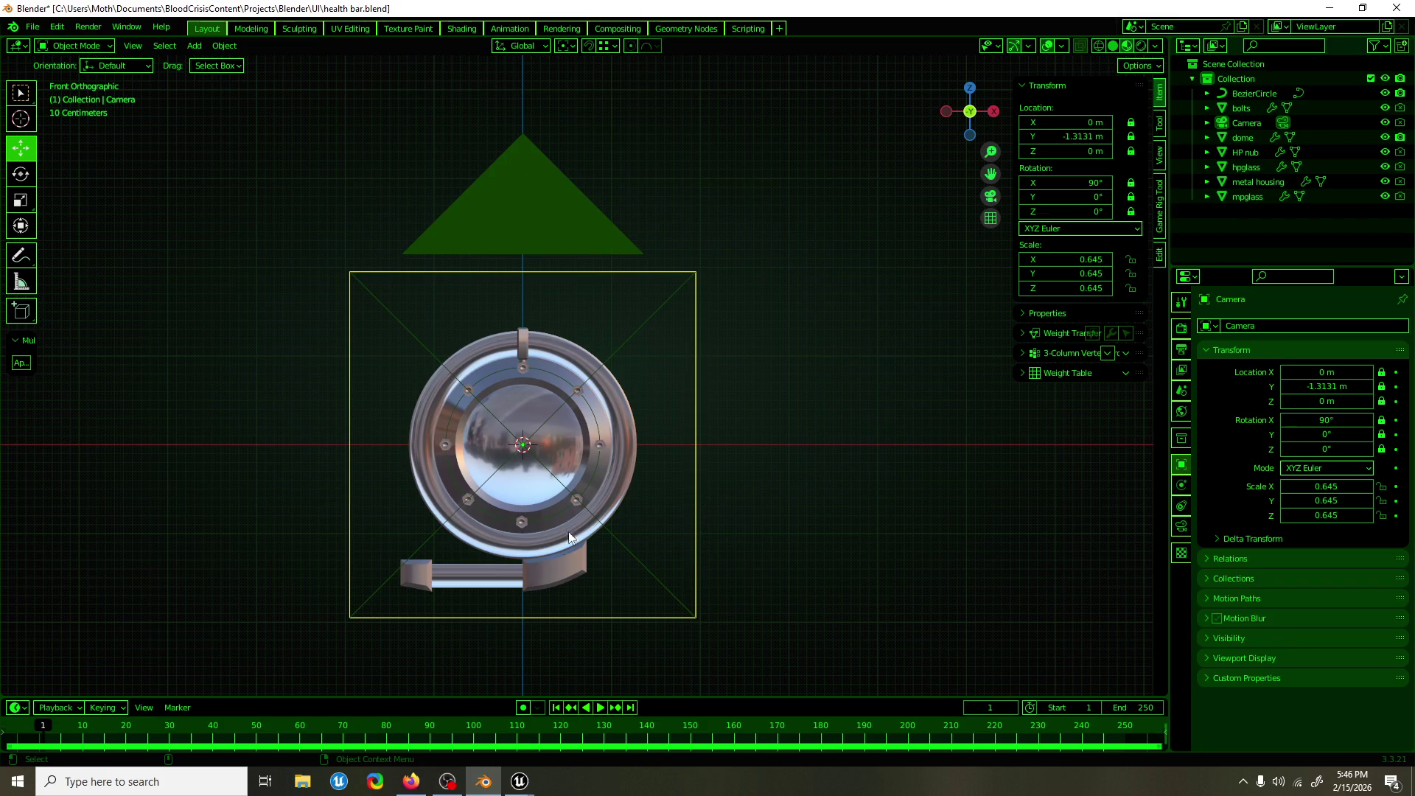
Orbit around the health bar model, then return to the running Graveyard playtest.
mouse_move(780, 409)
mouse_down()
mouse_move(758, 417)
mouse_move(802, 416)
mouse_move(786, 401)
mouse_move(752, 468)
mouse_up()
mouse_move(520, 779)
click(563, 745)
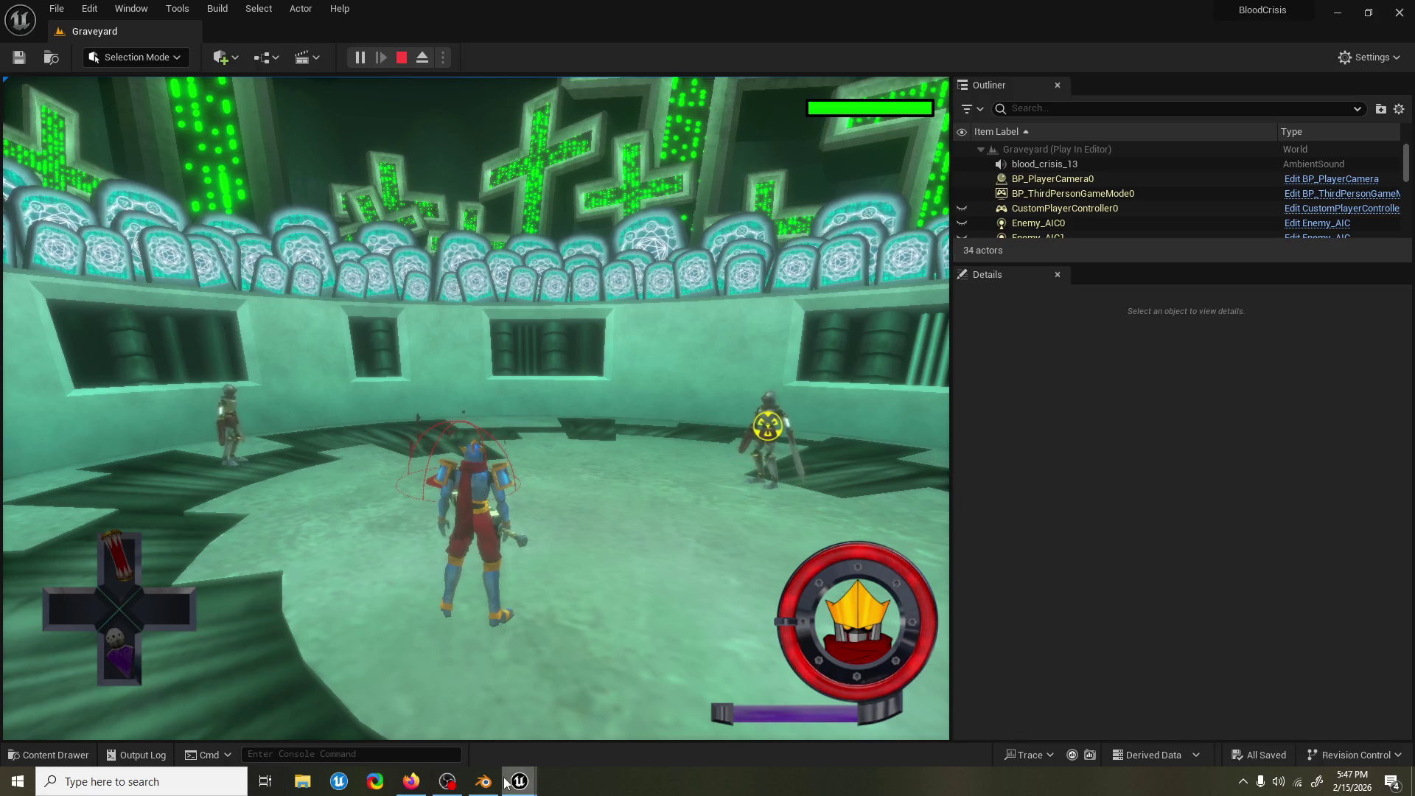
Bring health bar.blend in Blender back in front of the Unreal playtest.
mouse_move(529, 785)
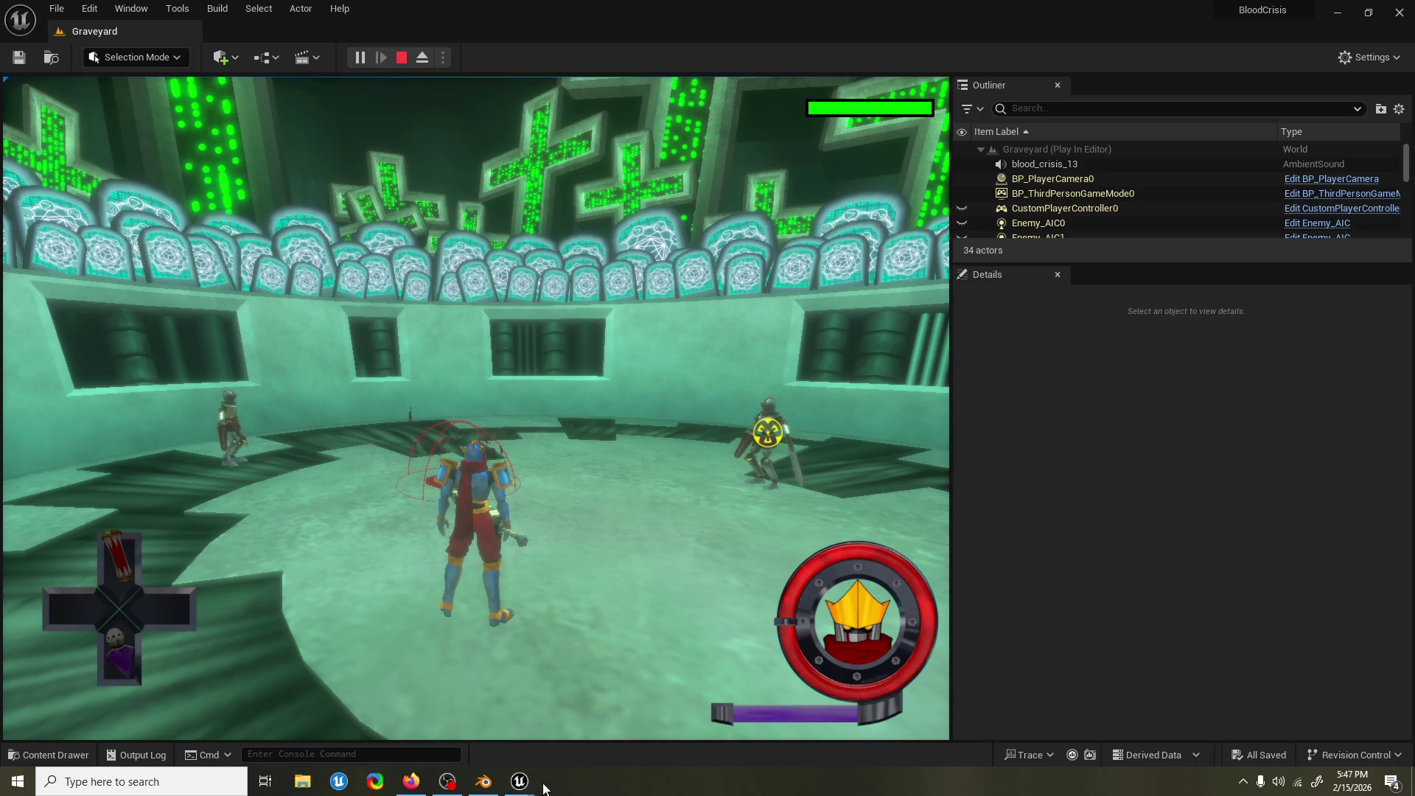
click(495, 787)
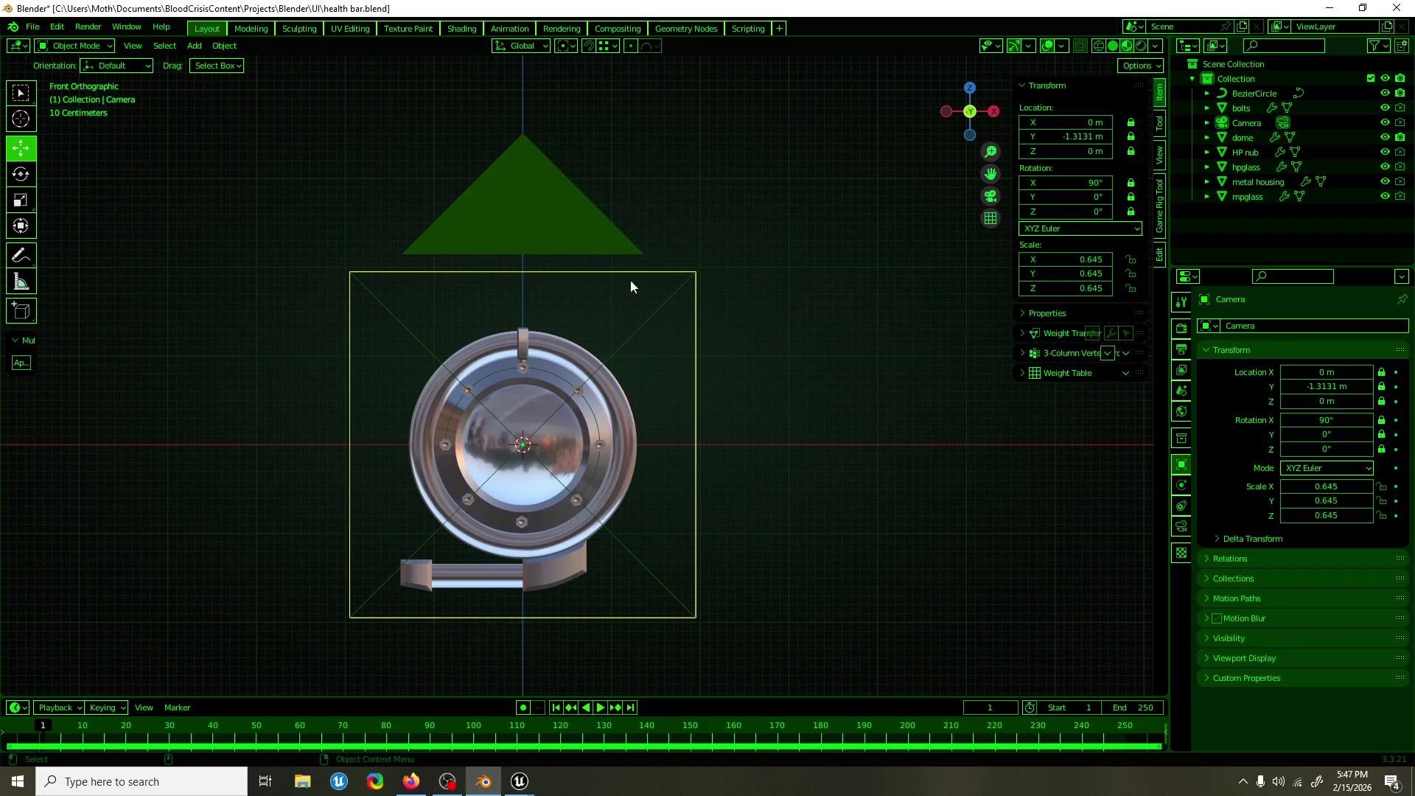
drag(653, 217, 678, 244)
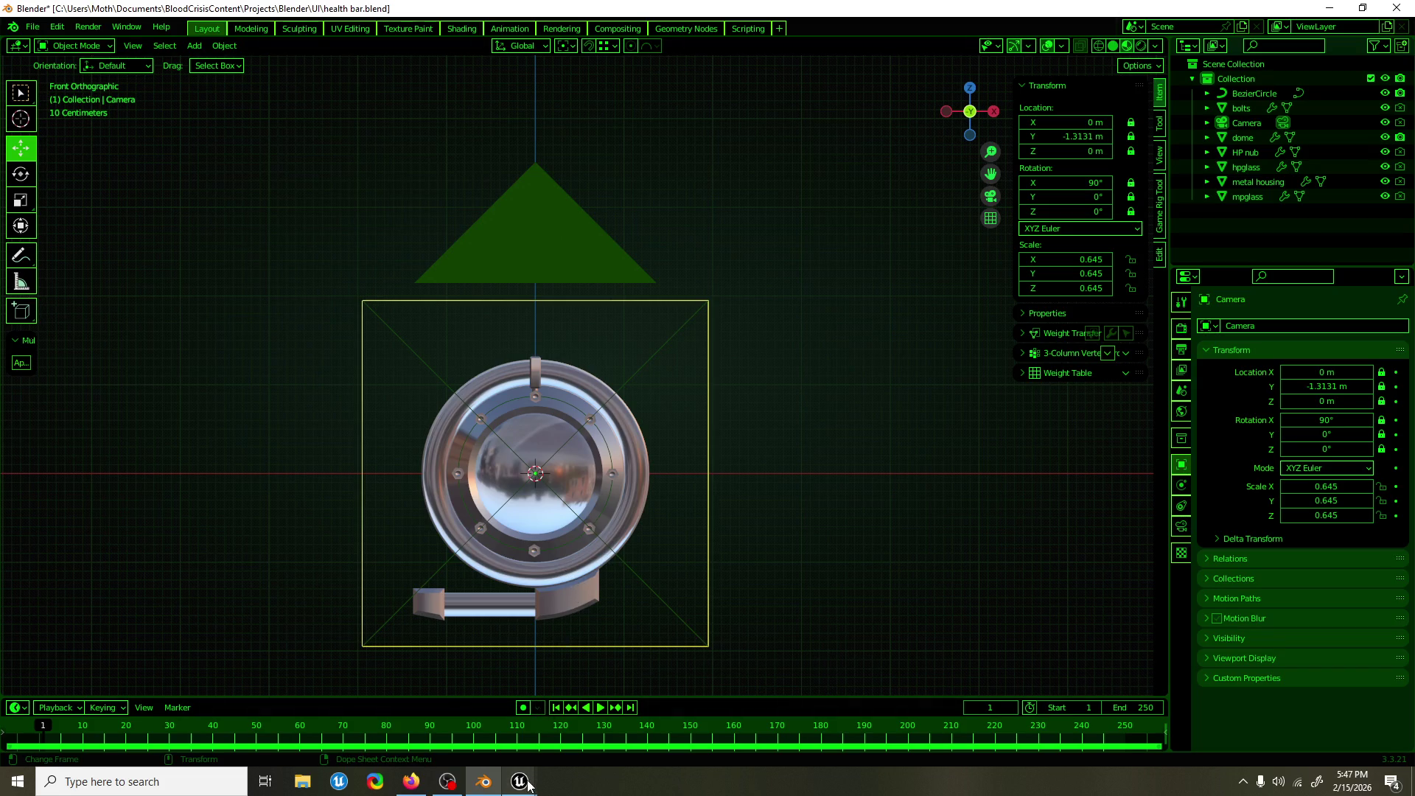
mouse_move(520, 781)
mouse_move(776, 246)
mouse_down()
mouse_move(770, 301)
mouse_move(707, 363)
mouse_move(378, 361)
mouse_move(776, 356)
mouse_up()
scroll(743, 338, down, 1)
scroll(717, 332, up, 2)
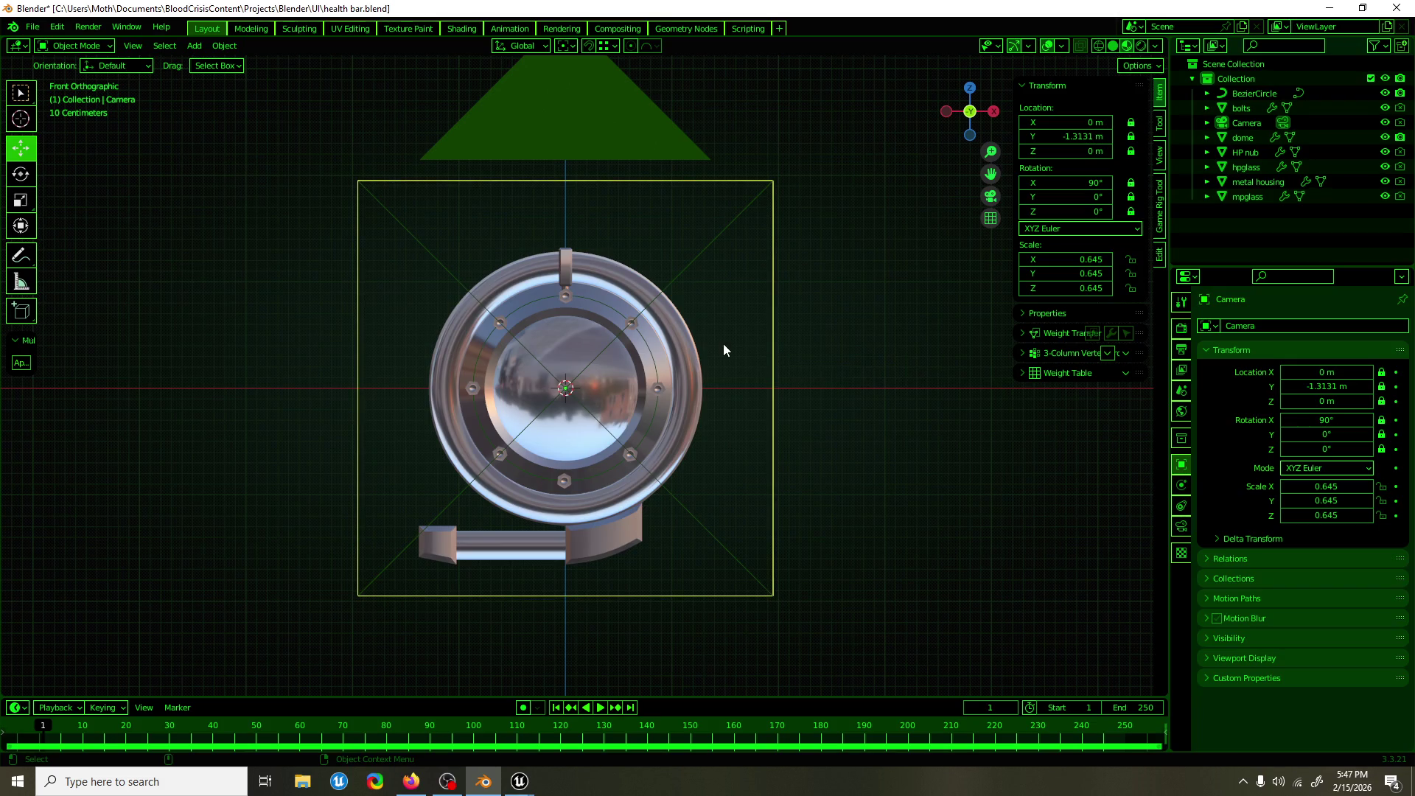
mouse_move(693, 285)
mouse_down()
mouse_move(723, 302)
mouse_move(862, 312)
mouse_move(819, 293)
mouse_up()
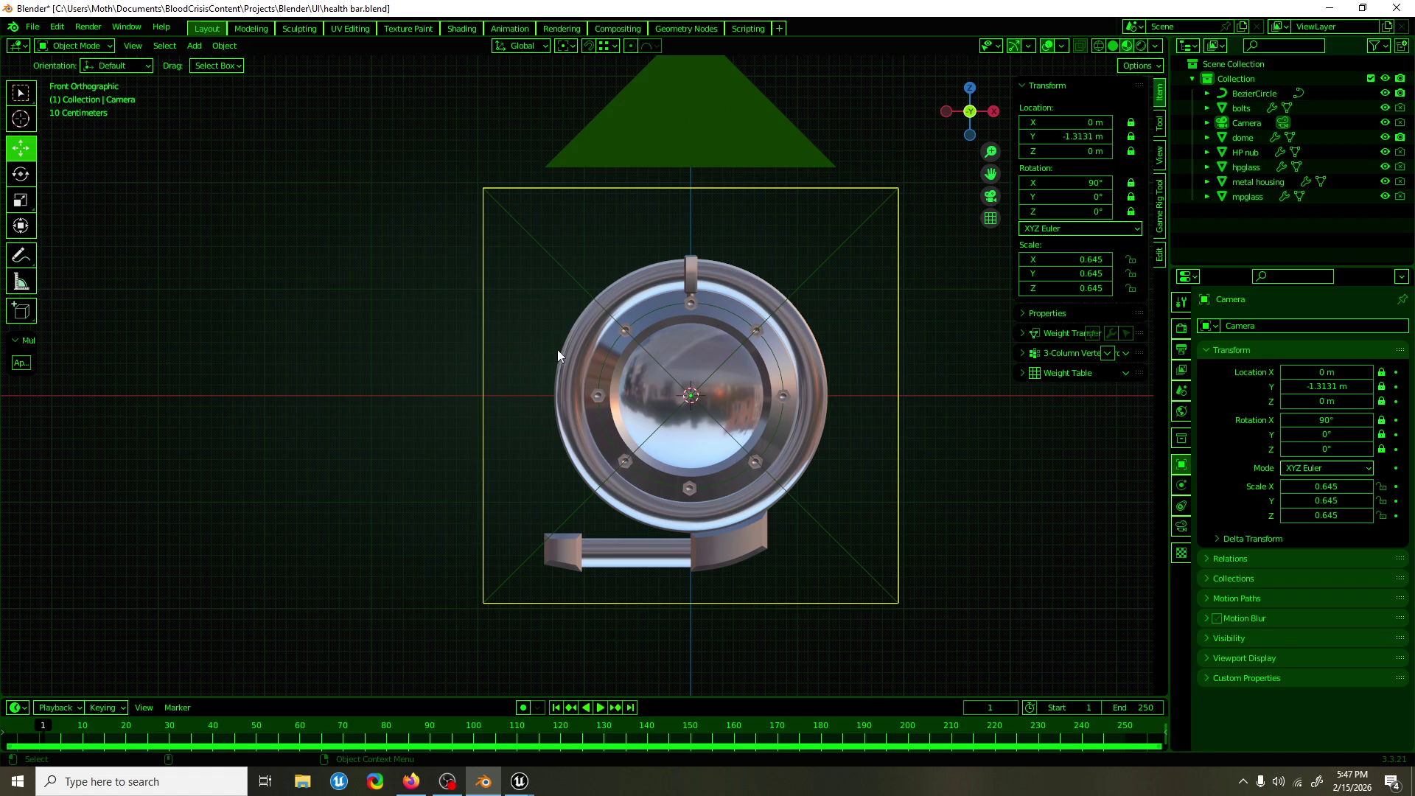
click(596, 196)
drag(778, 231, 736, 272)
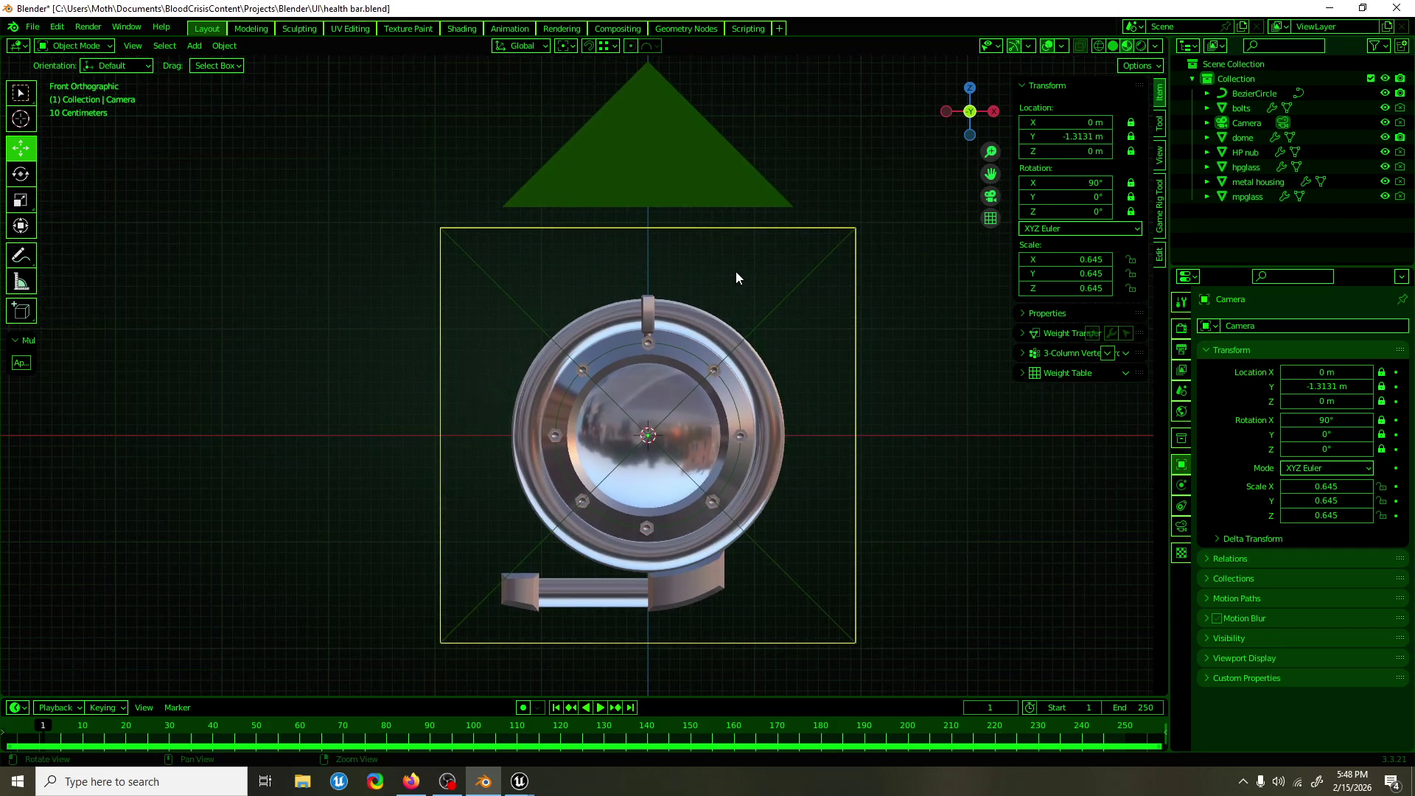
Return to the running Graveyard playtest, stop it, and fly the view toward the graves.
click(519, 778)
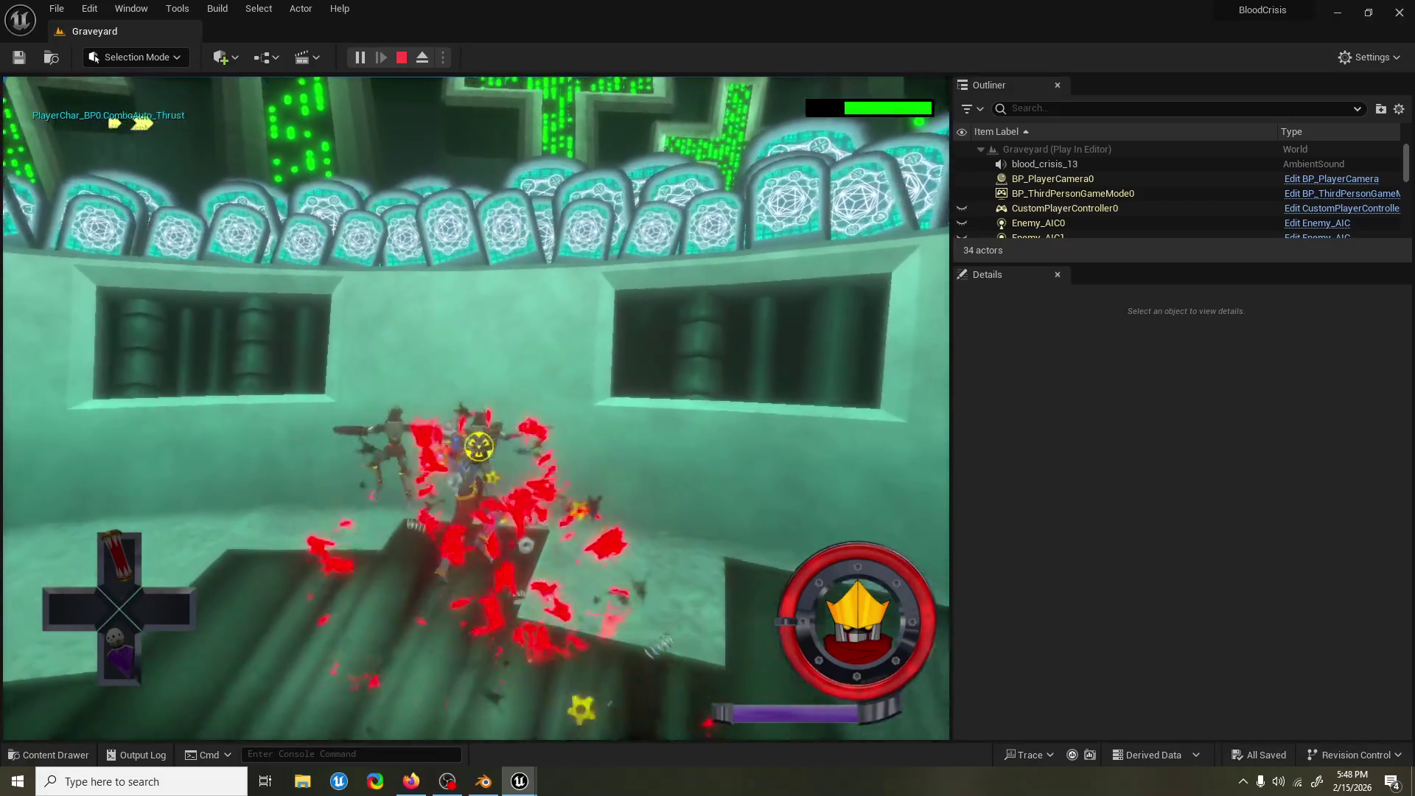
key(Escape)
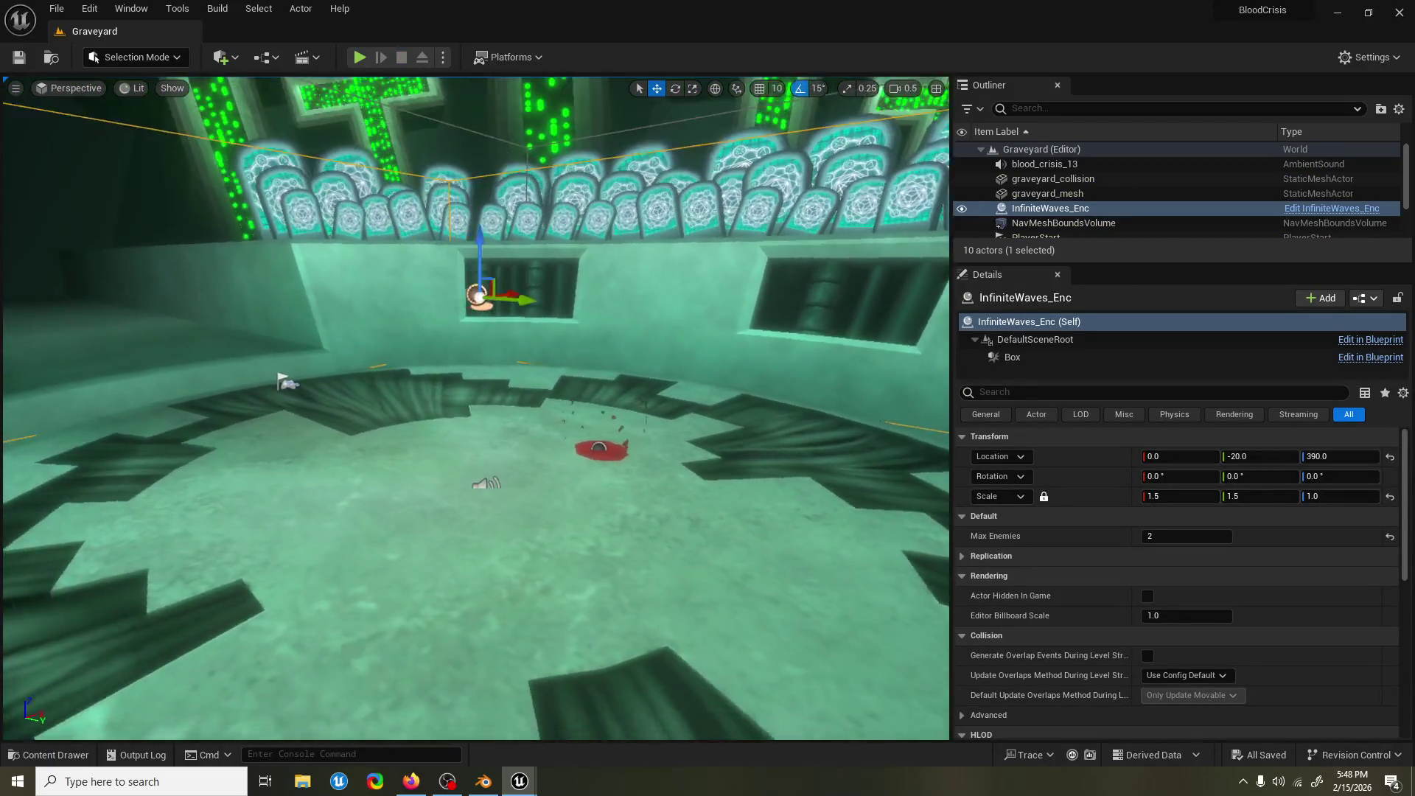
drag(648, 666, 604, 633)
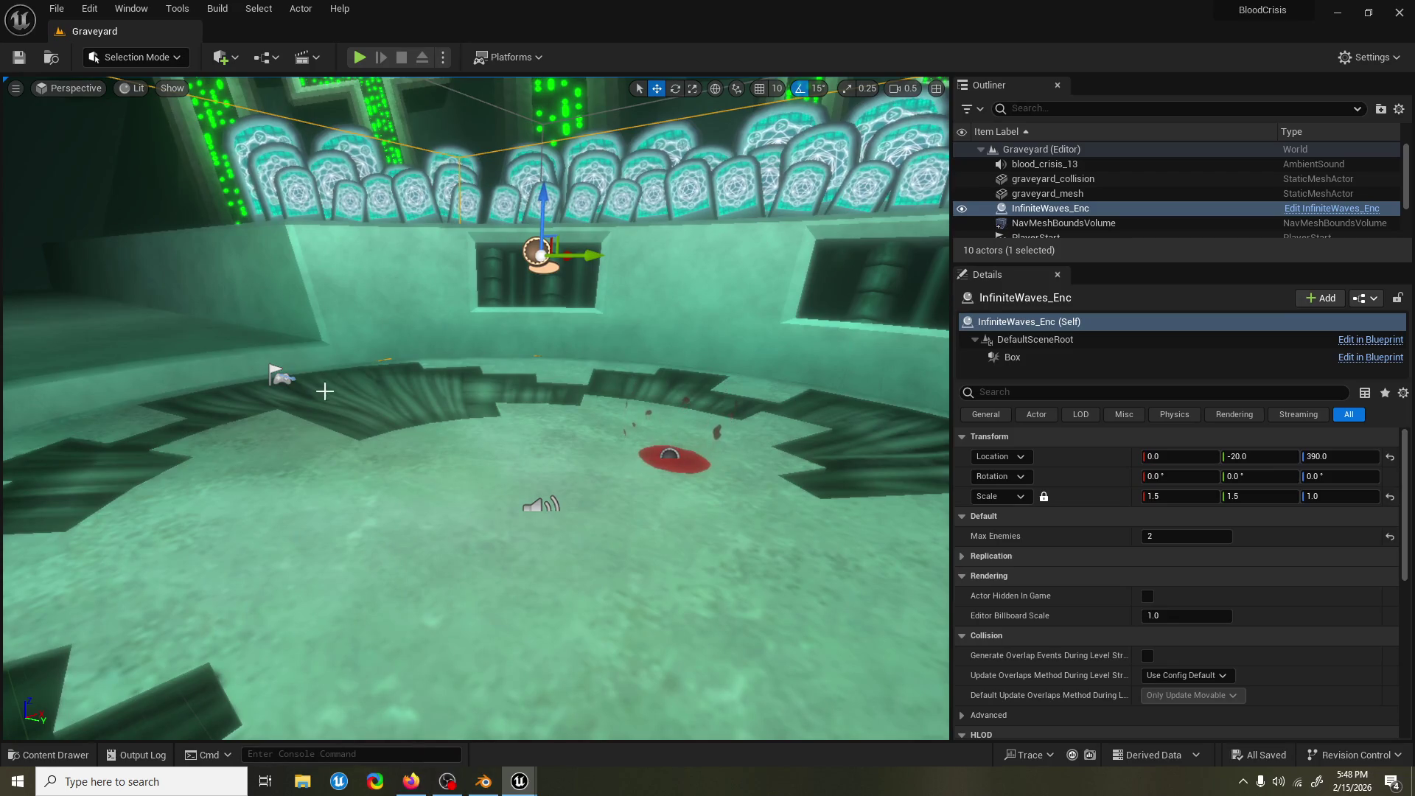
mouse_move(421, 482)
mouse_down()
mouse_move(413, 413)
mouse_move(417, 464)
mouse_up()
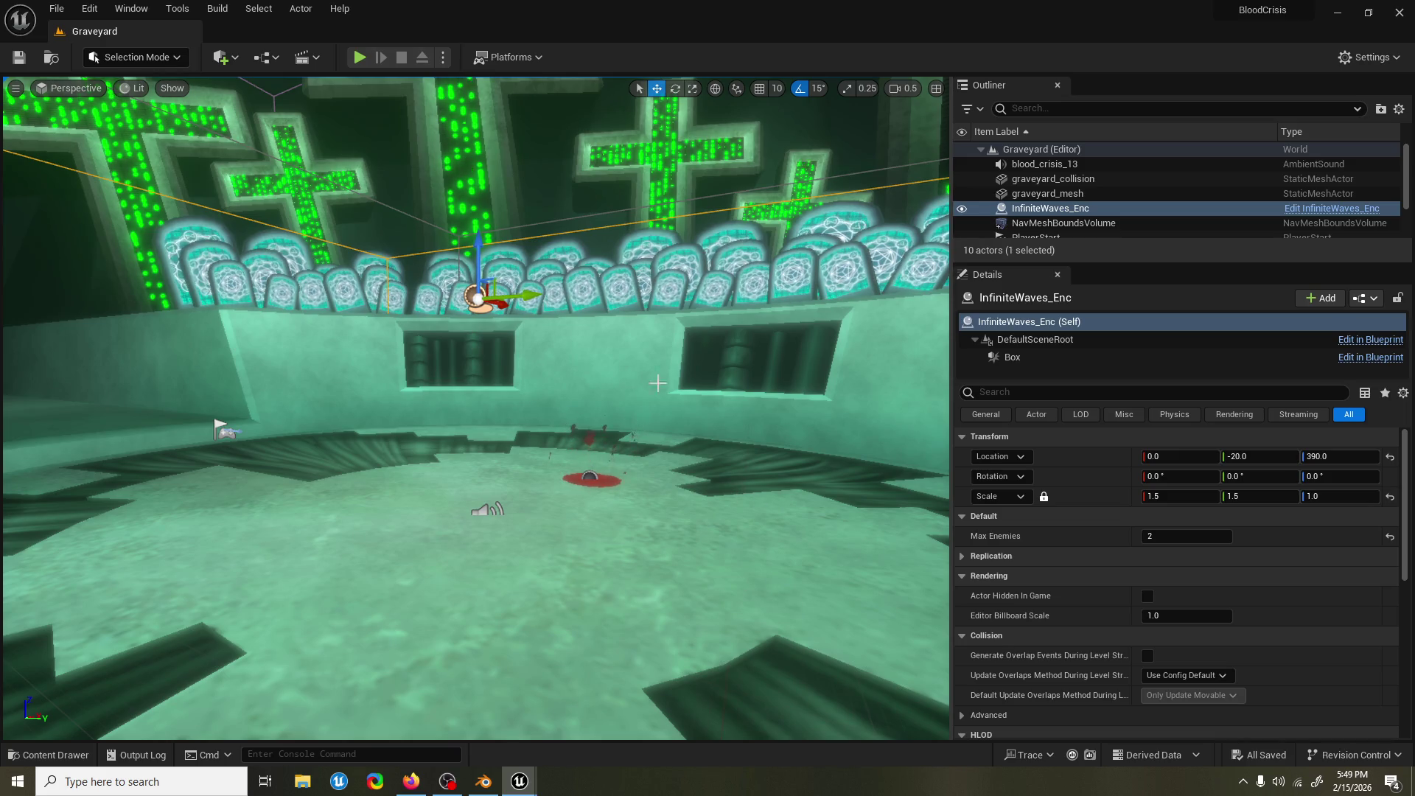
Run a second Graveyard playtest and stop it to return to editing.
click(360, 56)
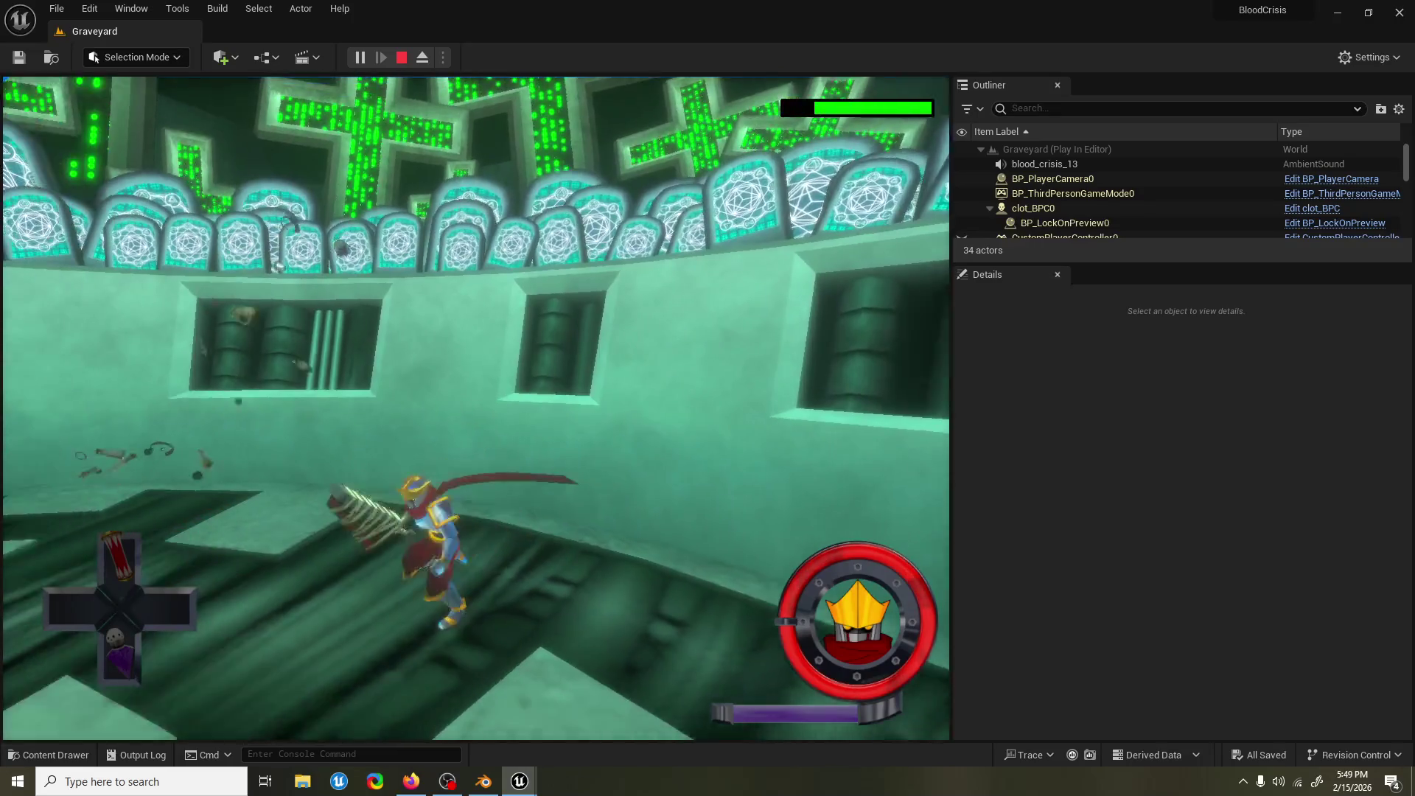
key(Escape)
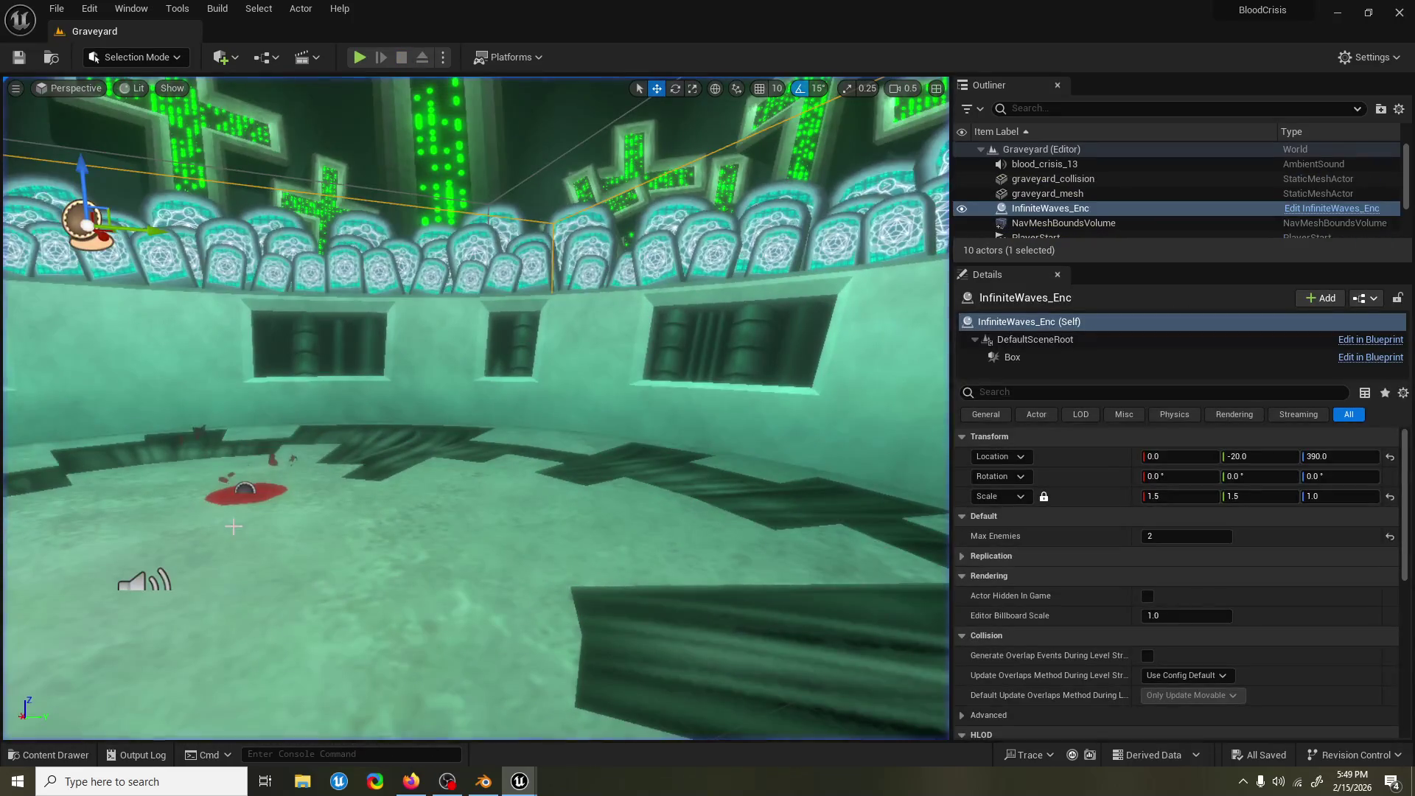
scroll(520, 545, up, 3)
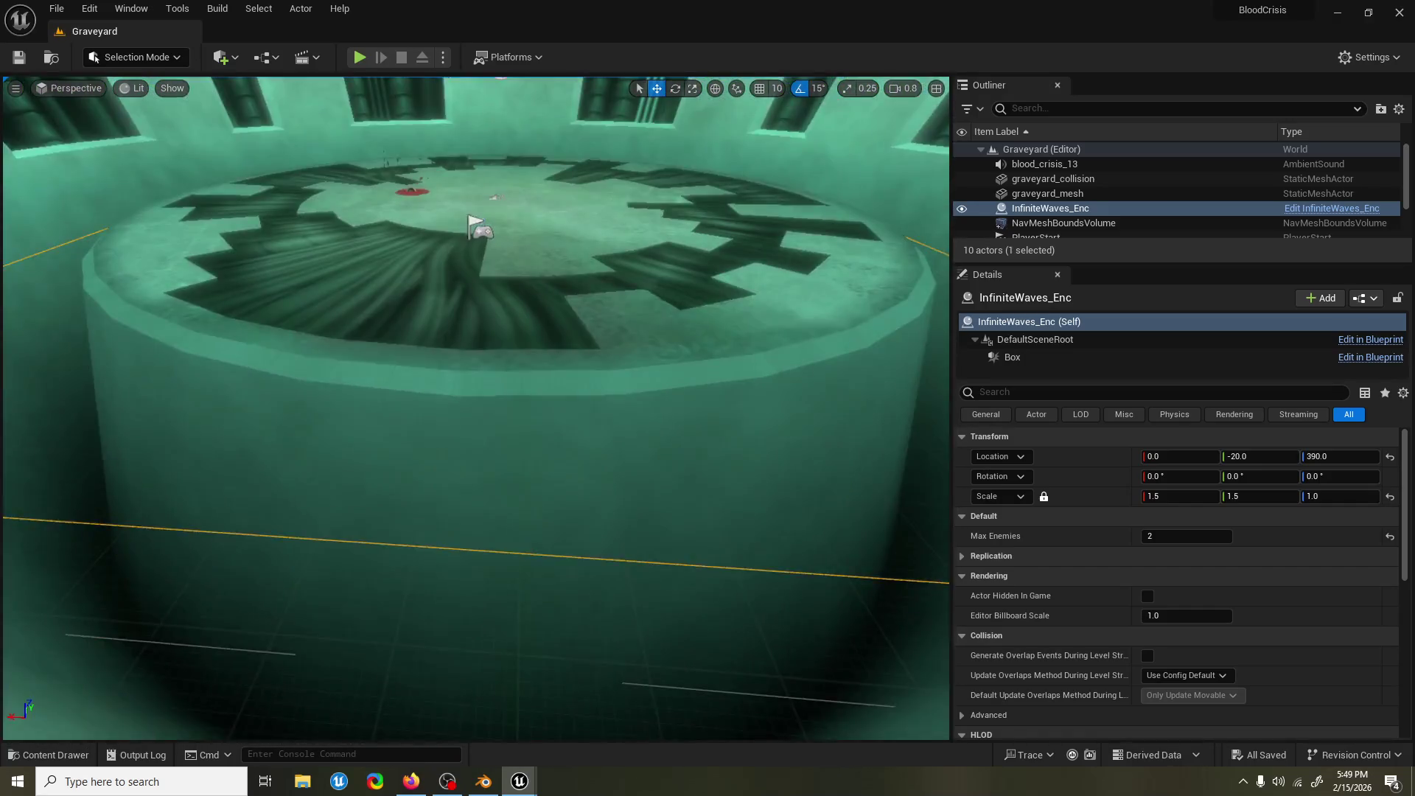
scroll(476, 407, down, 2)
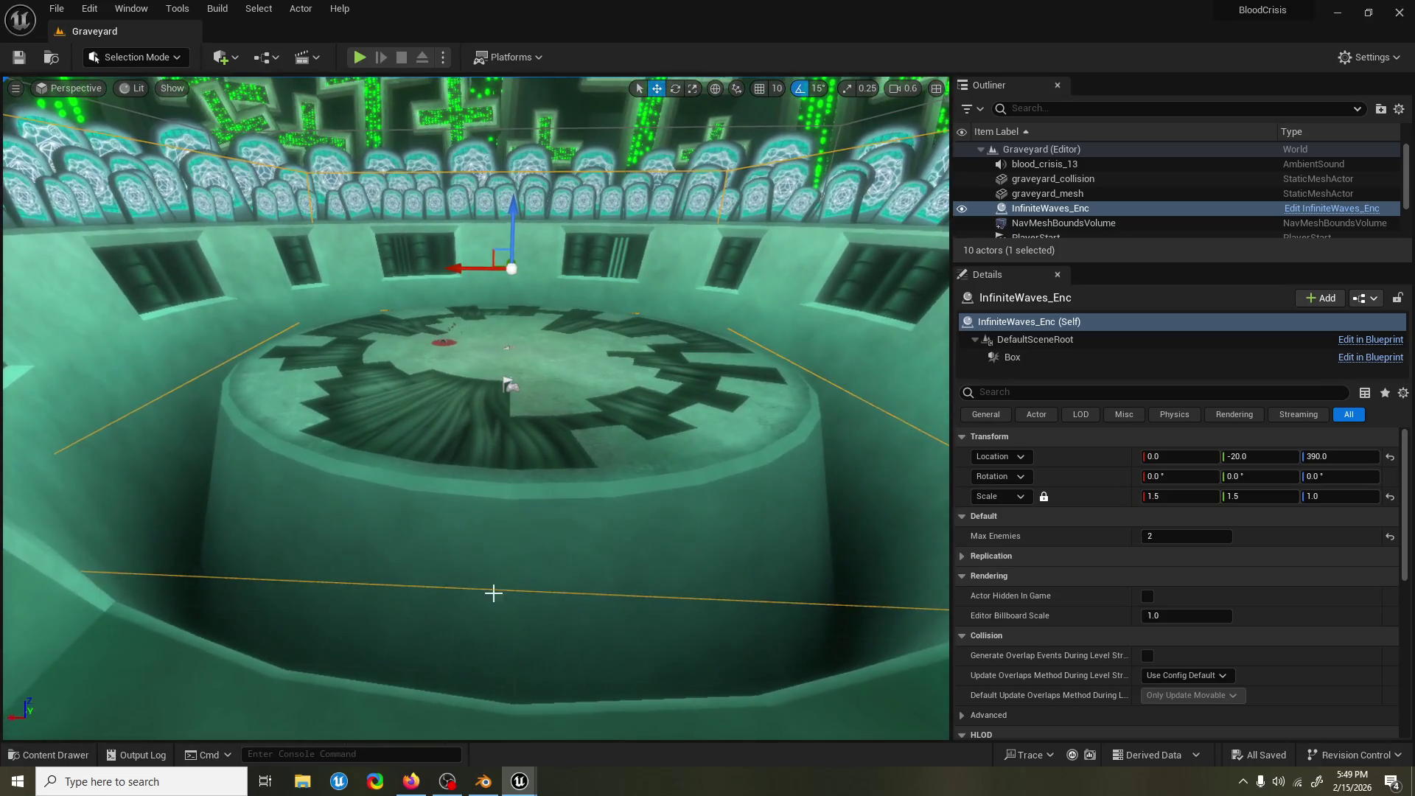
Search assets for 'player hud' and open the PlayerHUD widget blueprint.
key(ctrl+space)
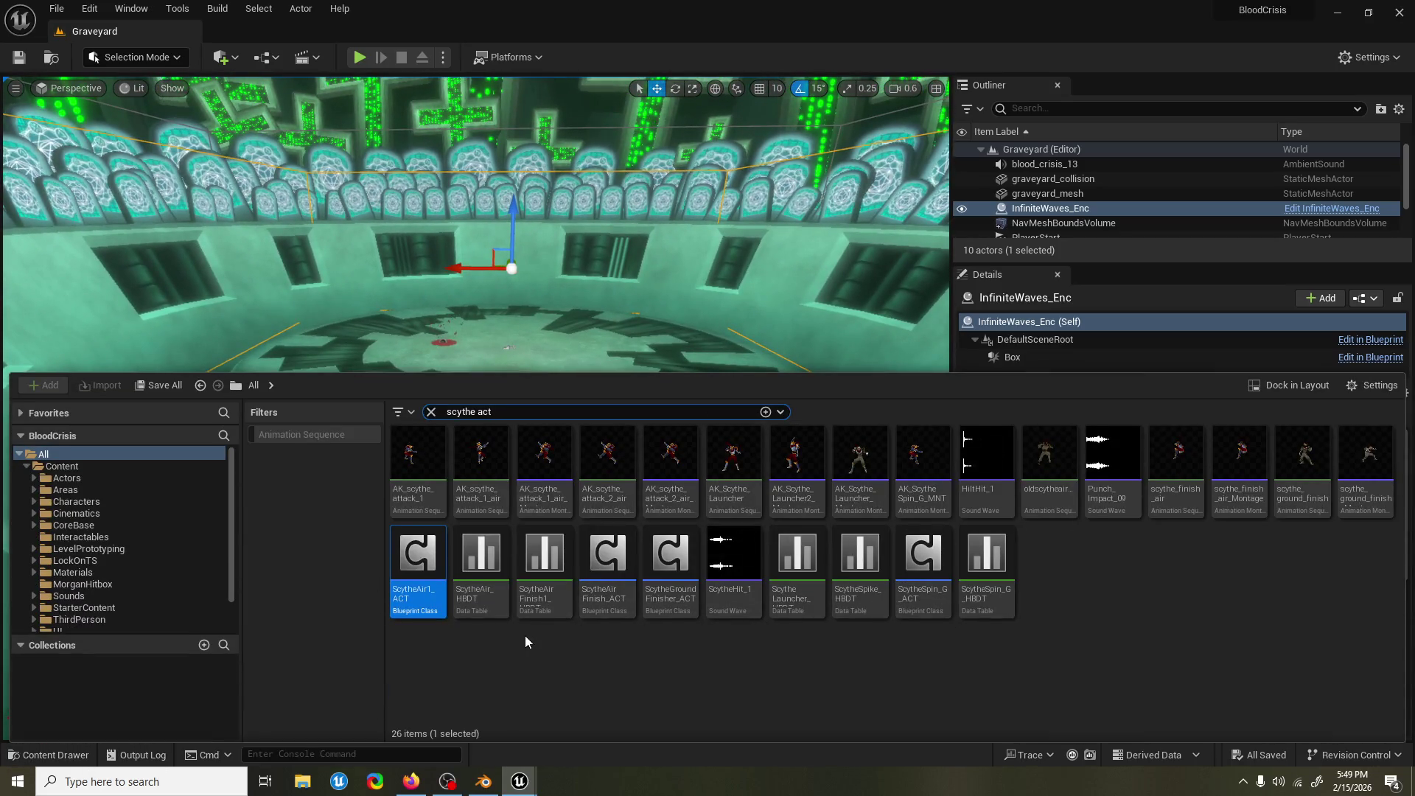
key(ctrl+a)
text(hud)
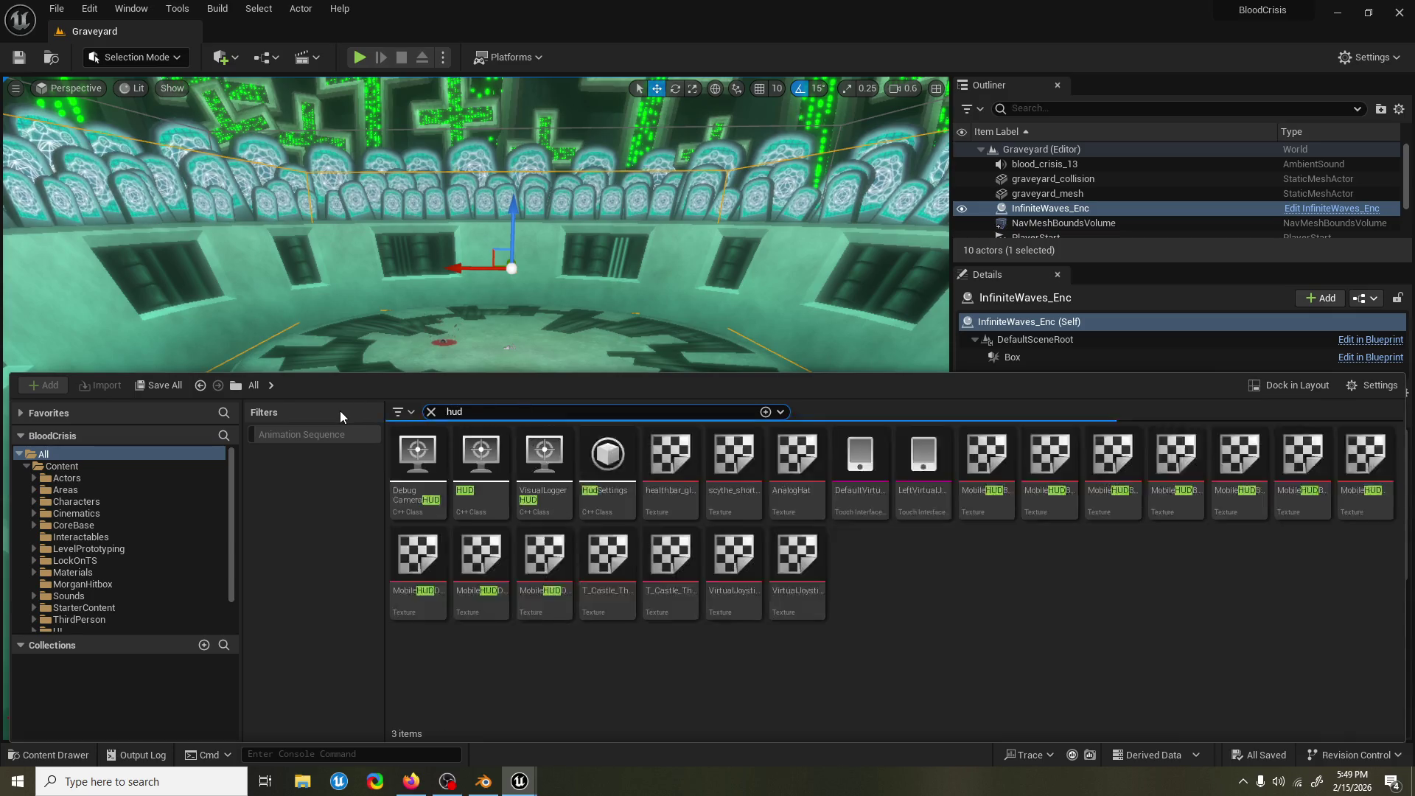
mouse_move(595, 441)
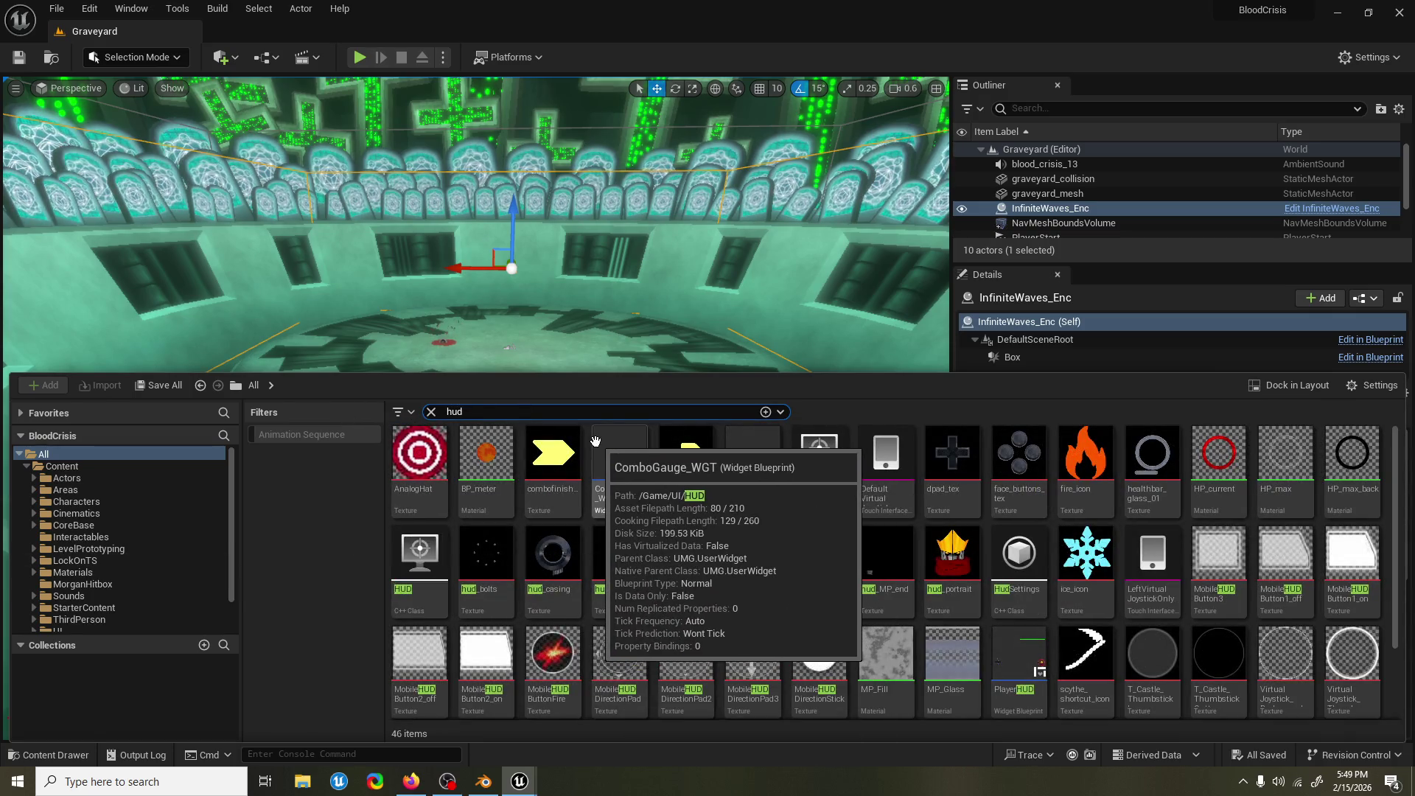
text(player)
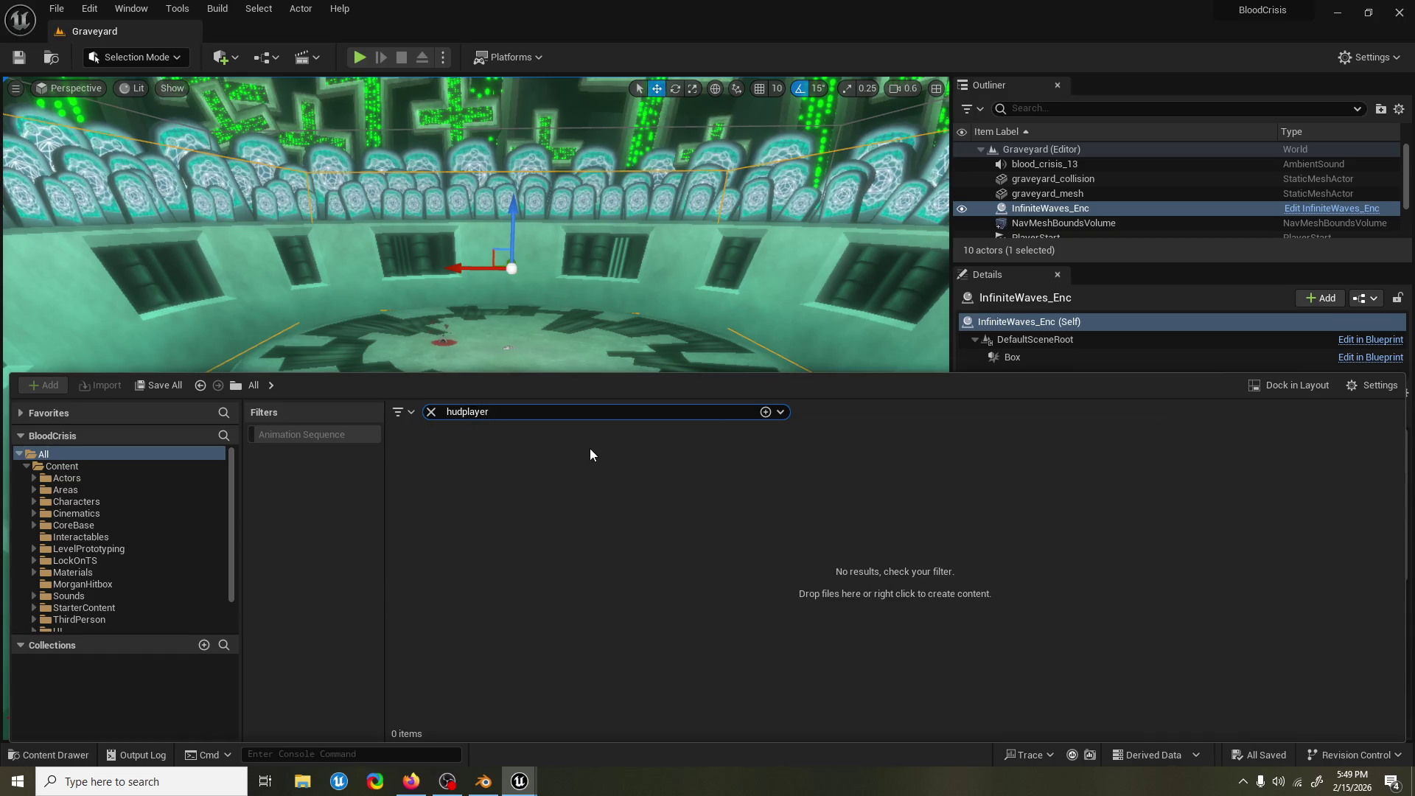
key(ctrl+a)
text(pl)
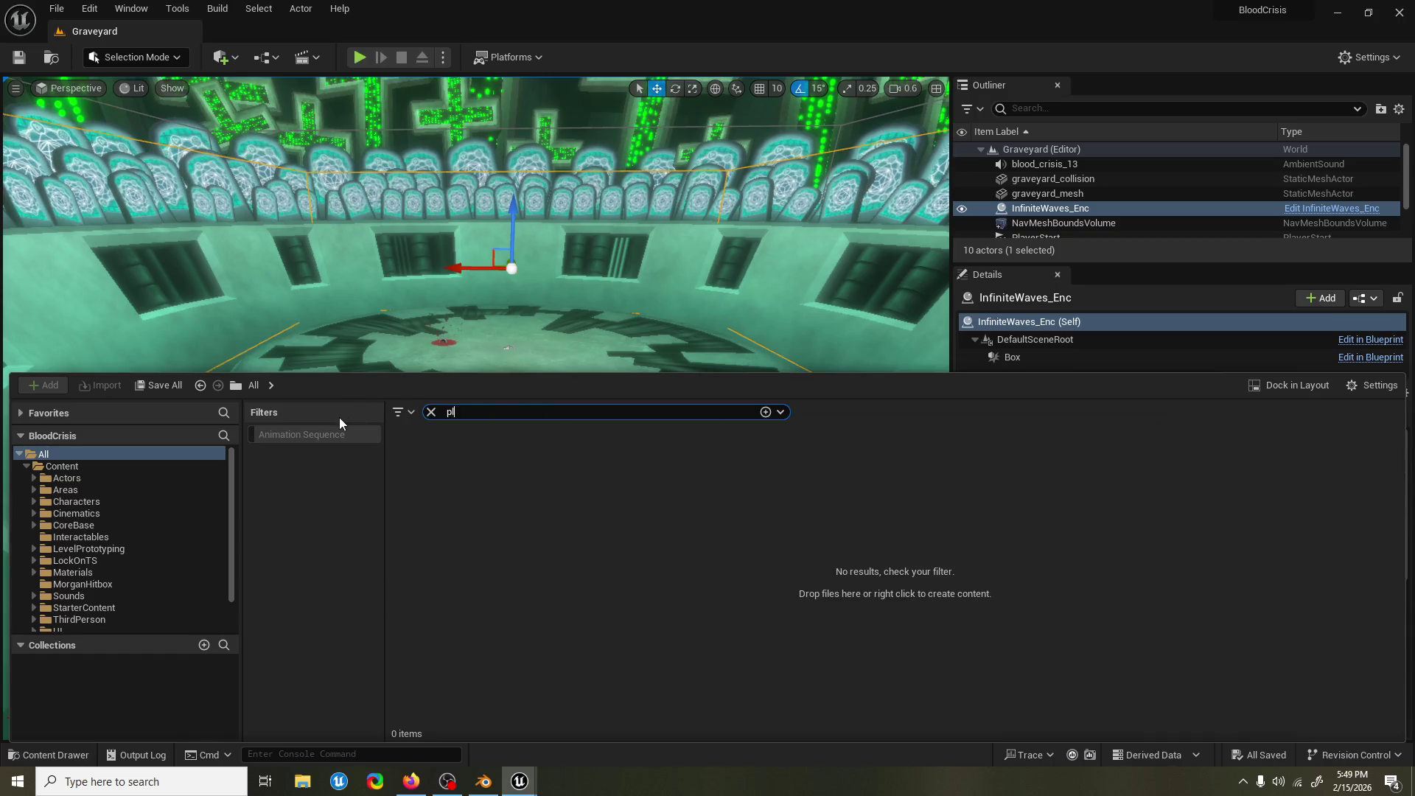
text(ayer hud)
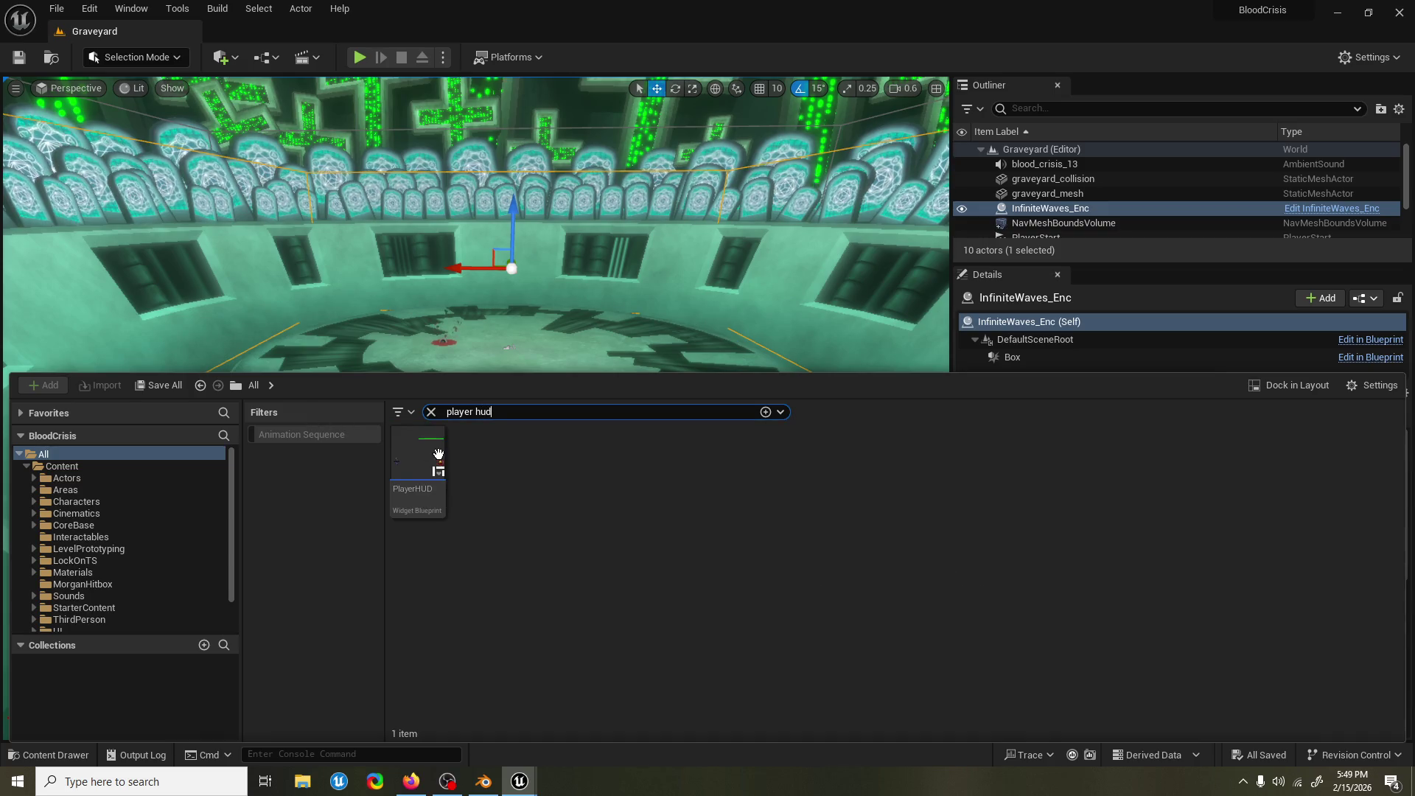
click(412, 452)
double_click(413, 452)
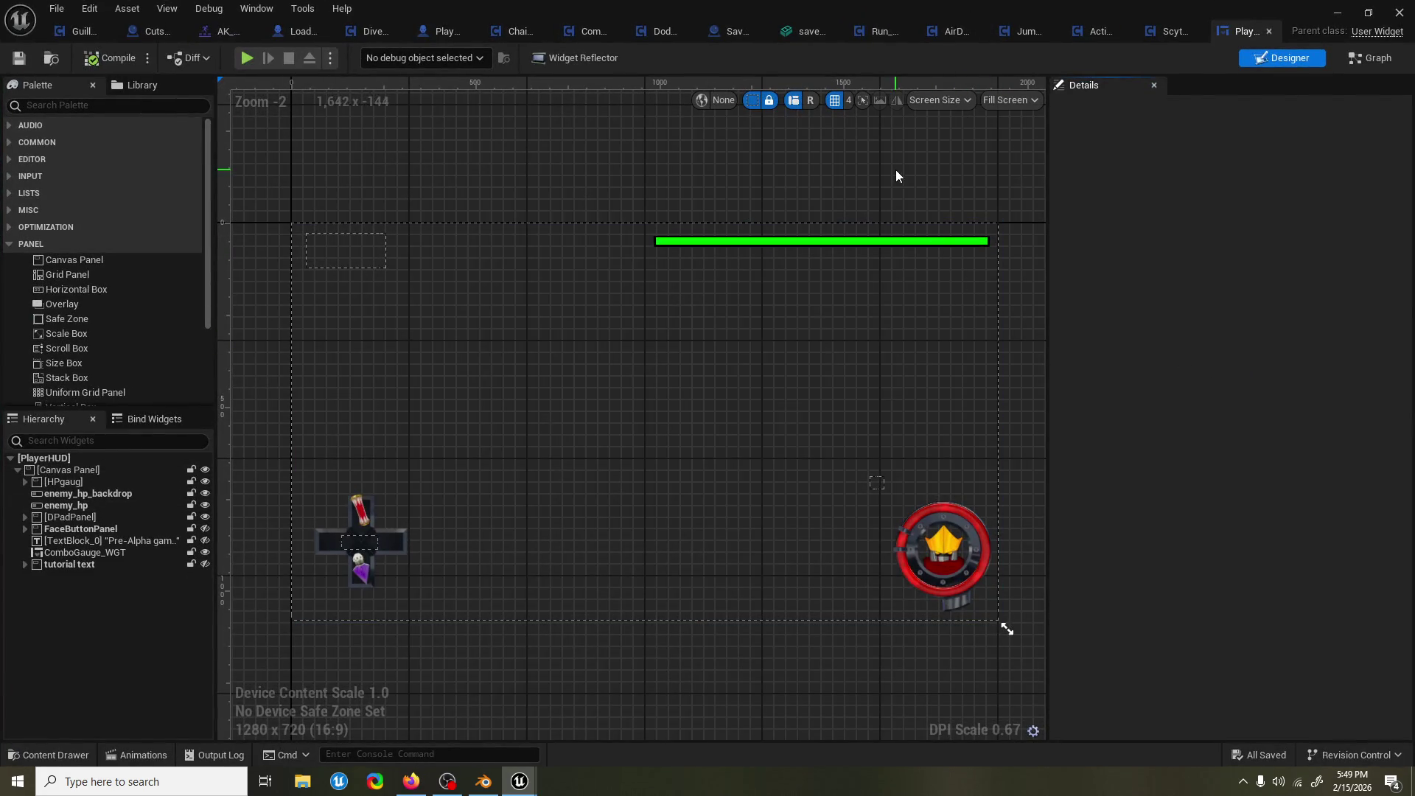
Zoom the Designer canvas to +4 on the ComboGauge ring portrait and temporarily hide HPgaug.
mouse_move(820, 168)
mouse_down()
mouse_move(840, 177)
mouse_move(825, 182)
mouse_up()
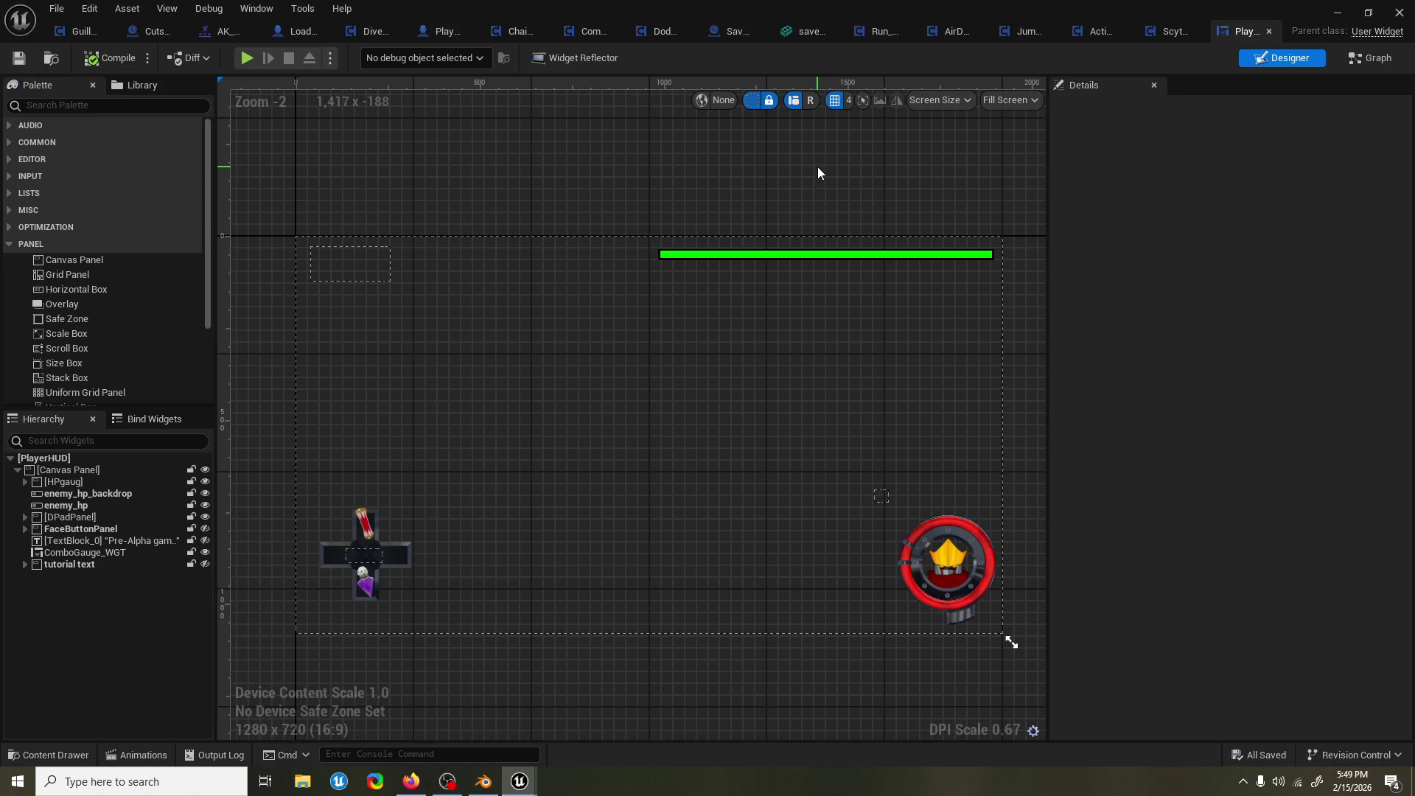
scroll(818, 173, up, 1)
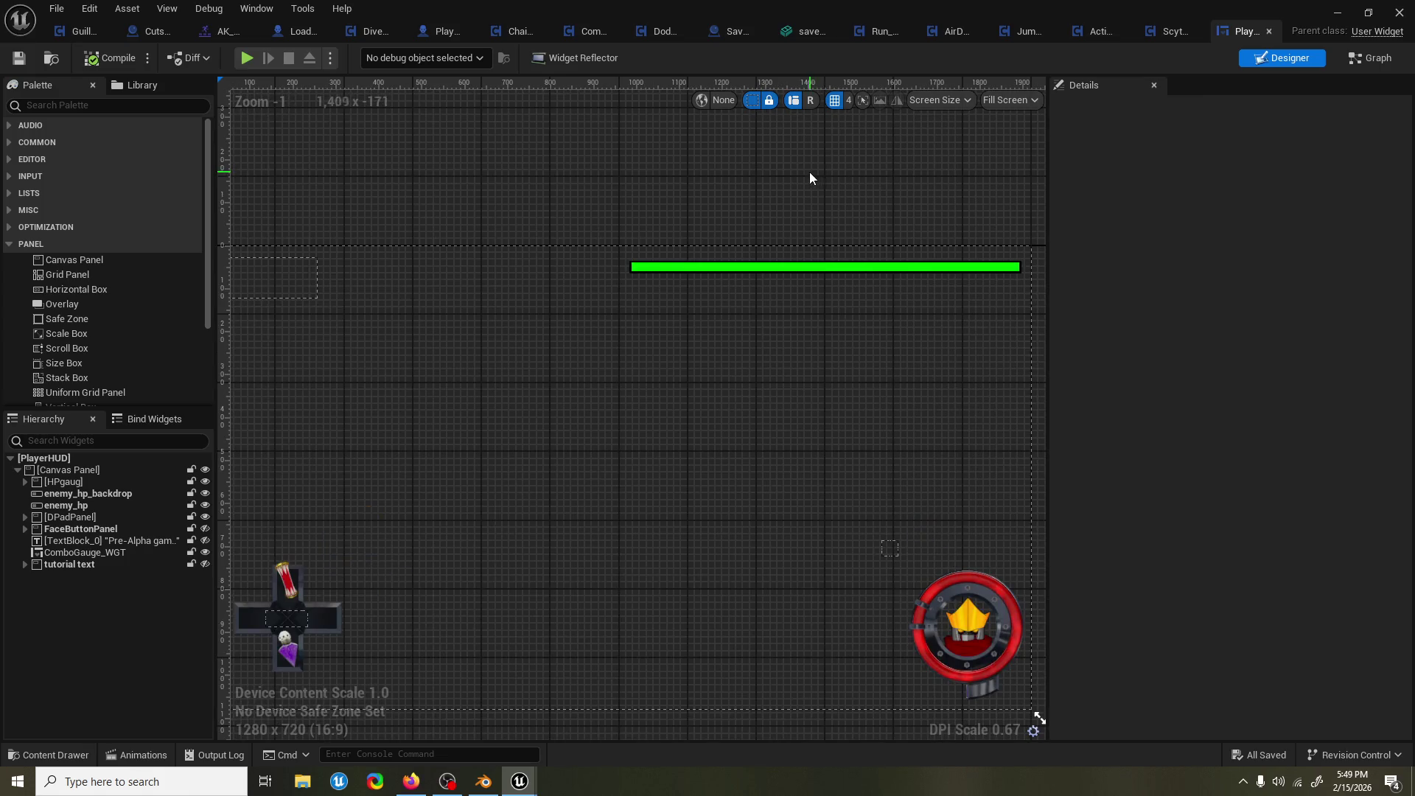
scroll(800, 171, down, 1)
scroll(795, 175, up, 1)
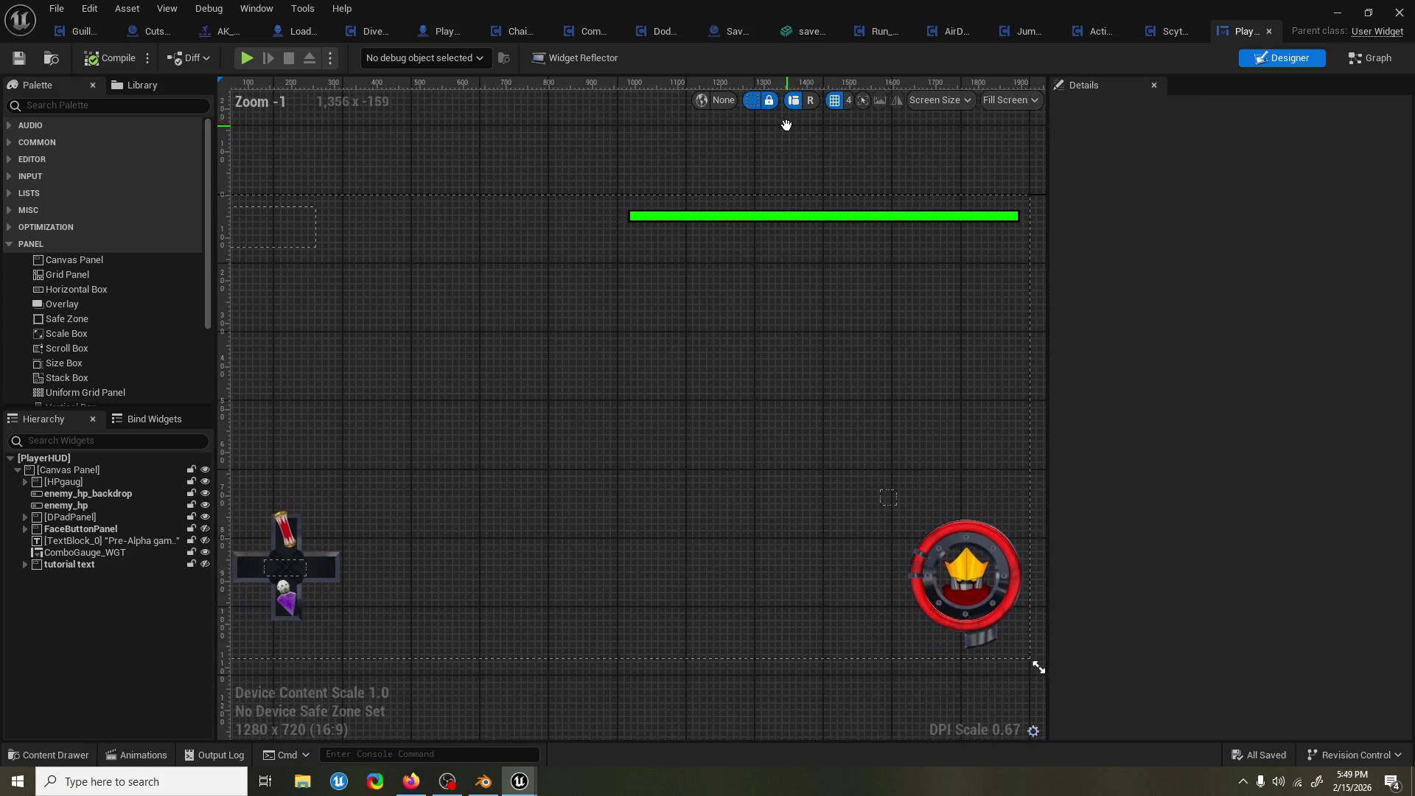
scroll(892, 424, up, 2)
scroll(891, 431, up, 4)
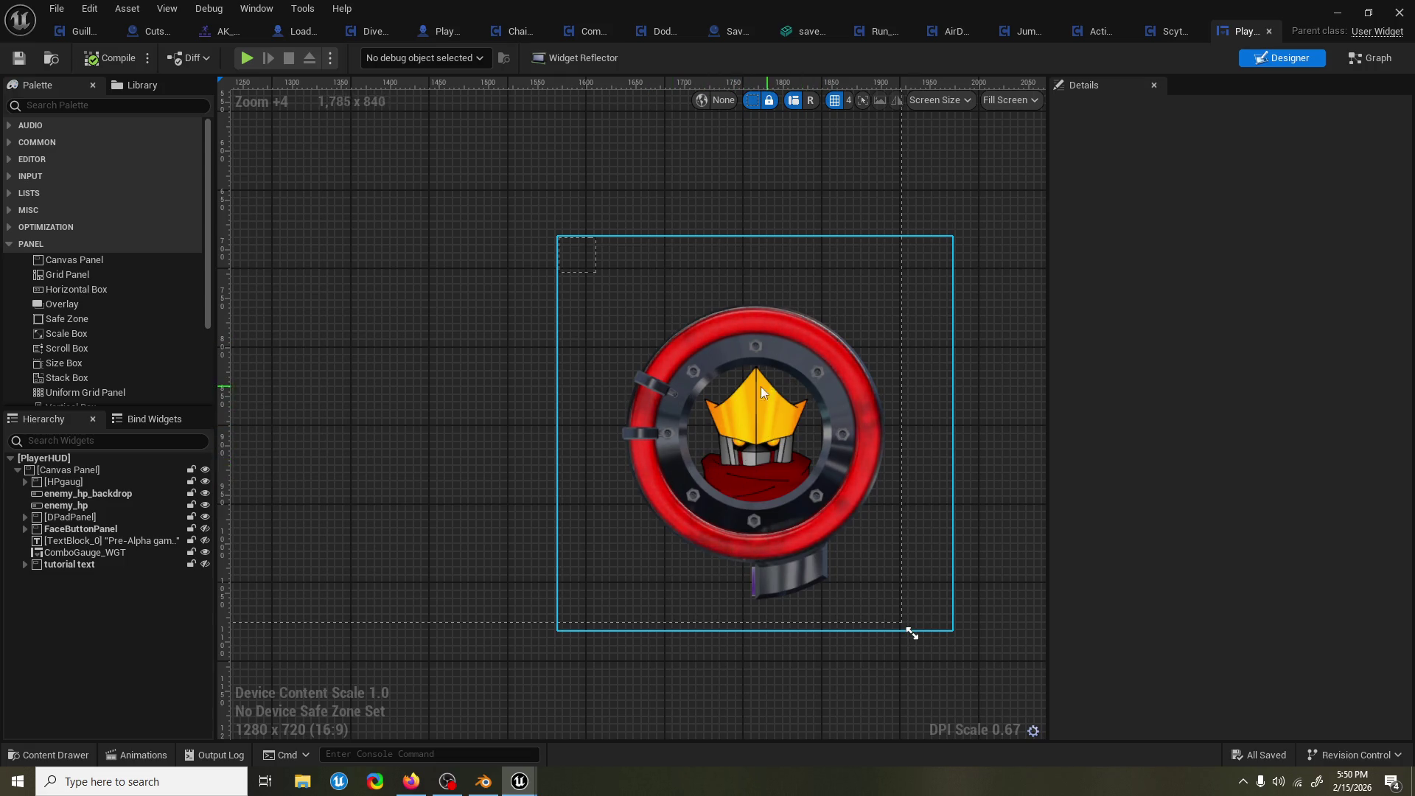
click(205, 483)
Show HPgaug again, hide enemy_hp, expand HPgaug and select its MP_fill progress bar.
click(205, 483)
click(137, 483)
click(104, 494)
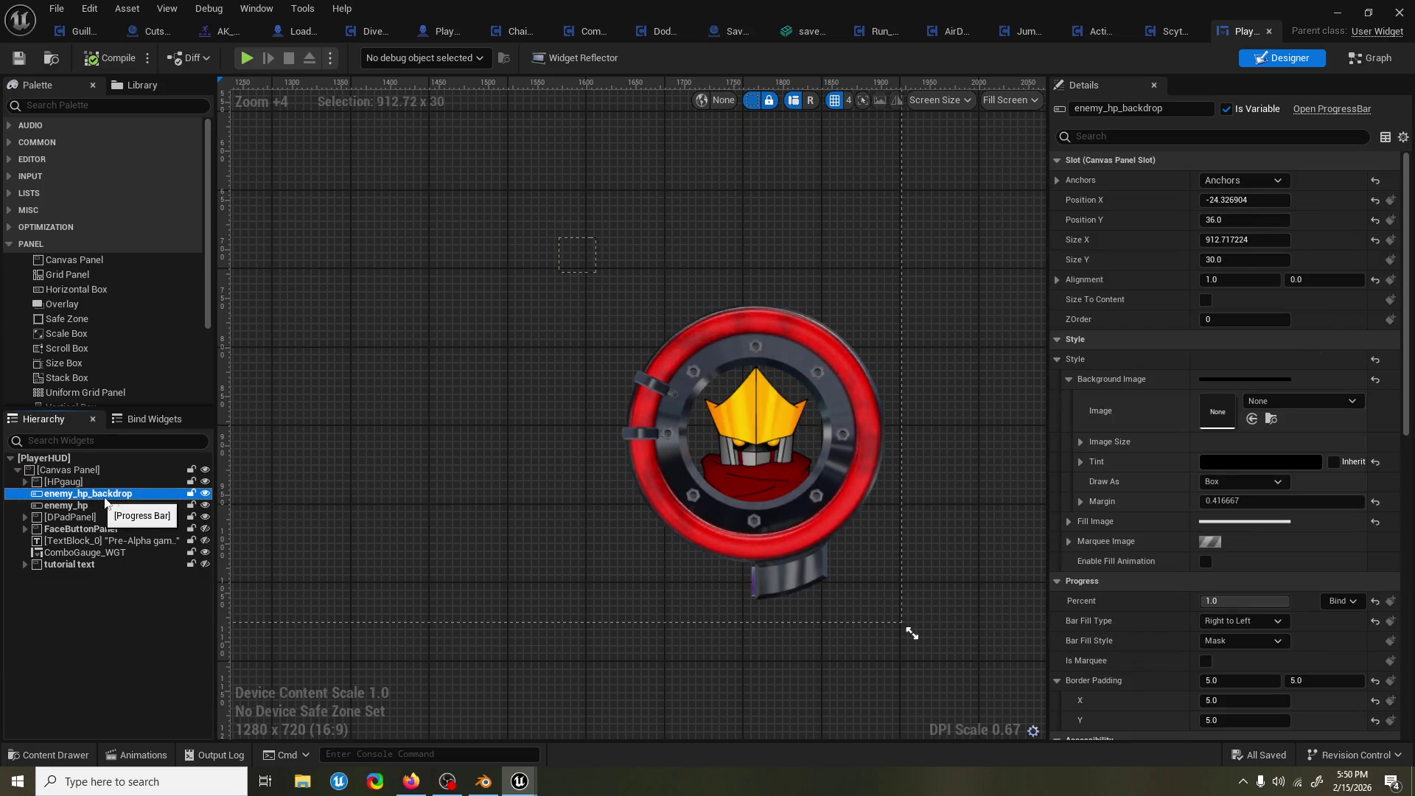
click(205, 506)
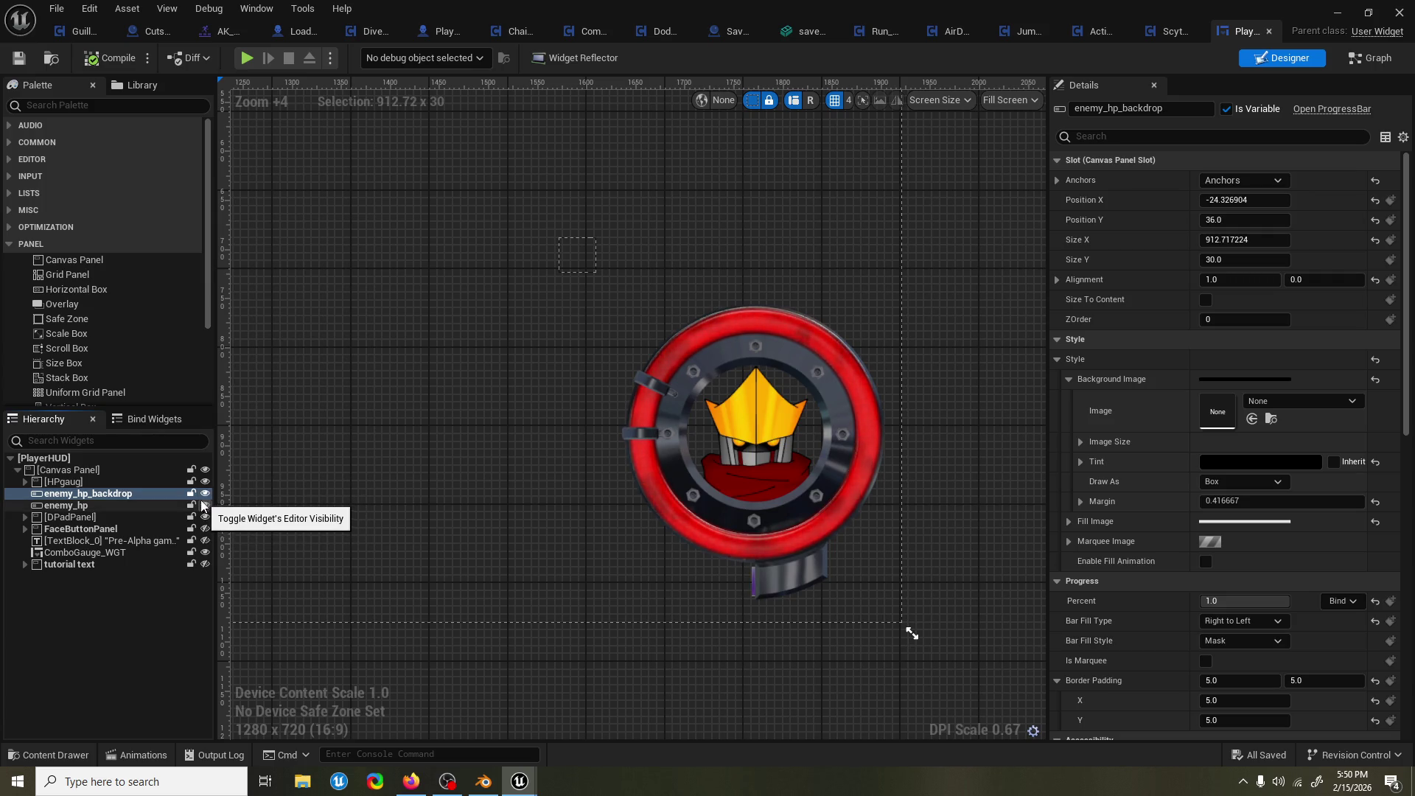
click(127, 484)
click(25, 481)
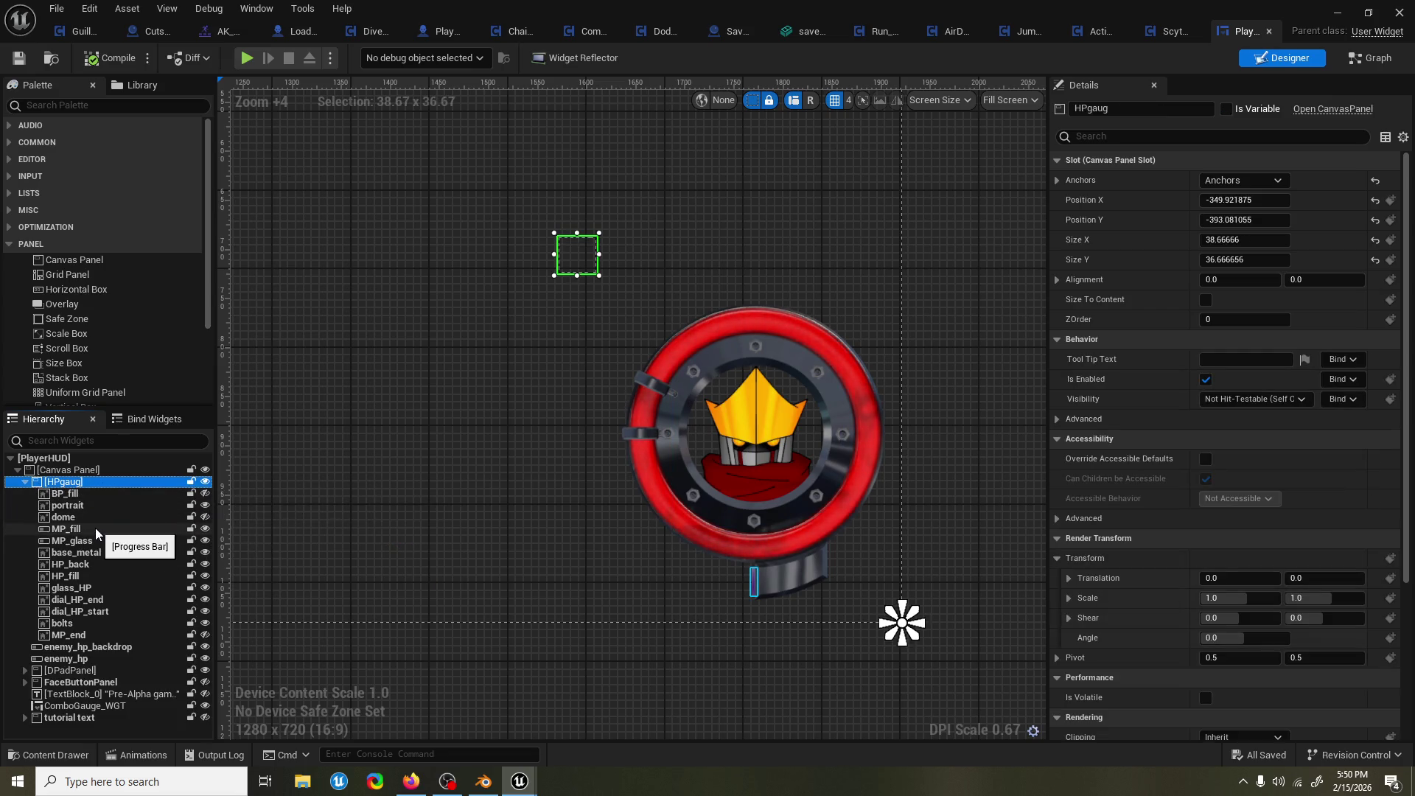
click(95, 528)
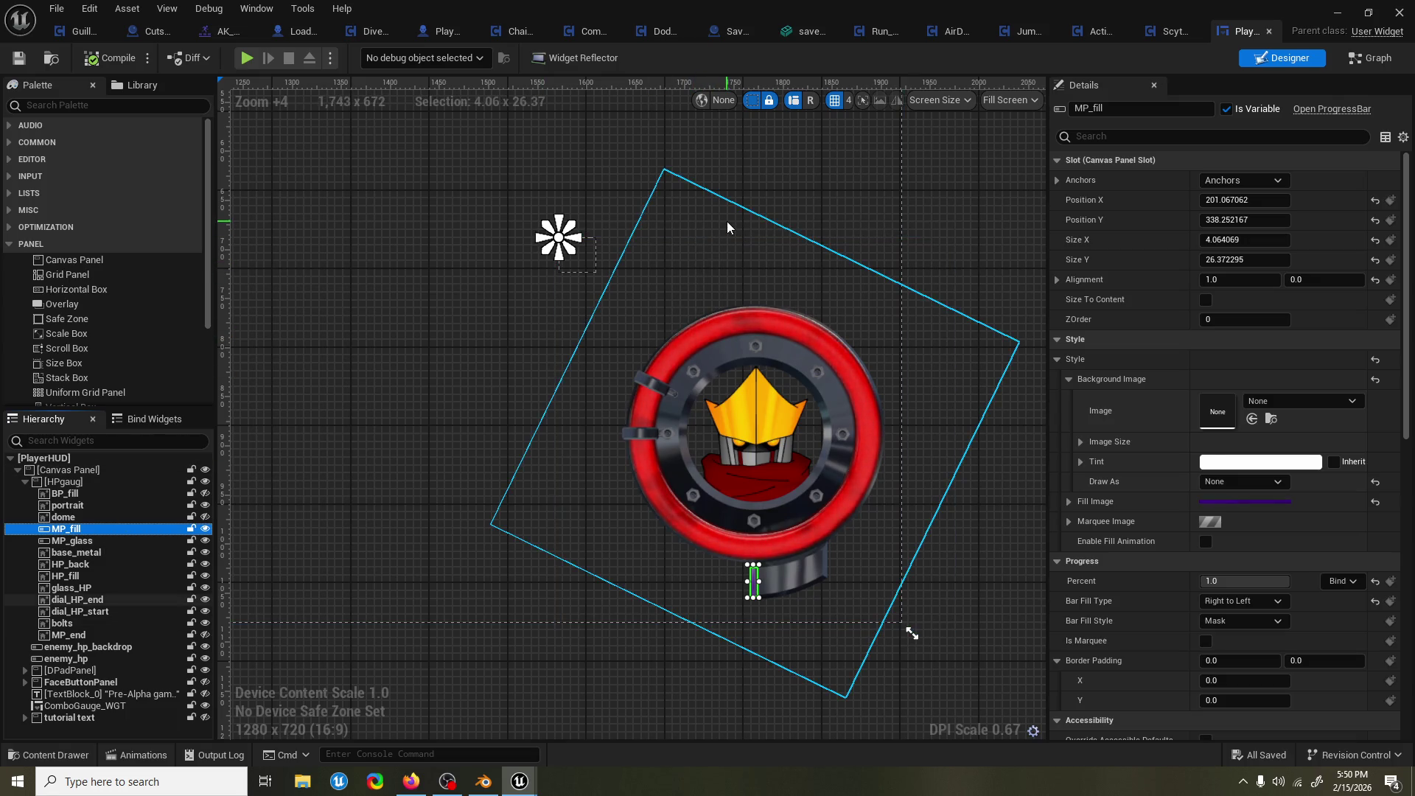
Zoom and pan the canvas to frame the magnified ring portrait.
scroll(730, 272, down, 1)
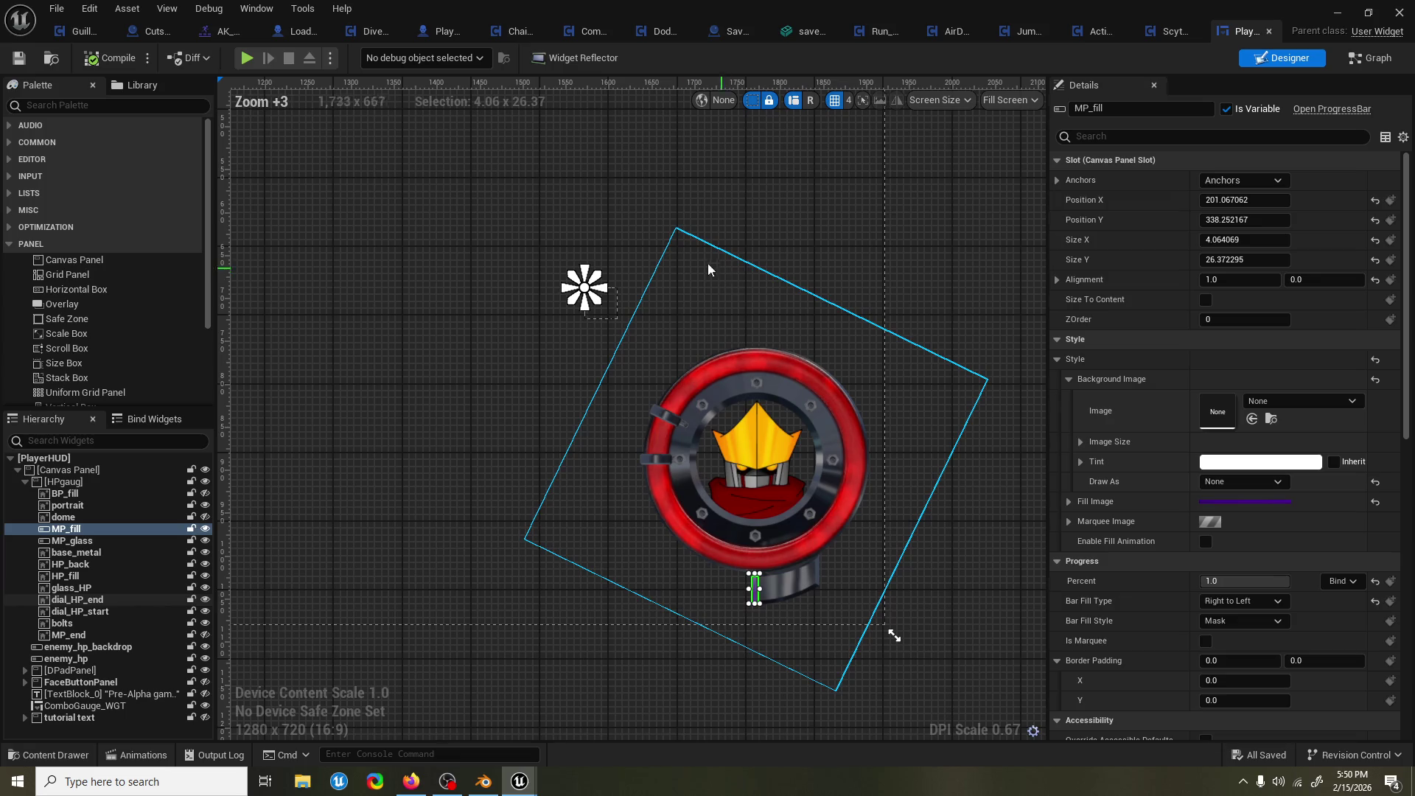
mouse_move(603, 225)
mouse_down()
mouse_move(655, 304)
mouse_move(563, 240)
mouse_up()
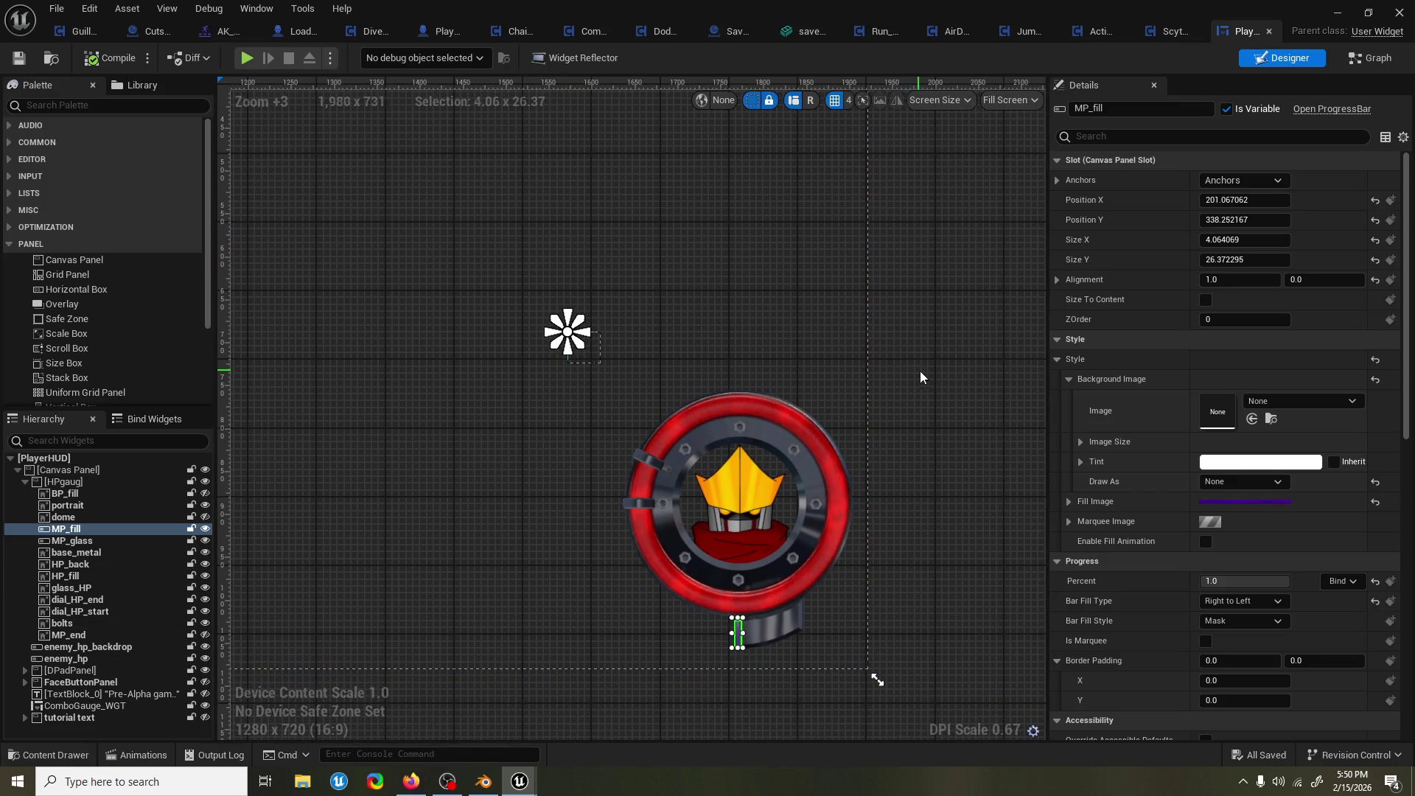
drag(922, 373, 910, 334)
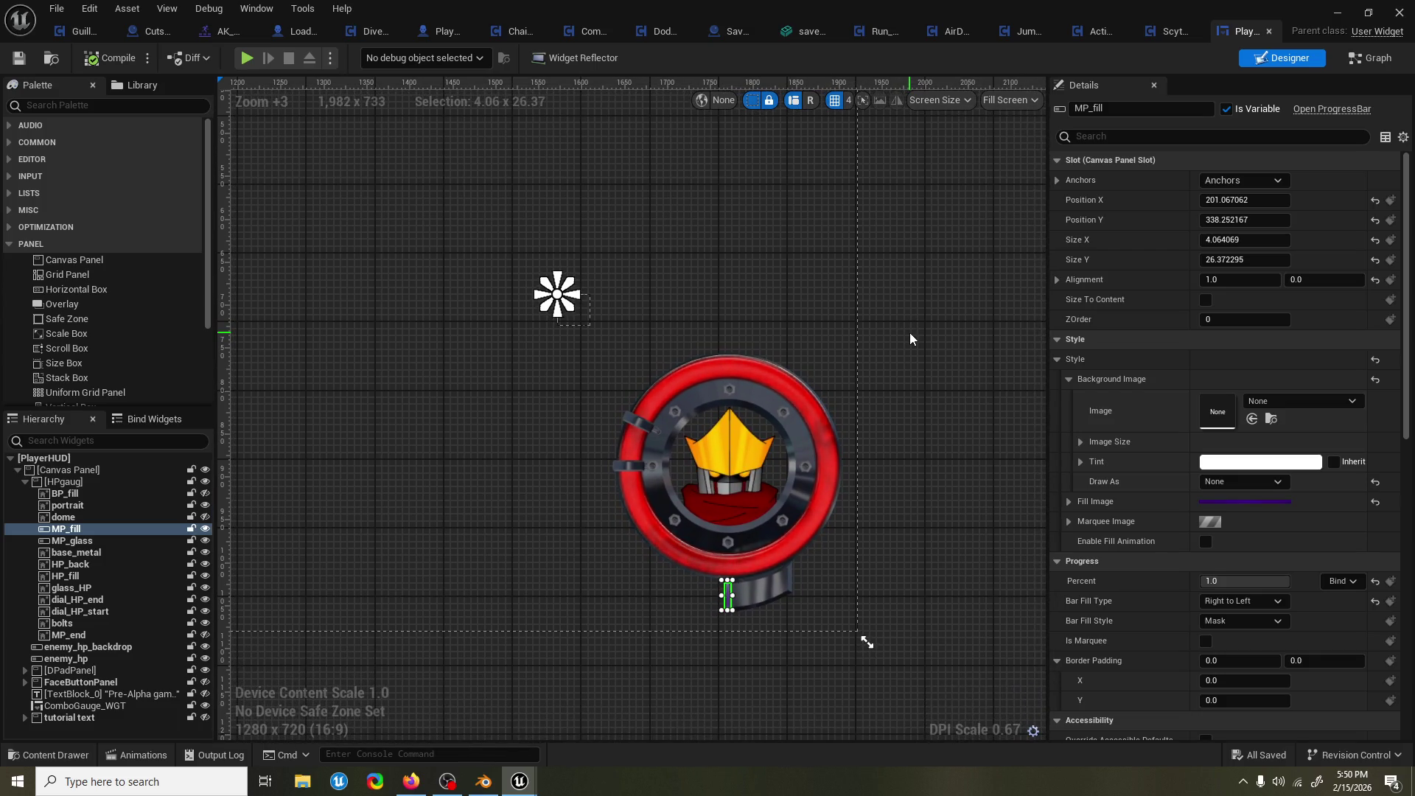
scroll(696, 460, up, 10)
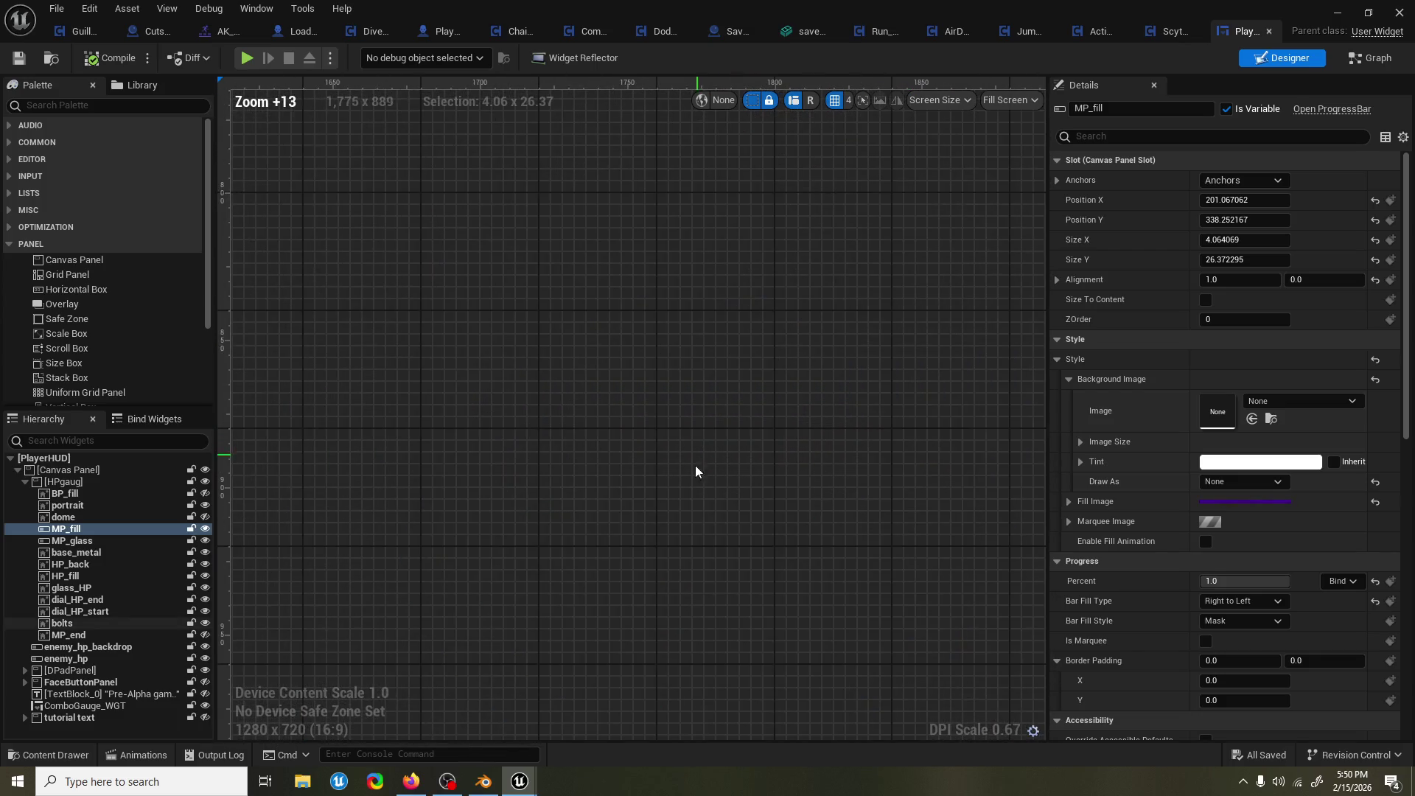
scroll(696, 460, down, 2)
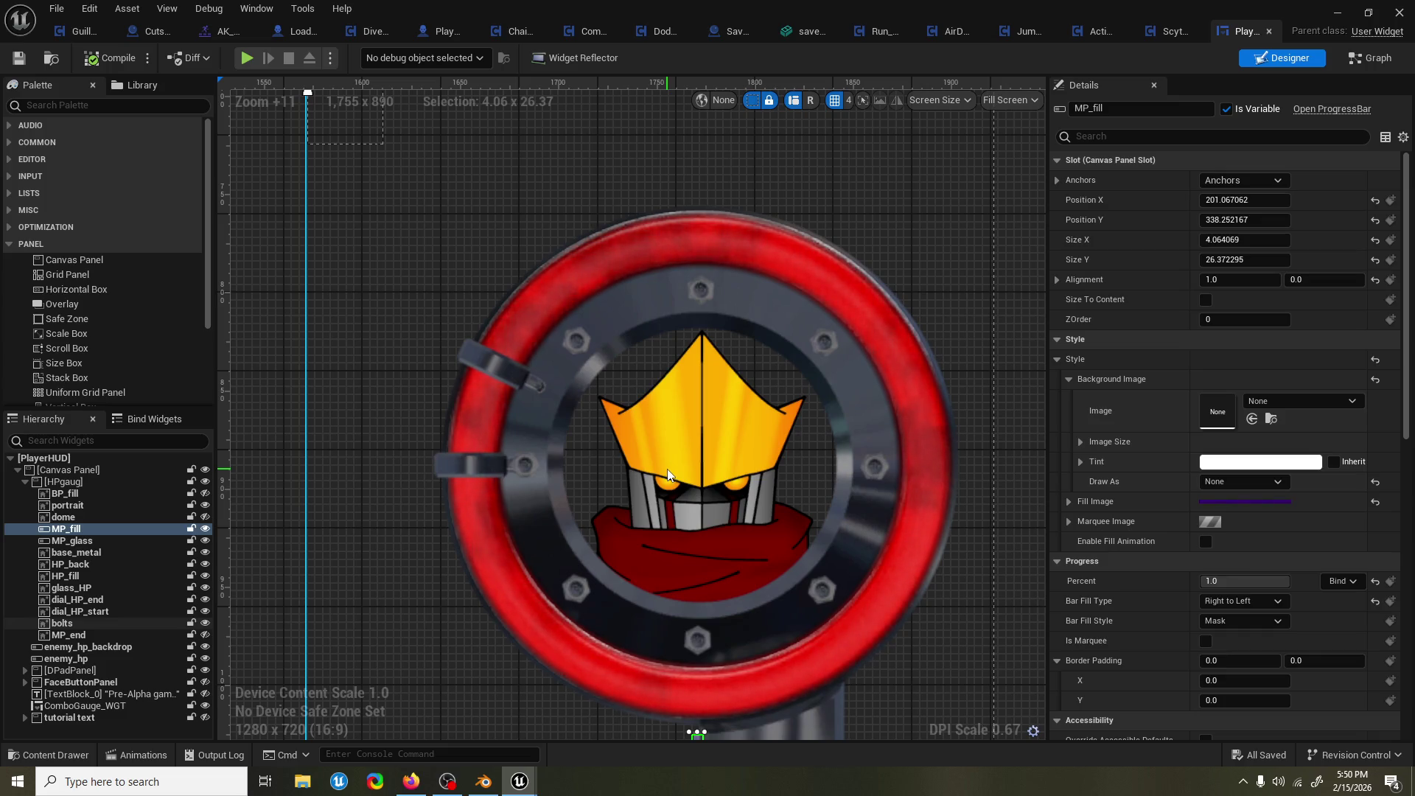
scroll(668, 469, down, 2)
drag(669, 466, 647, 406)
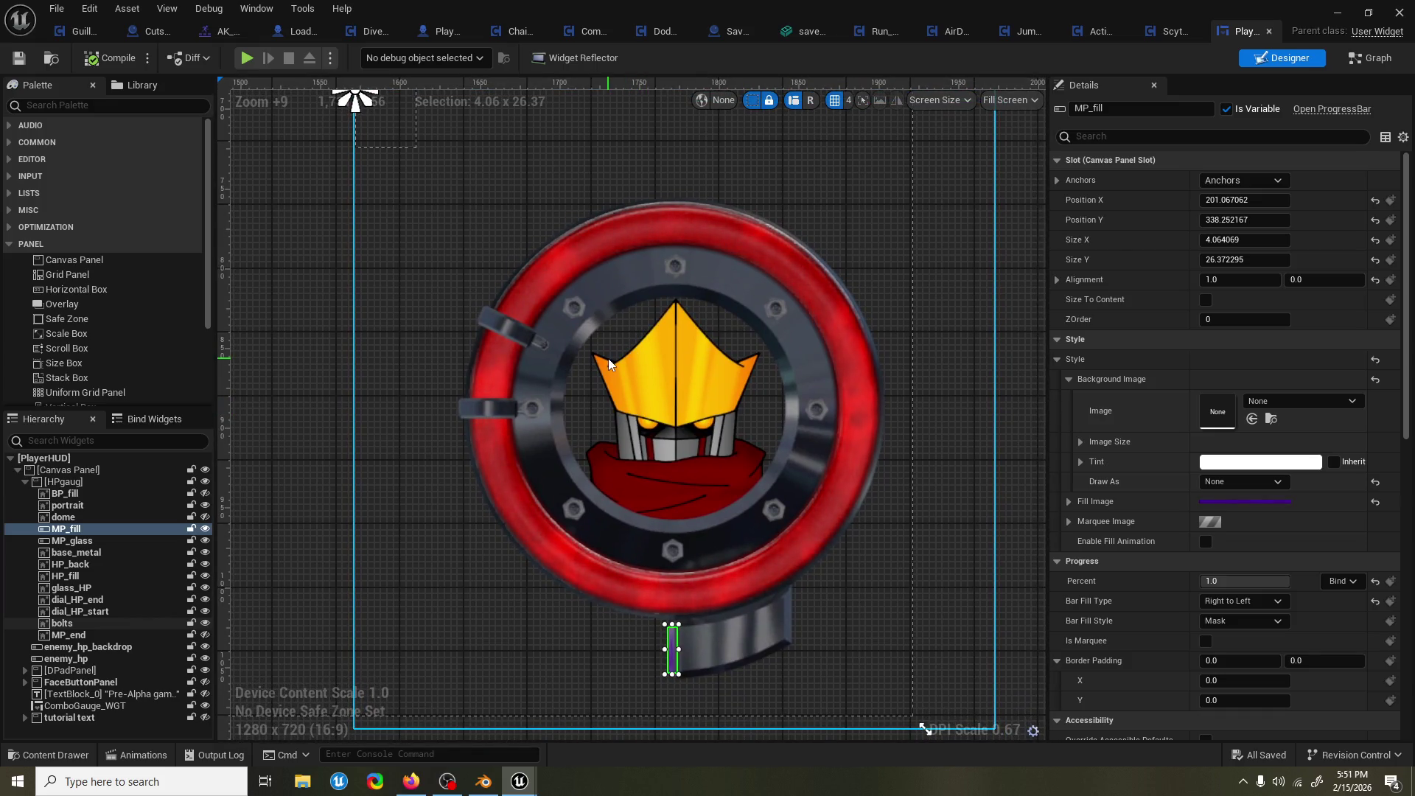
scroll(641, 369, down, 8)
scroll(1052, 638, down, 2)
scroll(897, 581, down, 2)
Recentre the canvas on the red ring portrait, then close the PlayerHUD editor.
mouse_move(898, 582)
mouse_down()
mouse_move(534, 397)
mouse_move(737, 477)
mouse_move(726, 466)
mouse_up()
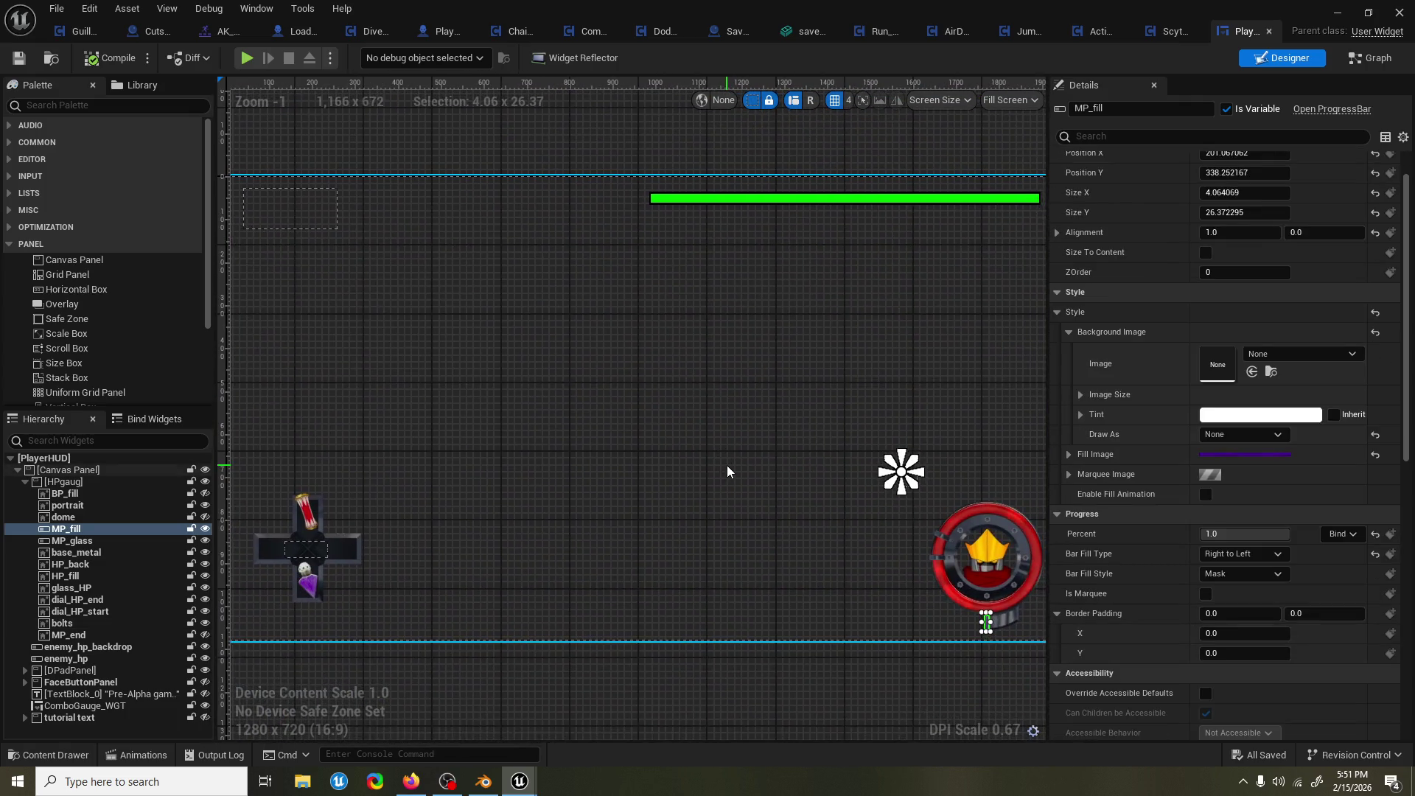
scroll(726, 465, down, 1)
drag(885, 203, 885, 185)
scroll(984, 519, up, 3)
drag(985, 519, 762, 397)
scroll(762, 396, up, 3)
scroll(690, 366, down, 3)
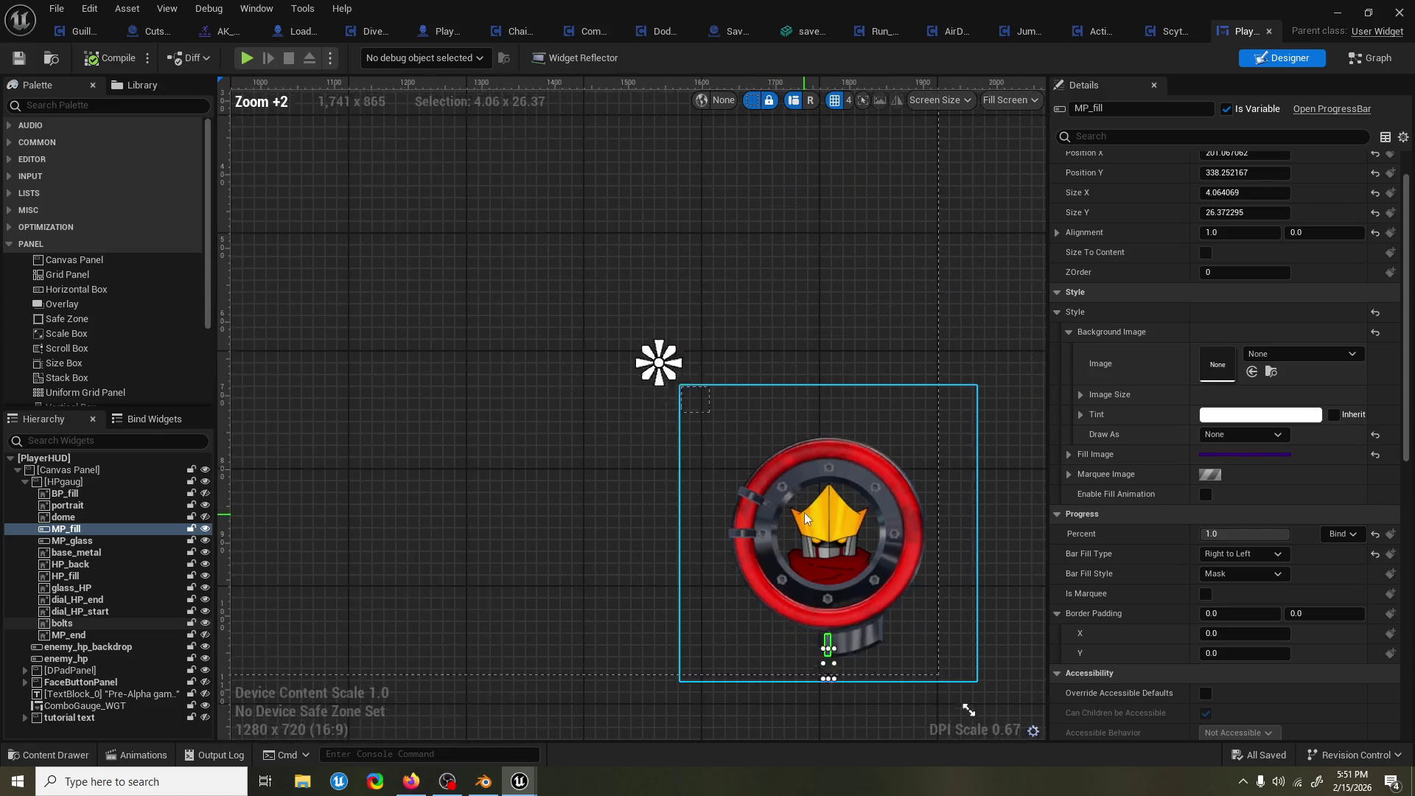
scroll(774, 470, up, 1)
scroll(775, 470, down, 3)
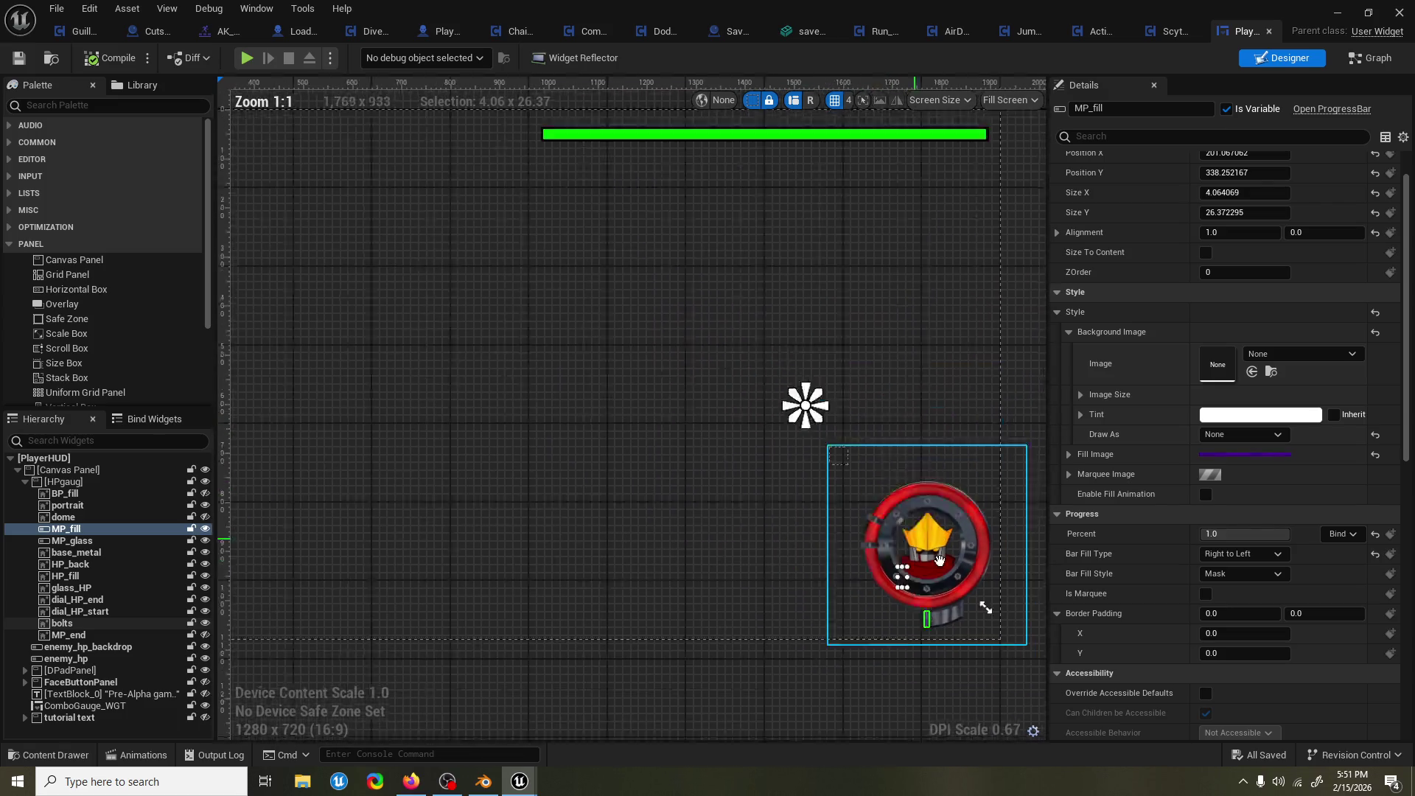
scroll(975, 546, up, 1)
scroll(829, 474, down, 1)
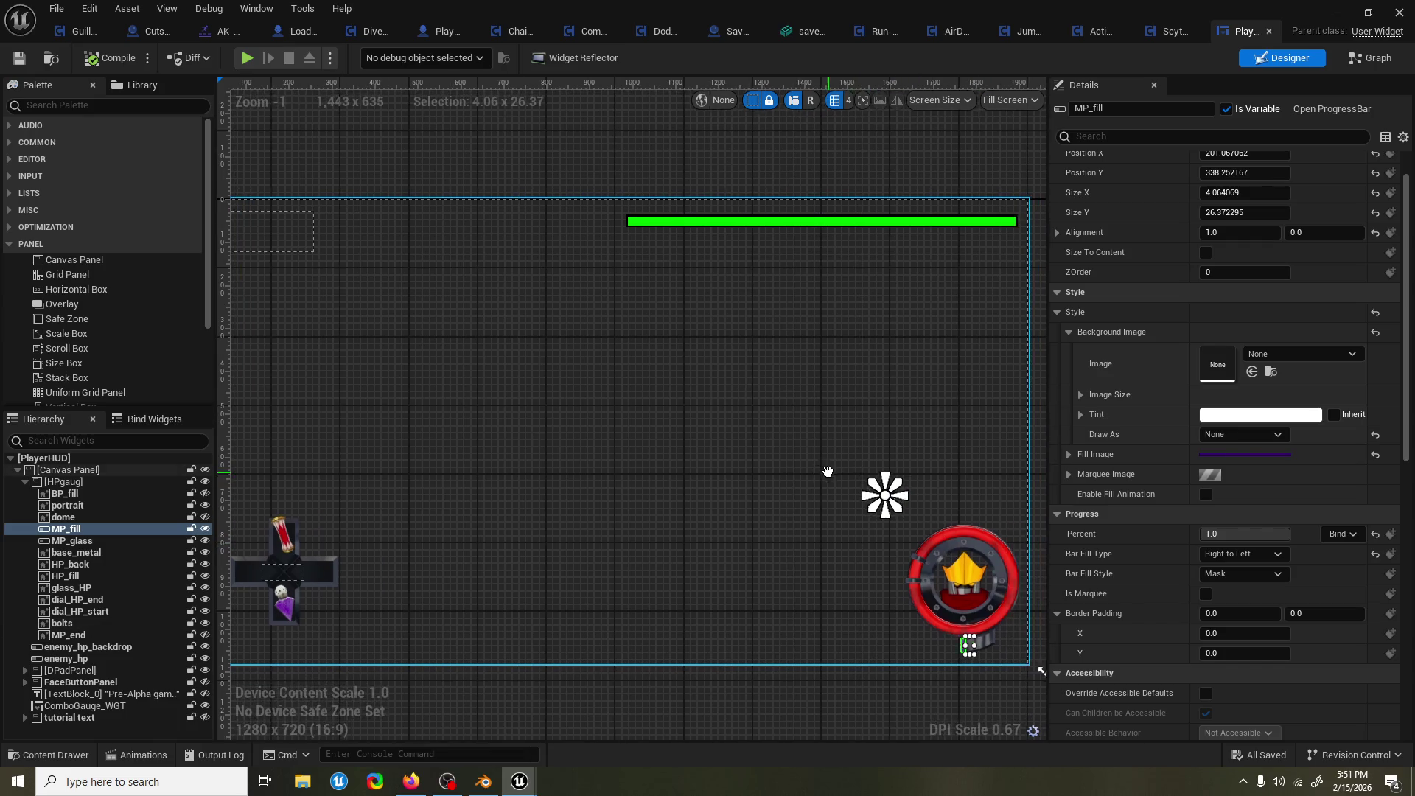
scroll(819, 472, up, 1)
scroll(589, 356, down, 1)
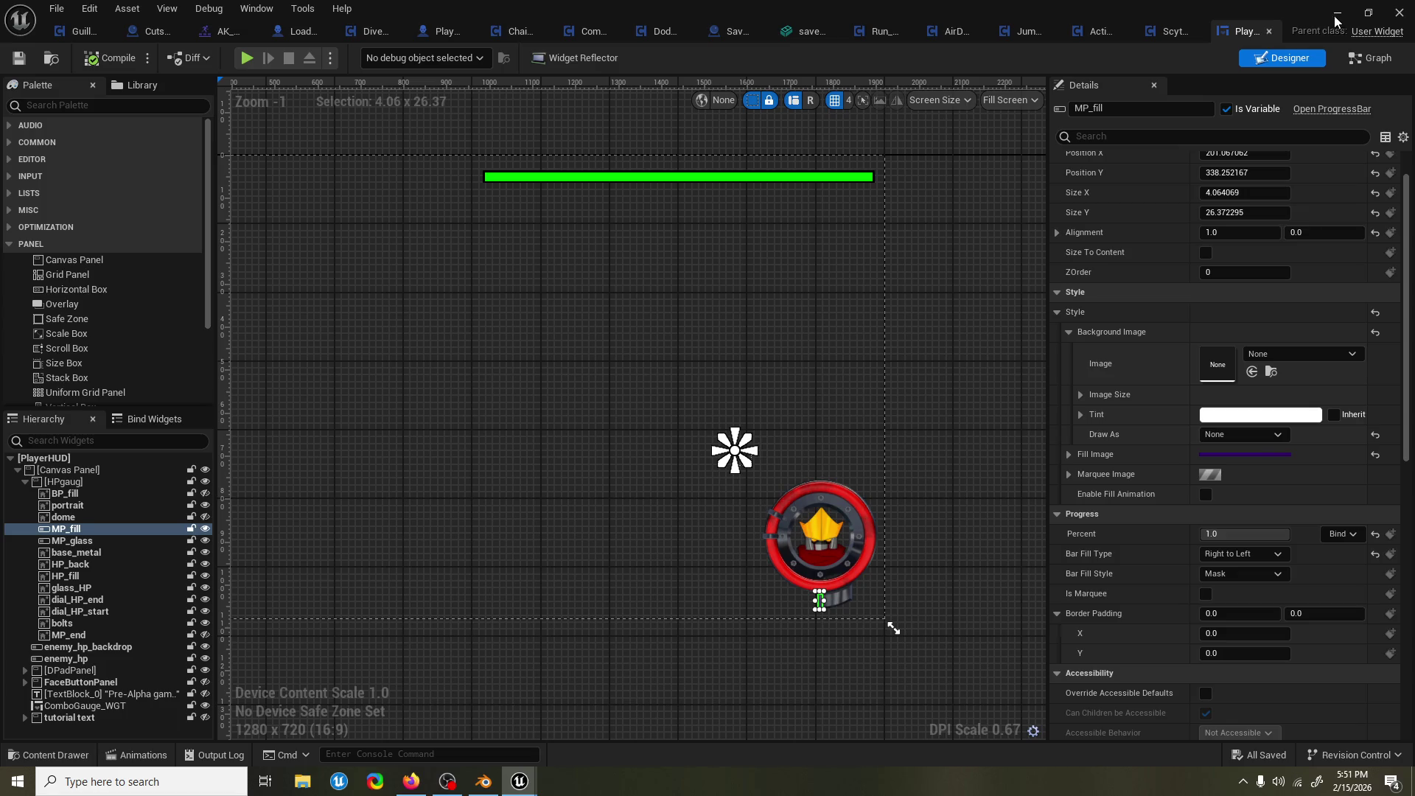
click(1267, 32)
Close two unneeded asset tabs and open Hitbox_BPC via a 'hitbox' Content Drawer search.
click(838, 28)
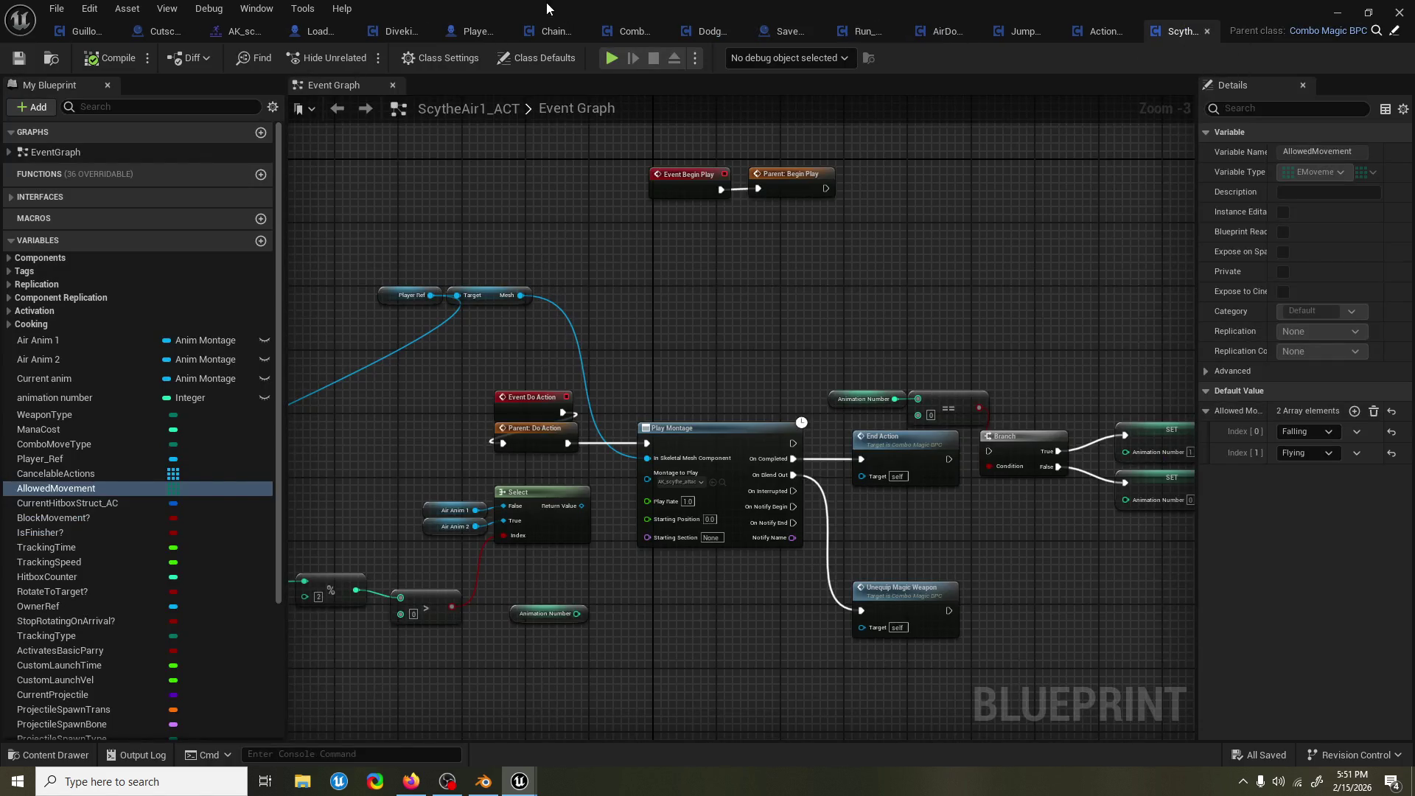
click(266, 31)
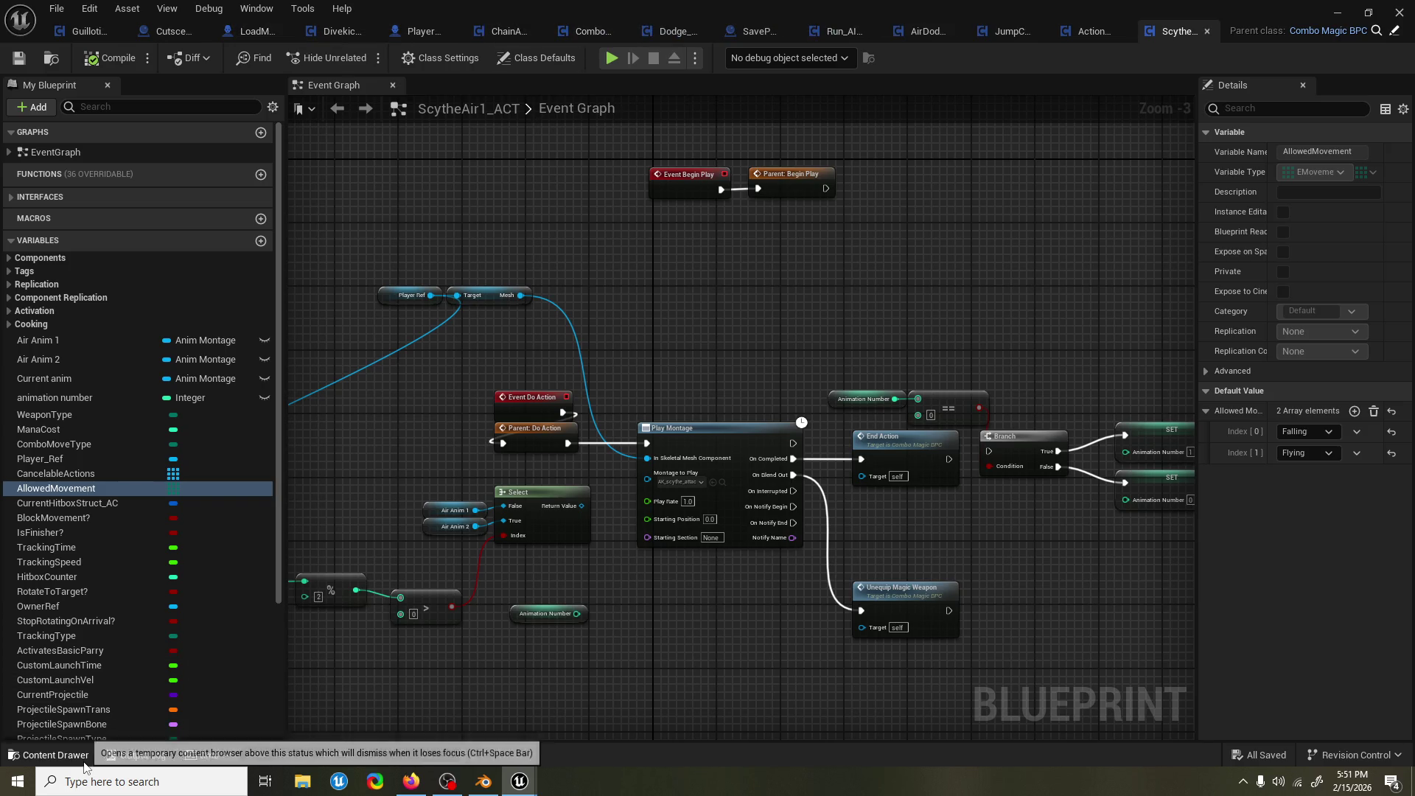
click(83, 765)
text(hitboxx)
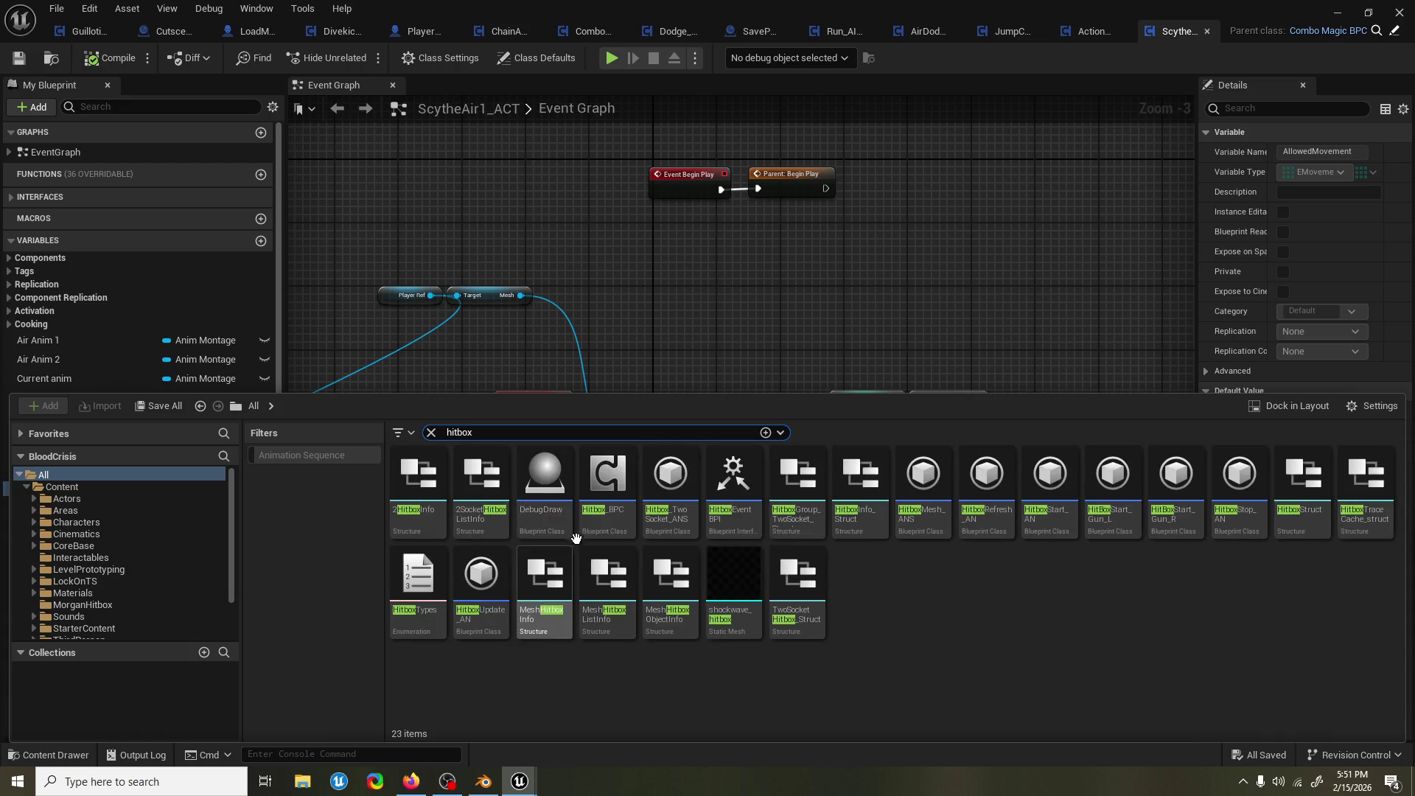
double_click(610, 496)
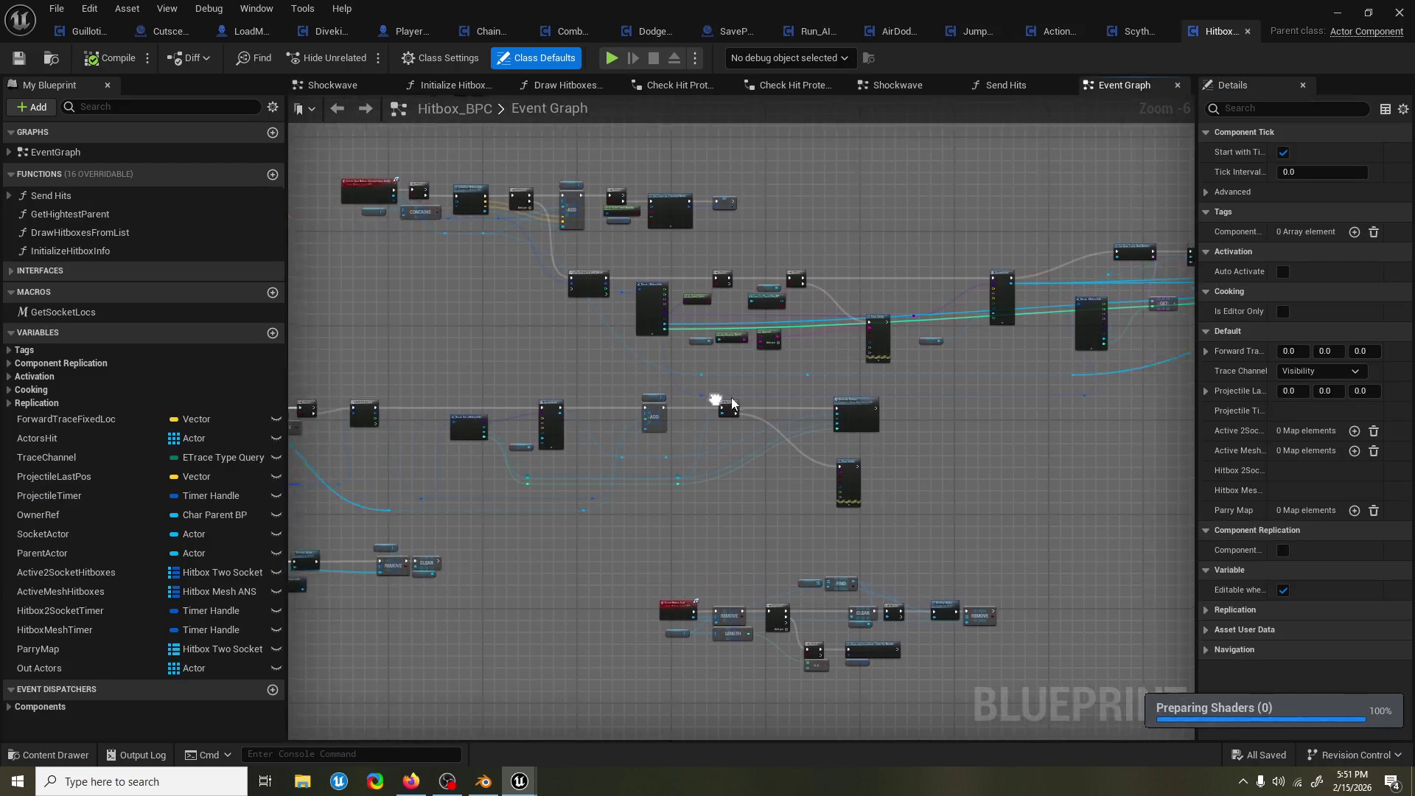
Frame the Hitbox start group in its graph, then switch to PlayerChar_BP's Event Graph.
scroll(772, 401, down, 6)
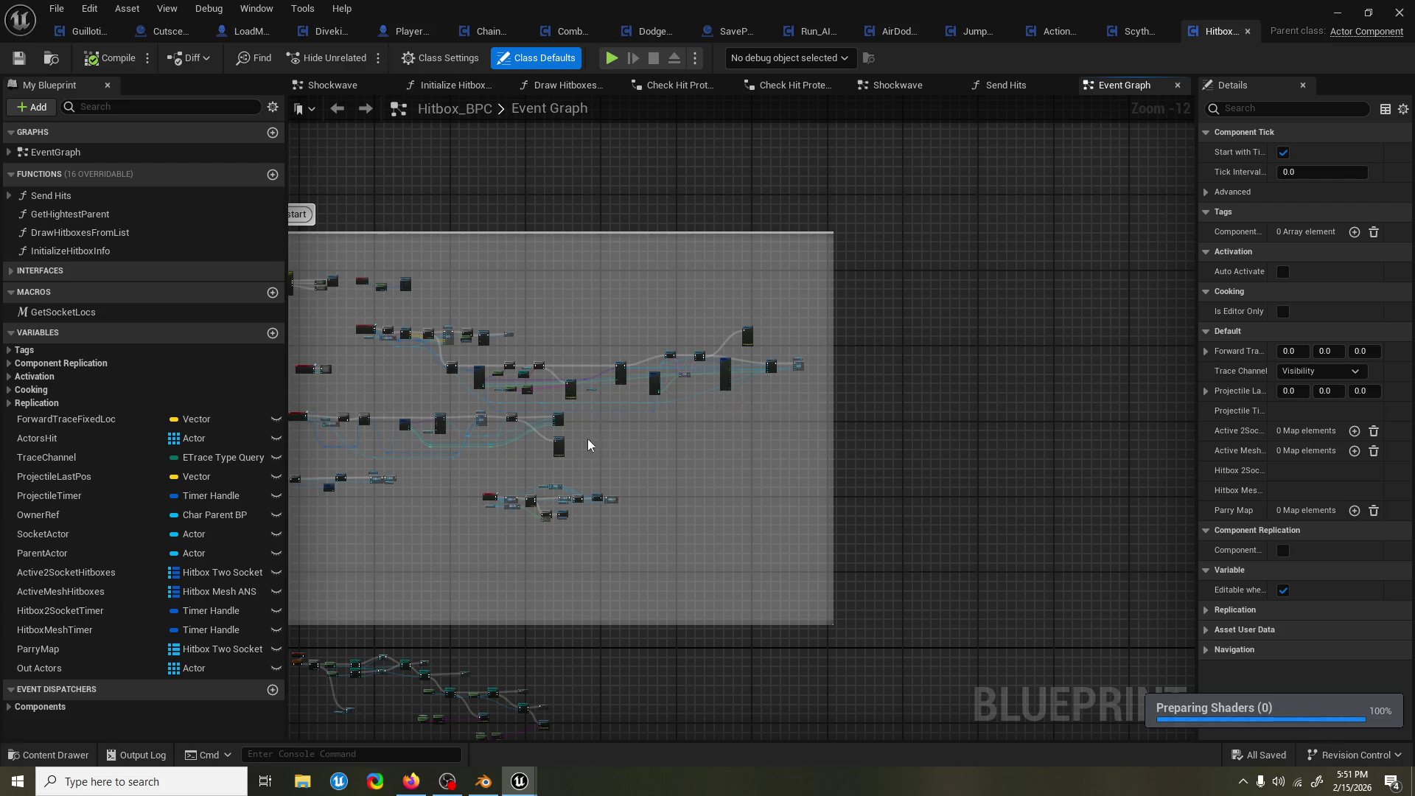
key(Home)
drag(718, 333, 540, 302)
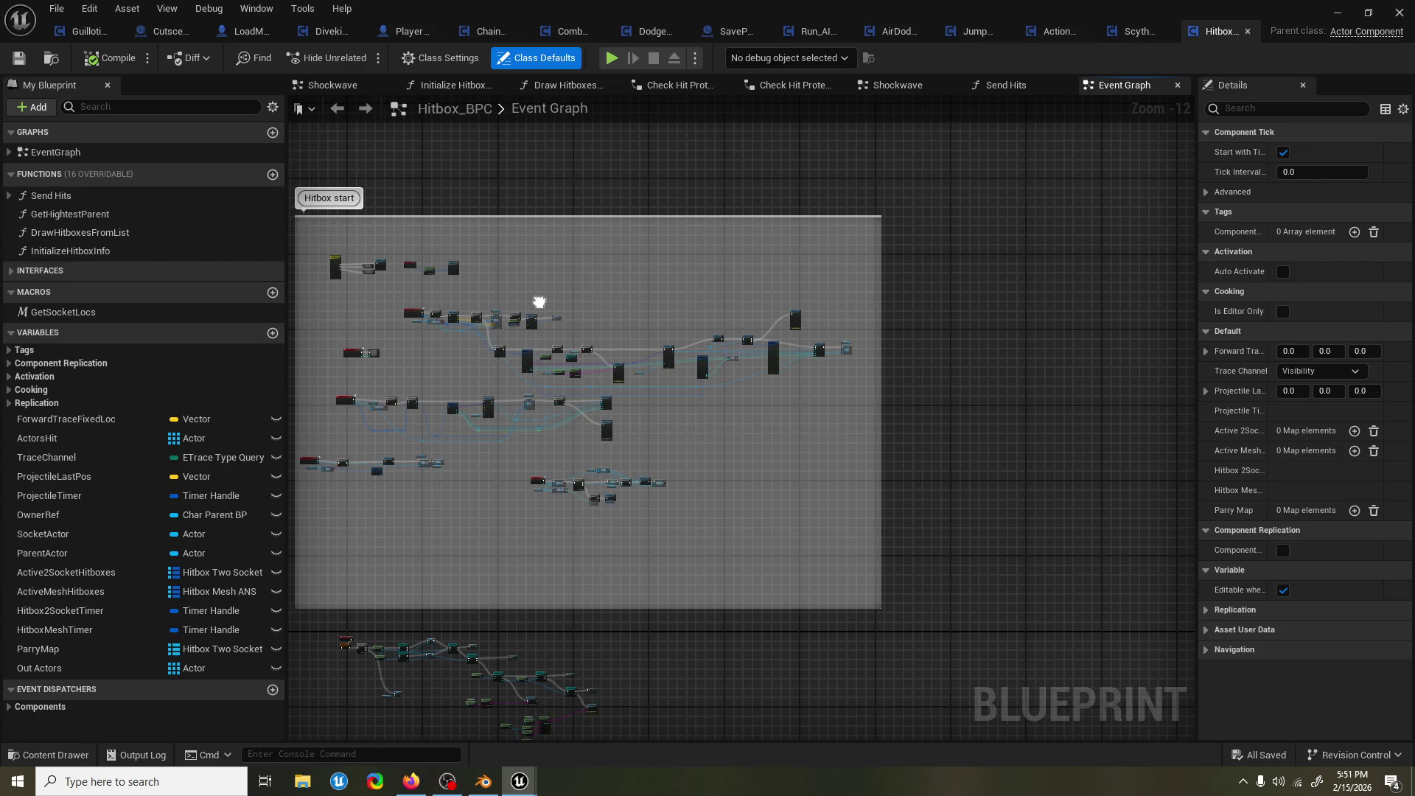
drag(539, 302, 537, 299)
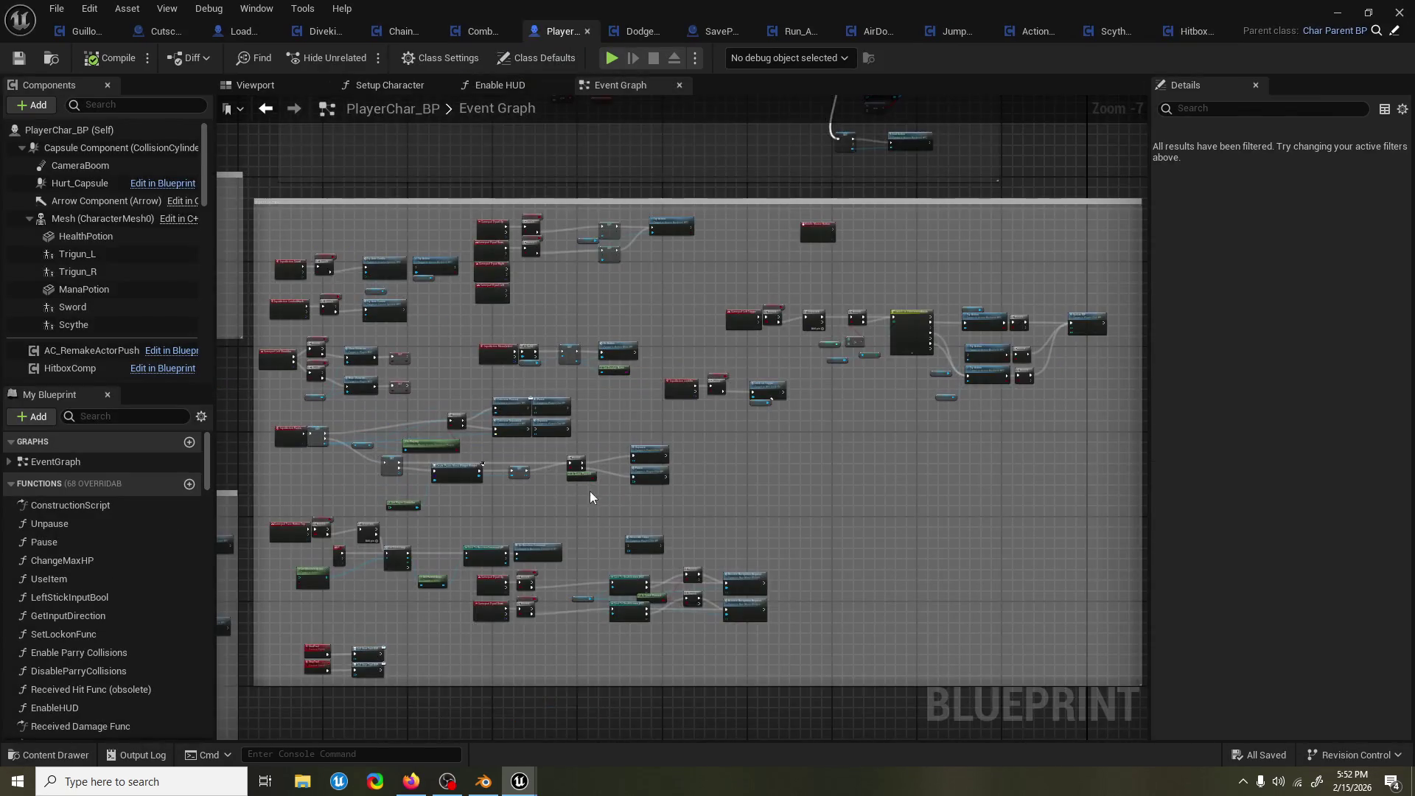
mouse_move(589, 491)
mouse_down()
mouse_move(553, 464)
mouse_move(764, 369)
mouse_move(666, 481)
mouse_move(666, 413)
mouse_up()
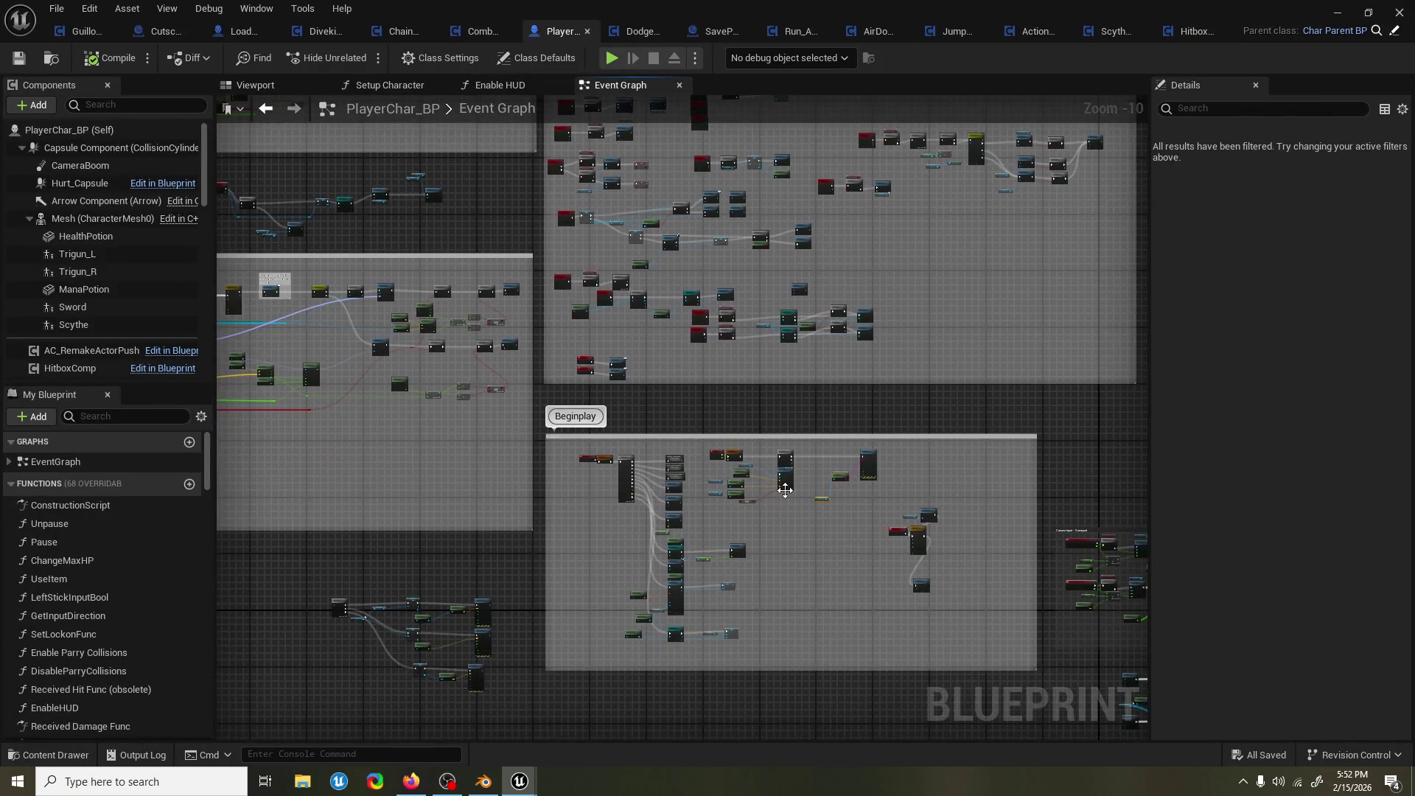
Add a new function to PlayerChar_BP, then delete it as unwanted.
scroll(737, 494, up, 6)
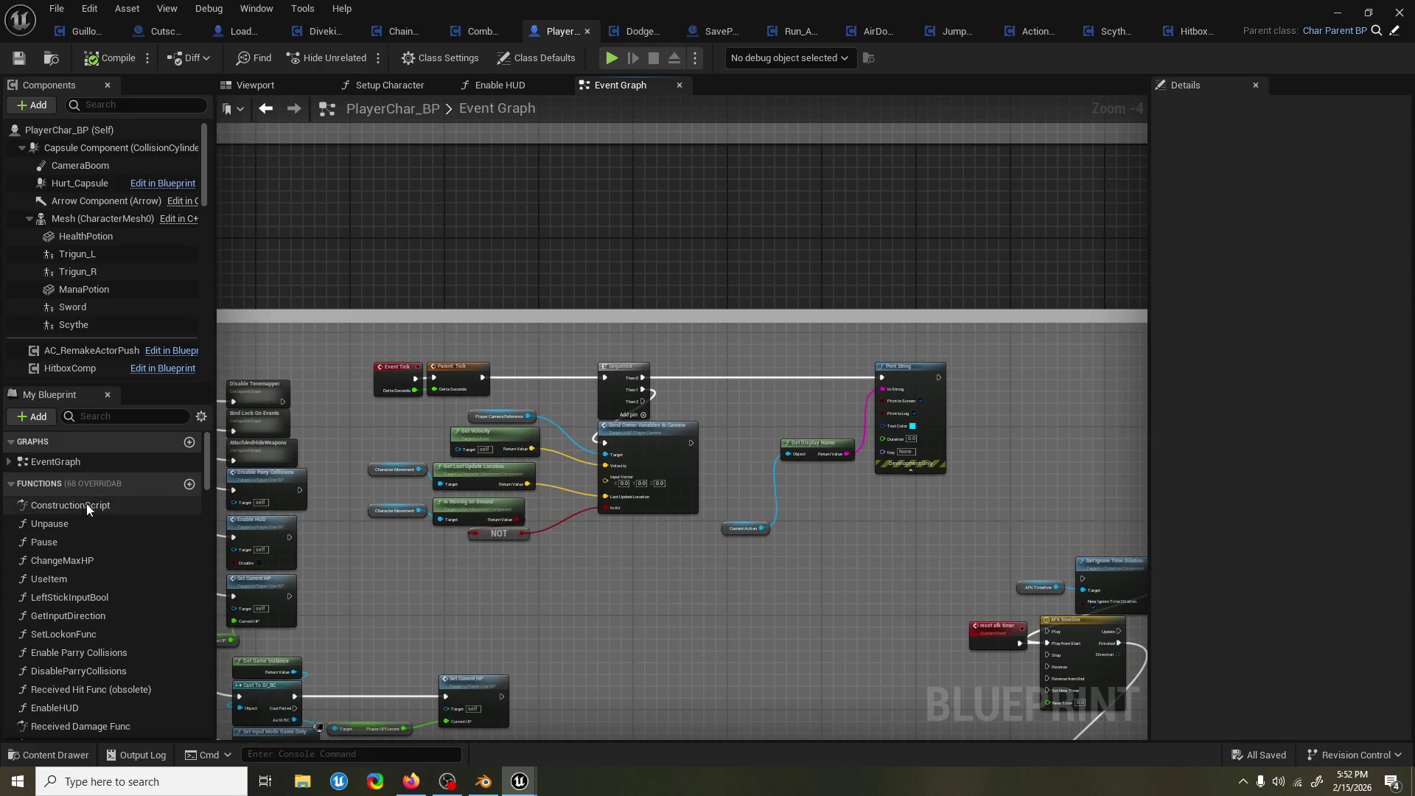
click(189, 484)
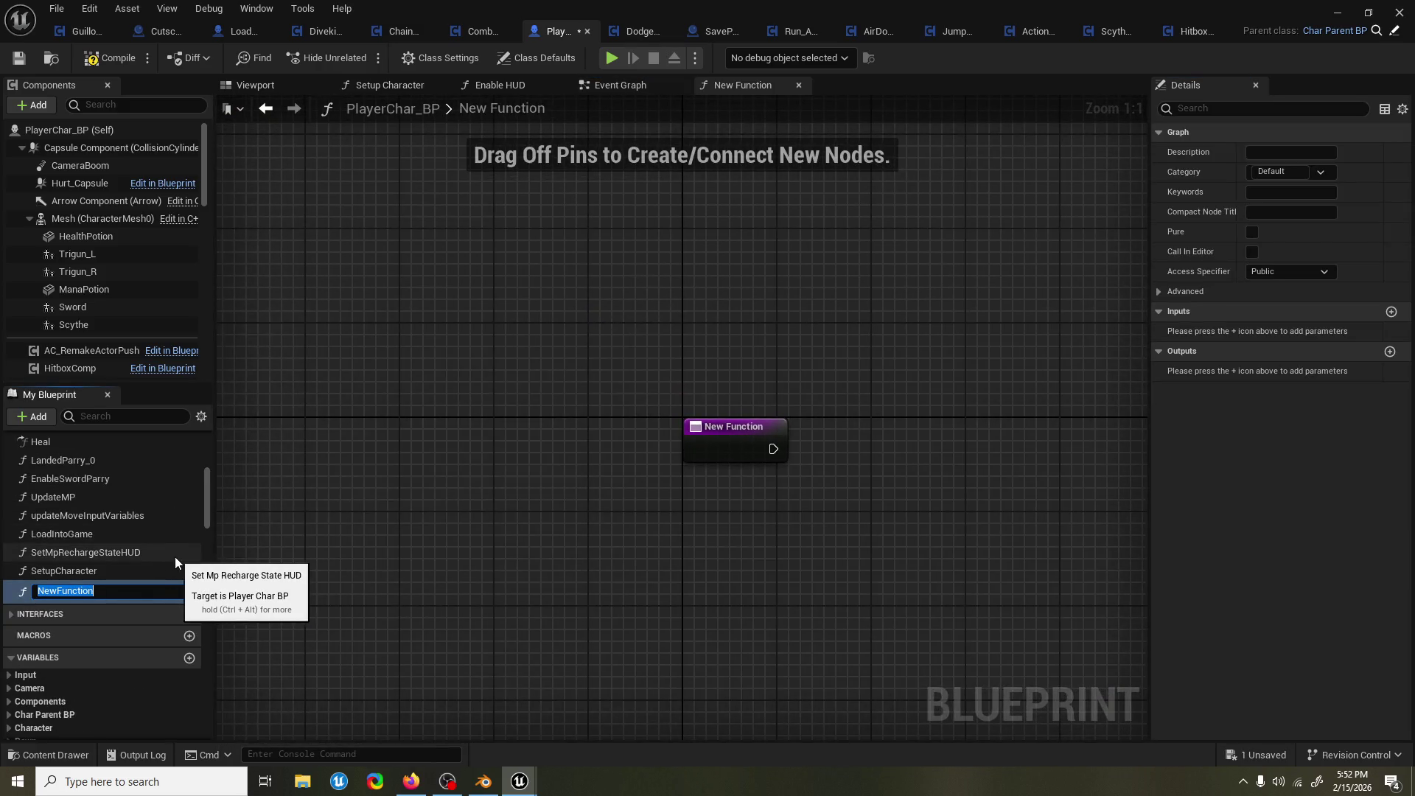
key(Return)
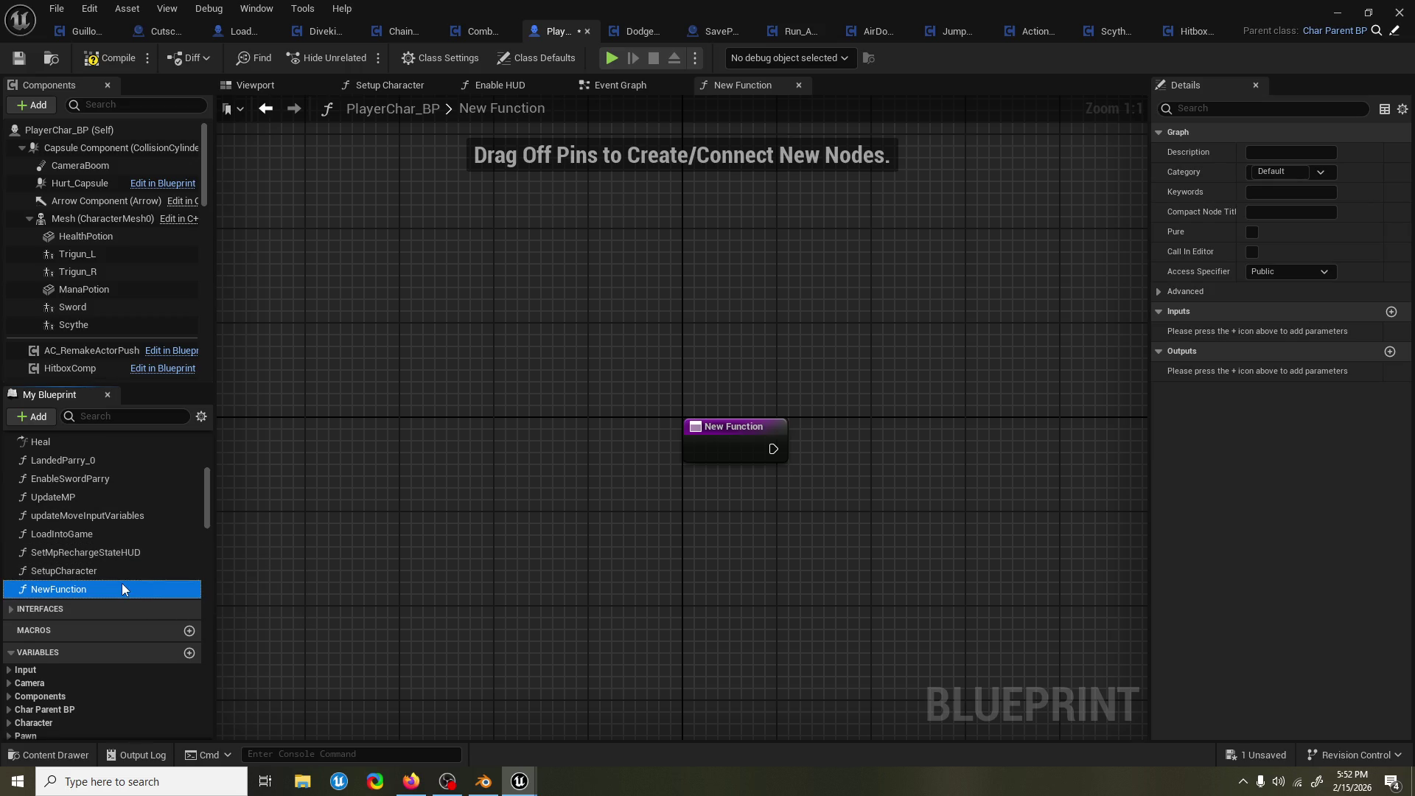
key(Delete)
scroll(150, 603, down, 3)
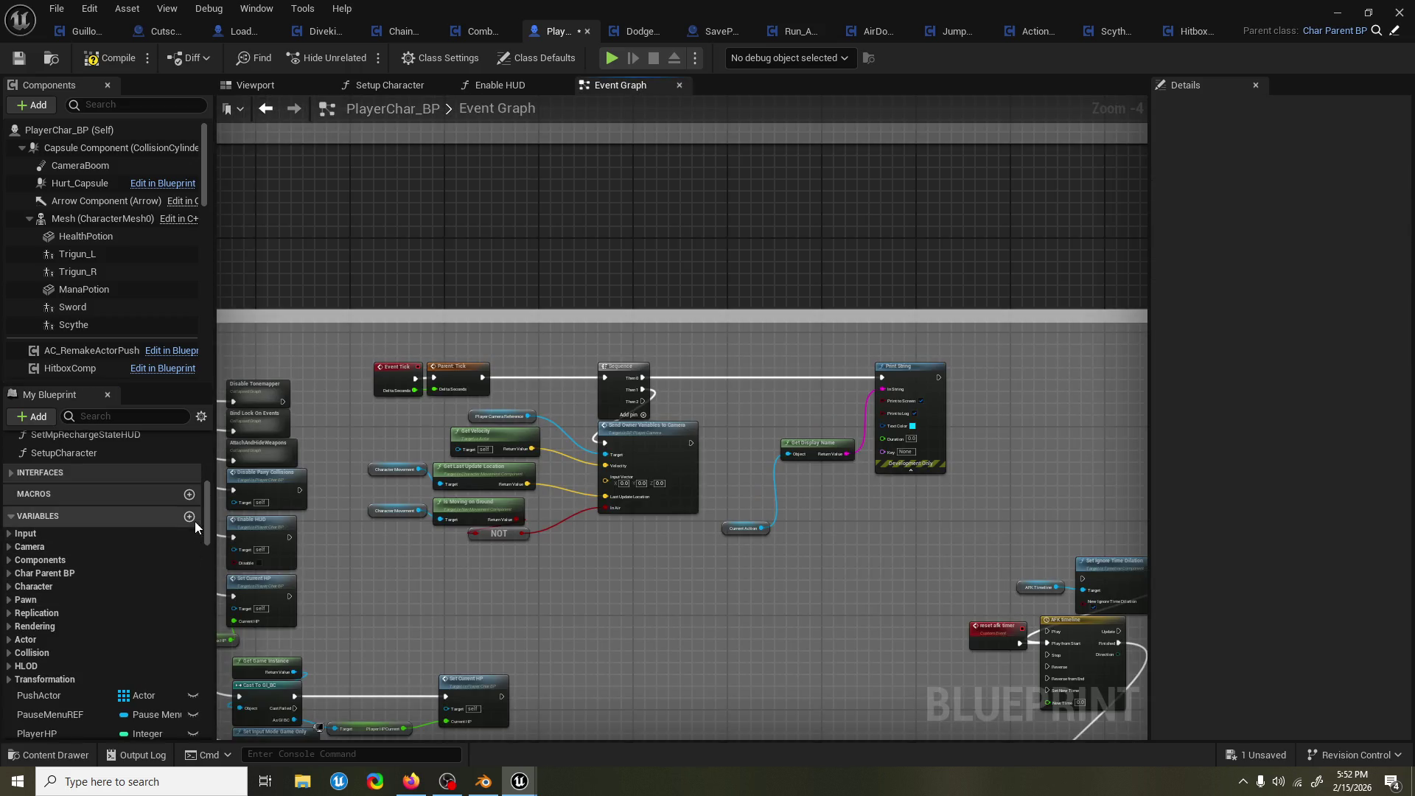
Create a Float variable named Burst_Max.
click(189, 517)
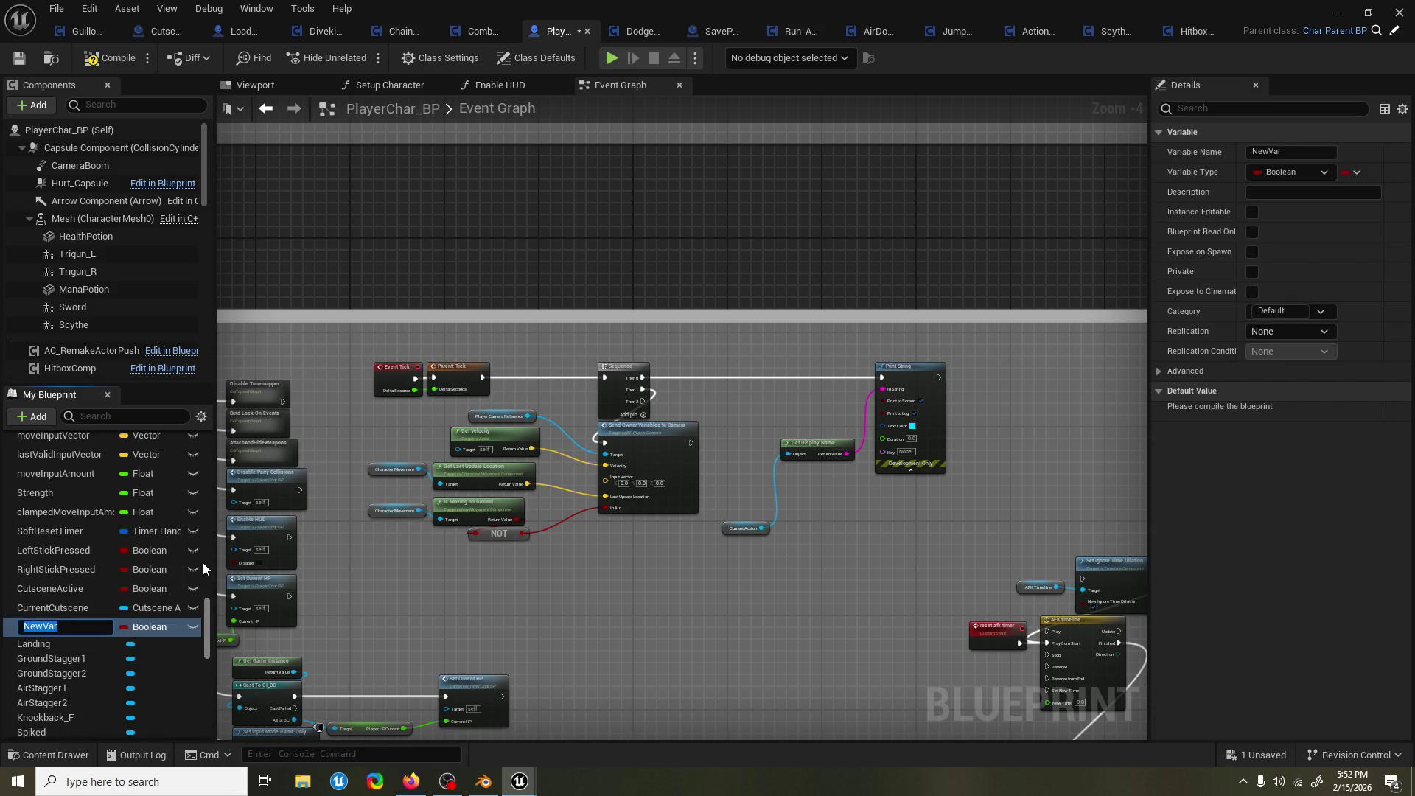
text(B)
text(urst_Max)
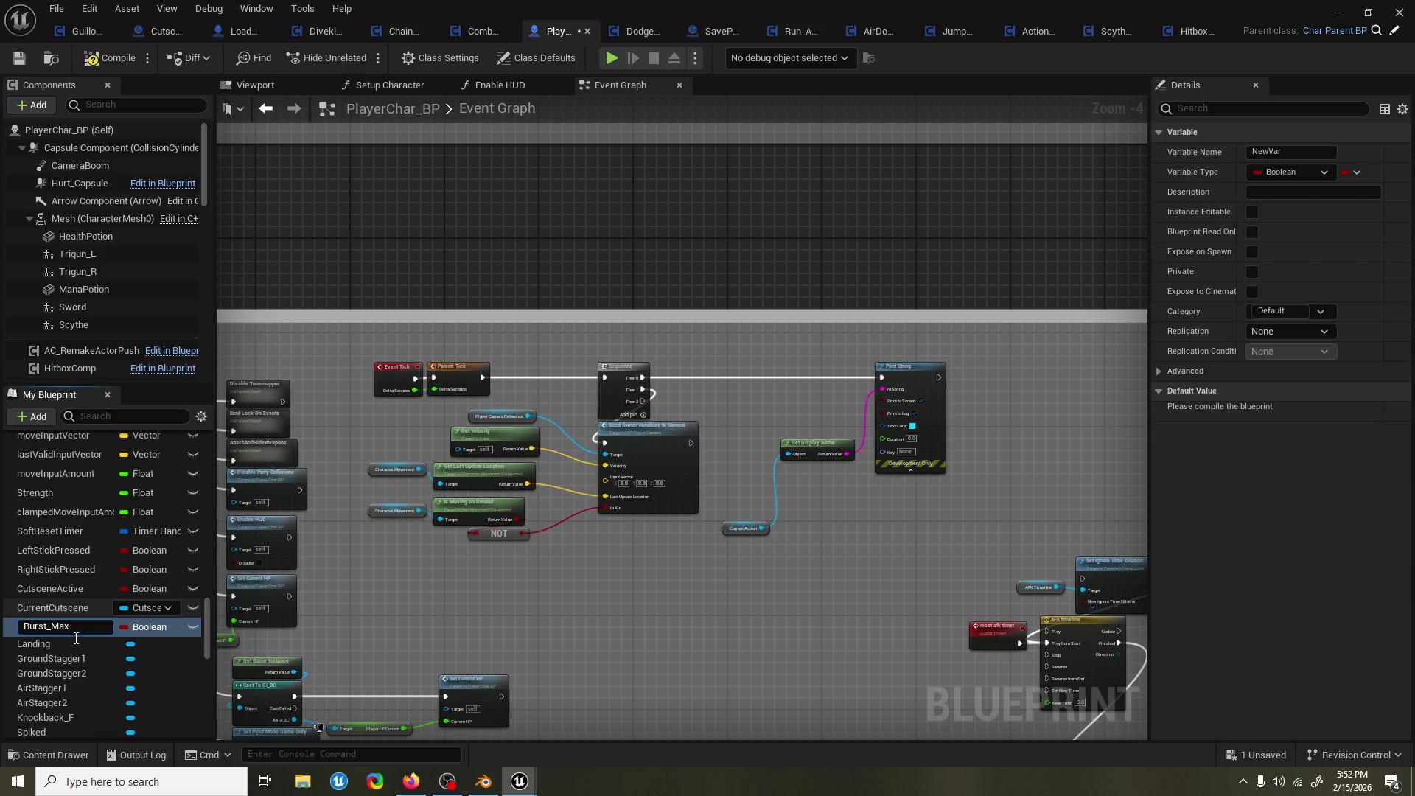
key(Return)
click(149, 608)
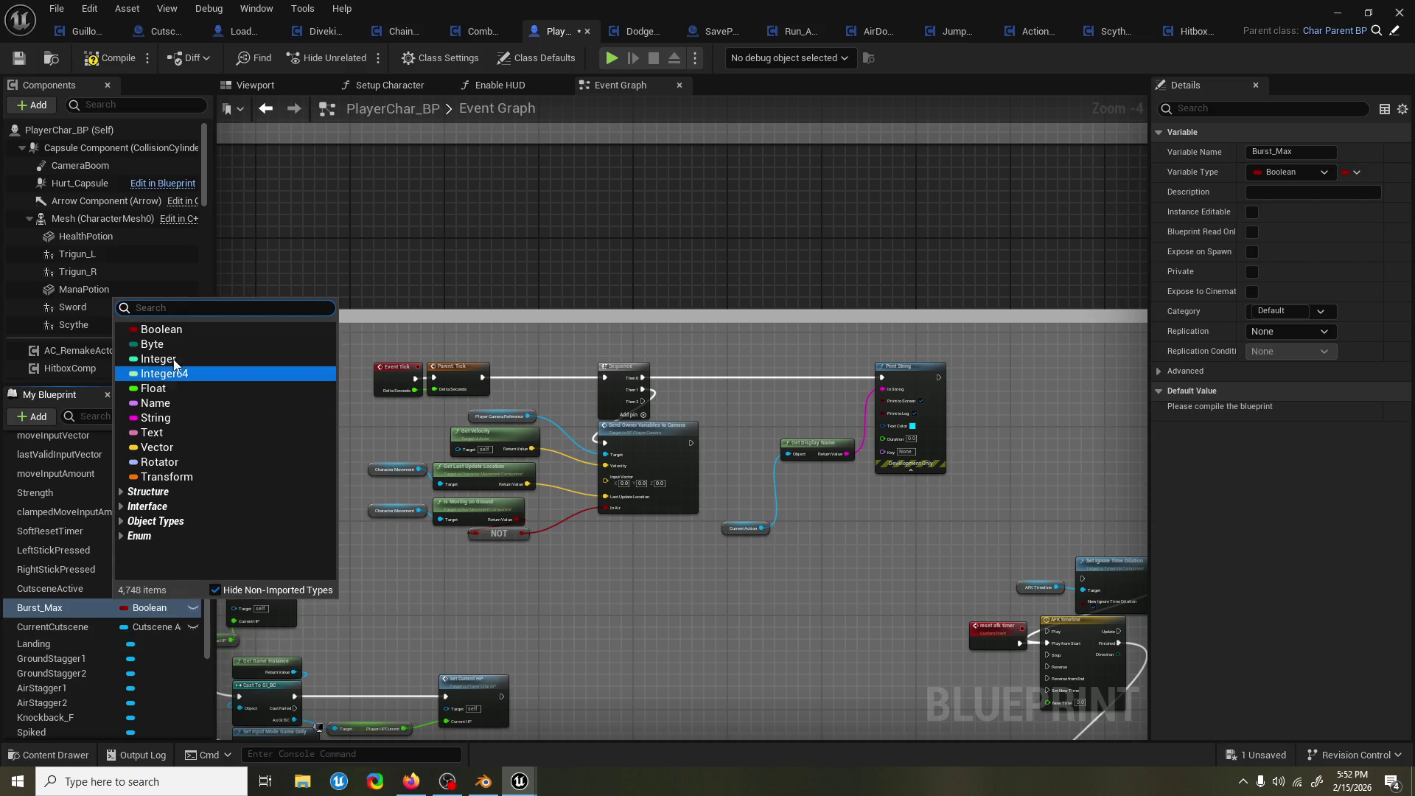
click(171, 387)
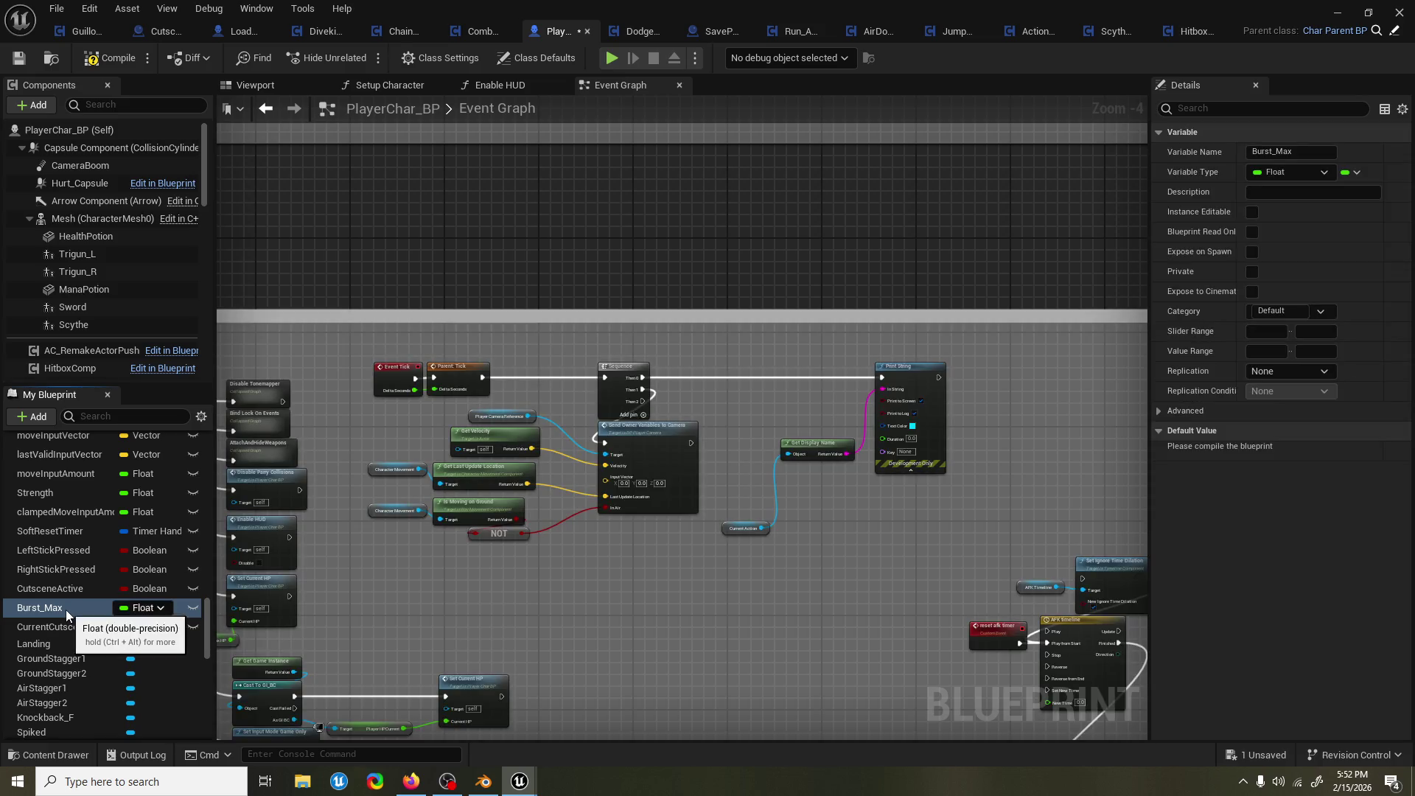
Duplicate Burst_Max as Burst_Current and move it above Burst_Max.
key(ctrl+w)
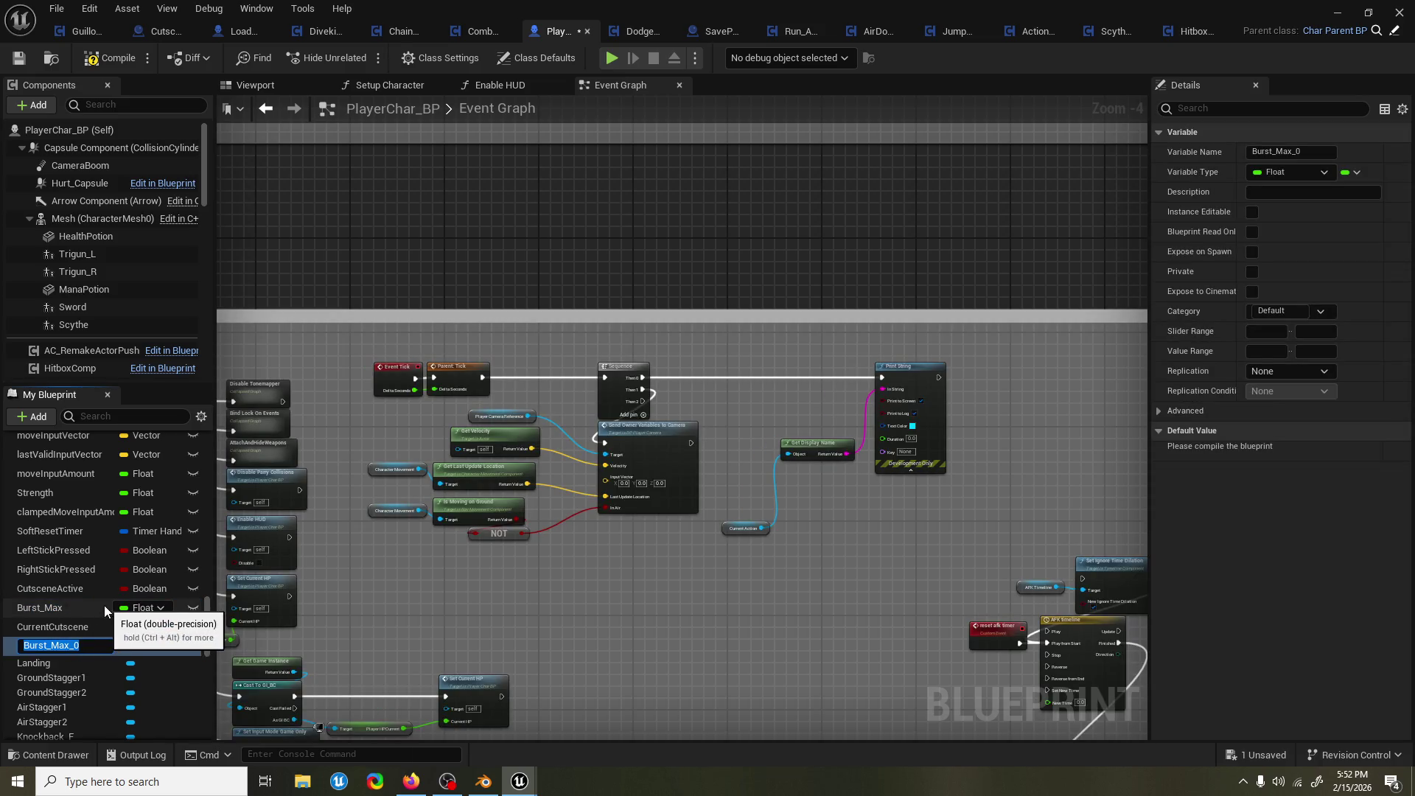
text(Burst_cu)
key(BackSpace)
key(BackSpace)
key(BackSpace)
text(Cu)
key(Return)
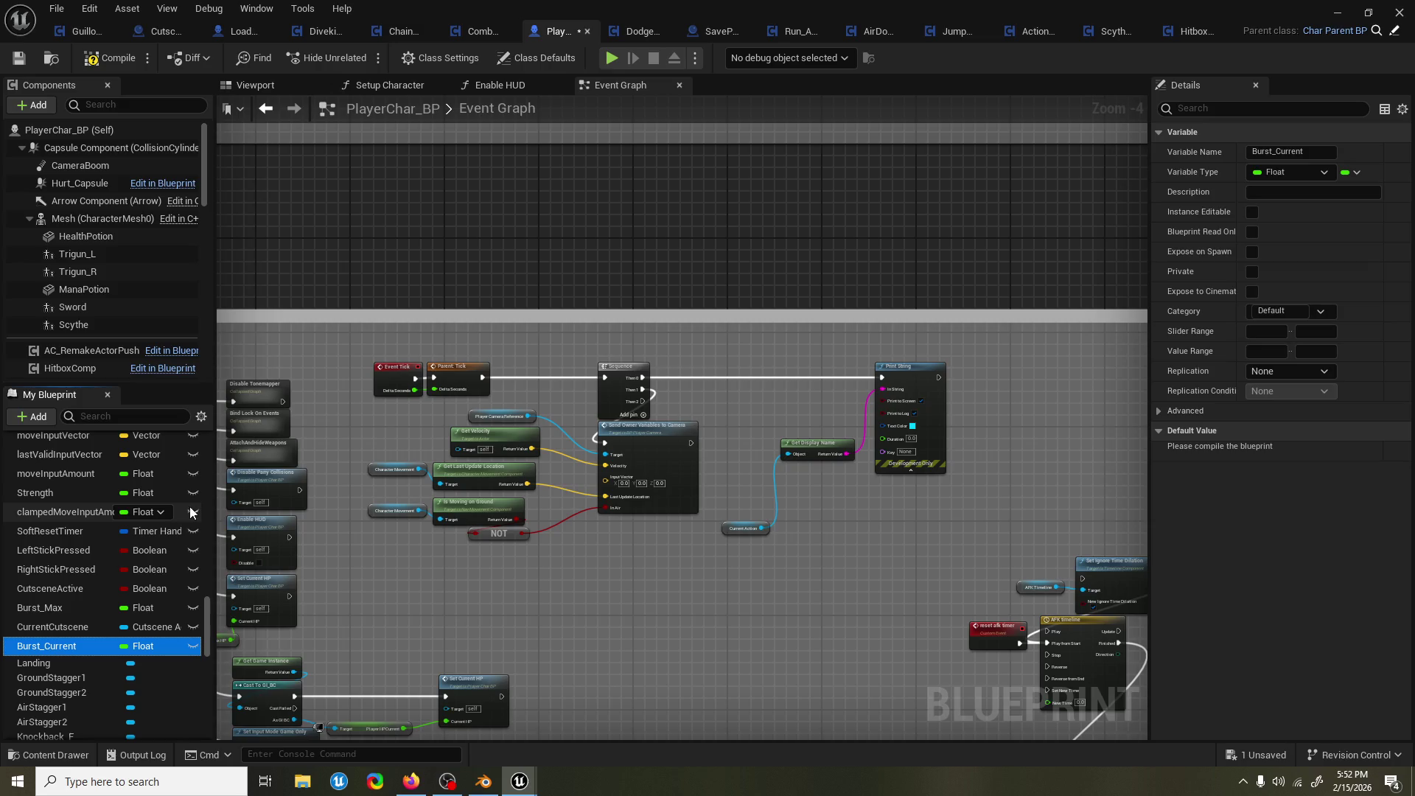
mouse_move(72, 645)
mouse_down()
mouse_move(62, 610)
mouse_move(60, 625)
mouse_up()
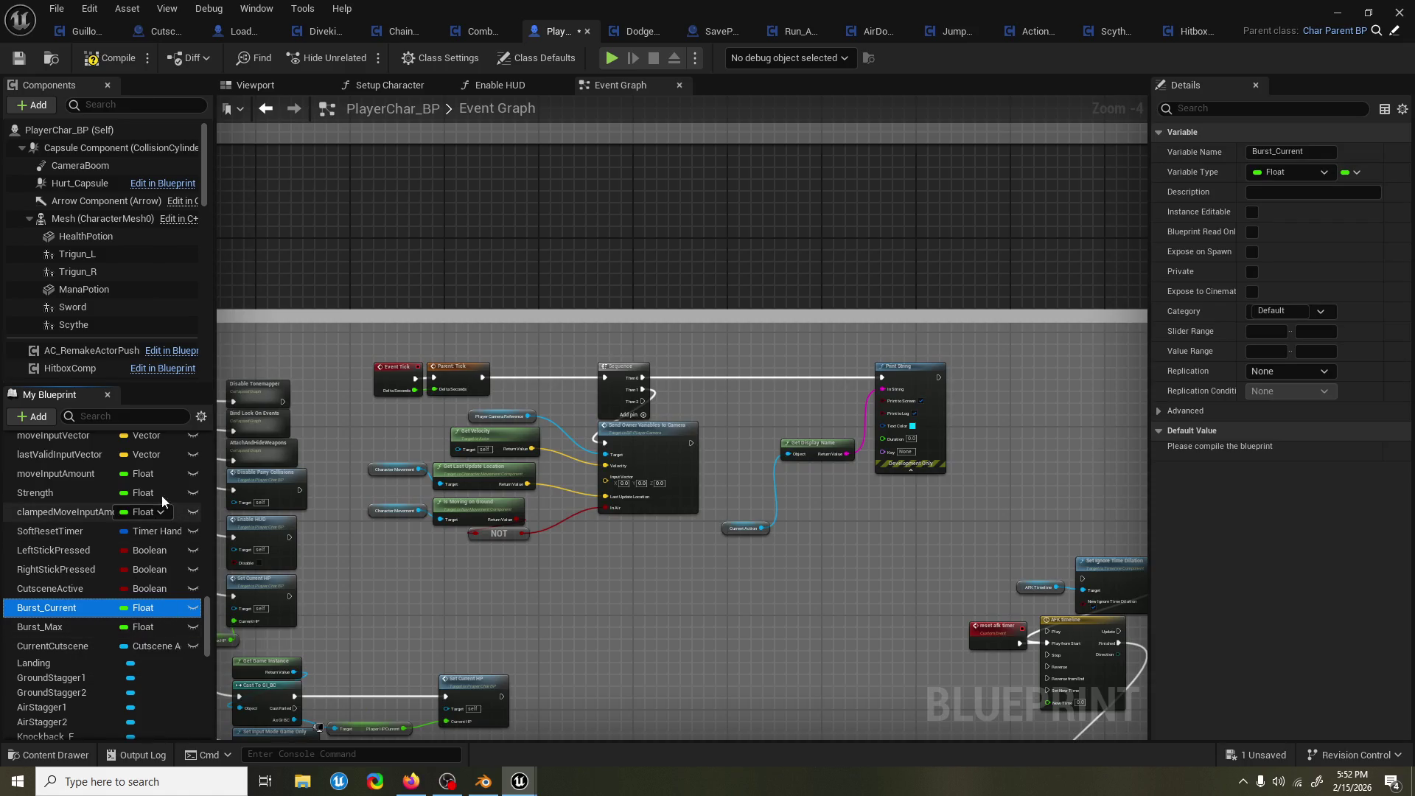
Move the Print String group and Current Action node lower, then compile.
drag(891, 516, 715, 442)
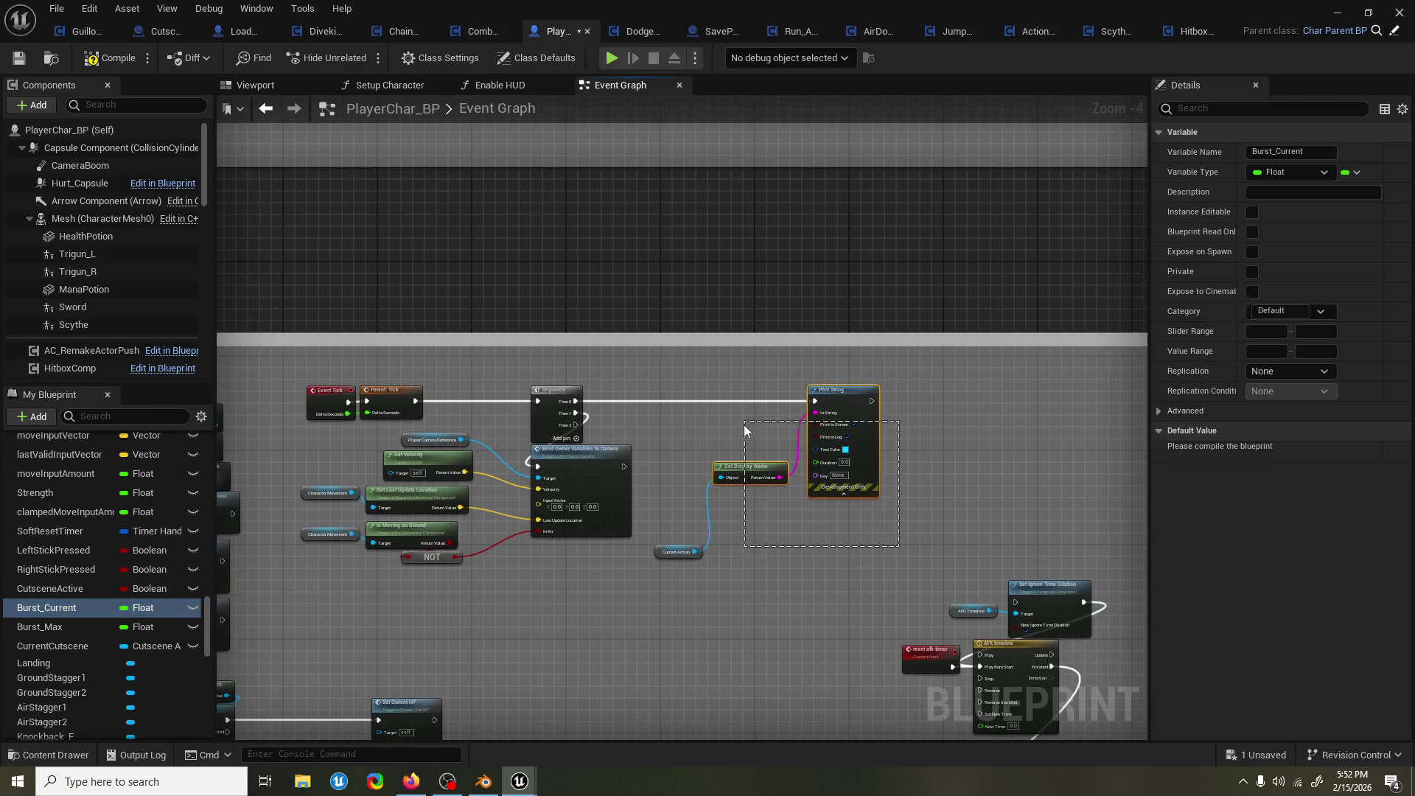
drag(843, 399, 843, 493)
drag(676, 551, 677, 569)
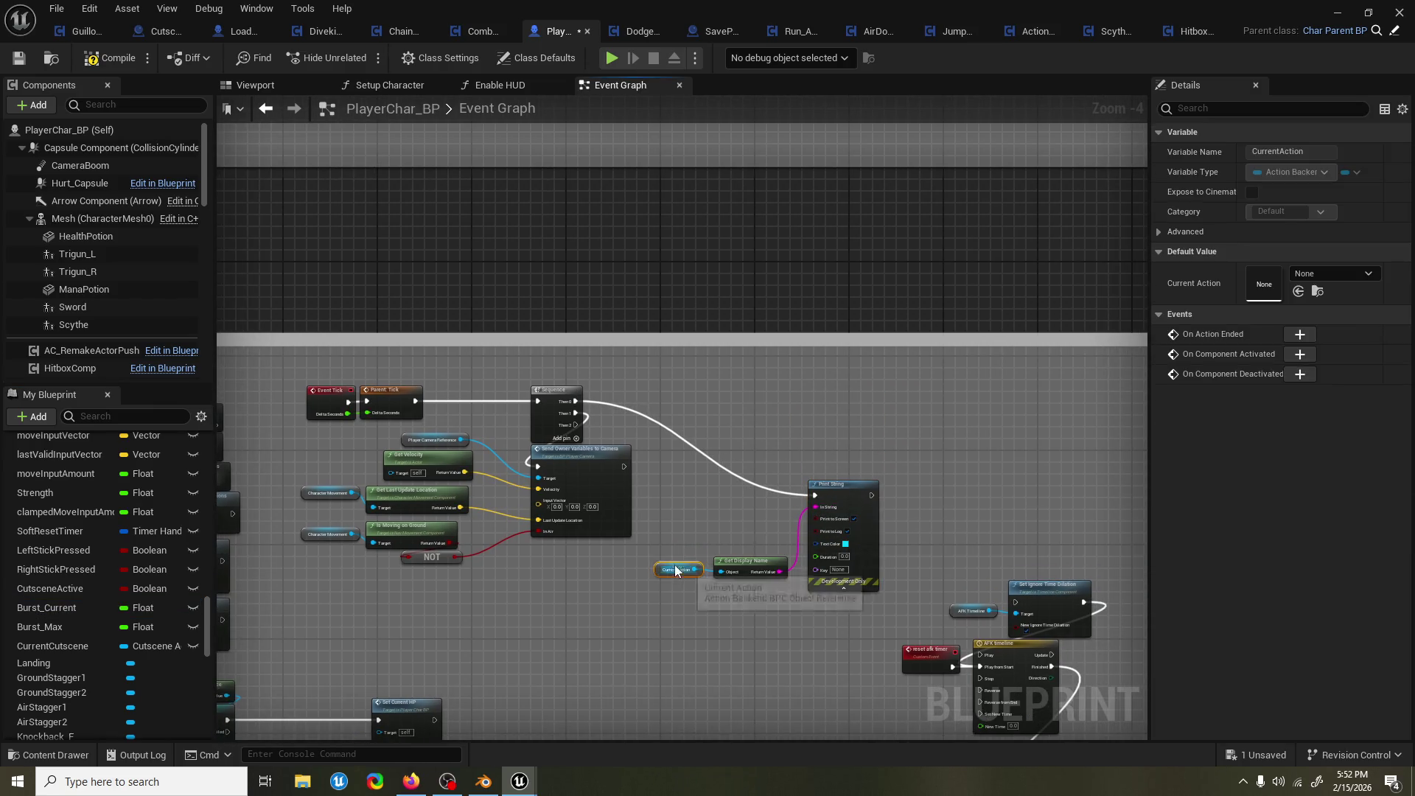
click(80, 625)
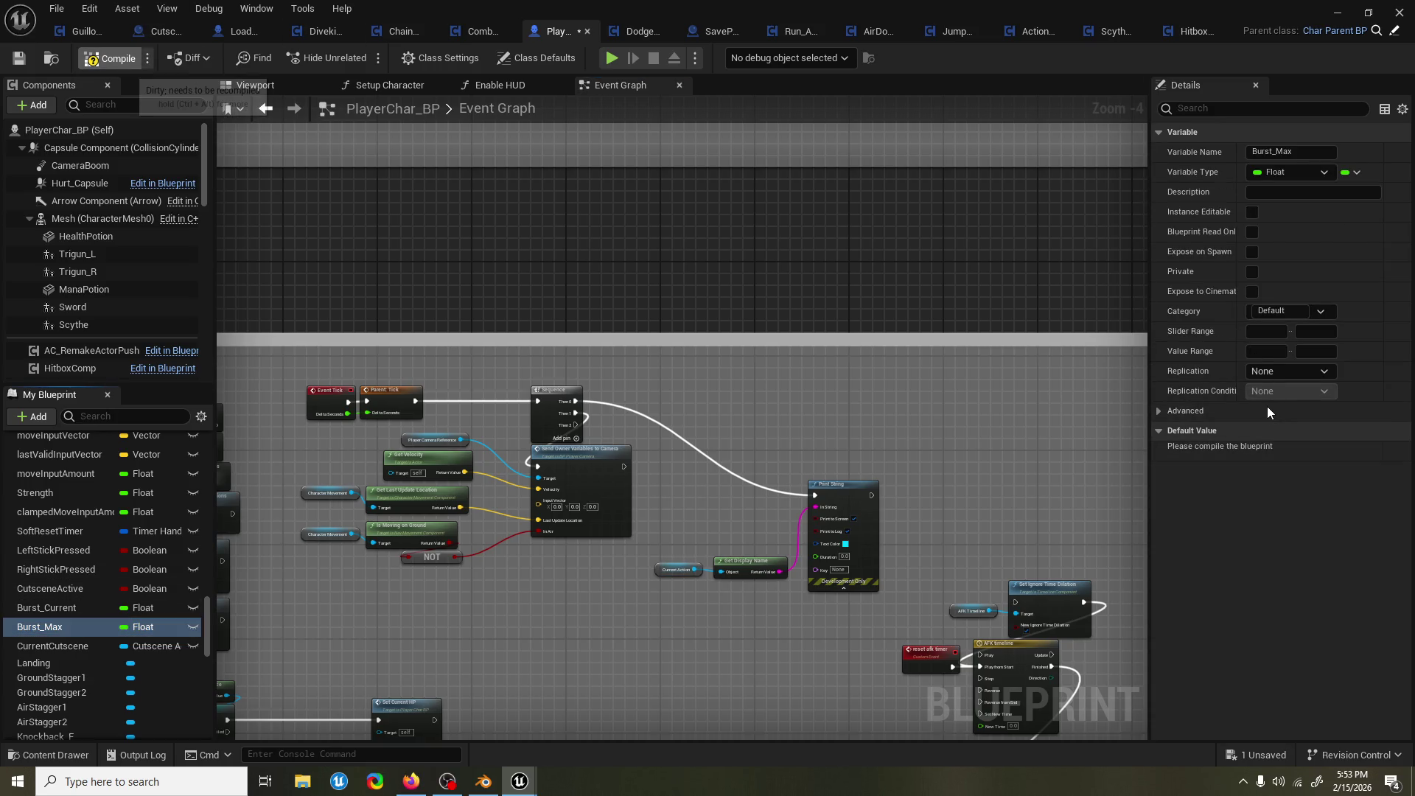
key(F7)
scroll(821, 426, down, 2)
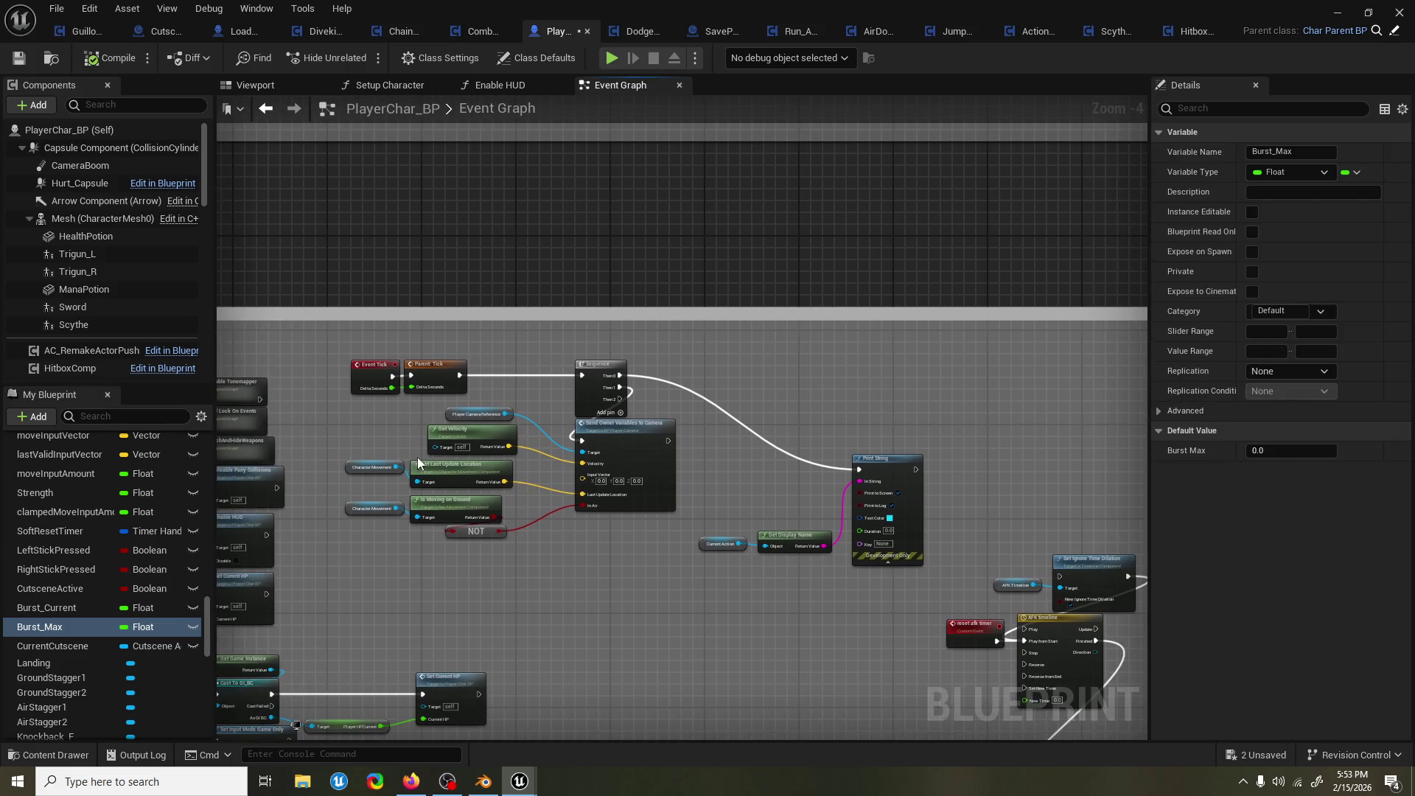
scroll(565, 499, up, 2)
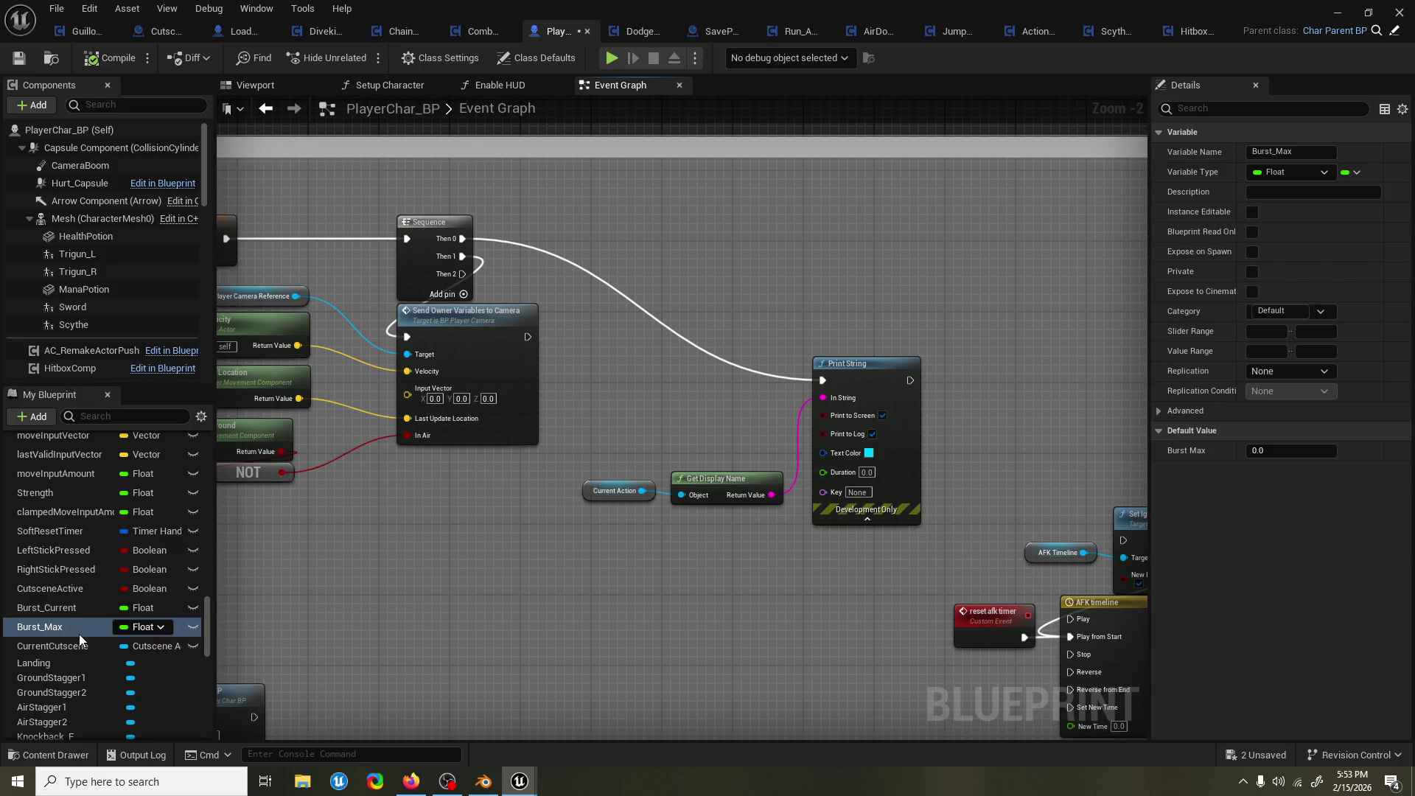
Duplicate Burst_Max as BurstBarAmount and place it above CurrentCutscene.
key(ctrl+w)
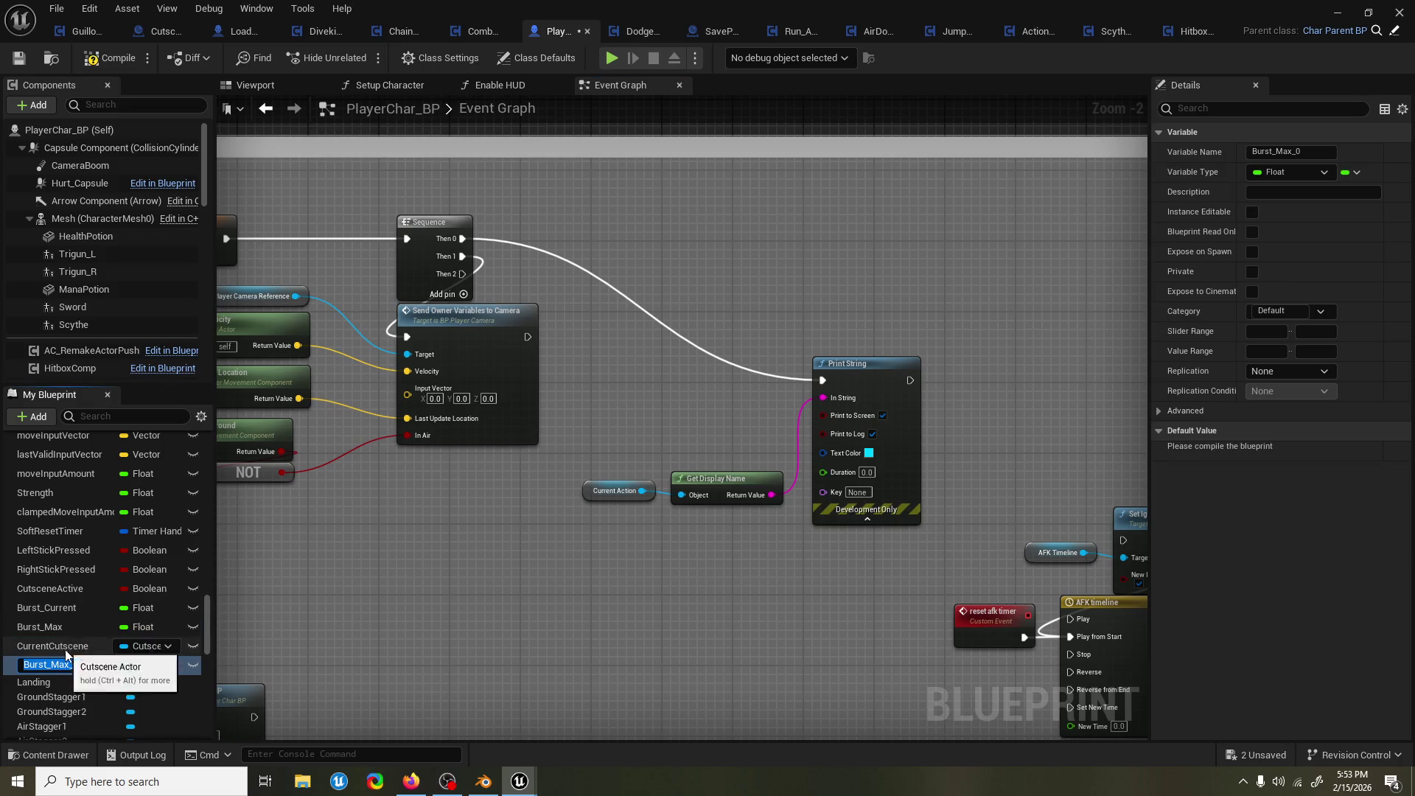
text(BarAmount)
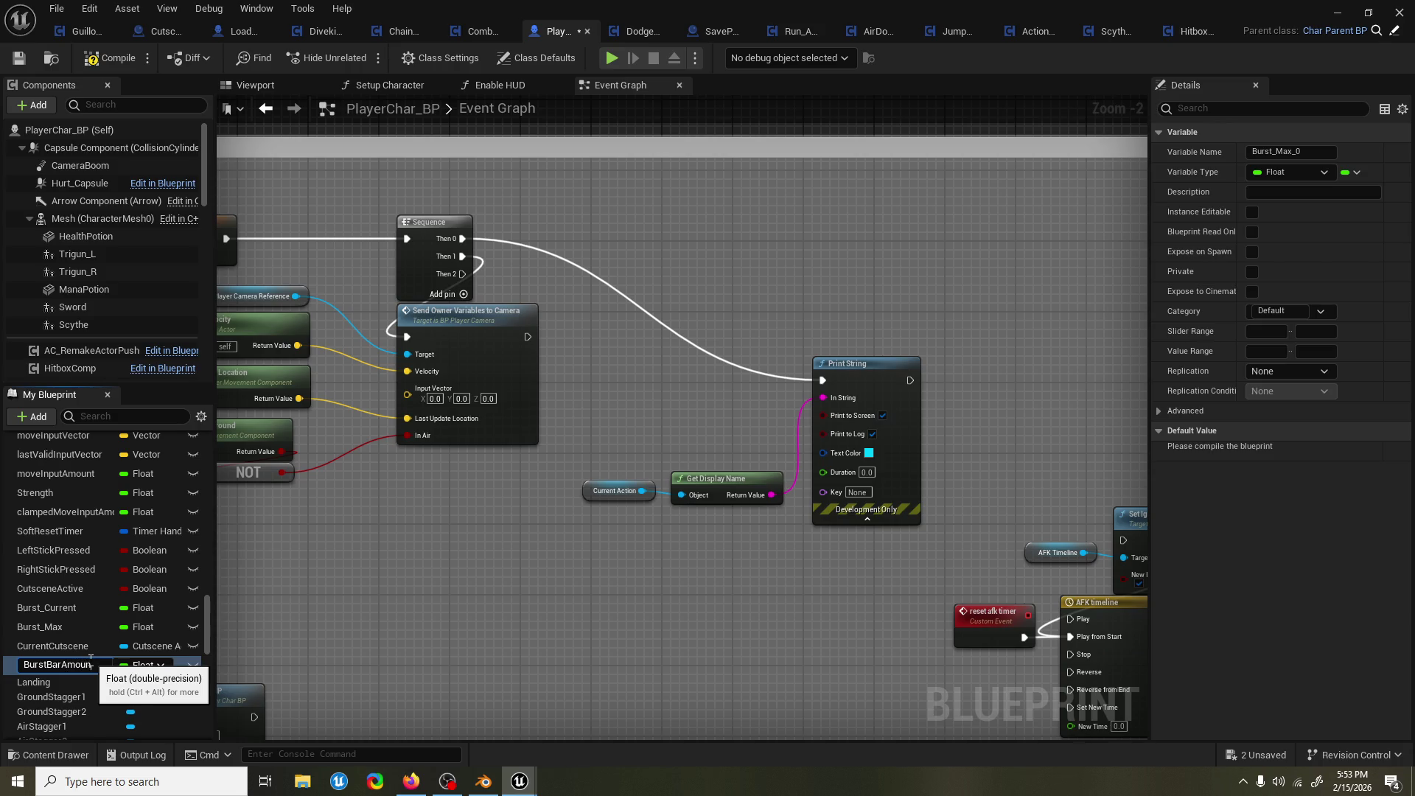
key(Return)
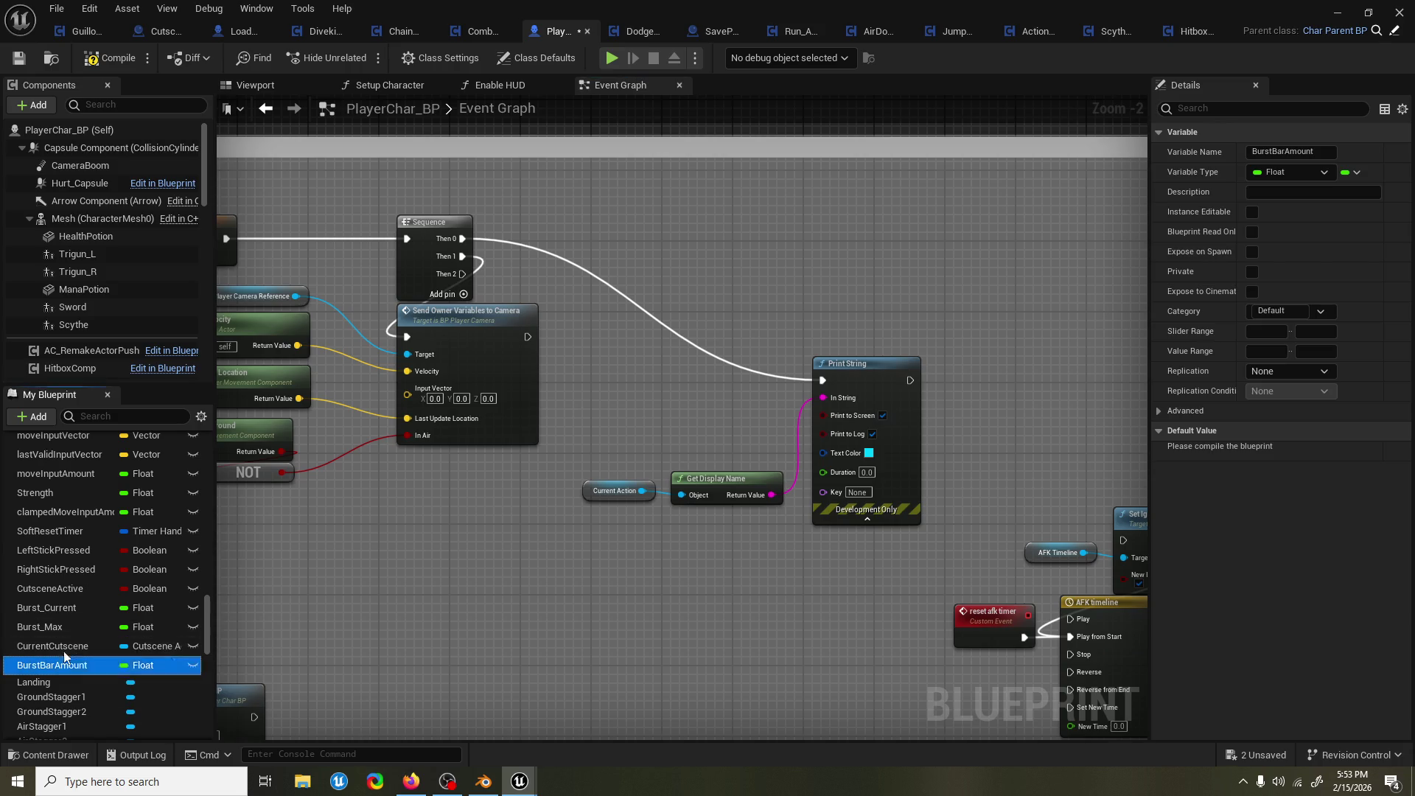
drag(100, 667, 89, 645)
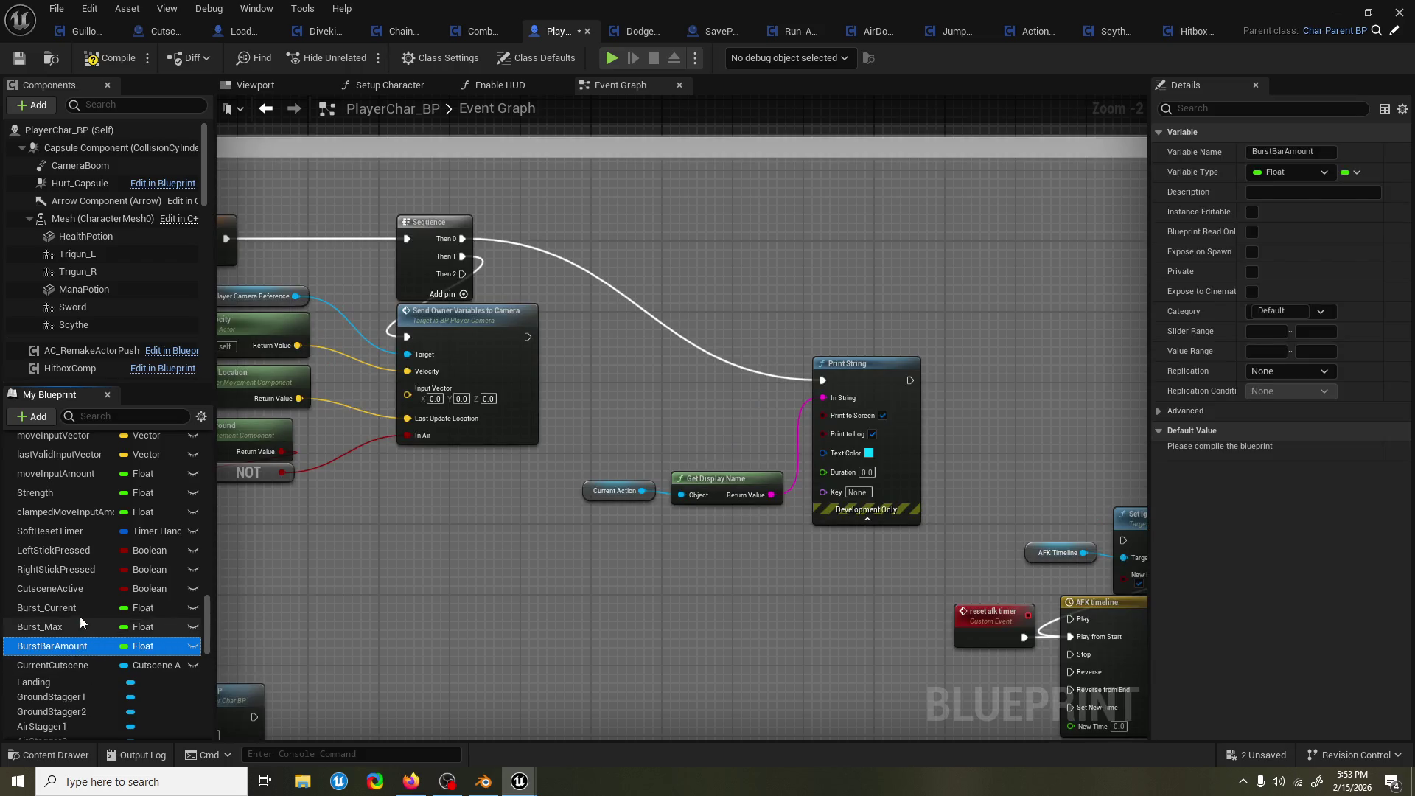
scroll(590, 485, up, 1)
Remove the Current Action and Get Display Name nodes, then duplicate and chain Print String.
scroll(590, 485, down, 2)
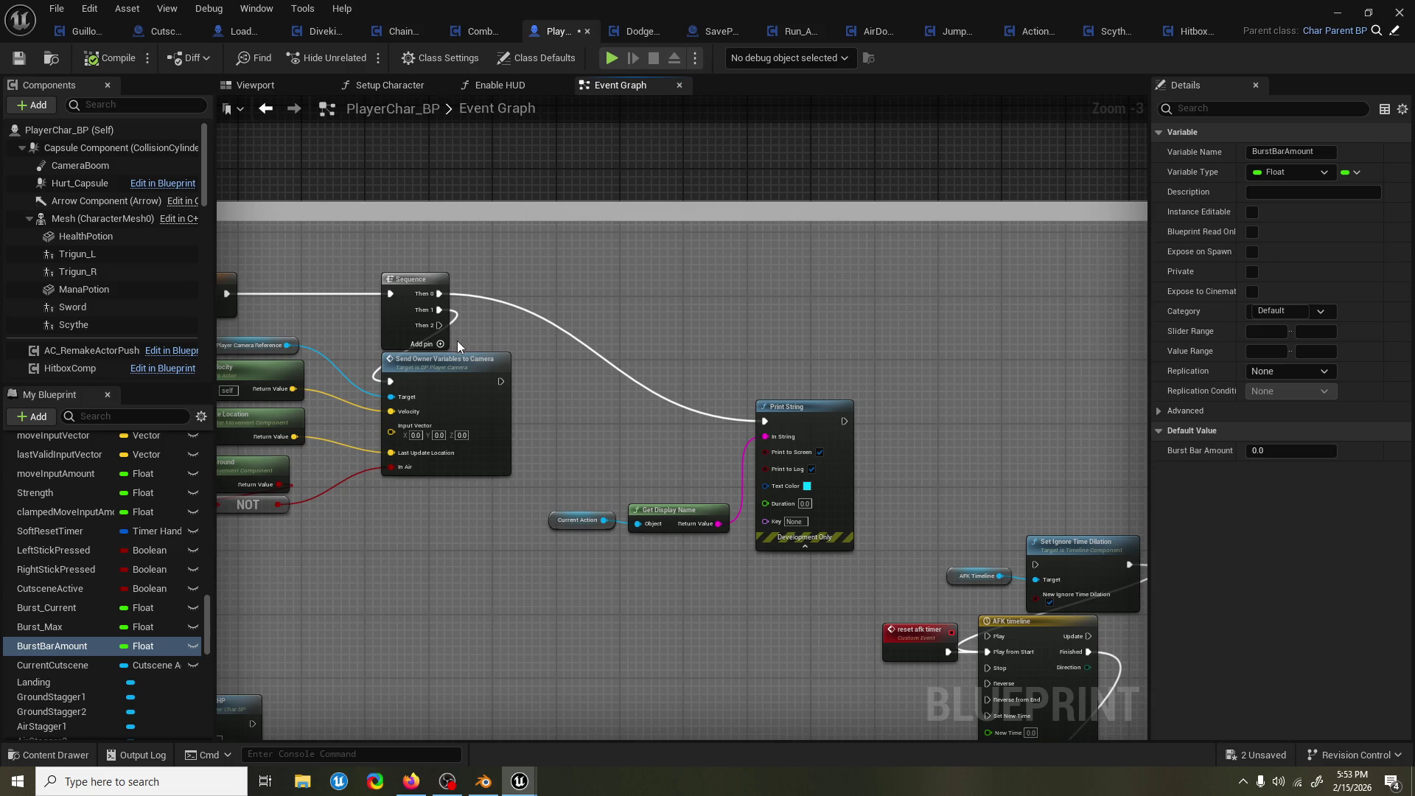
drag(692, 333, 692, 353)
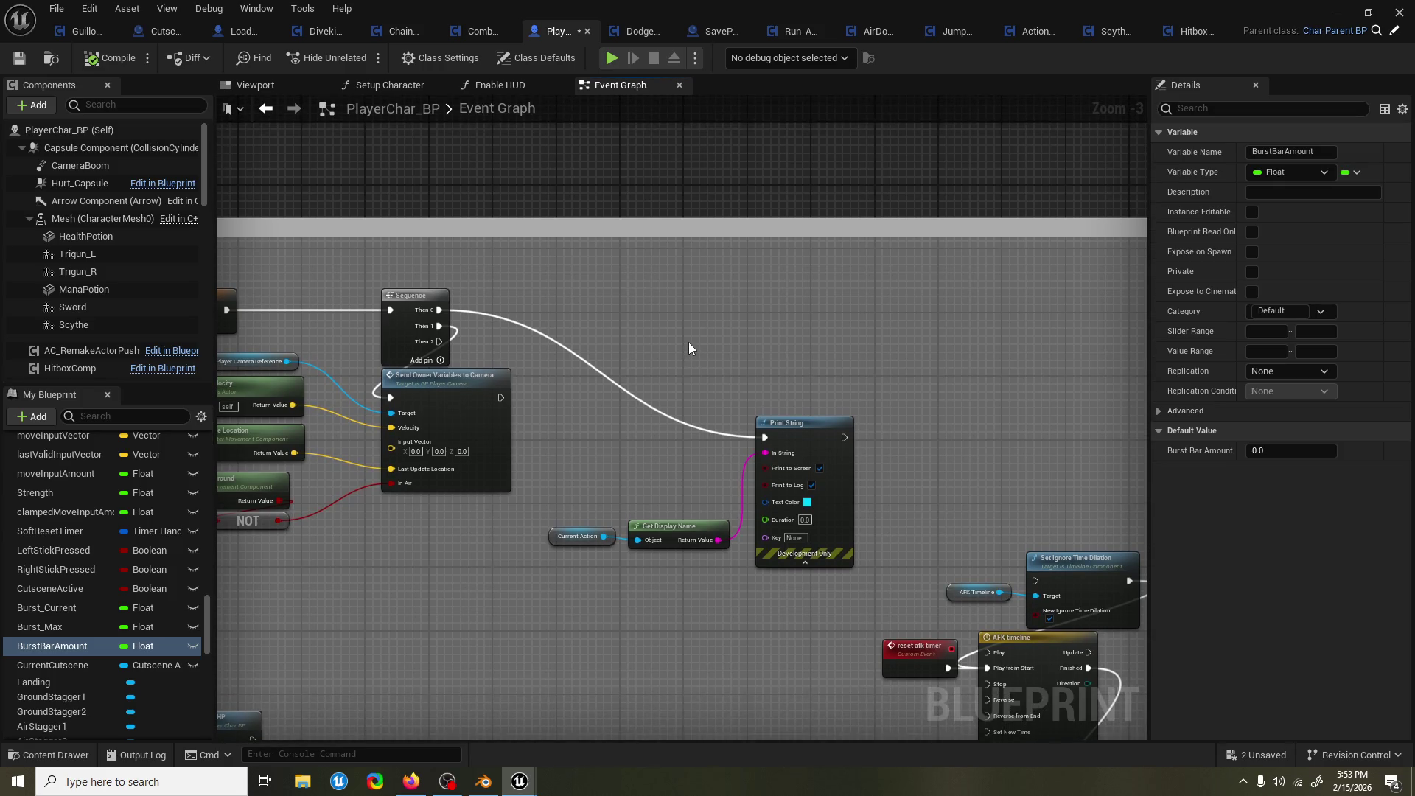
mouse_move(75, 647)
mouse_down()
mouse_move(489, 483)
mouse_move(415, 379)
mouse_up()
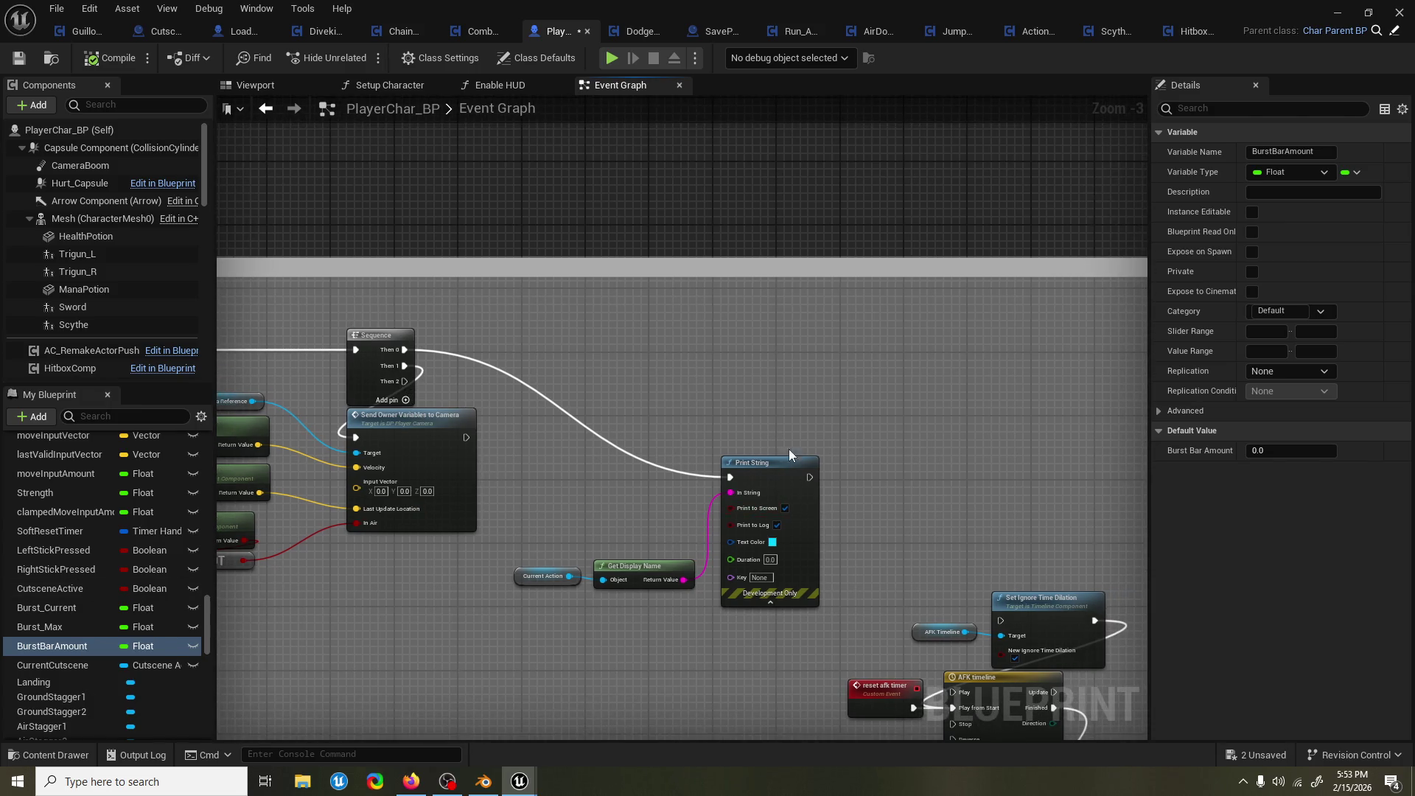
key(ctrl+z)
key(ctrl+z)
key(ctrl+z)
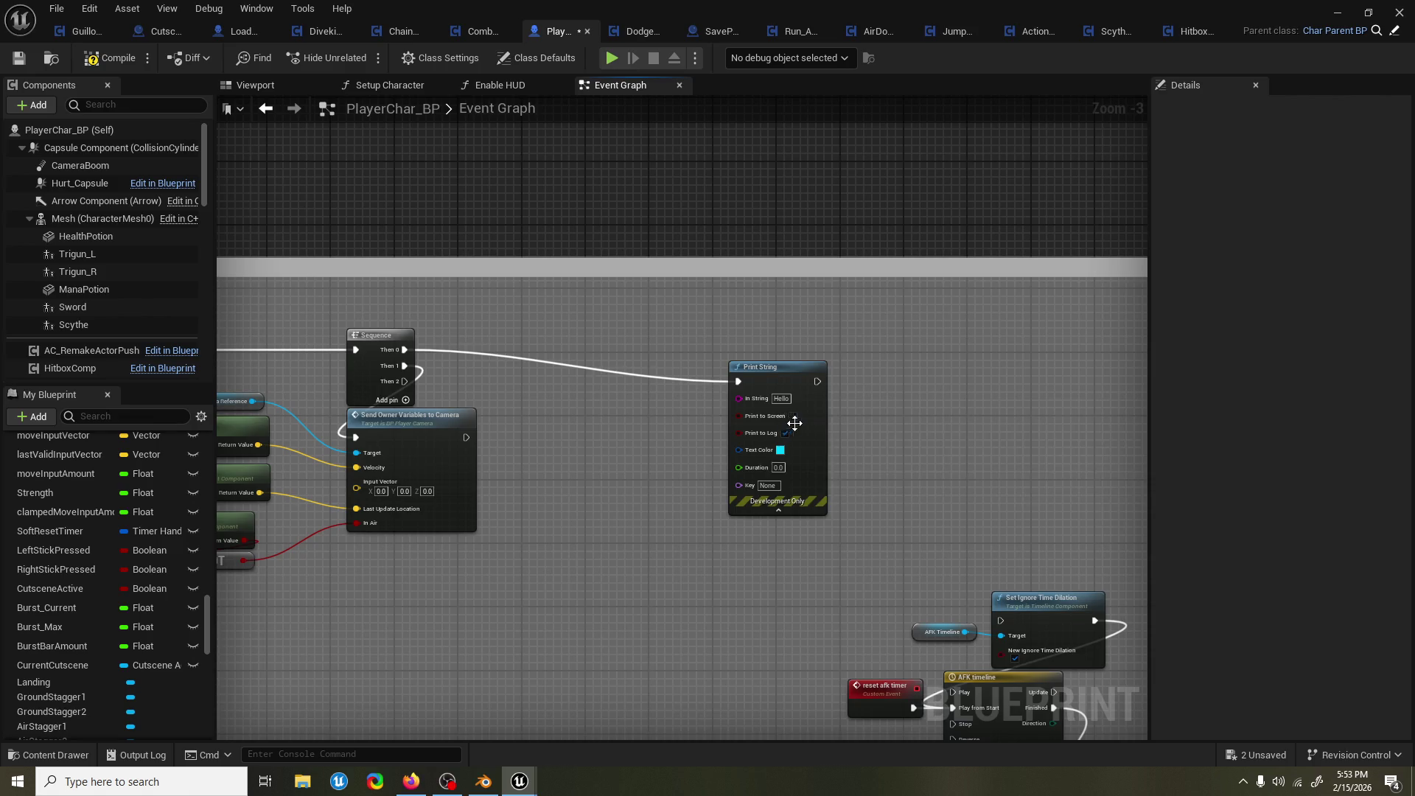
drag(792, 423, 848, 389)
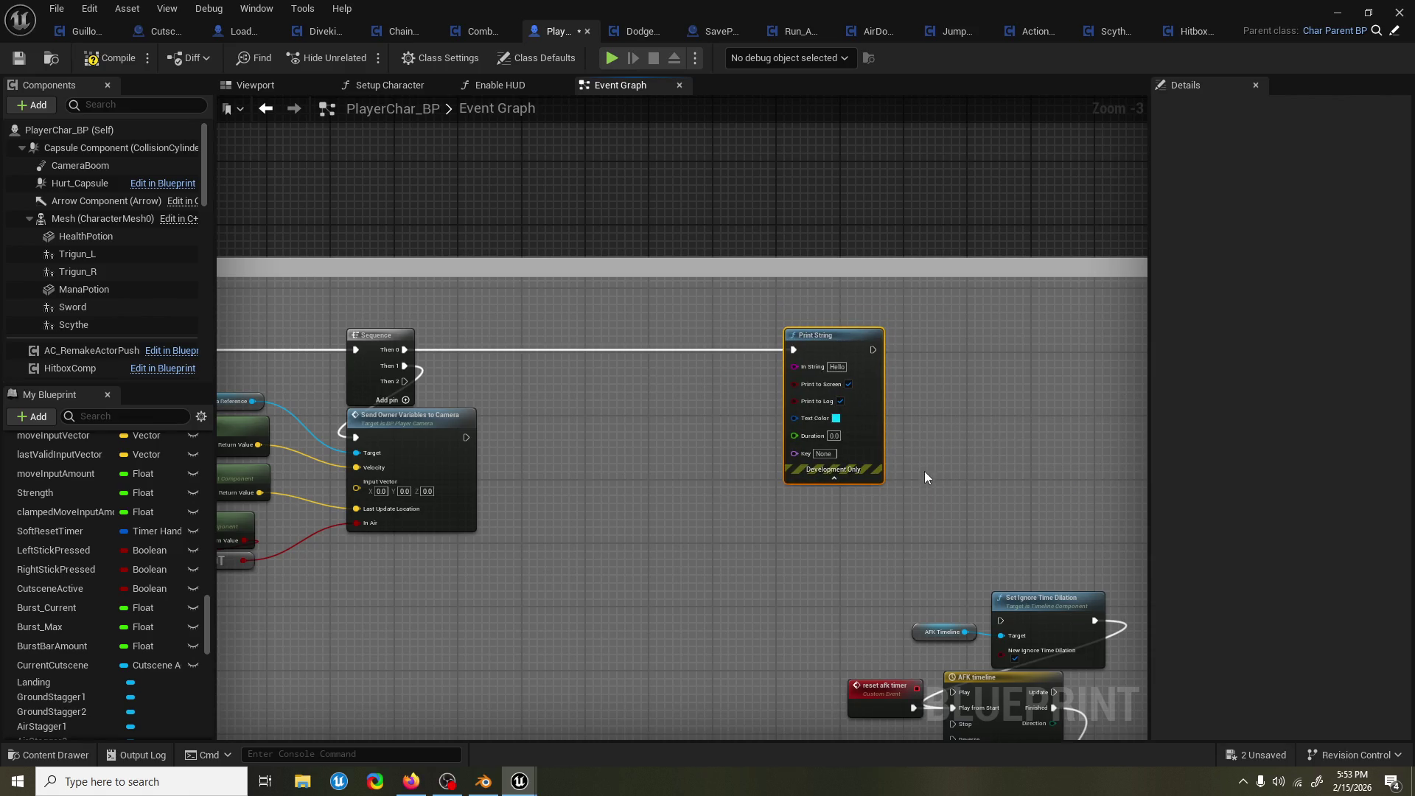
key(ctrl+d)
mouse_move(906, 470)
mouse_down()
mouse_move(890, 385)
mouse_move(908, 348)
mouse_move(872, 343)
mouse_move(932, 347)
mouse_move(873, 349)
mouse_up()
key(q)
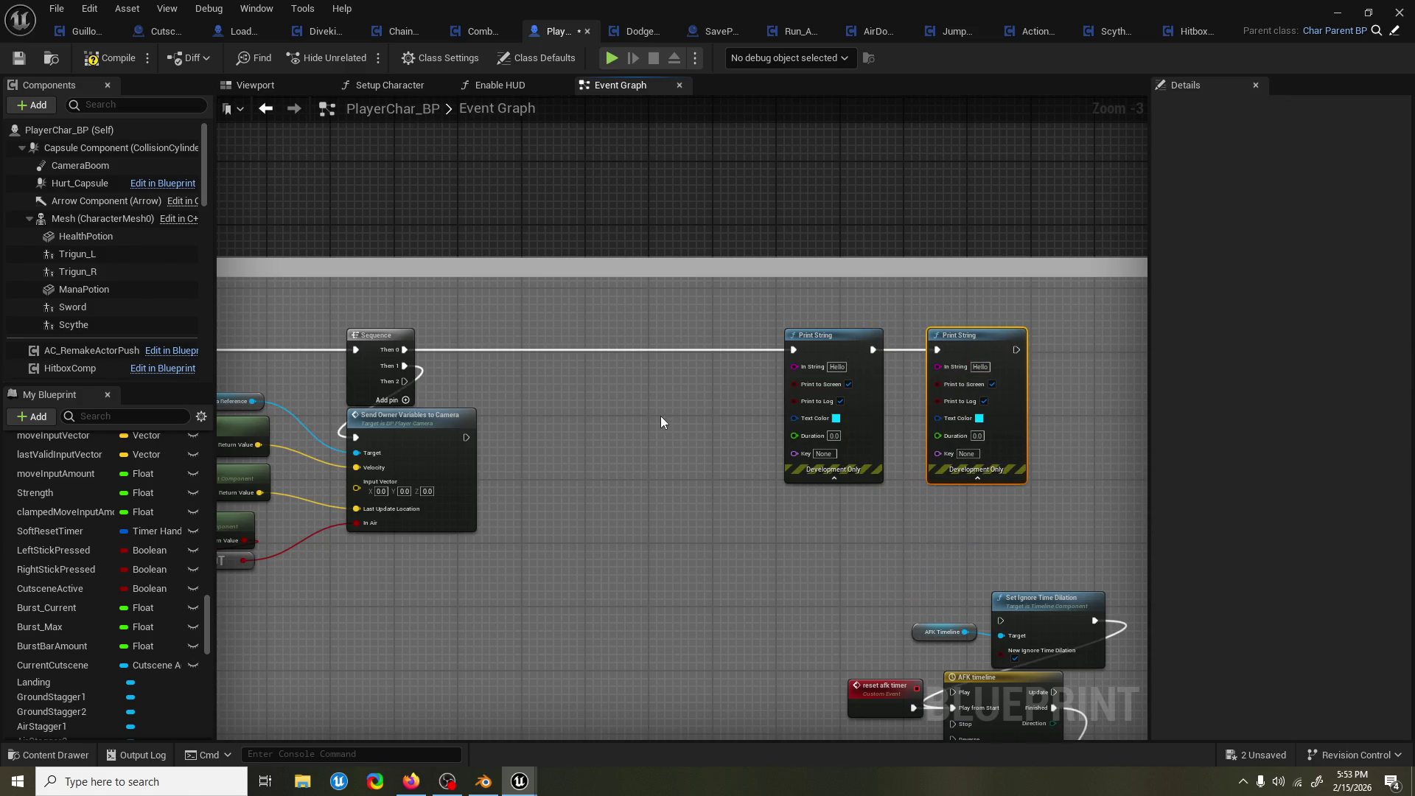
Add two Append nodes with A text 'Burst Current' and 'Burst Max'.
right_click(660, 415)
text(append)
key(Escape)
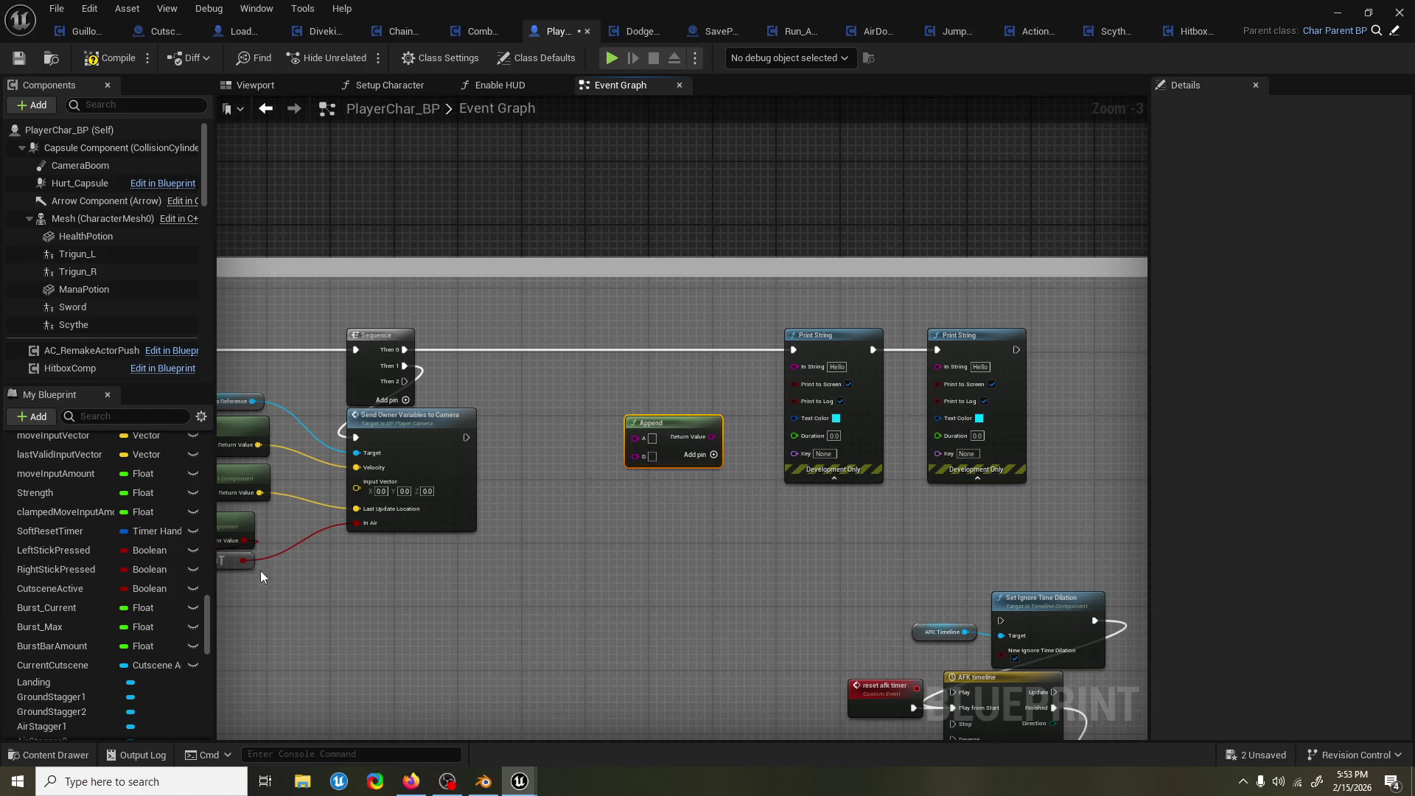
click(654, 438)
text(Burst Current)
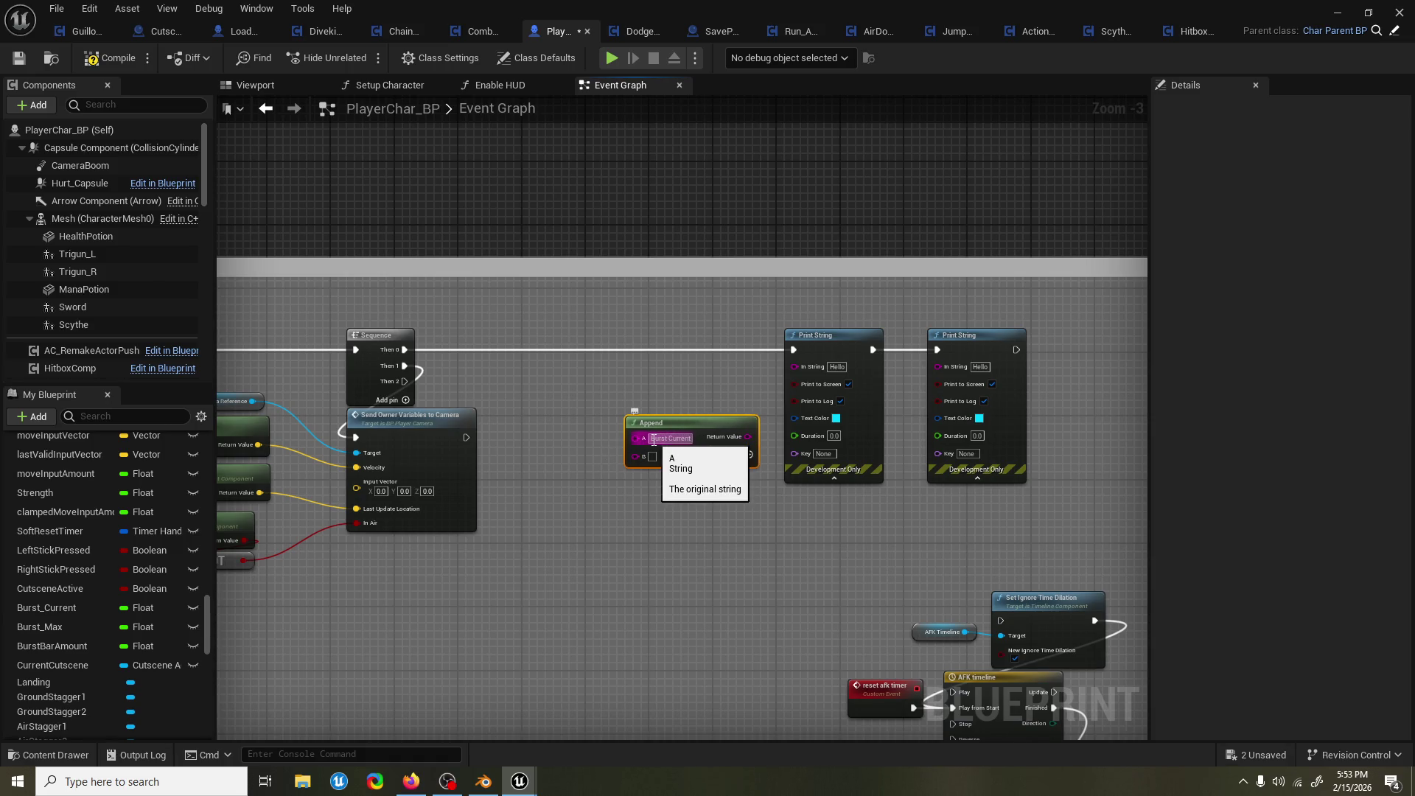
drag(666, 423, 619, 400)
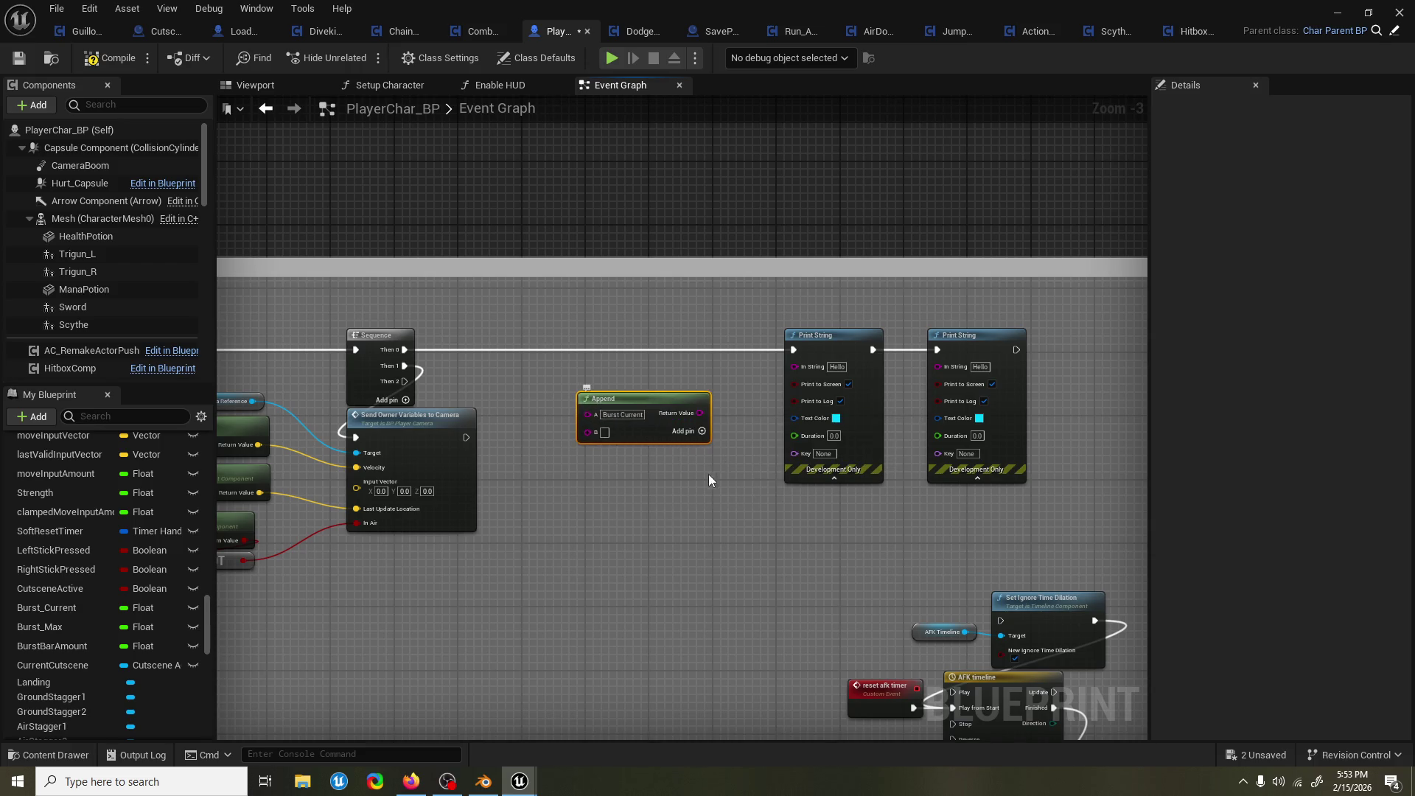
key(ctrl+c)
key(ctrl+v)
drag(726, 486, 641, 519)
click(630, 497)
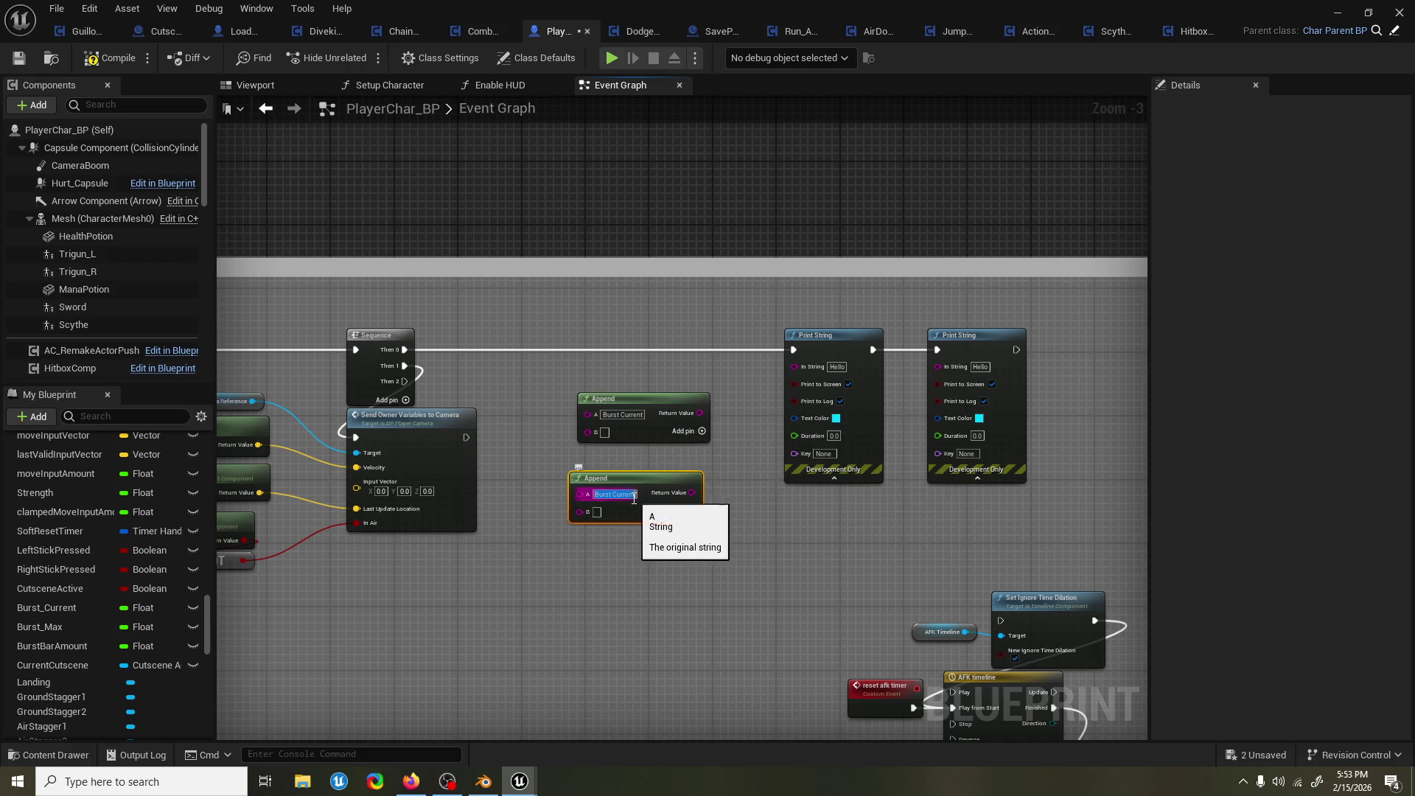
text(Burst Max)
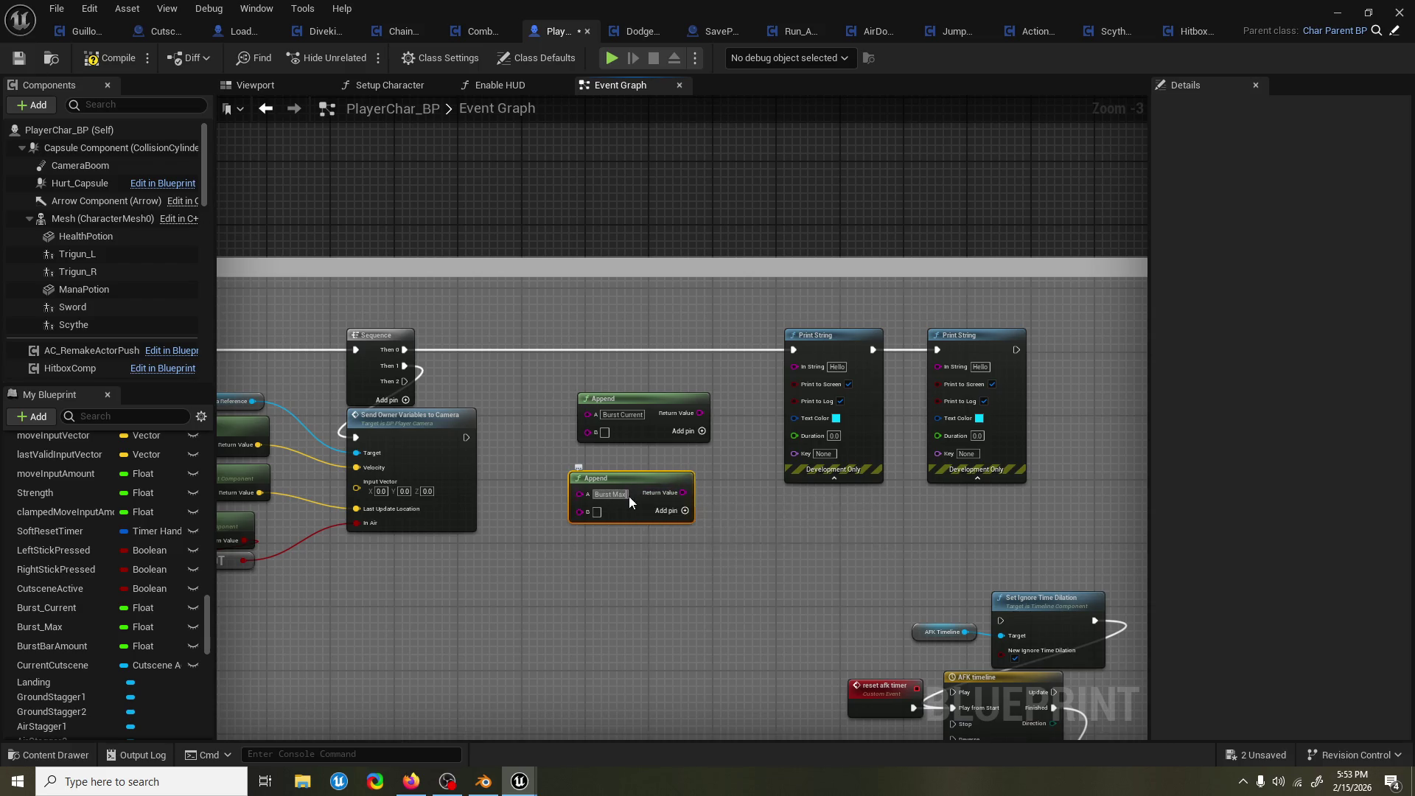
key(Return)
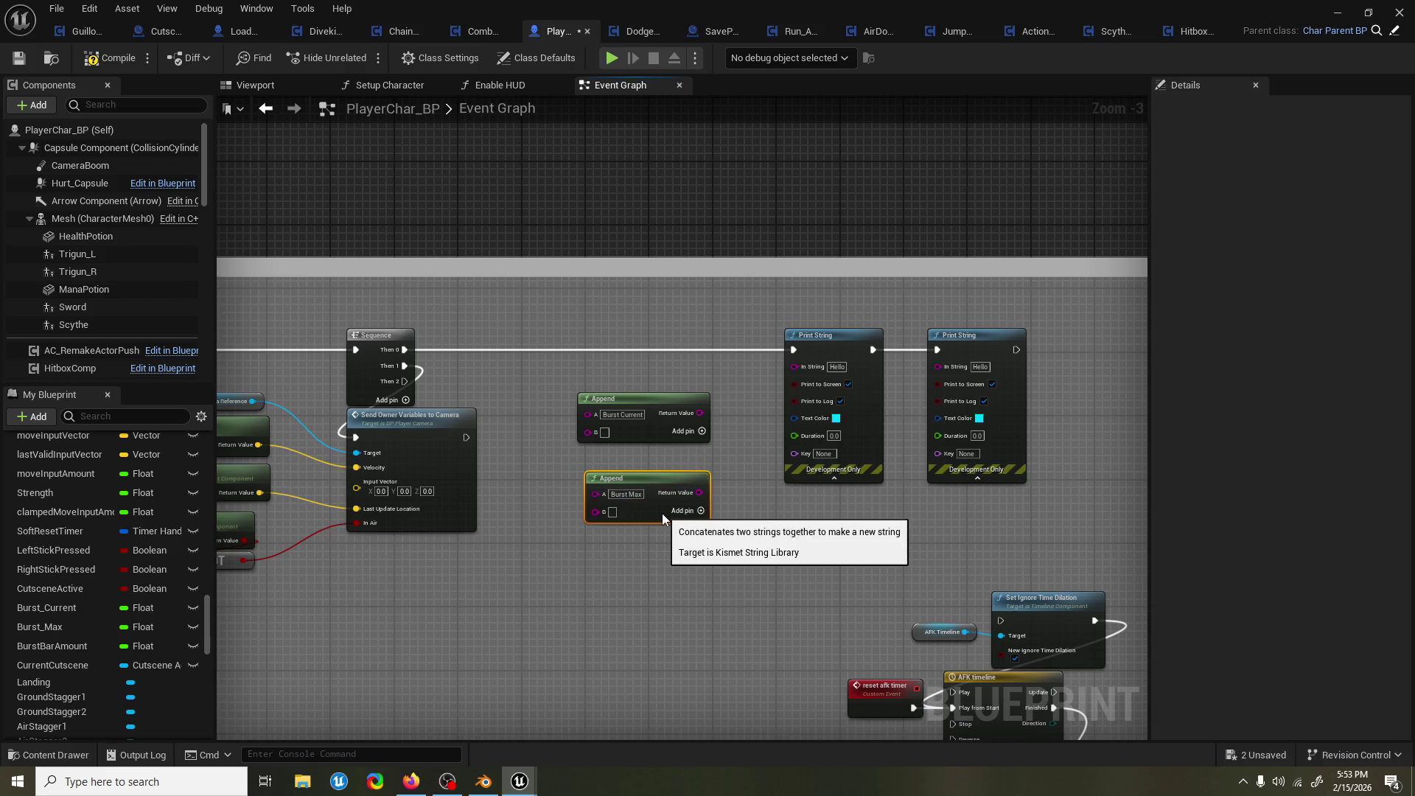
Wire each Append into its Print String and add a Burst_Max getter beside the lower Append.
mouse_move(707, 416)
mouse_down()
mouse_move(798, 368)
mouse_move(775, 382)
mouse_up()
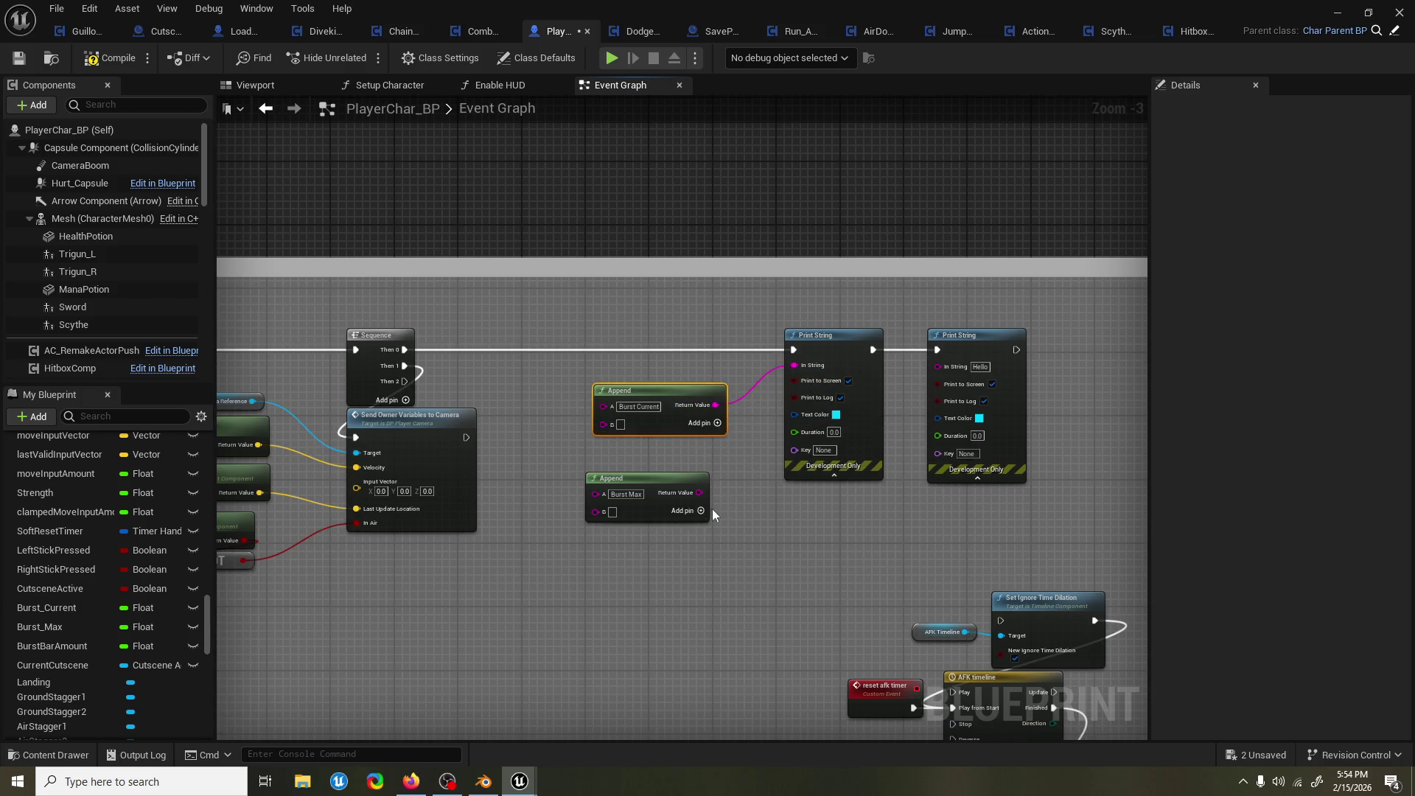
drag(699, 493, 937, 366)
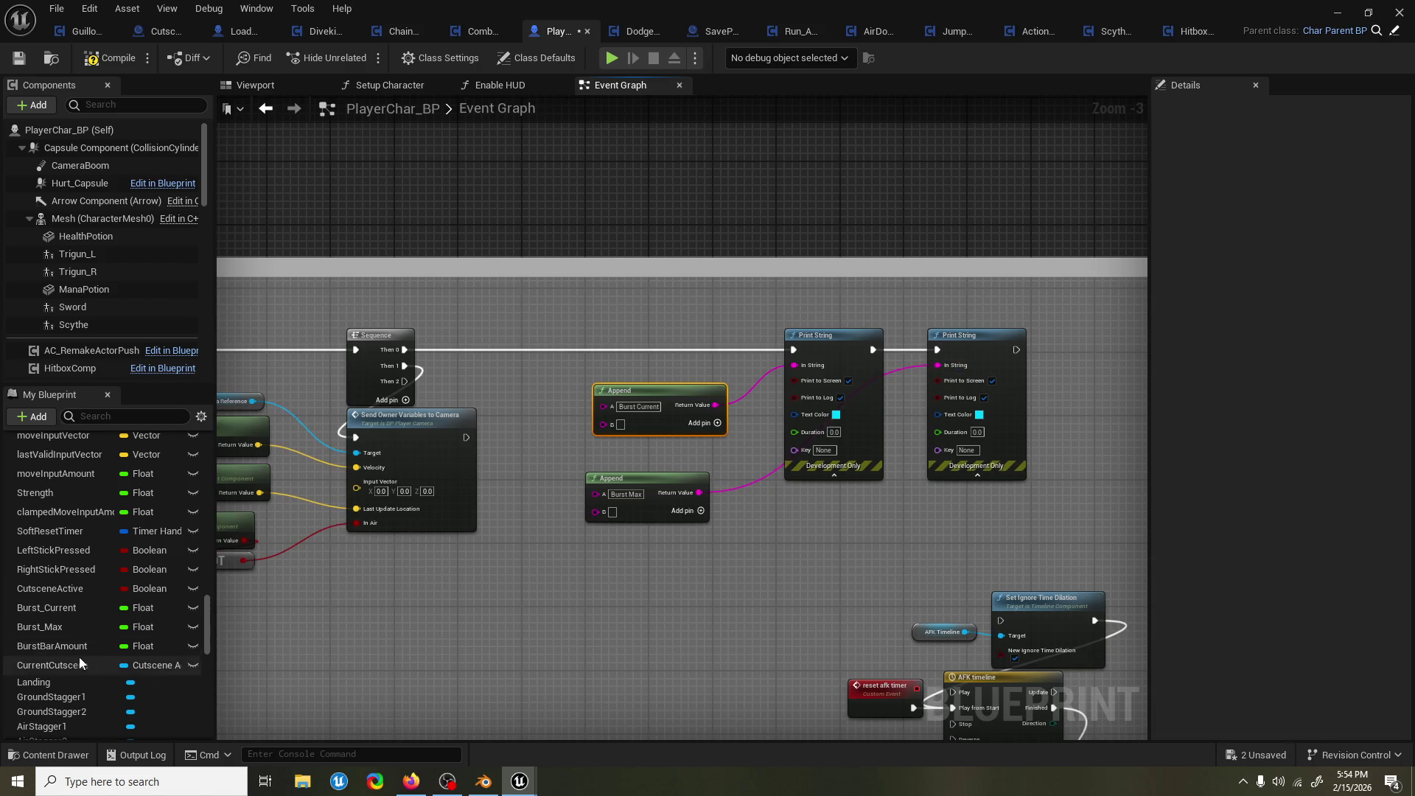
mouse_move(40, 626)
mouse_down()
mouse_move(486, 554)
mouse_move(595, 510)
mouse_up()
click(489, 564)
drag(491, 544, 556, 536)
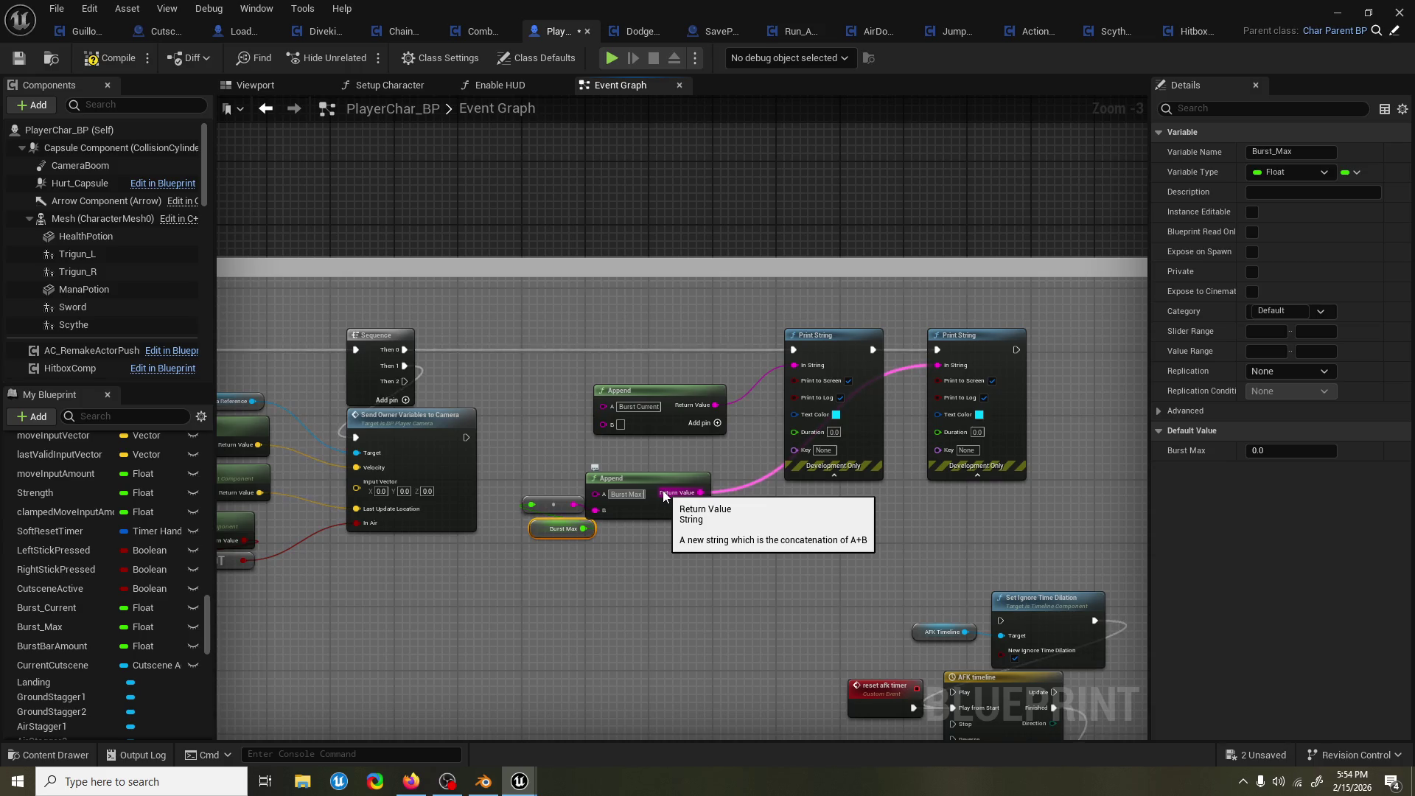
Add a Burst_Current getter node next to the upper Append.
click(653, 409)
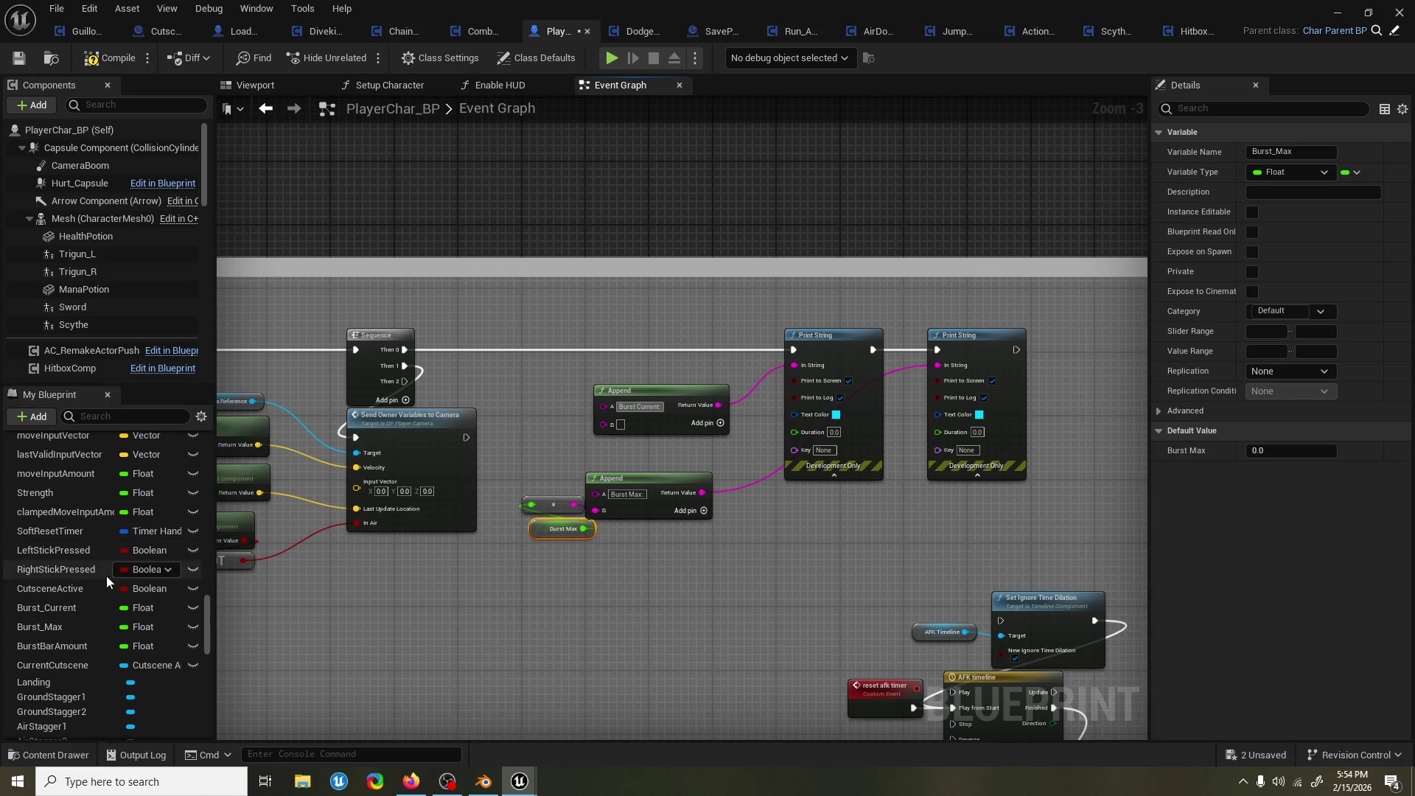
click(50, 609)
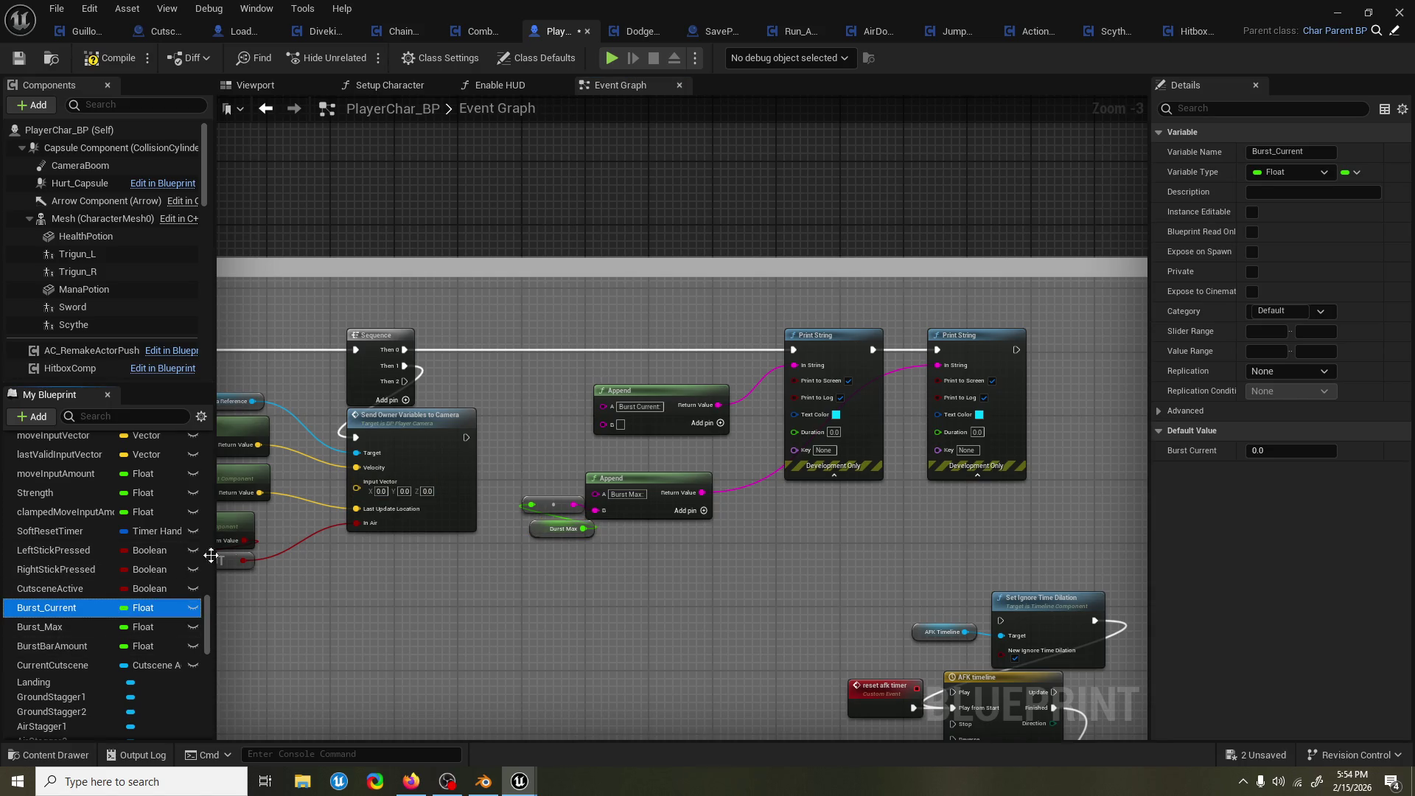
mouse_move(46, 607)
mouse_down()
mouse_move(537, 431)
mouse_move(603, 425)
mouse_move(546, 449)
mouse_up()
click(577, 458)
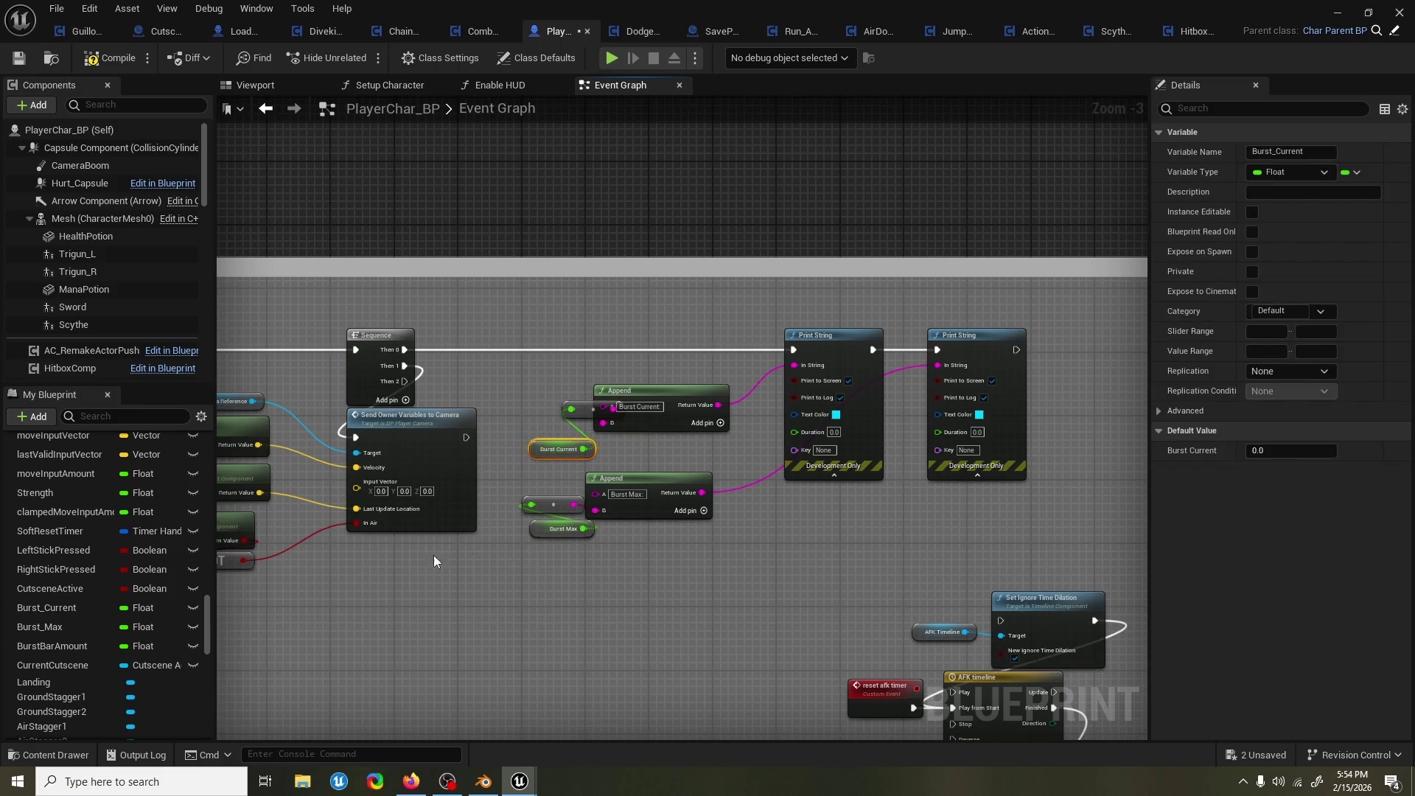
Set Burst_Max's default value to 100.0 and save the blueprint.
click(40, 626)
click(1303, 451)
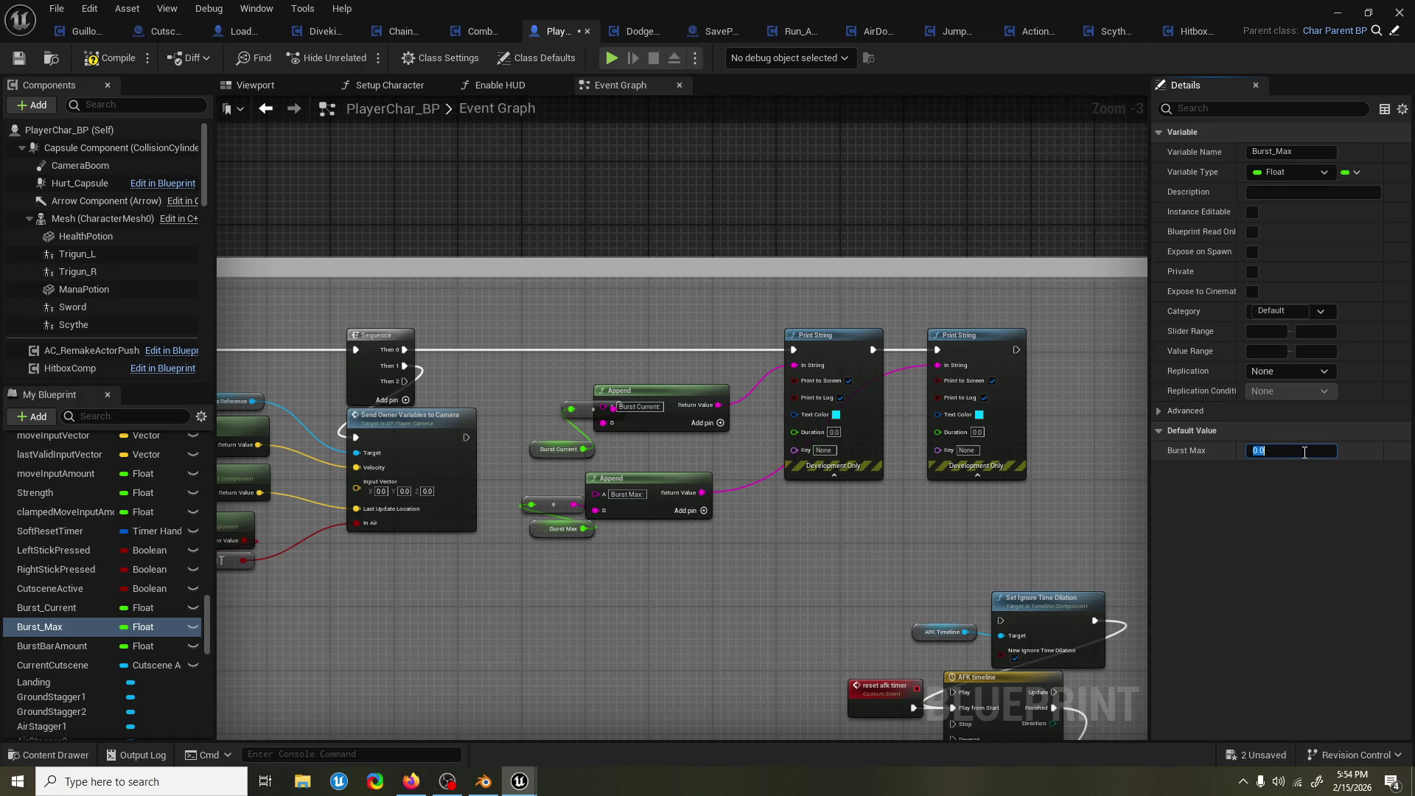
text(0)
key(Return)
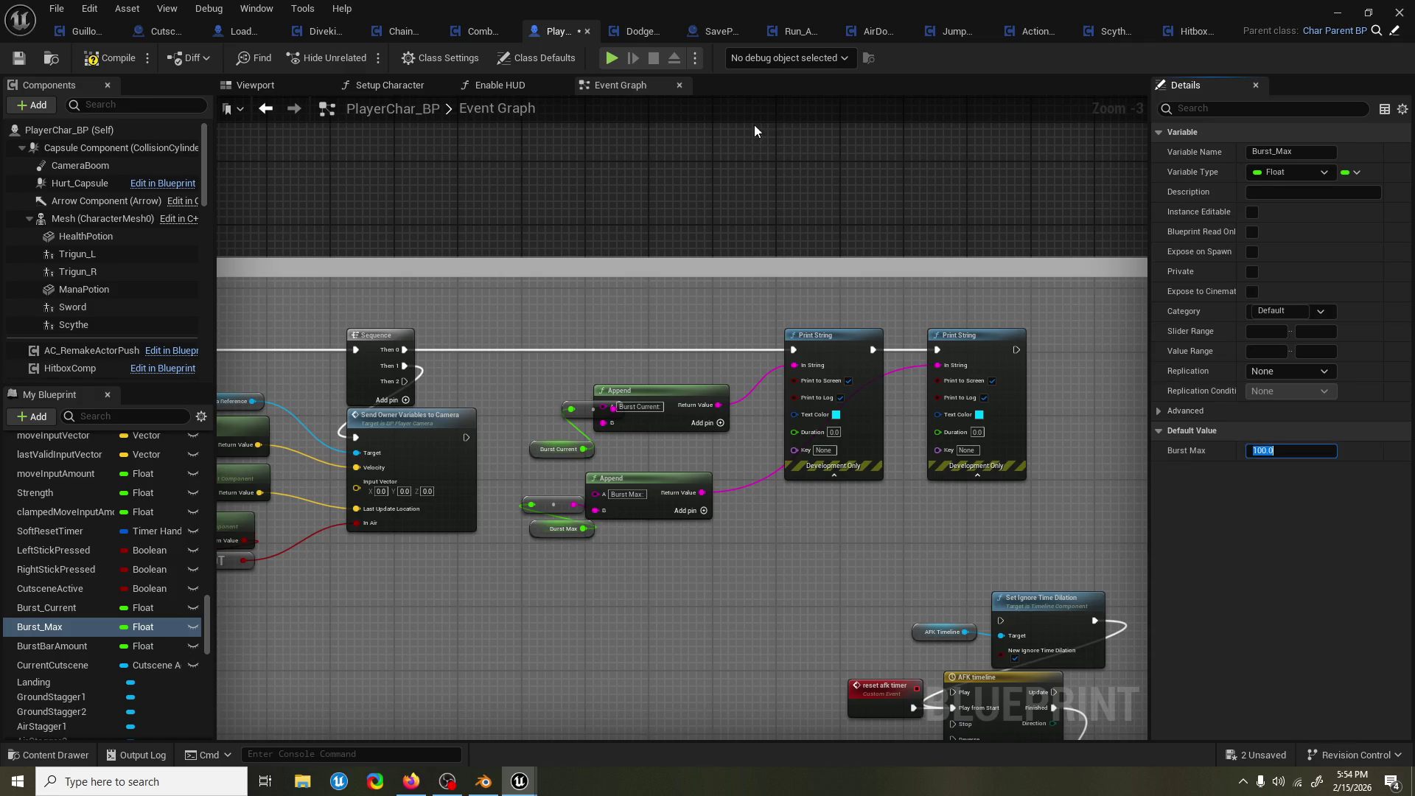
key(ctrl+s)
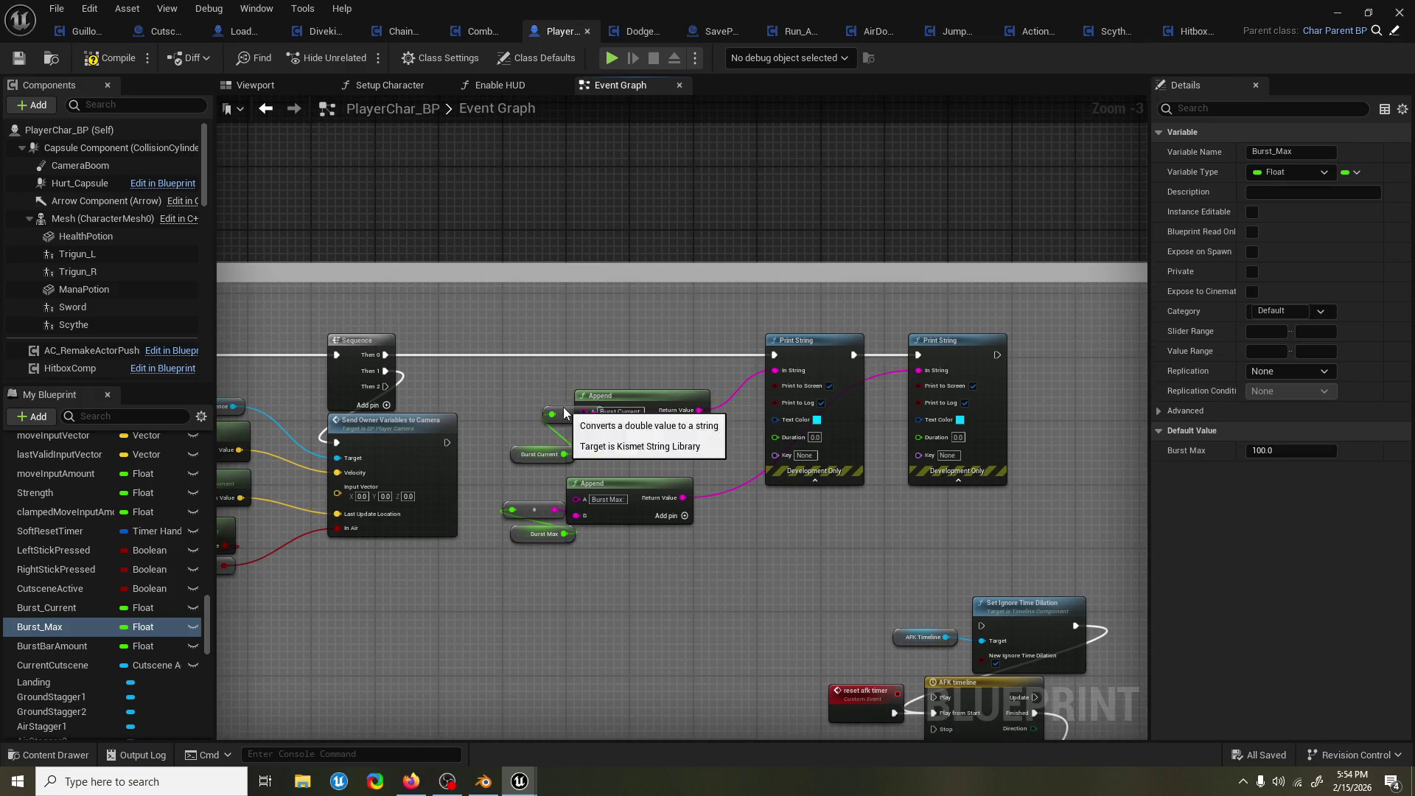
click(526, 412)
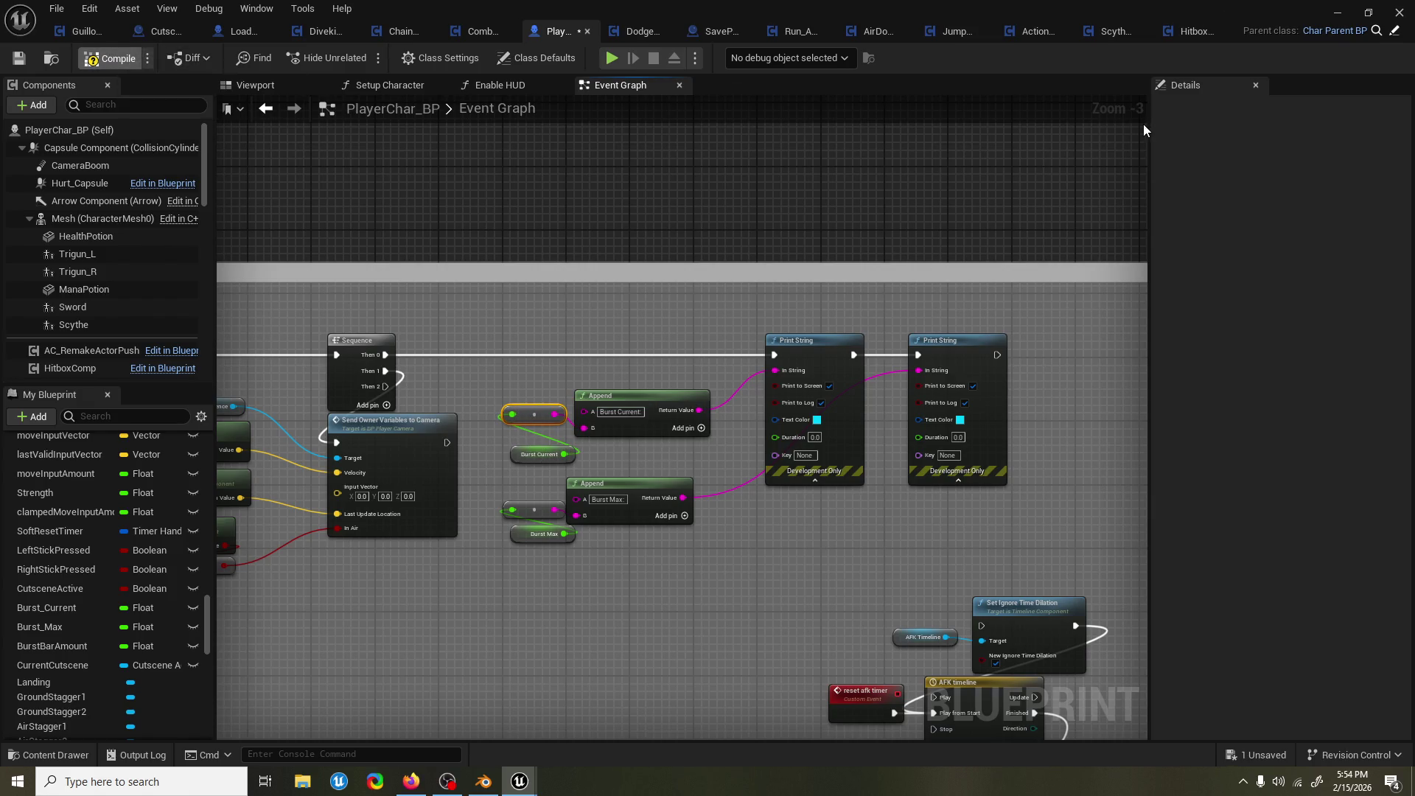
drag(890, 224, 901, 213)
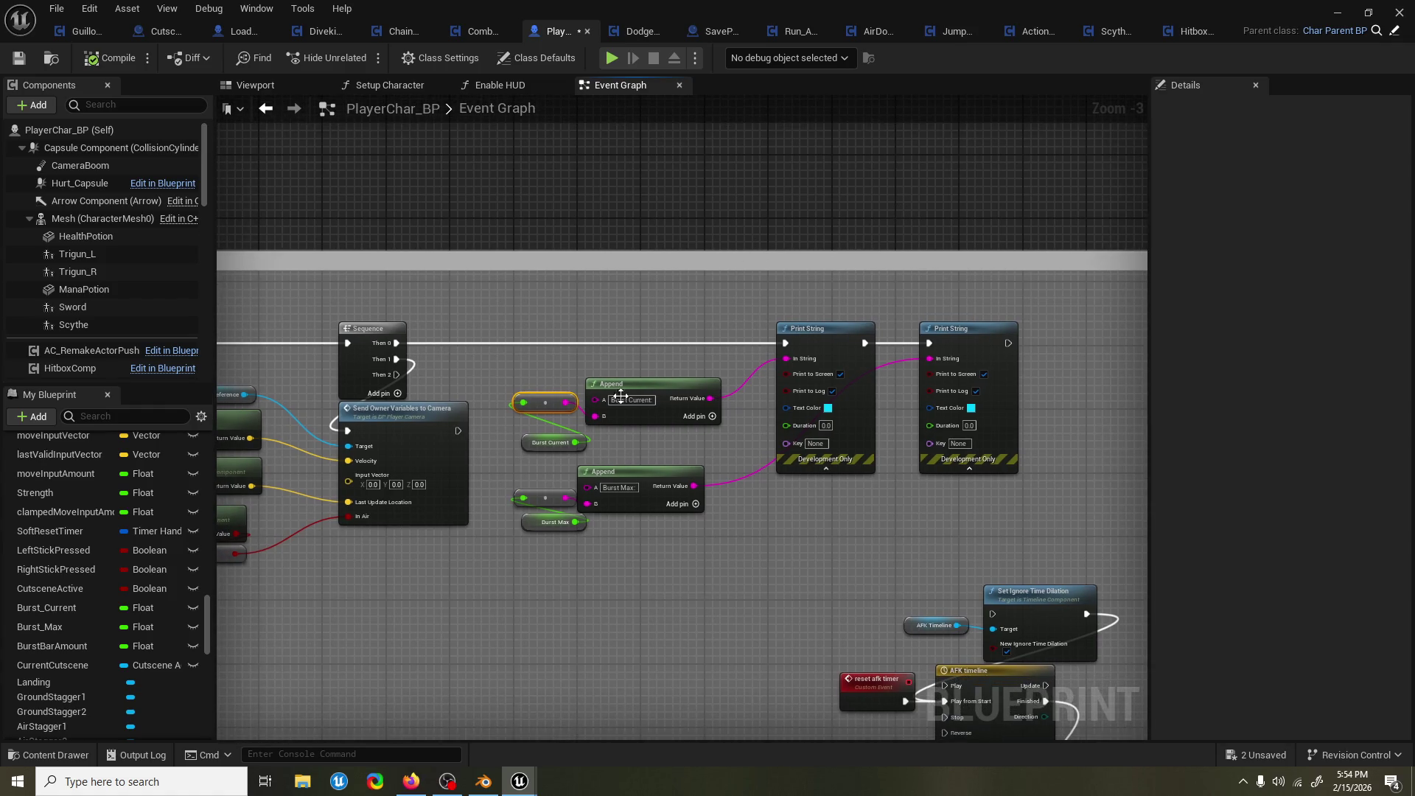
Set Burst_Current's default value to 100.0, then compile and save PlayerChar_BP.
click(77, 609)
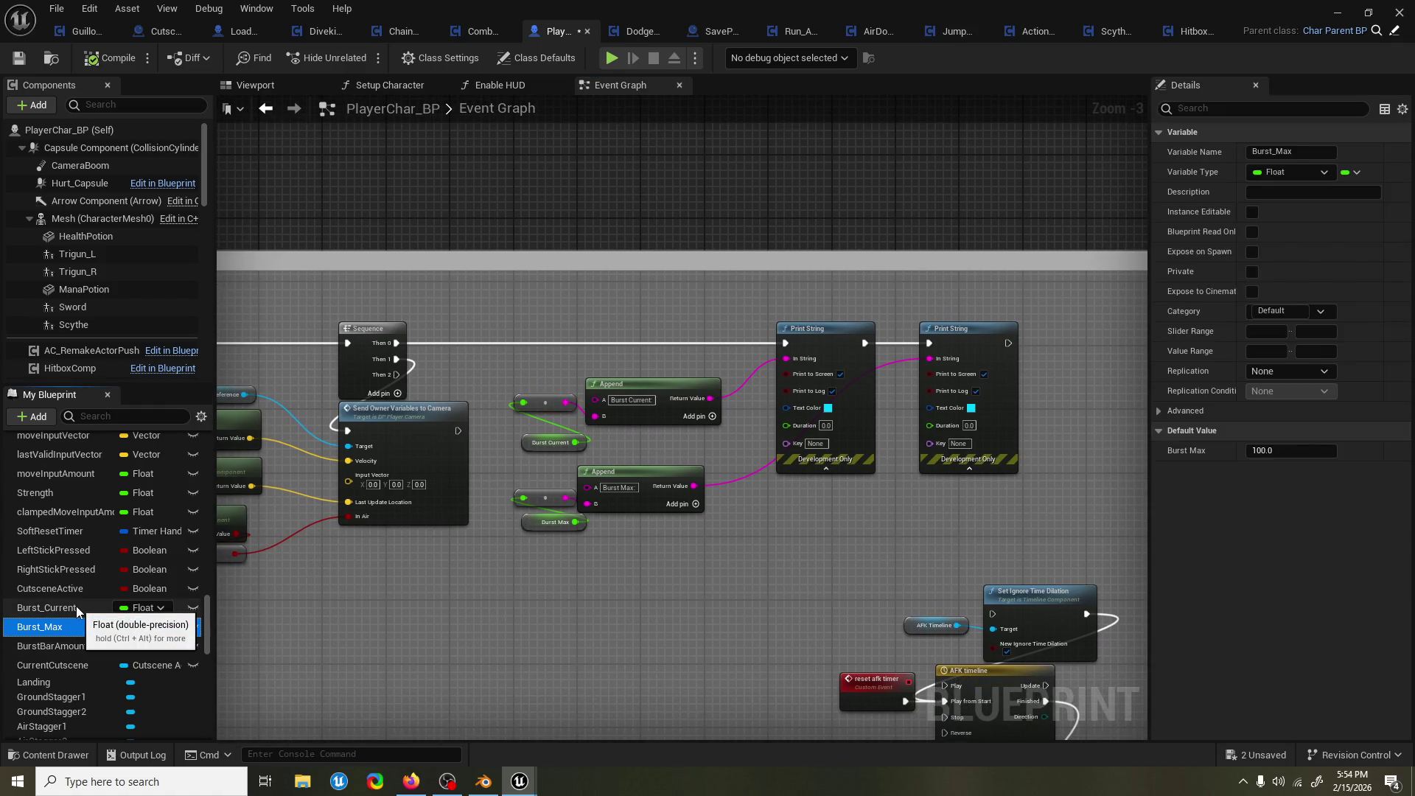
click(1312, 449)
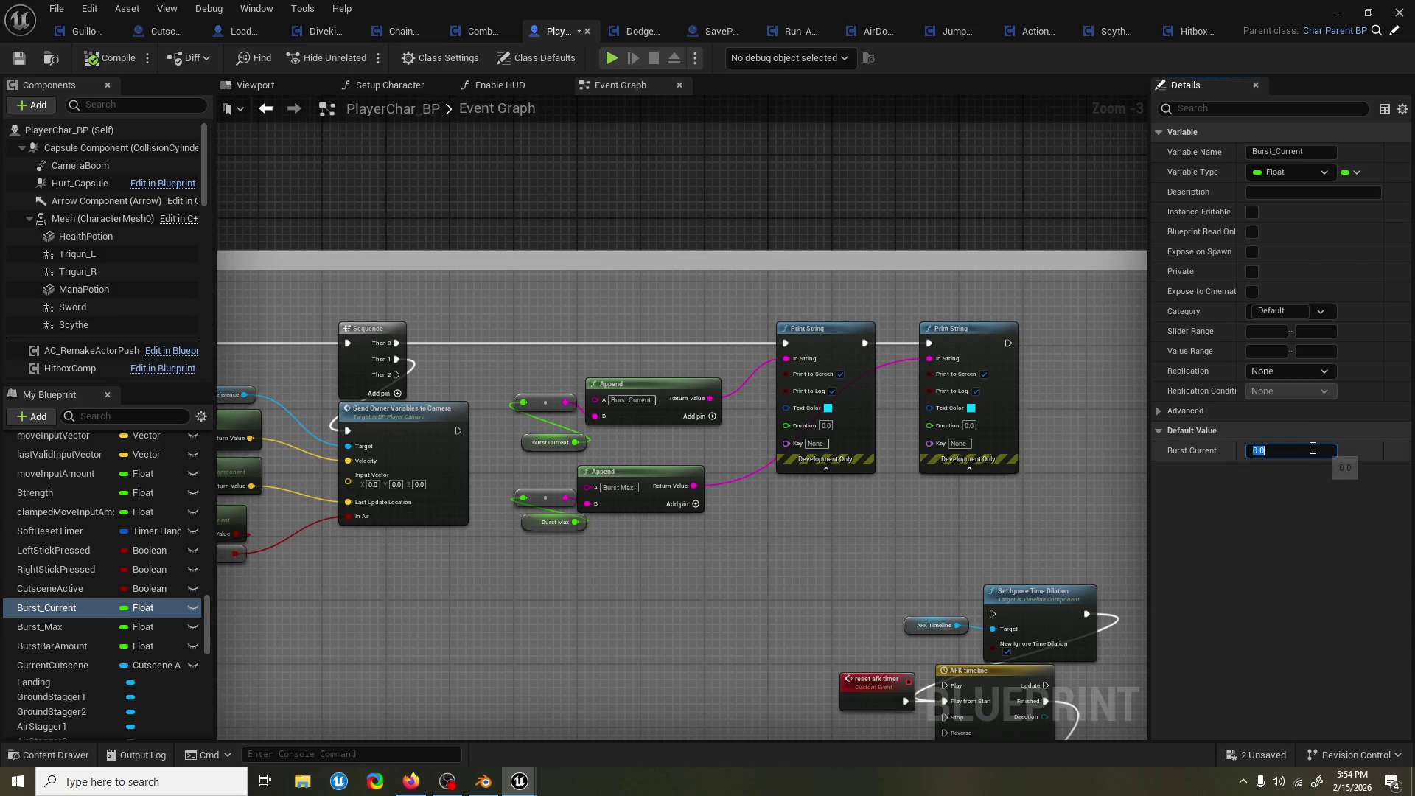
text(100)
key(Return)
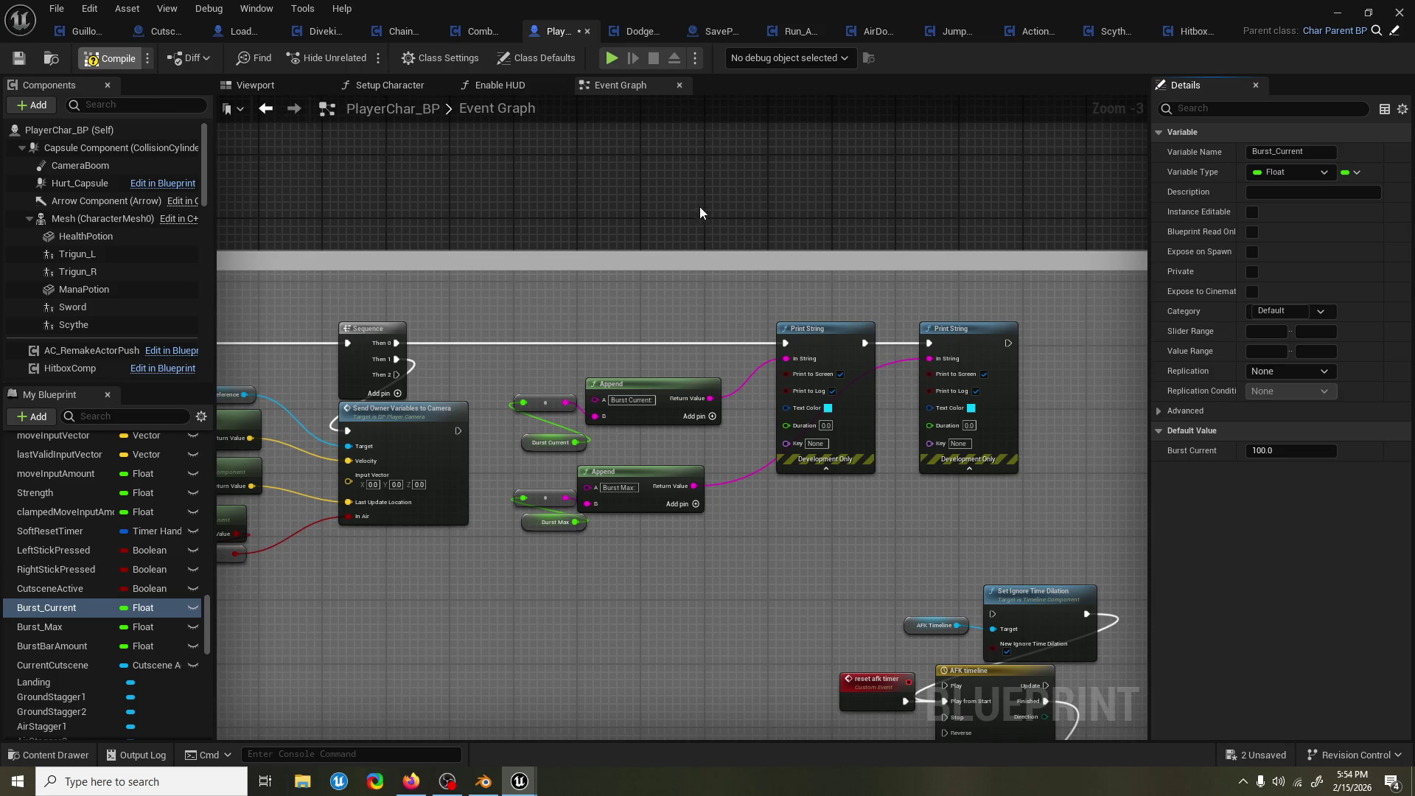
key(F7)
drag(691, 206, 824, 188)
key(ctrl+s)
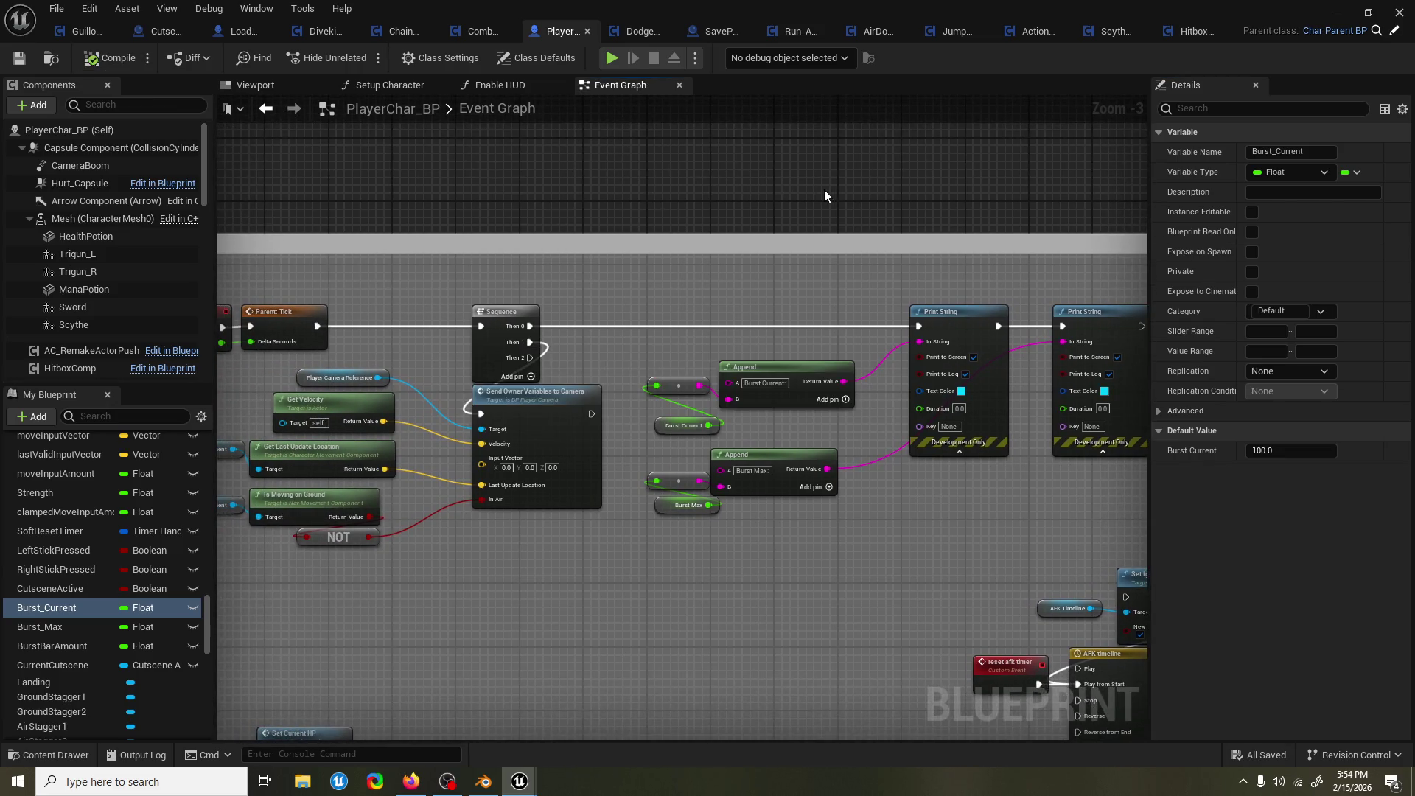
scroll(771, 202, down, 2)
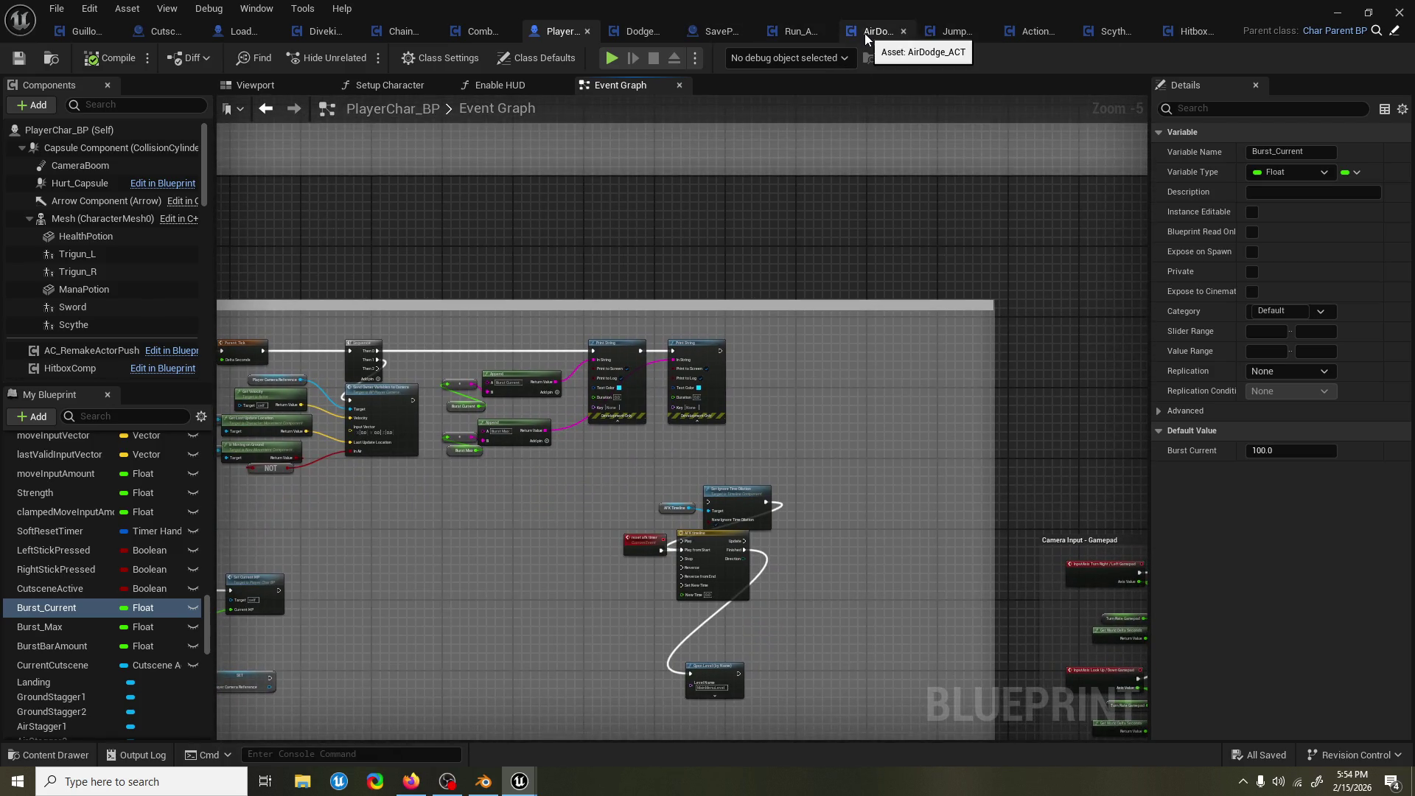
Close the Jump and ActionBackend tabs and open ChainAttack_BPC's Try Action function graph.
click(984, 31)
click(1053, 31)
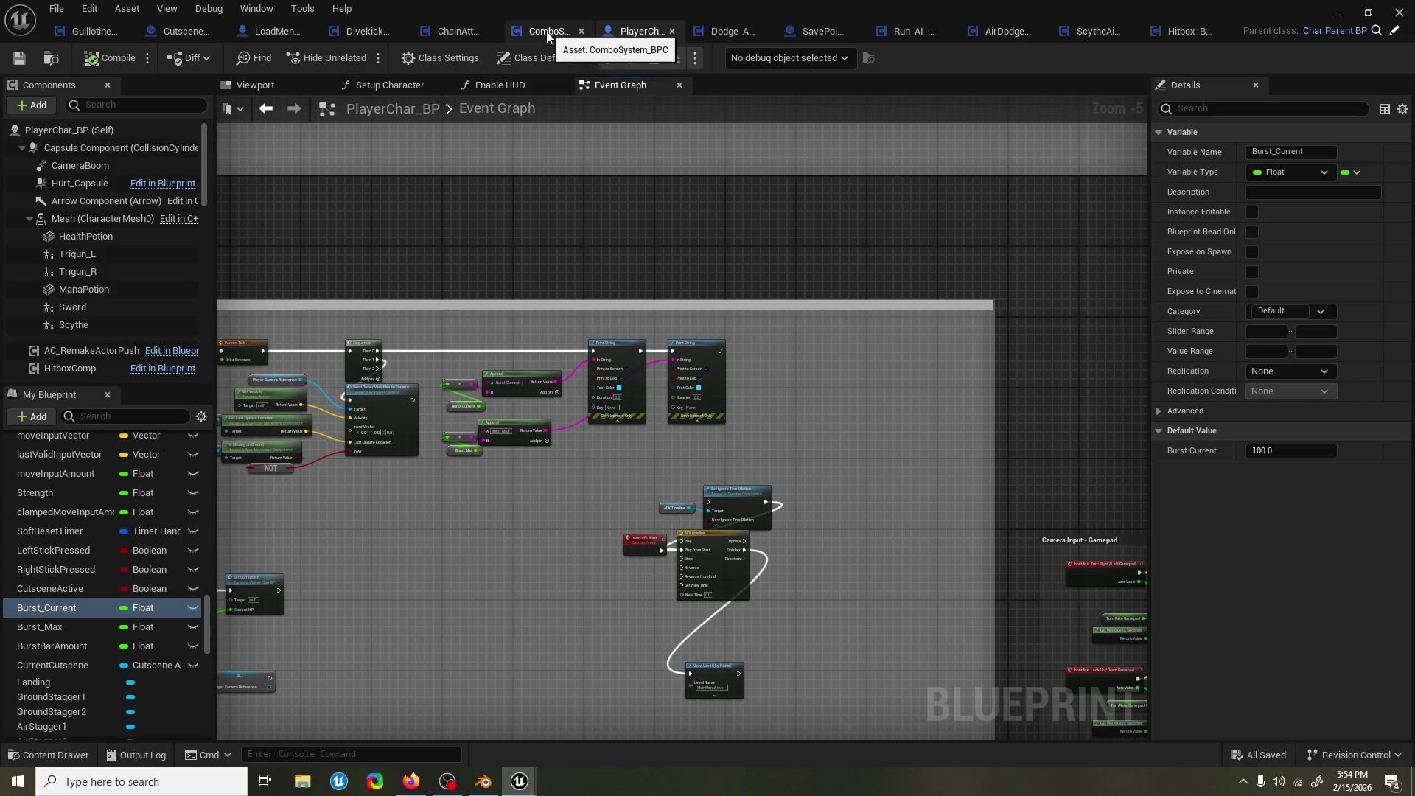
click(453, 31)
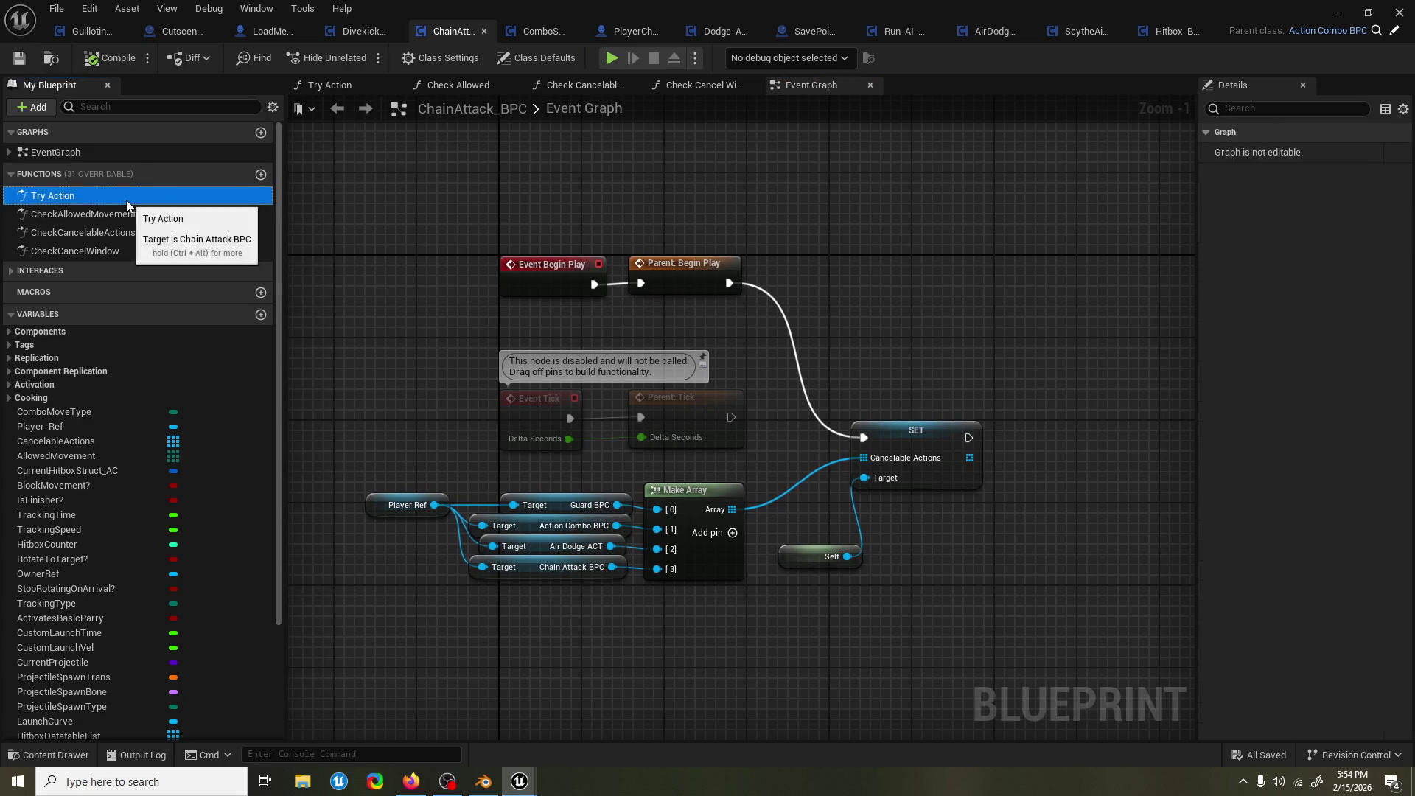
double_click(126, 199)
scroll(744, 280, up, 4)
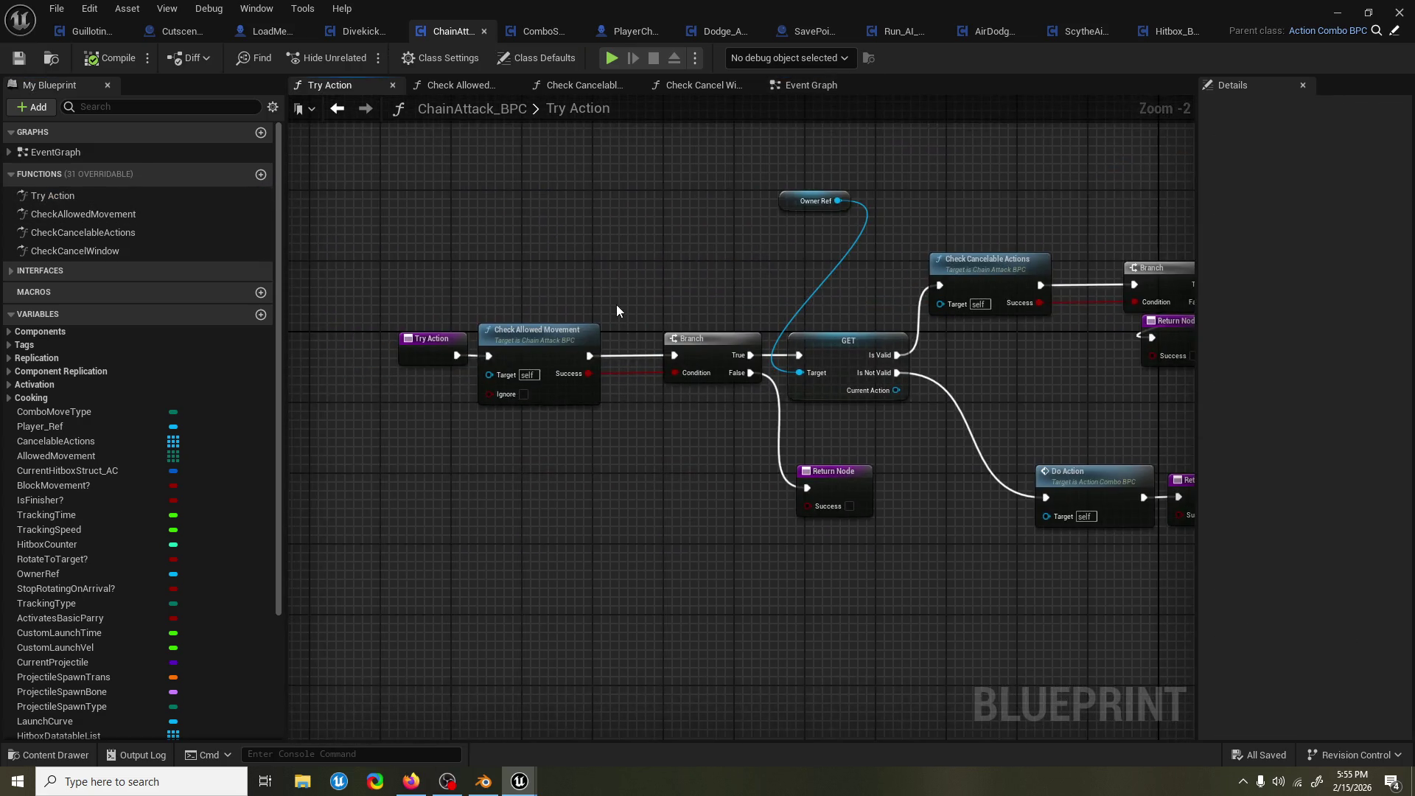
Shift the Try Action entry nodes and Return Node left to make room.
mouse_move(551, 289)
mouse_down()
mouse_move(572, 334)
mouse_move(714, 342)
mouse_move(533, 343)
mouse_up()
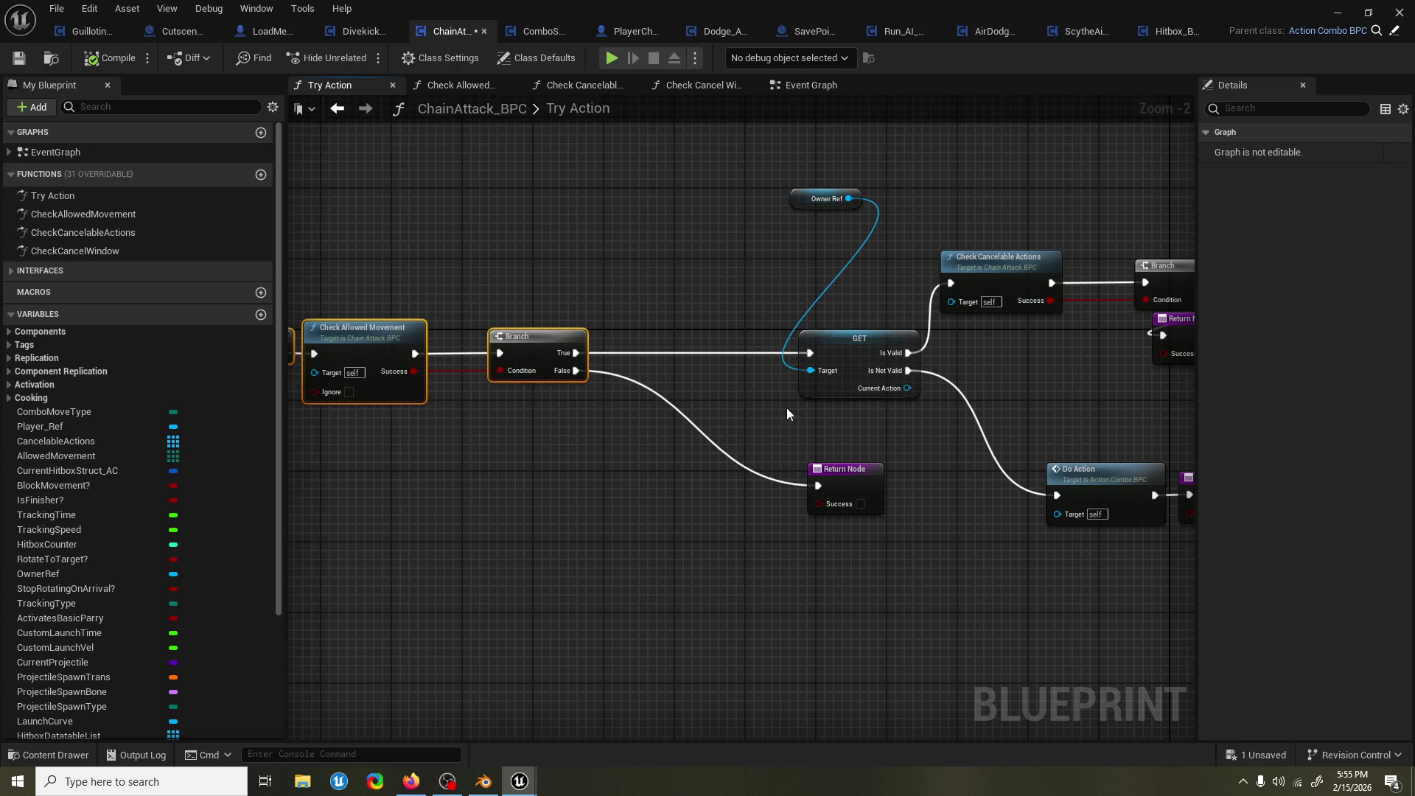
drag(785, 408, 680, 405)
click(670, 470)
mouse_move(521, 473)
mouse_down()
mouse_move(451, 453)
mouse_move(441, 411)
mouse_up()
drag(673, 413, 525, 383)
mouse_move(554, 219)
mouse_down()
mouse_move(479, 374)
mouse_move(485, 404)
mouse_move(501, 313)
mouse_move(570, 333)
mouse_up()
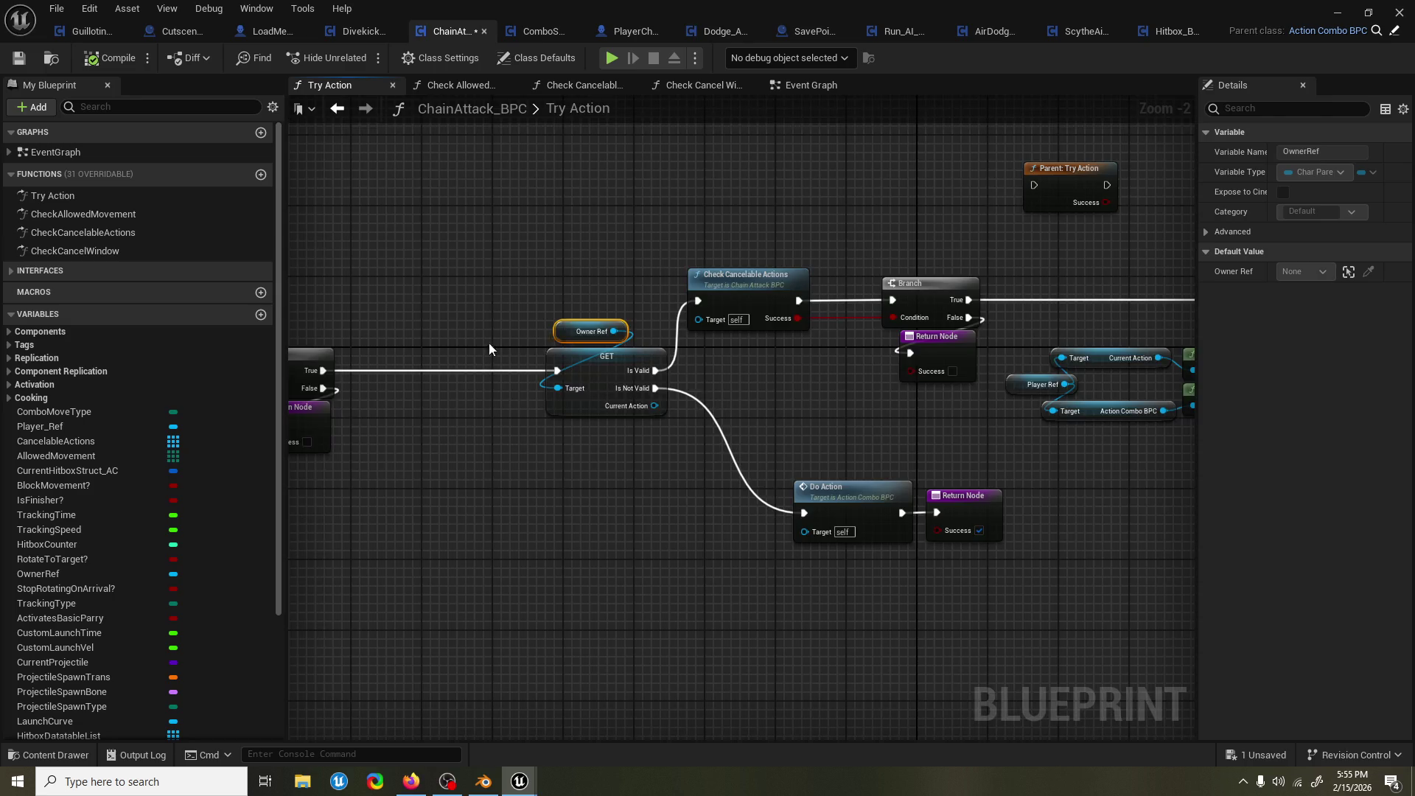
key(ctrl+z)
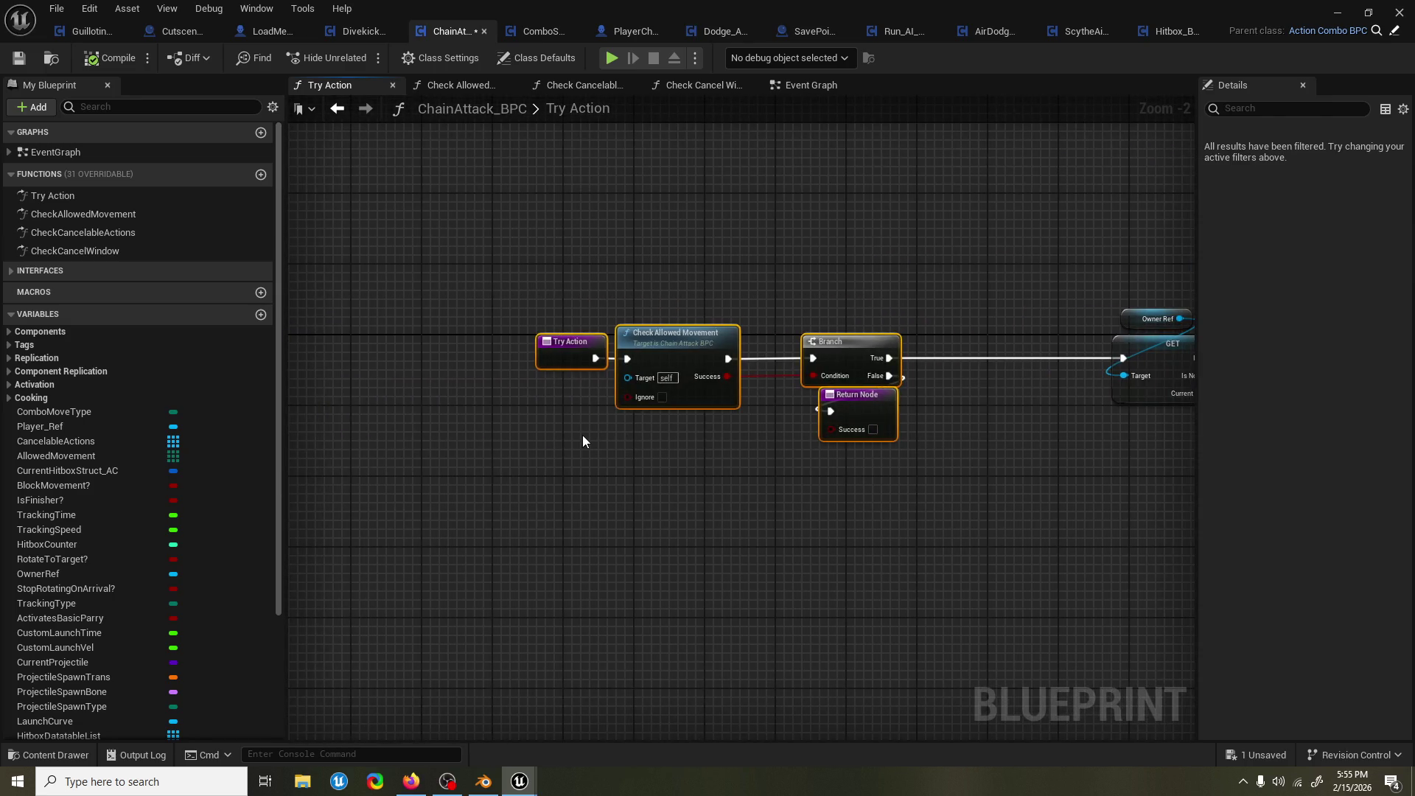
mouse_move(840, 351)
mouse_down()
mouse_move(619, 359)
mouse_move(974, 339)
mouse_up()
click(706, 400)
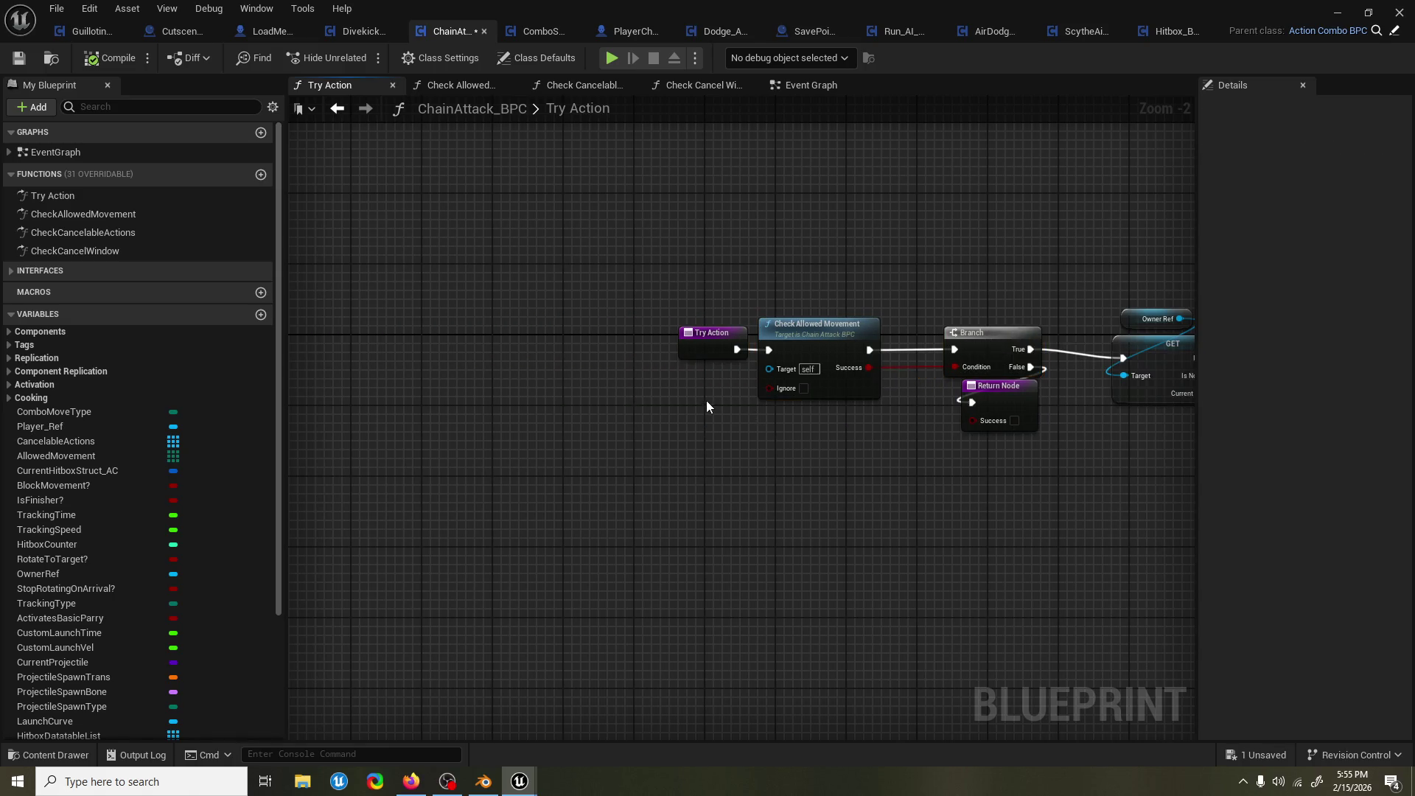
drag(726, 372, 472, 374)
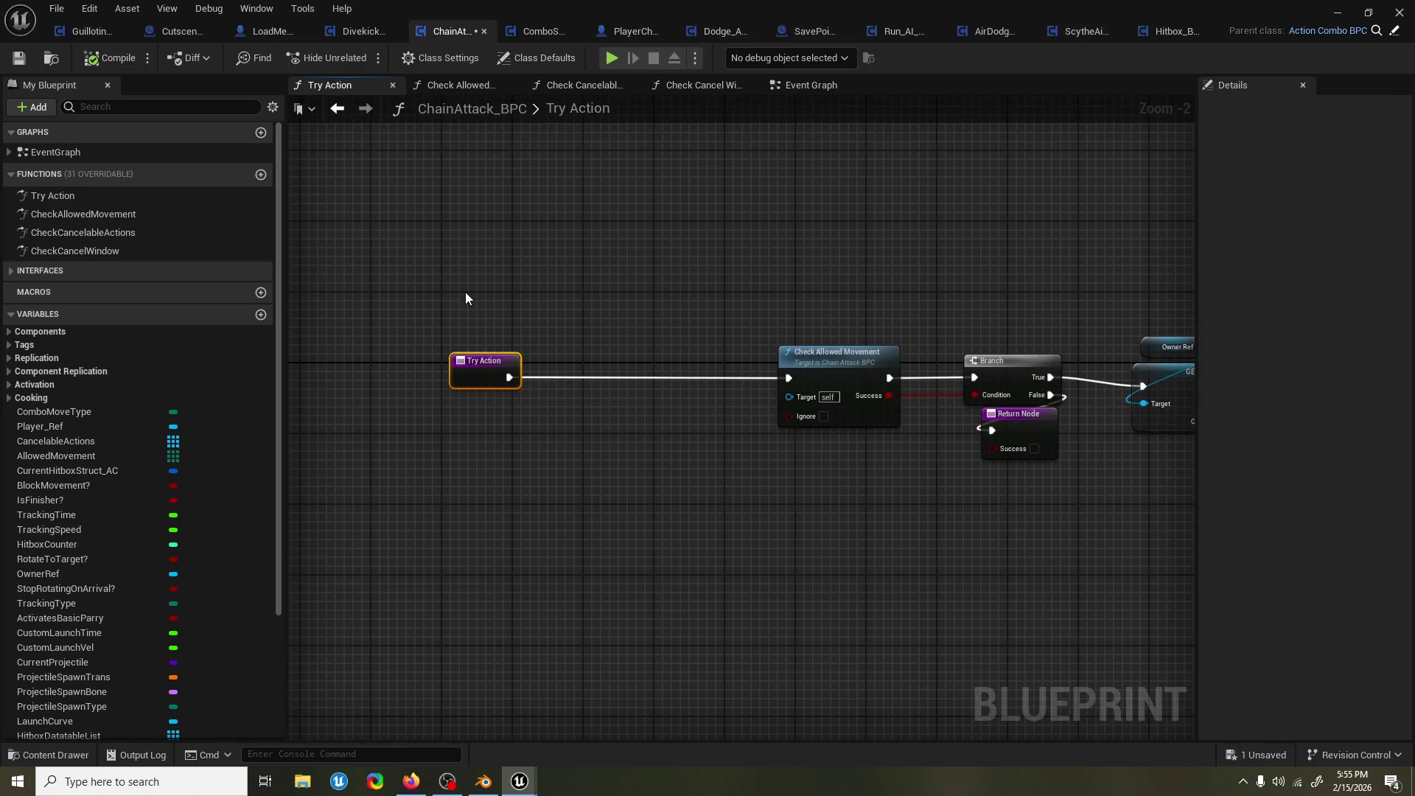
Add a Player_Ref getter with a Get Burst Current node from it.
drag(71, 428, 600, 495)
click(472, 493)
text(get burst)
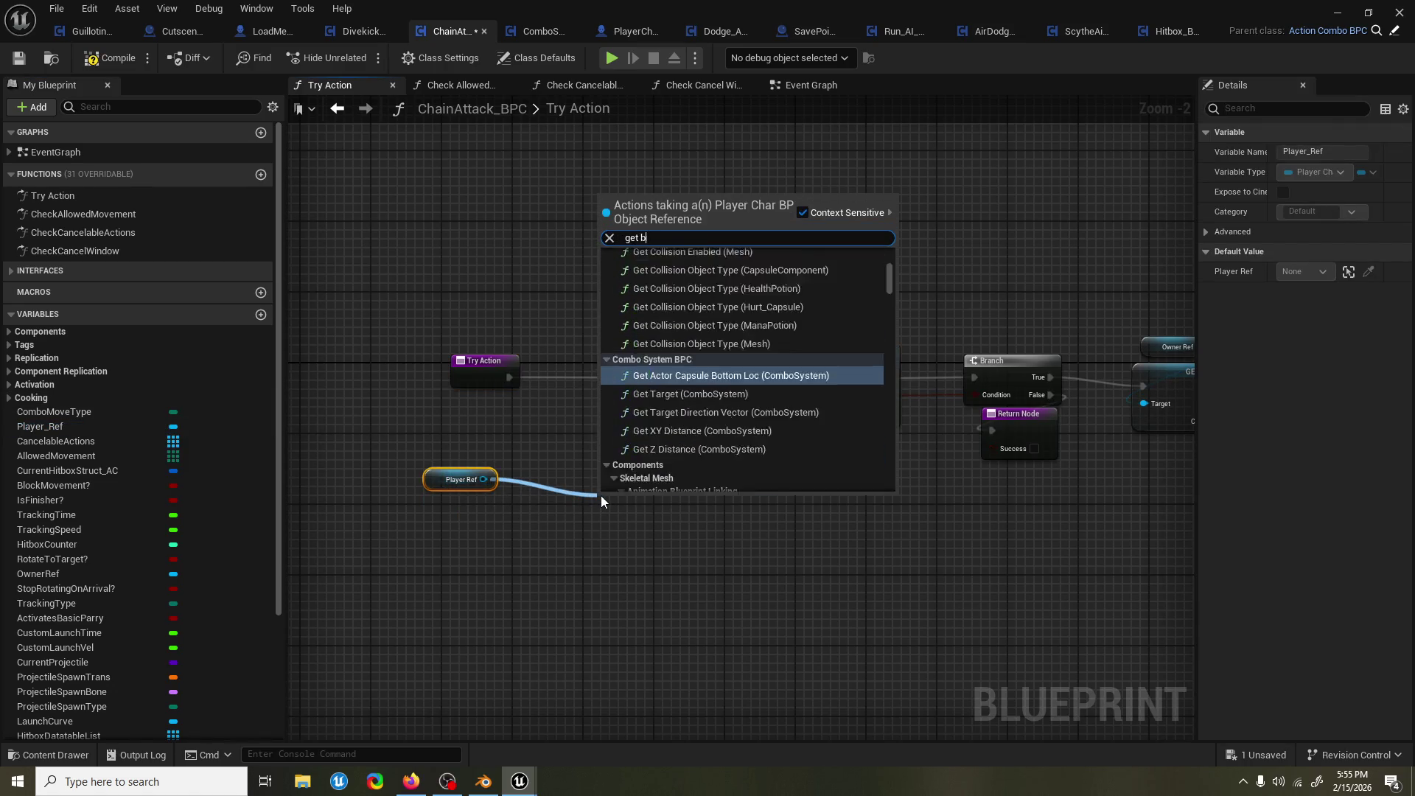
key(Return)
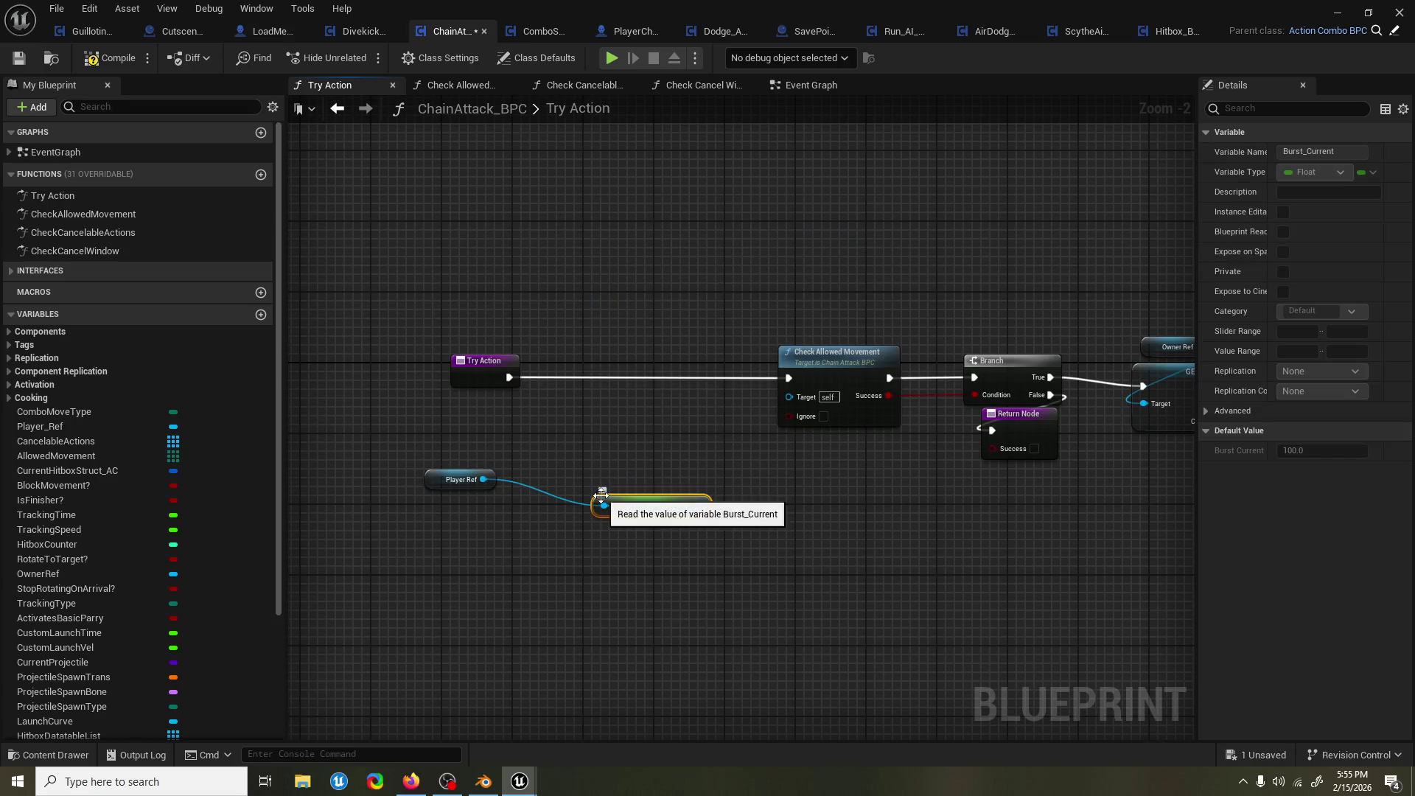
Create a Float variable named Burst Cost and group Player Ref with Burst Current.
click(260, 314)
text(Burst C)
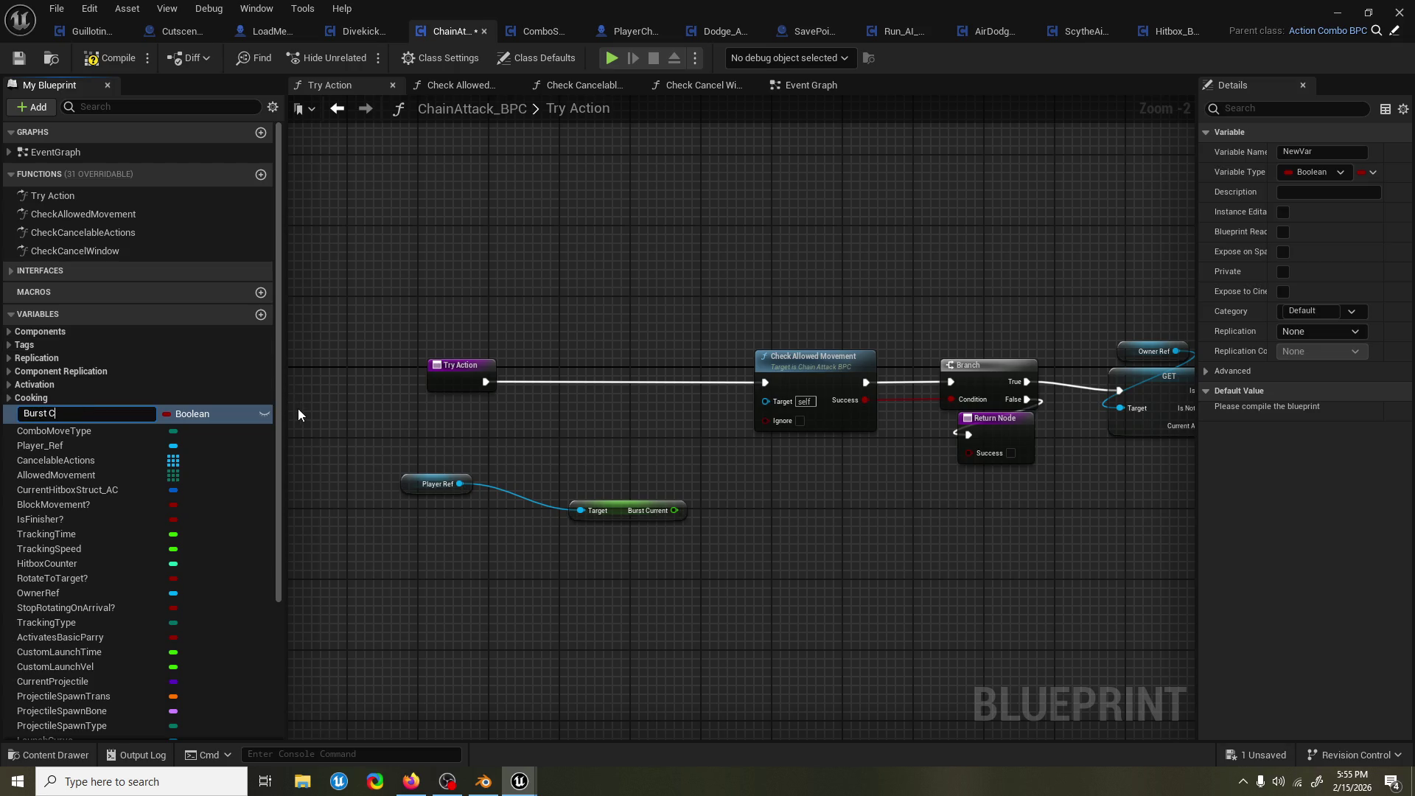
text(ost)
key(Return)
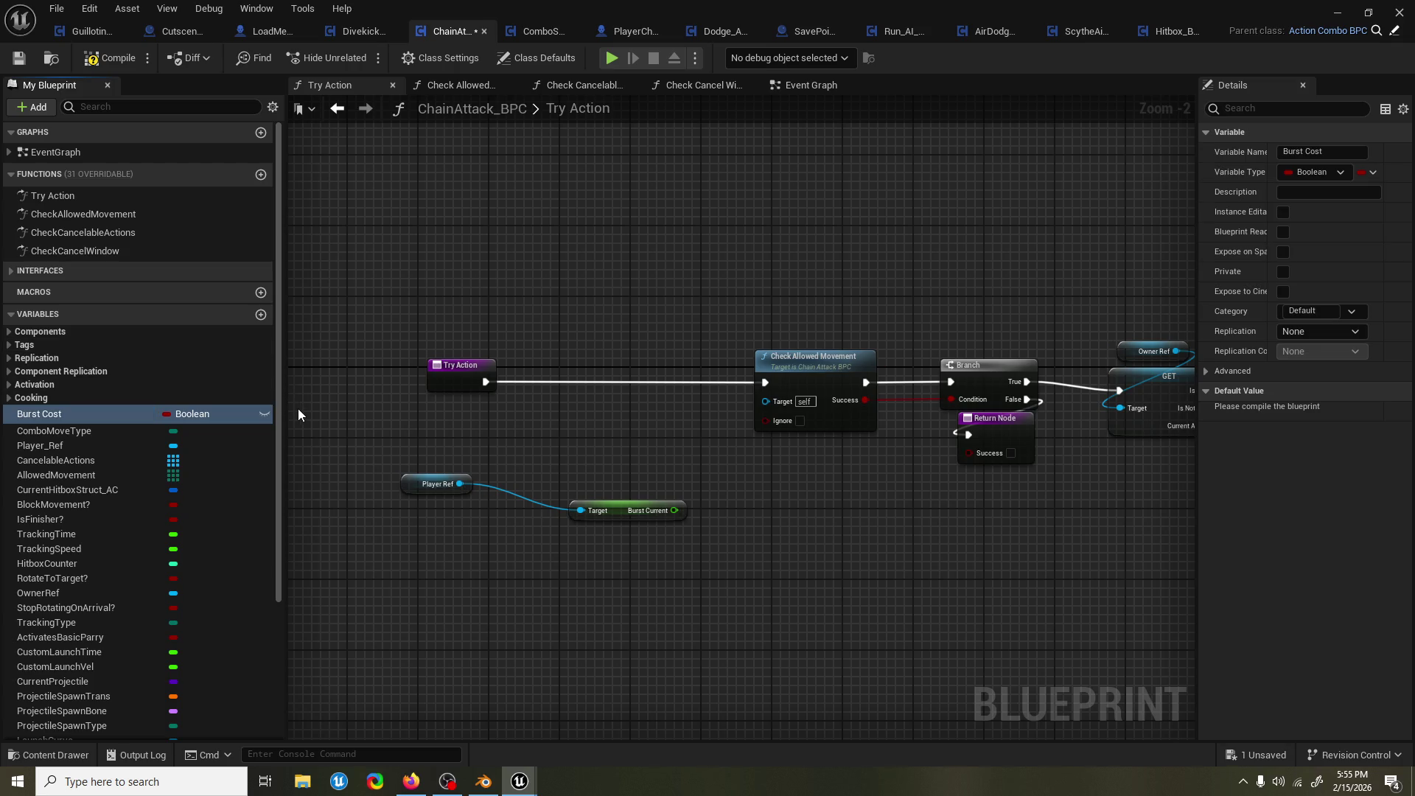
click(203, 413)
click(195, 512)
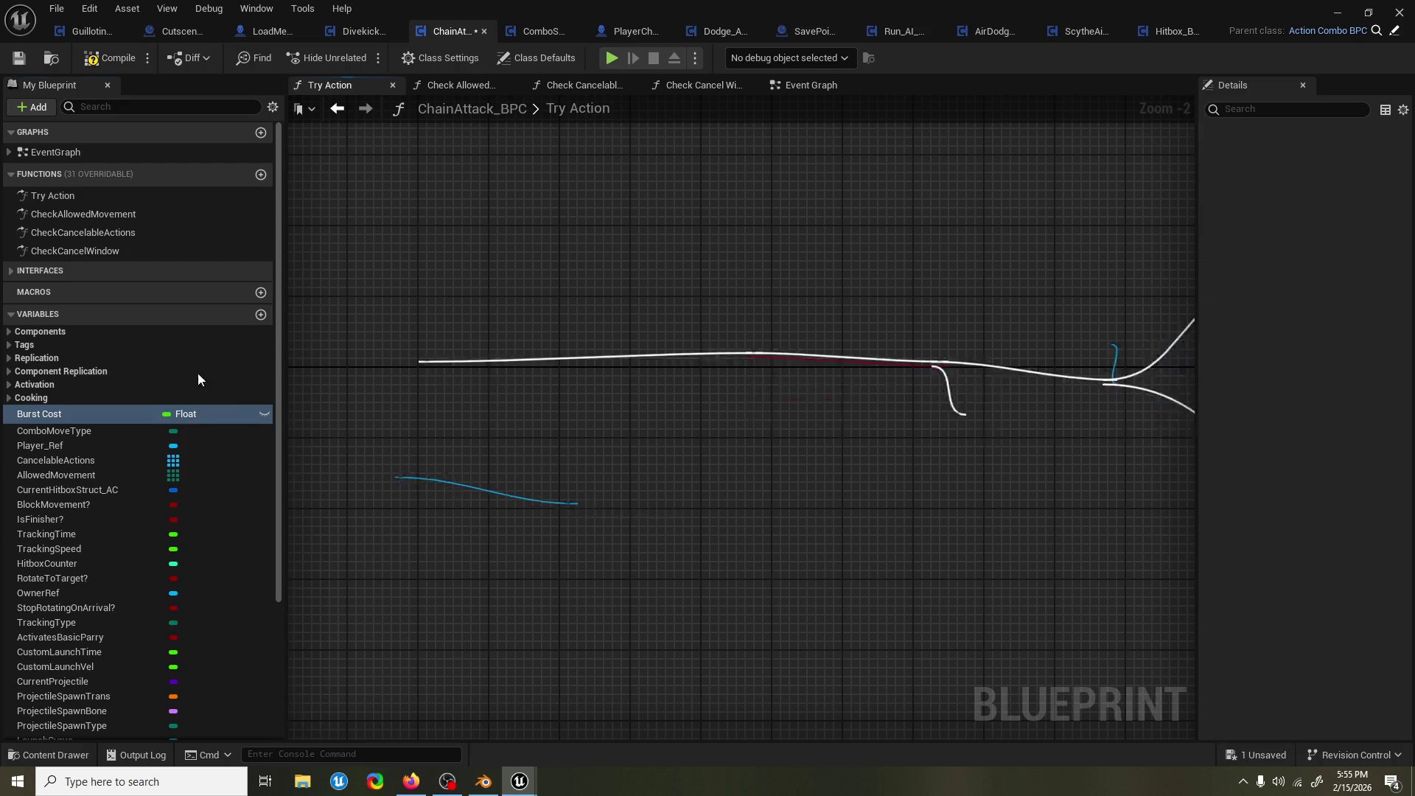
mouse_move(608, 499)
mouse_down()
mouse_move(570, 480)
mouse_move(401, 473)
mouse_up()
mouse_move(545, 484)
mouse_down()
mouse_move(483, 501)
mouse_move(550, 408)
mouse_up()
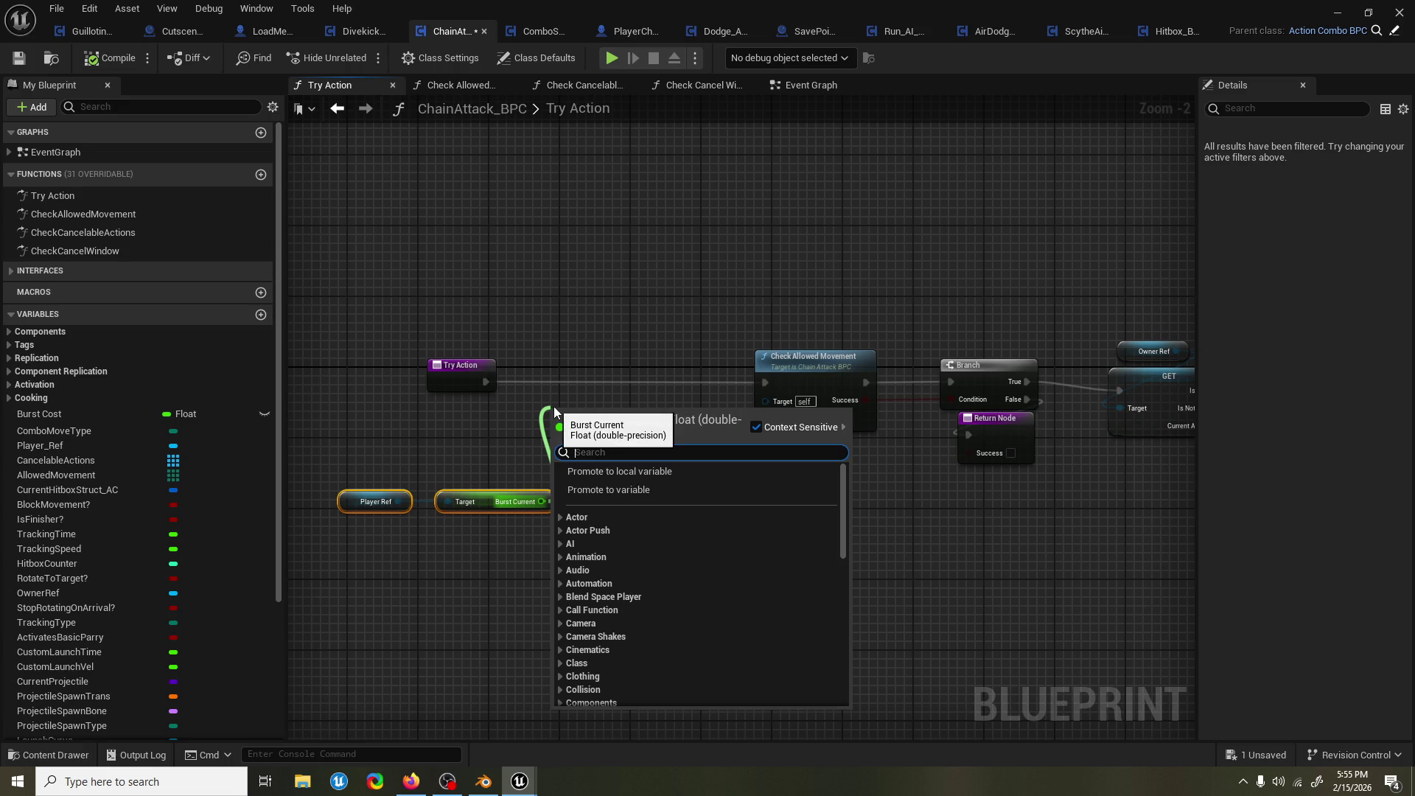
Compare Burst Current and Burst Cost with a Greater node driving a new Branch.
text(greater)
key(Return)
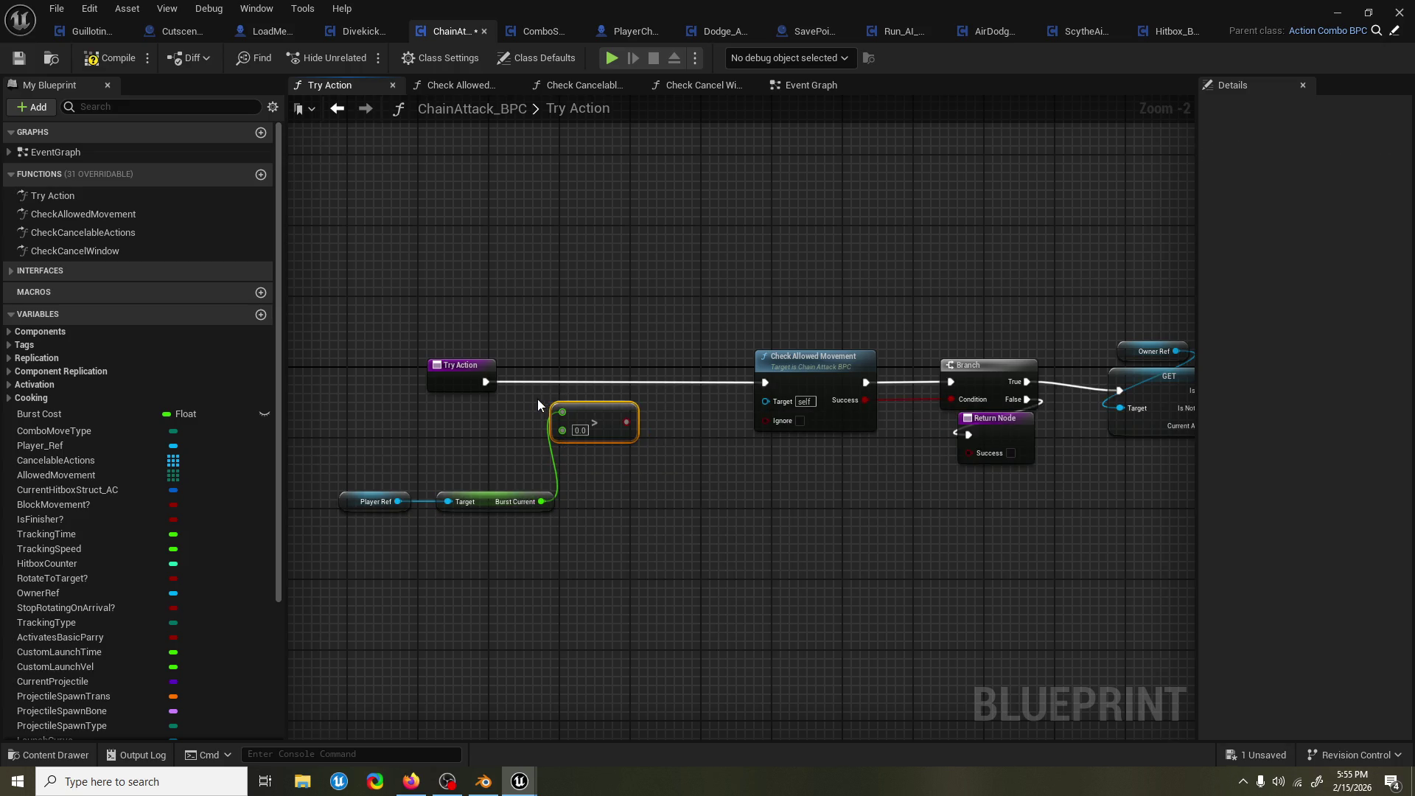
drag(74, 420, 562, 417)
click(457, 444)
drag(428, 432, 463, 433)
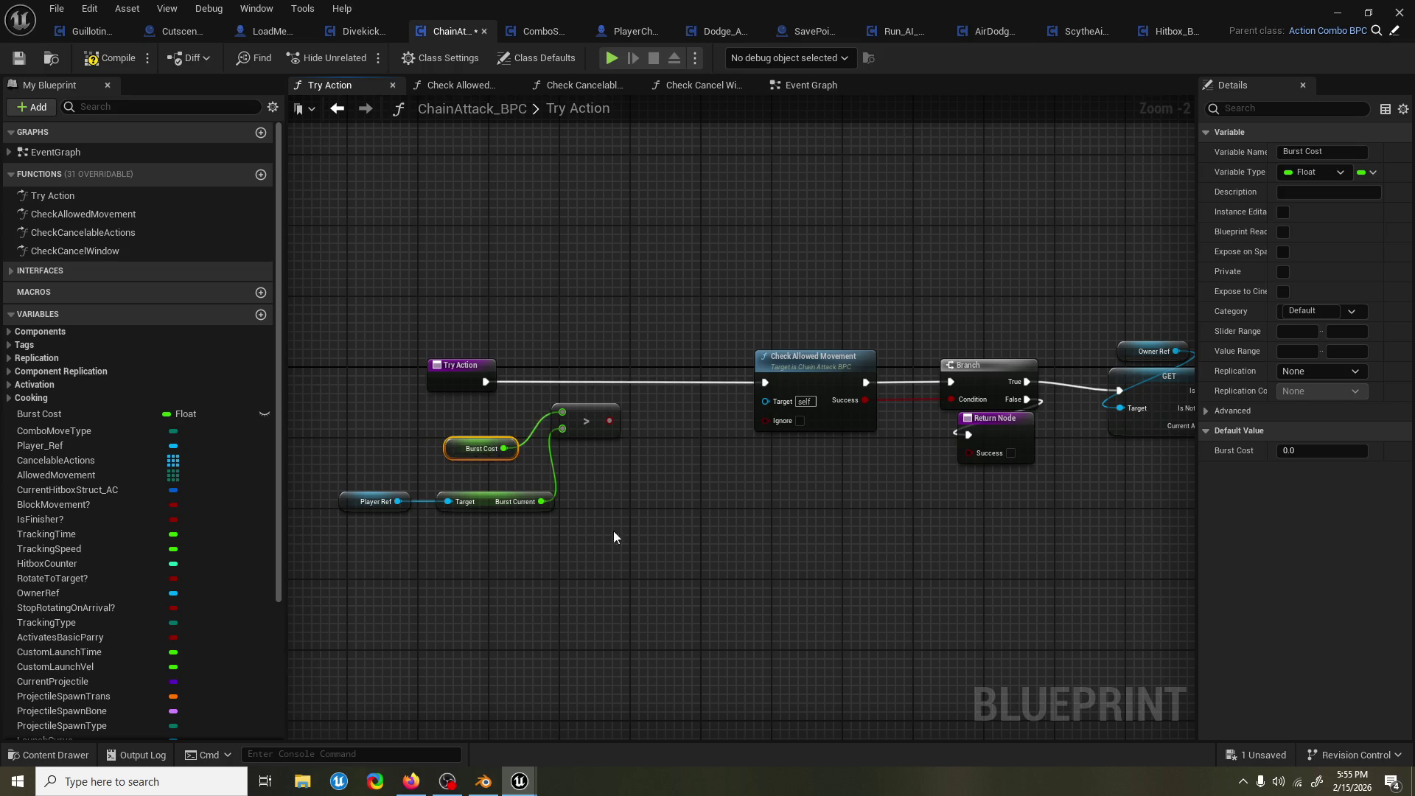
drag(622, 532, 336, 400)
mouse_move(585, 426)
mouse_down()
mouse_move(532, 462)
mouse_move(638, 414)
mouse_move(604, 383)
mouse_up()
drag(486, 381, 765, 382)
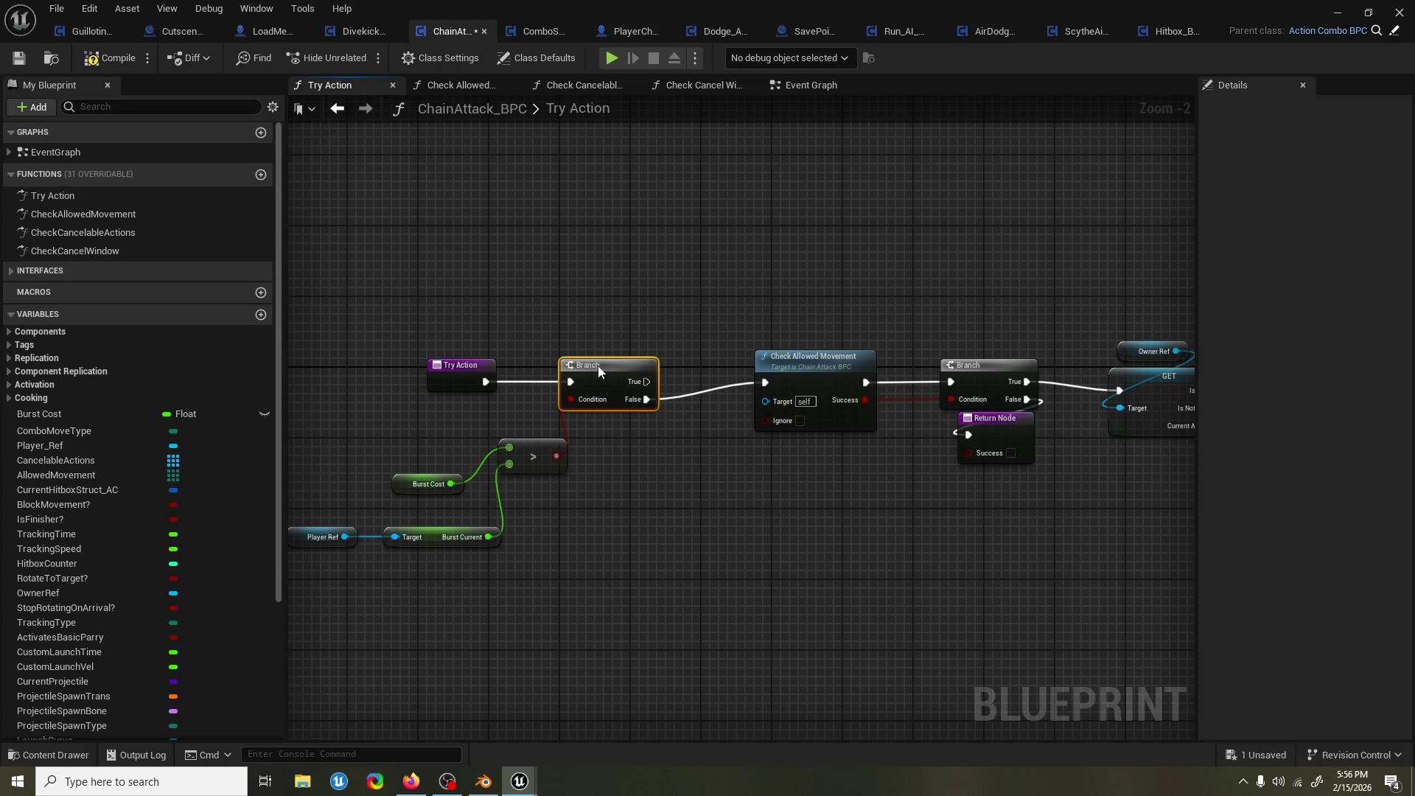
drag(599, 373, 599, 337)
Duplicate the Return Node for the Branch's early return and save ChainAttack_BPC.
click(994, 418)
key(ctrl+c)
key(ctrl+v)
mouse_move(1164, 477)
mouse_down()
mouse_move(849, 316)
mouse_move(804, 306)
mouse_move(646, 345)
mouse_up()
key(ctrl+s)
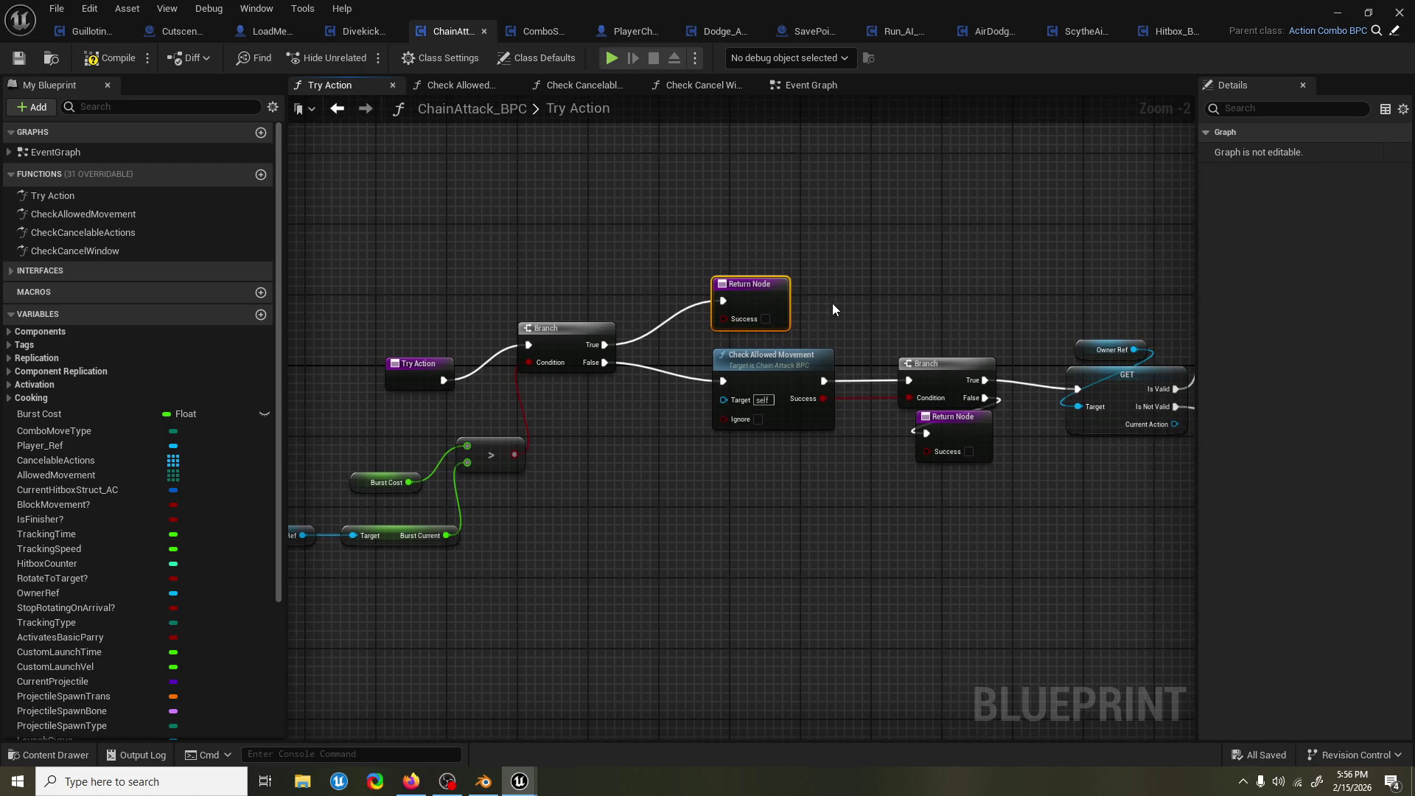
drag(831, 303, 850, 282)
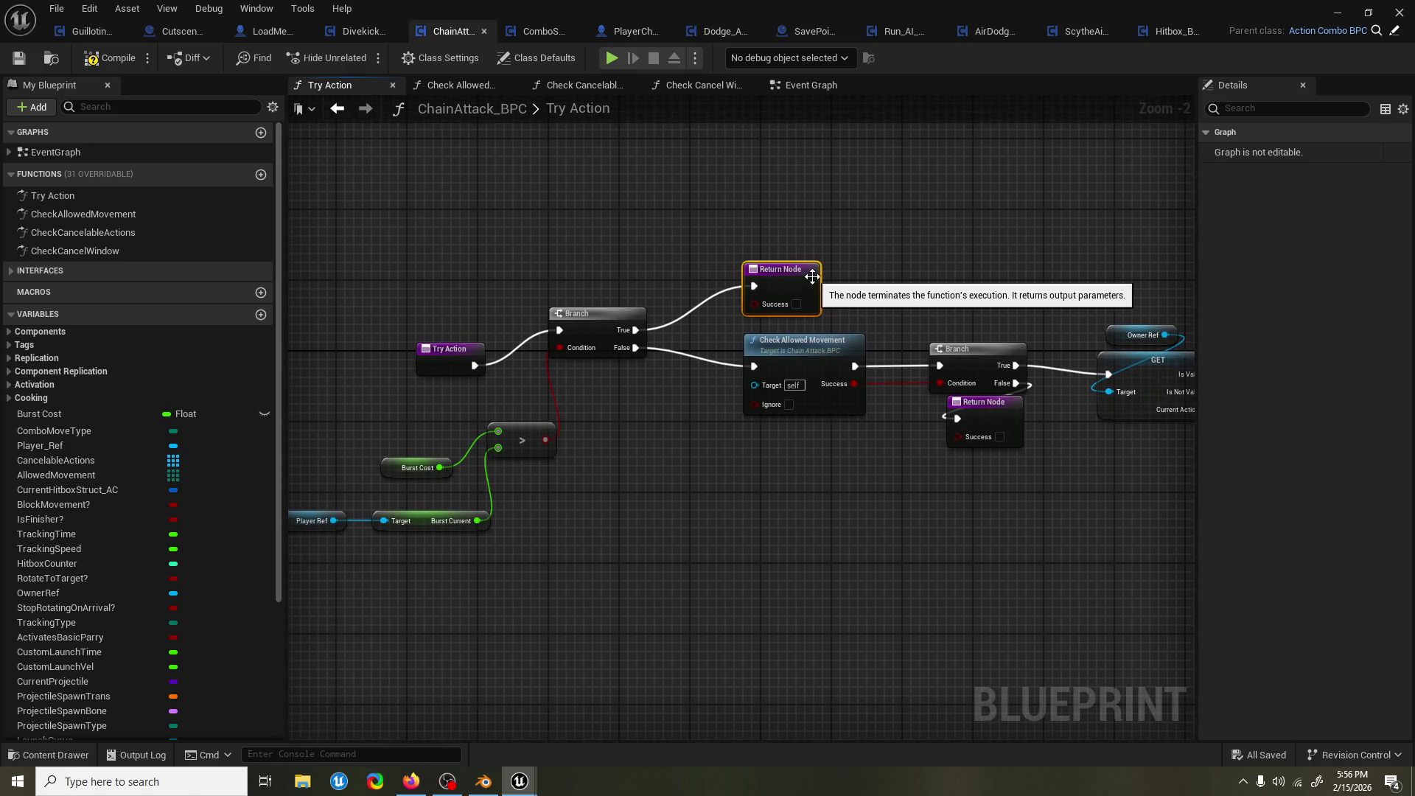
click(291, 168)
mouse_move(756, 155)
mouse_down()
mouse_move(720, 151)
mouse_move(745, 174)
mouse_move(846, 196)
mouse_move(295, 195)
mouse_up()
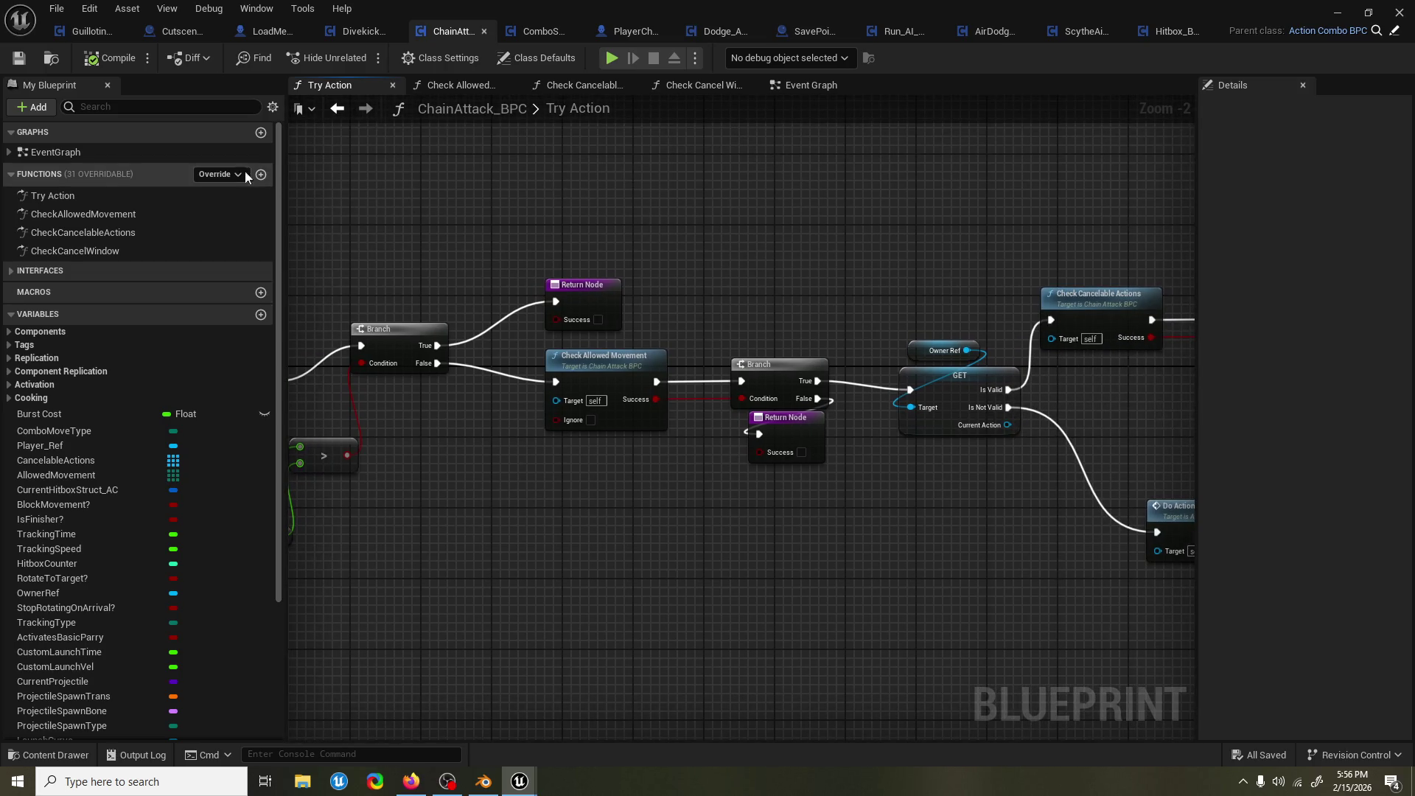
click(236, 172)
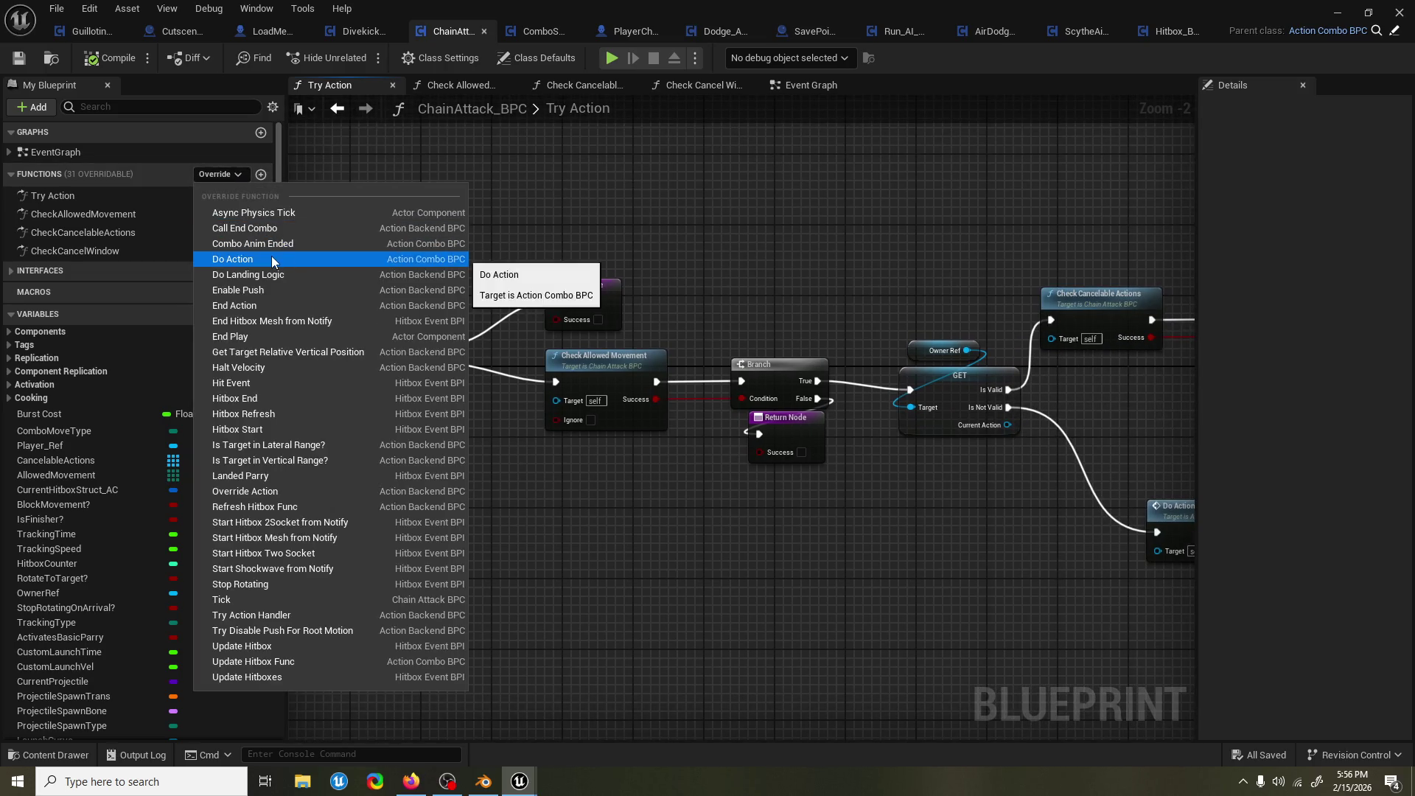
Override Do Action and add a Parent: Do Action call after the event.
click(271, 255)
scroll(660, 342, down, 3)
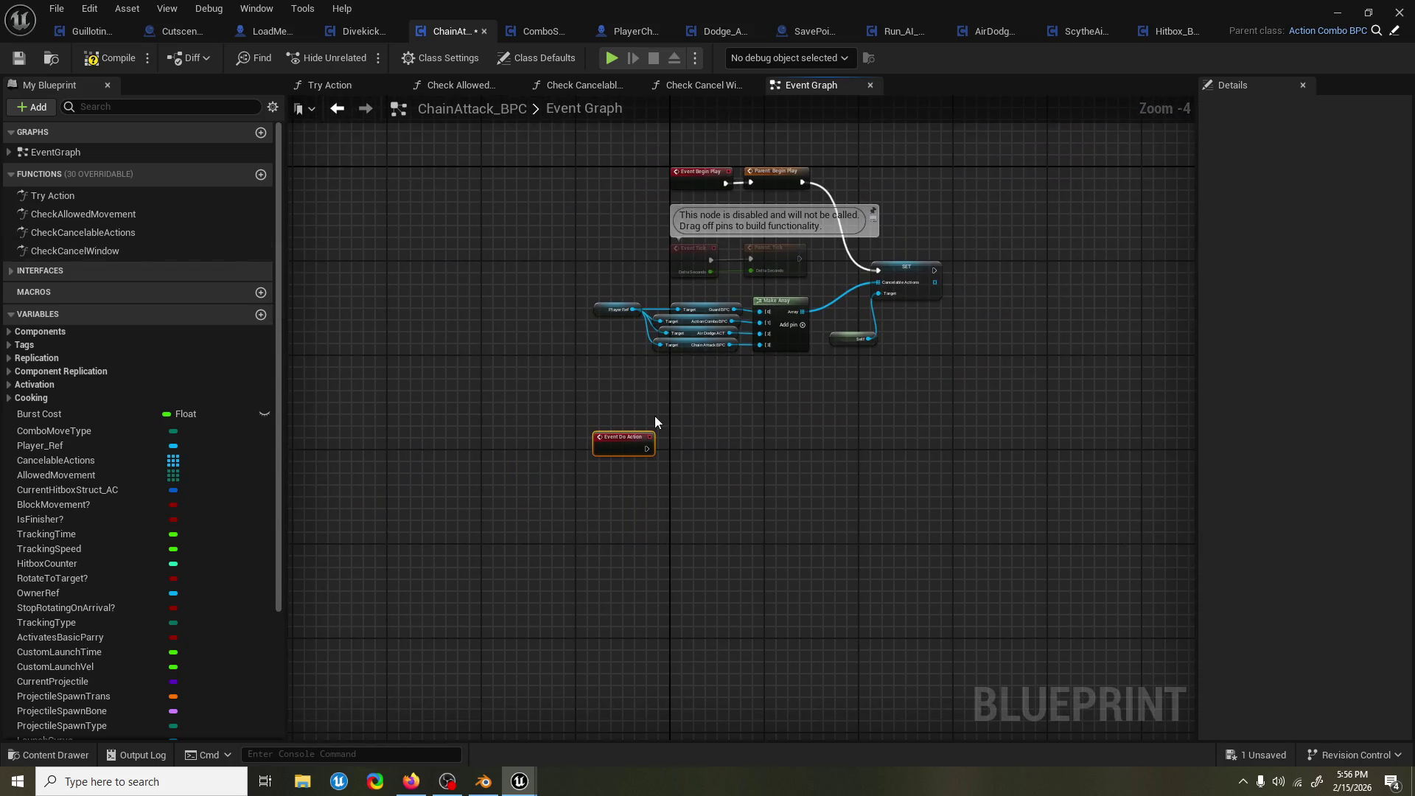
drag(627, 435, 703, 435)
right_click(705, 436)
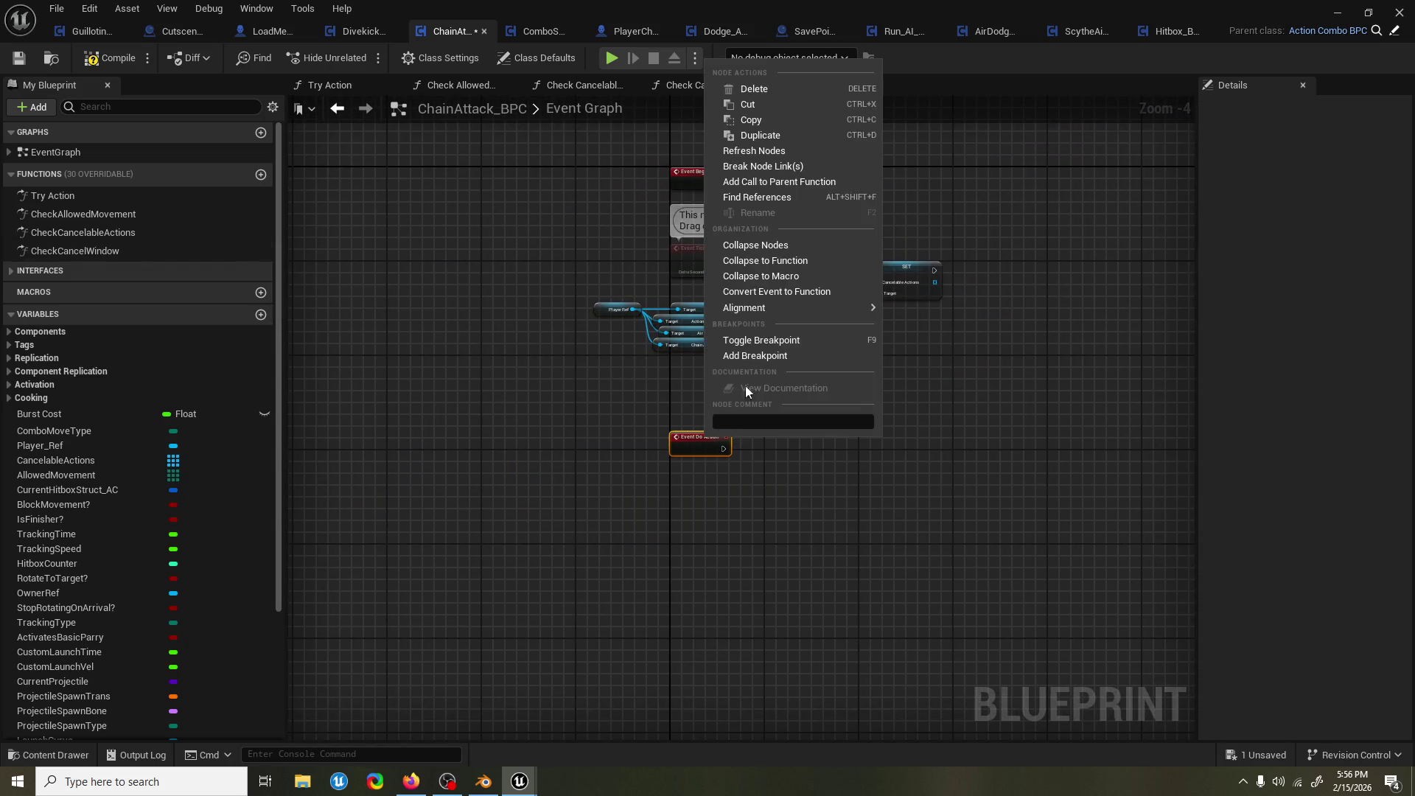
click(803, 185)
scroll(782, 468, up, 4)
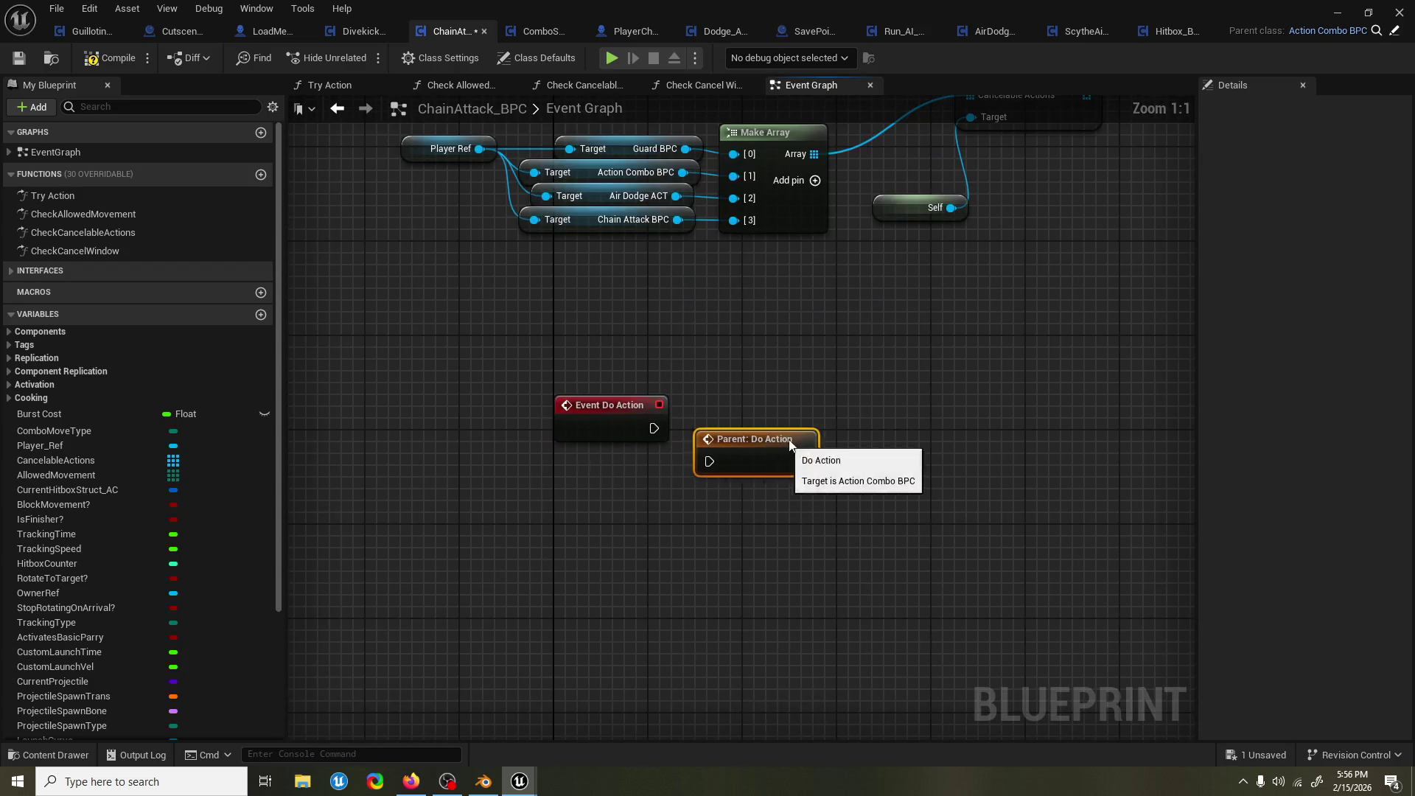
drag(846, 418, 940, 415)
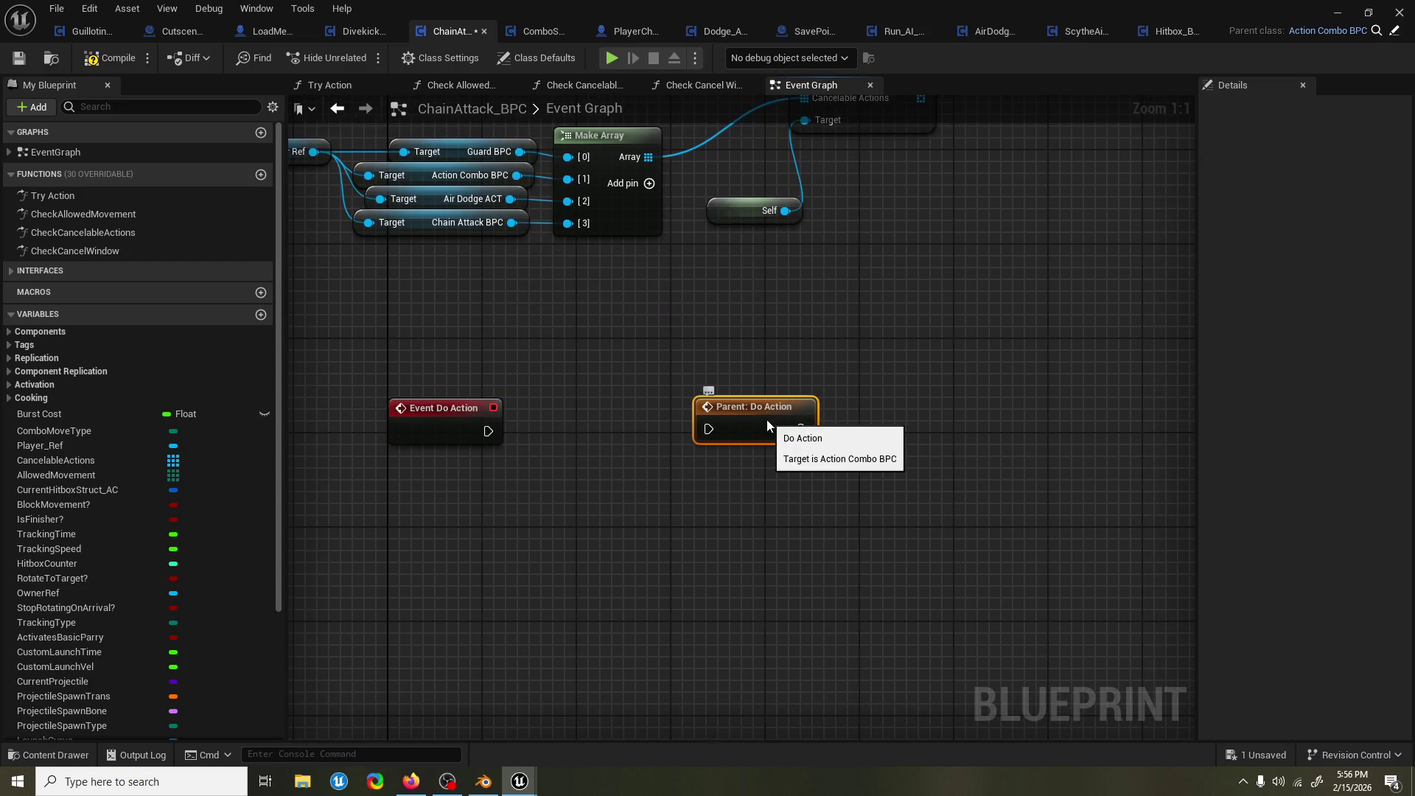
click(96, 436)
Insert a SET Burst Current on Player Ref between Event Do Action and Parent: Do Action.
click(96, 445)
mouse_move(96, 445)
mouse_down()
mouse_move(587, 544)
mouse_move(482, 582)
mouse_move(644, 446)
mouse_up()
click(599, 567)
text(set burst)
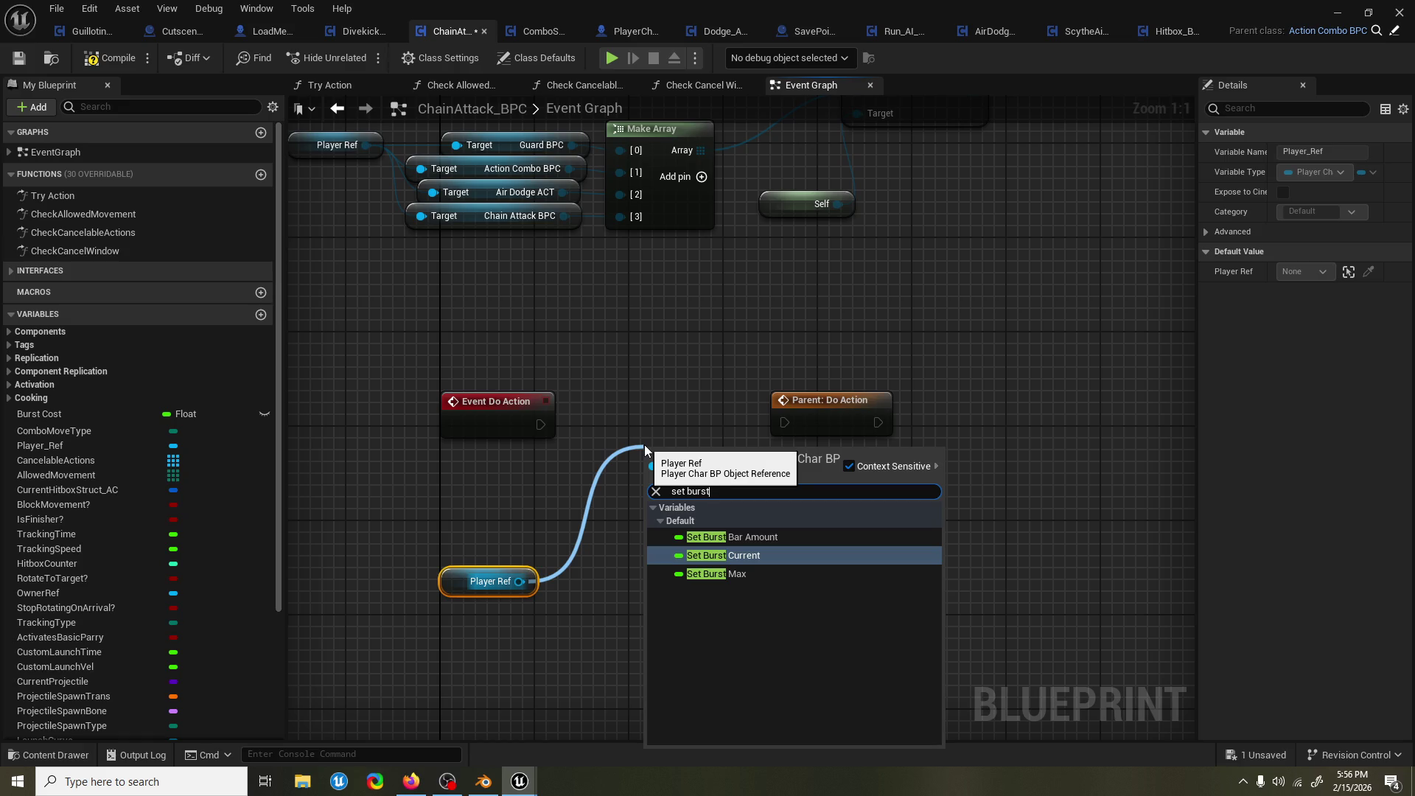
key(Return)
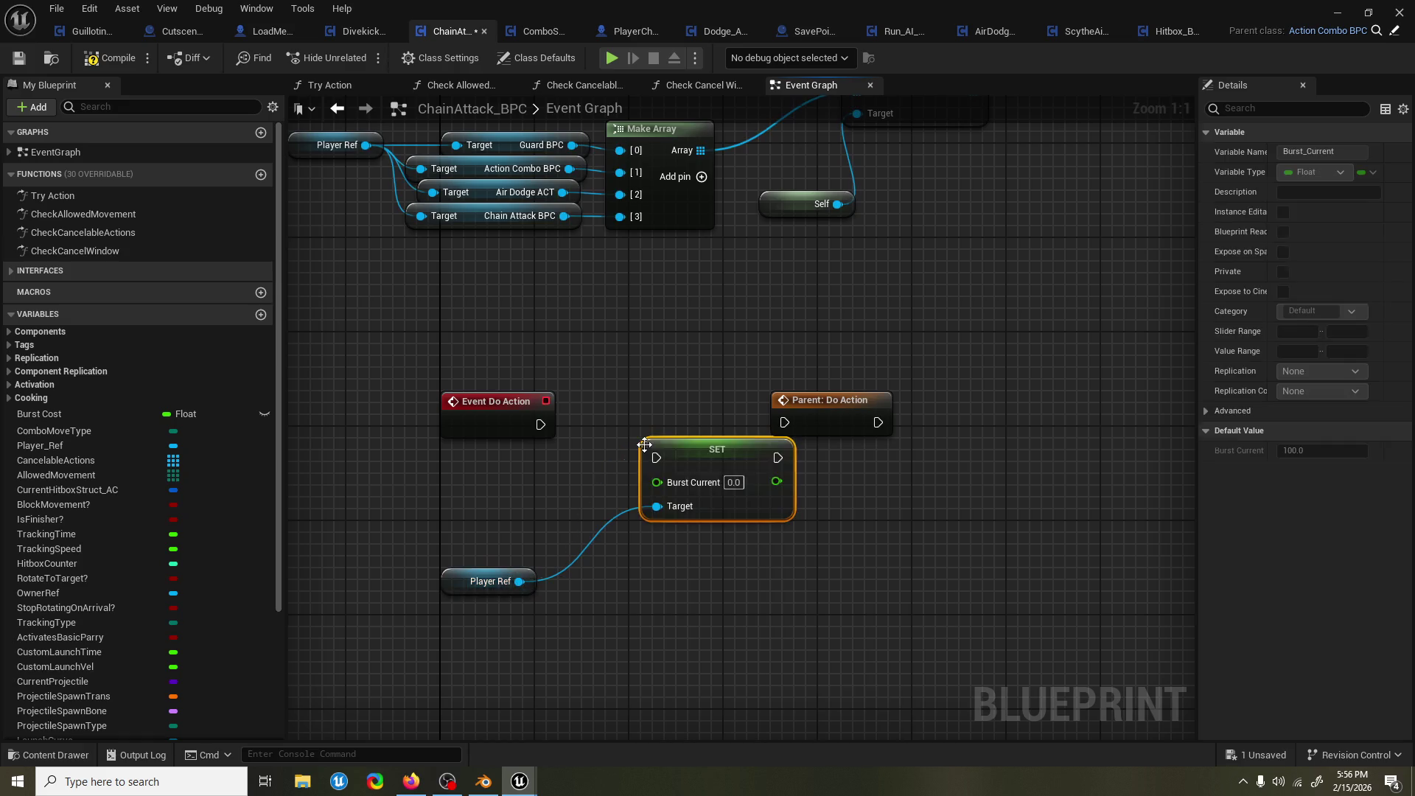
drag(696, 441, 637, 394)
drag(540, 423, 597, 410)
drag(718, 410, 784, 422)
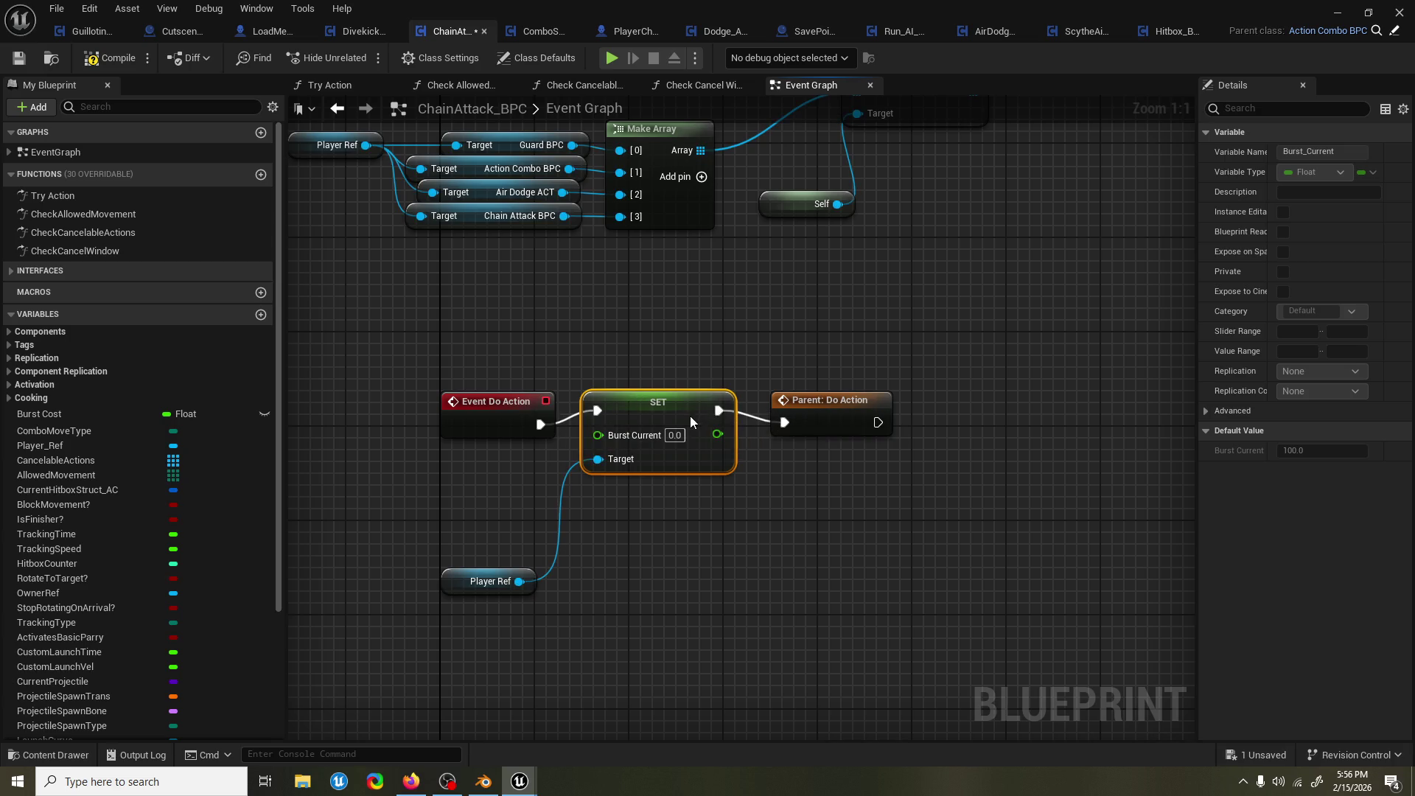
drag(692, 421, 693, 433)
Add a Burst Current getter from Player Ref feeding a subtract node.
mouse_move(766, 541)
mouse_down()
mouse_move(588, 612)
mouse_move(576, 512)
mouse_up()
text(get burst curret)
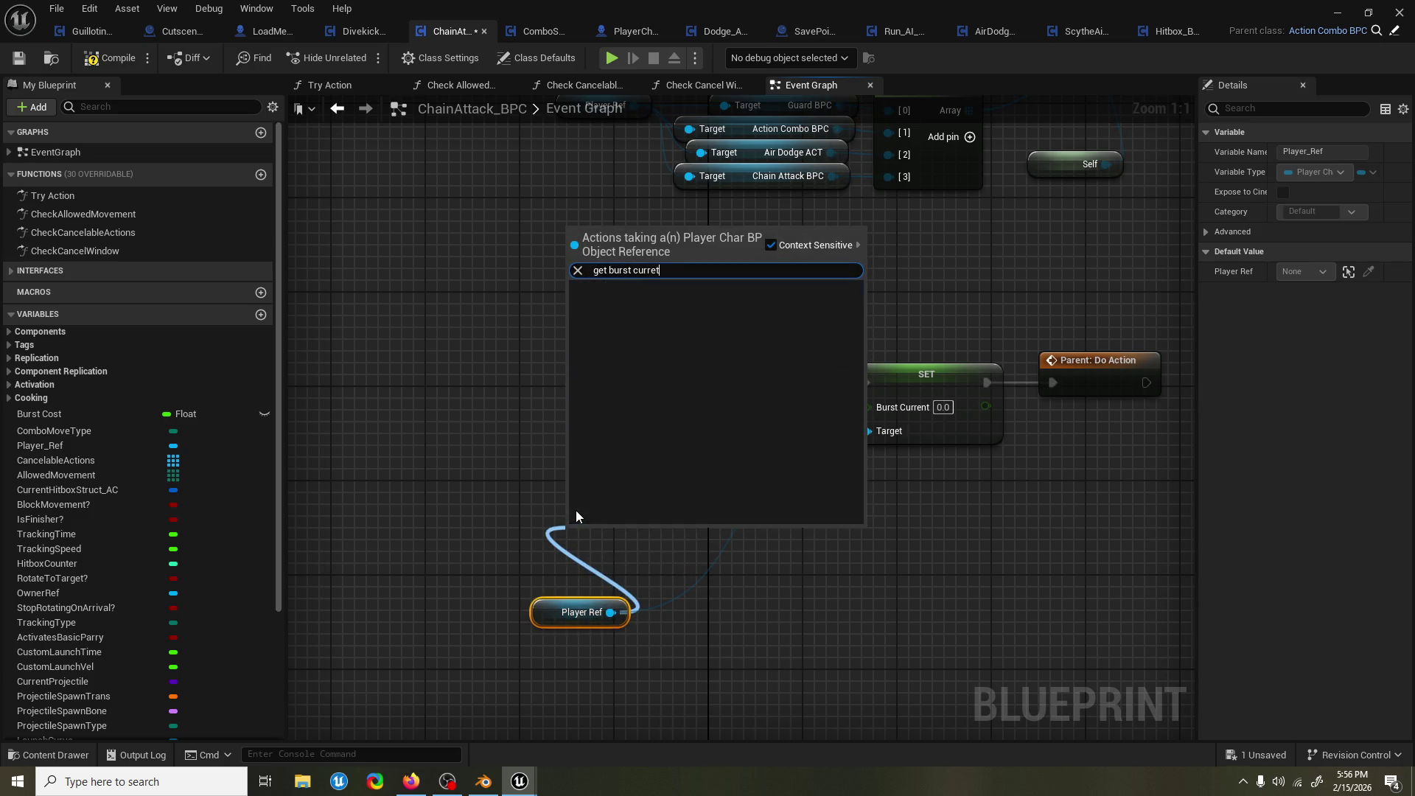
key(BackSpace)
text(nt)
key(Return)
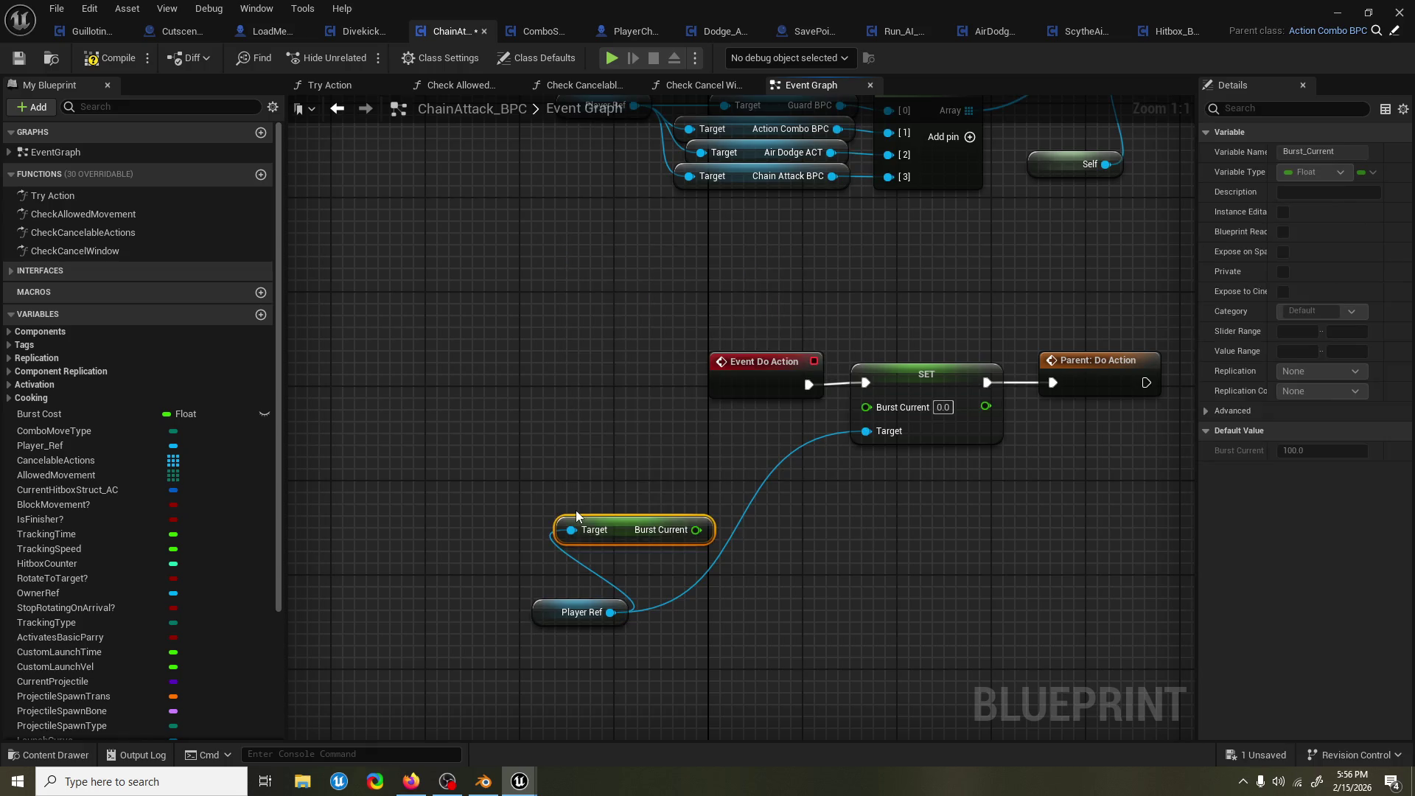
mouse_move(626, 534)
mouse_down()
mouse_move(543, 462)
mouse_move(660, 462)
mouse_up()
text(min)
key(Return)
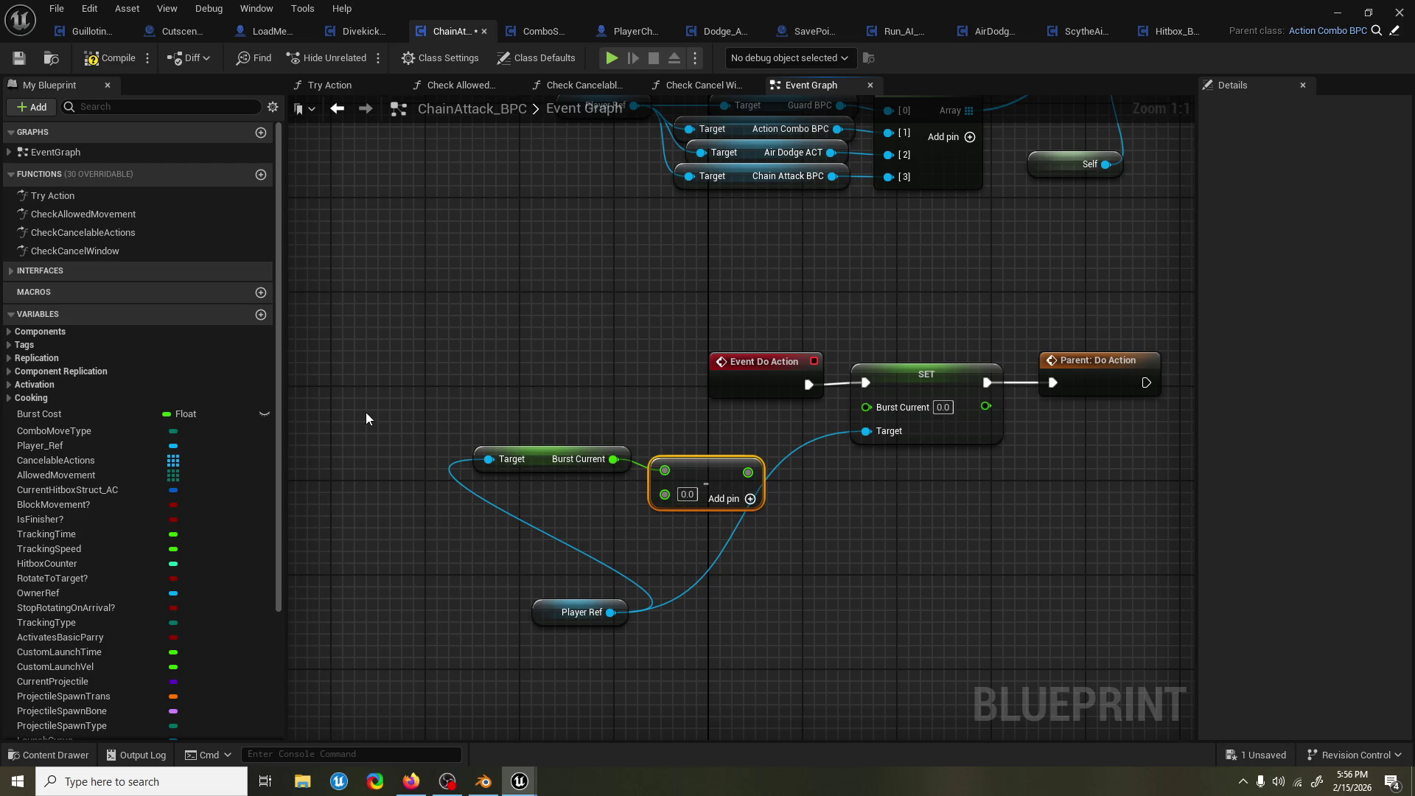
Subtract Burst Cost and feed the result into the Burst Current setter.
mouse_move(89, 411)
mouse_down()
mouse_move(690, 519)
mouse_move(597, 549)
mouse_move(664, 494)
mouse_up()
click(625, 554)
drag(748, 472, 899, 411)
drag(616, 541, 582, 507)
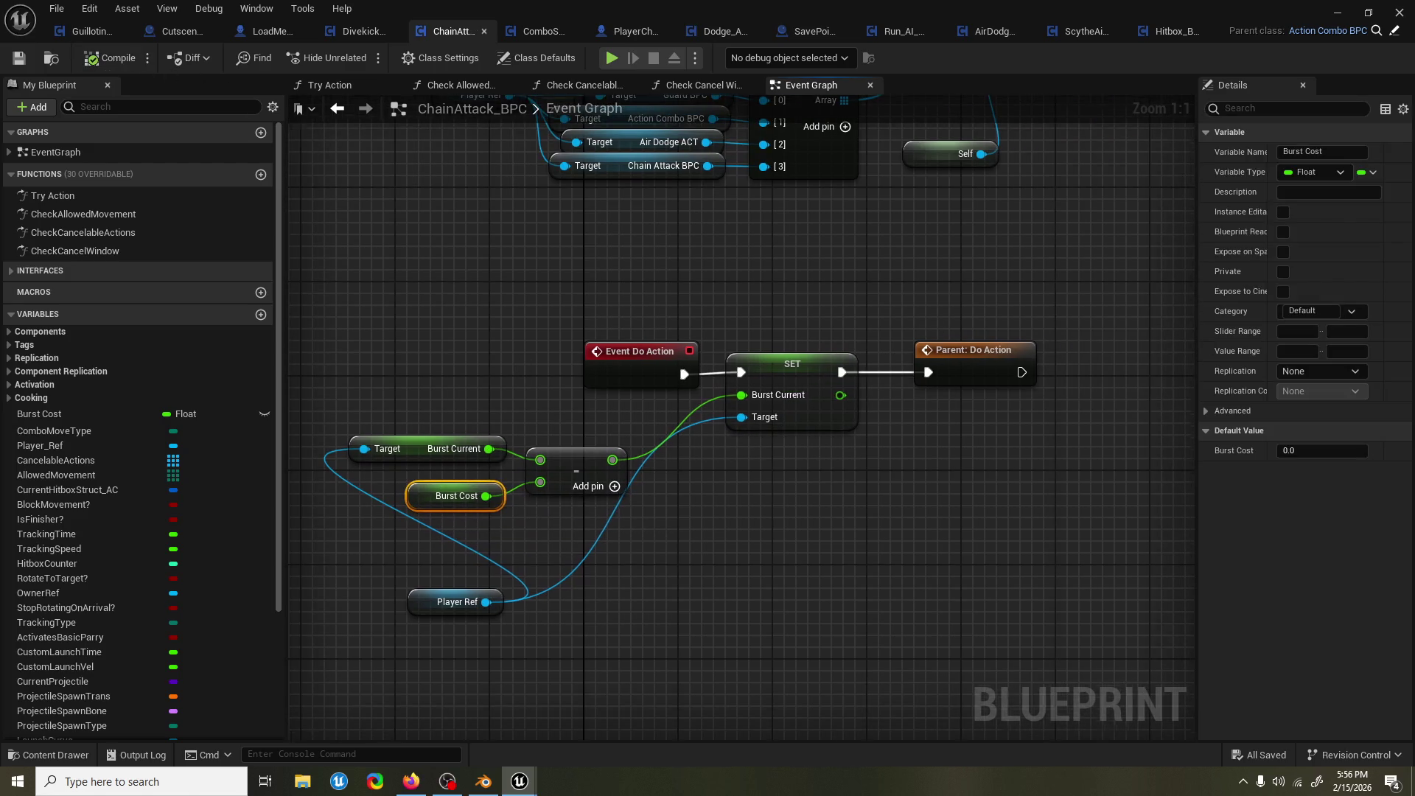
drag(1149, 227, 1064, 253)
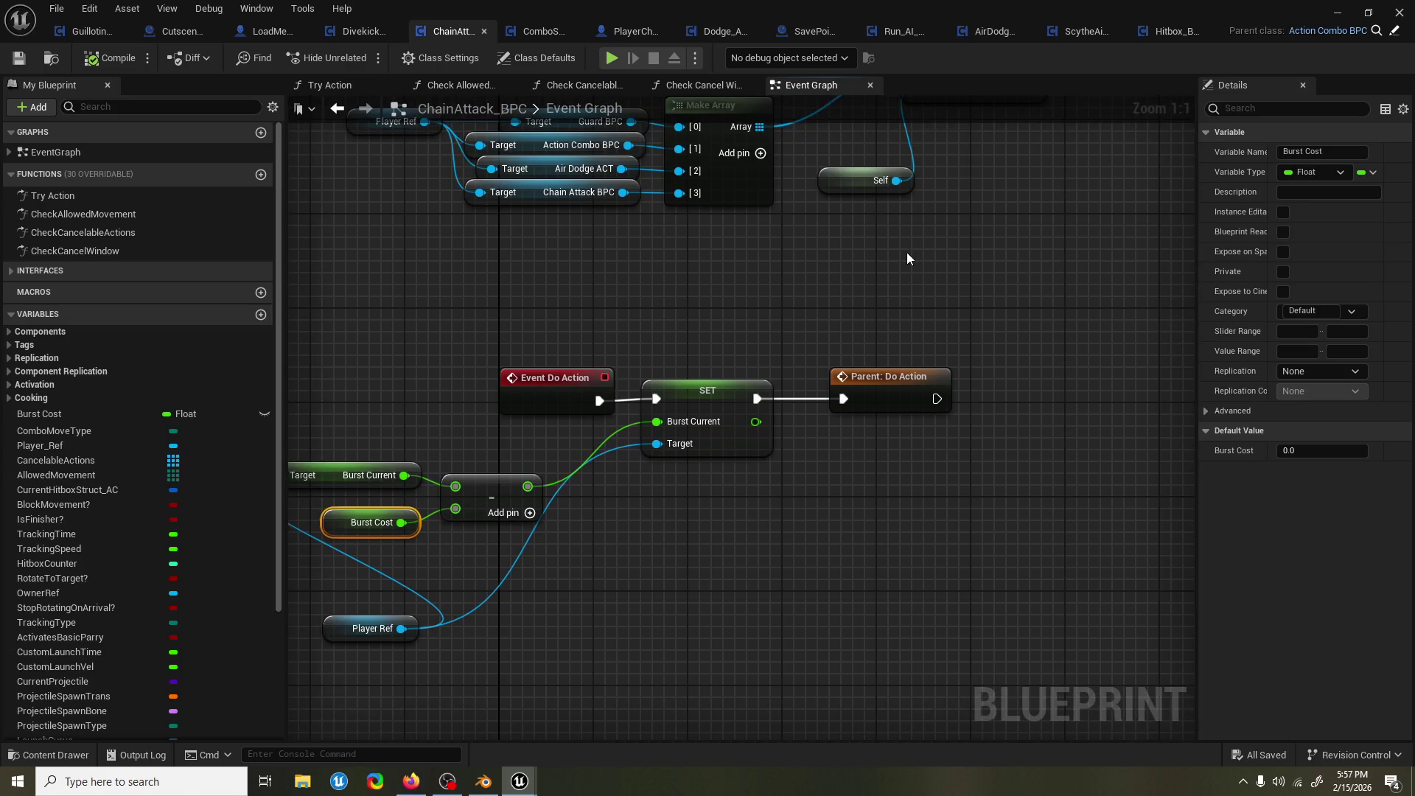
drag(887, 266, 921, 295)
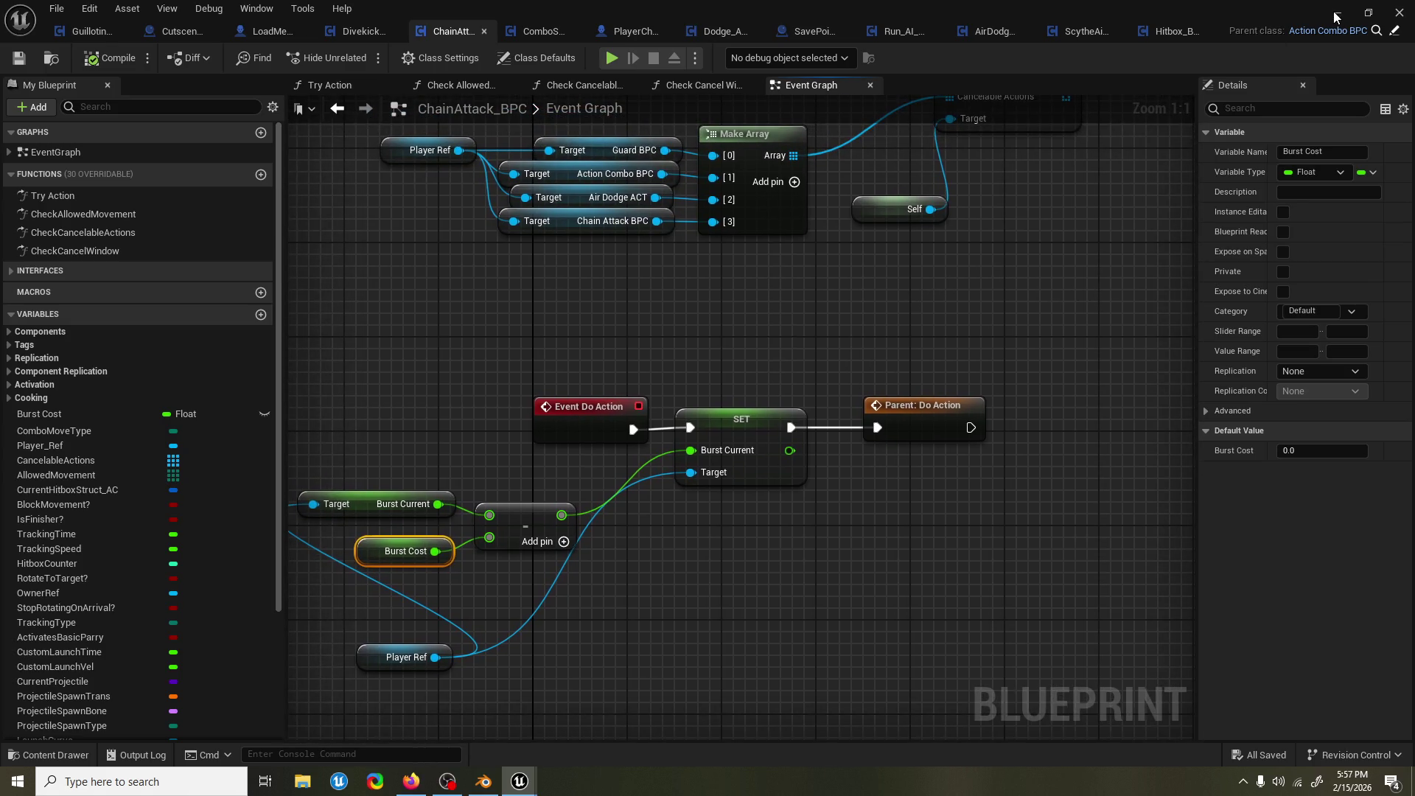
click(1336, 17)
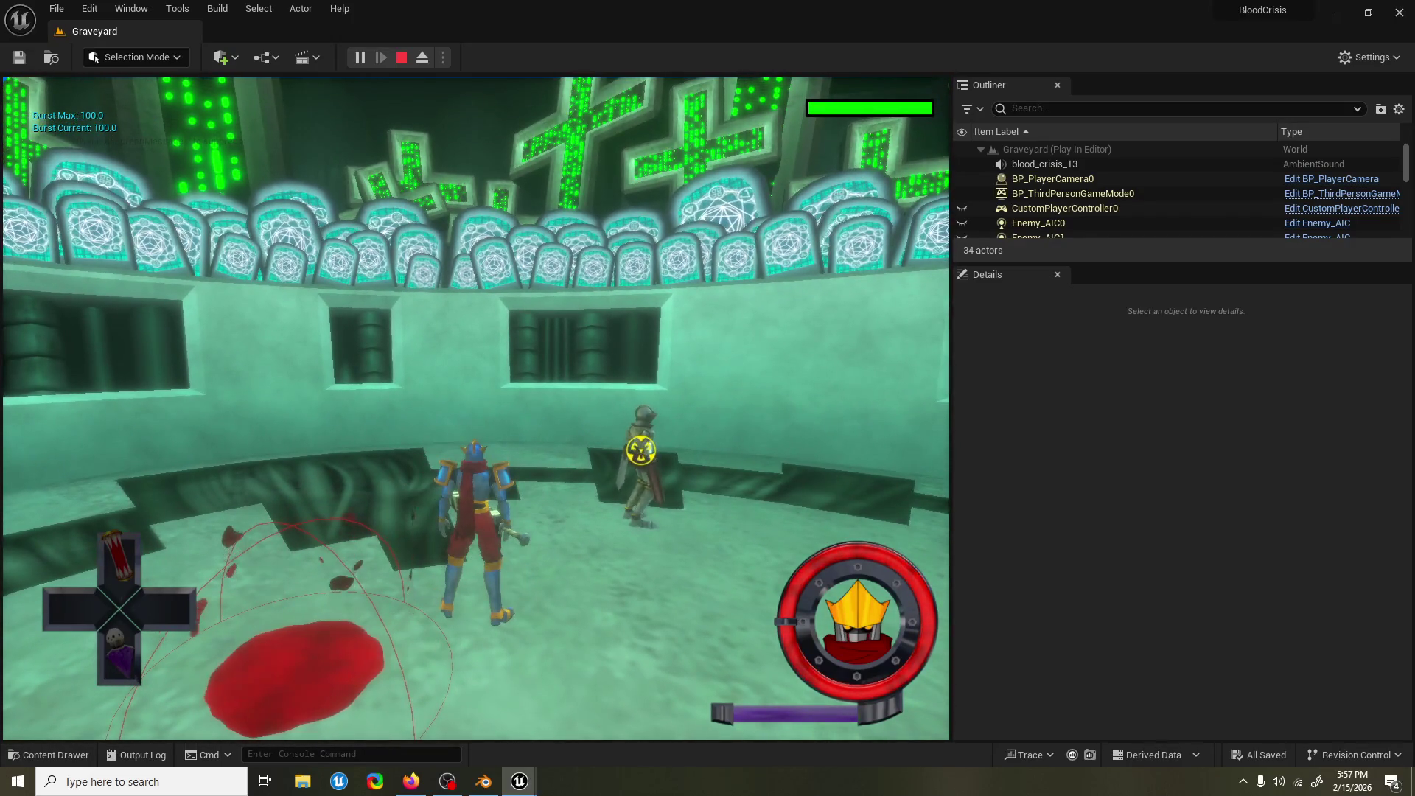
Stop Play In Editor, return to the ChainAttack_BPC editor, and zoom out.
key(Escape)
mouse_move(519, 780)
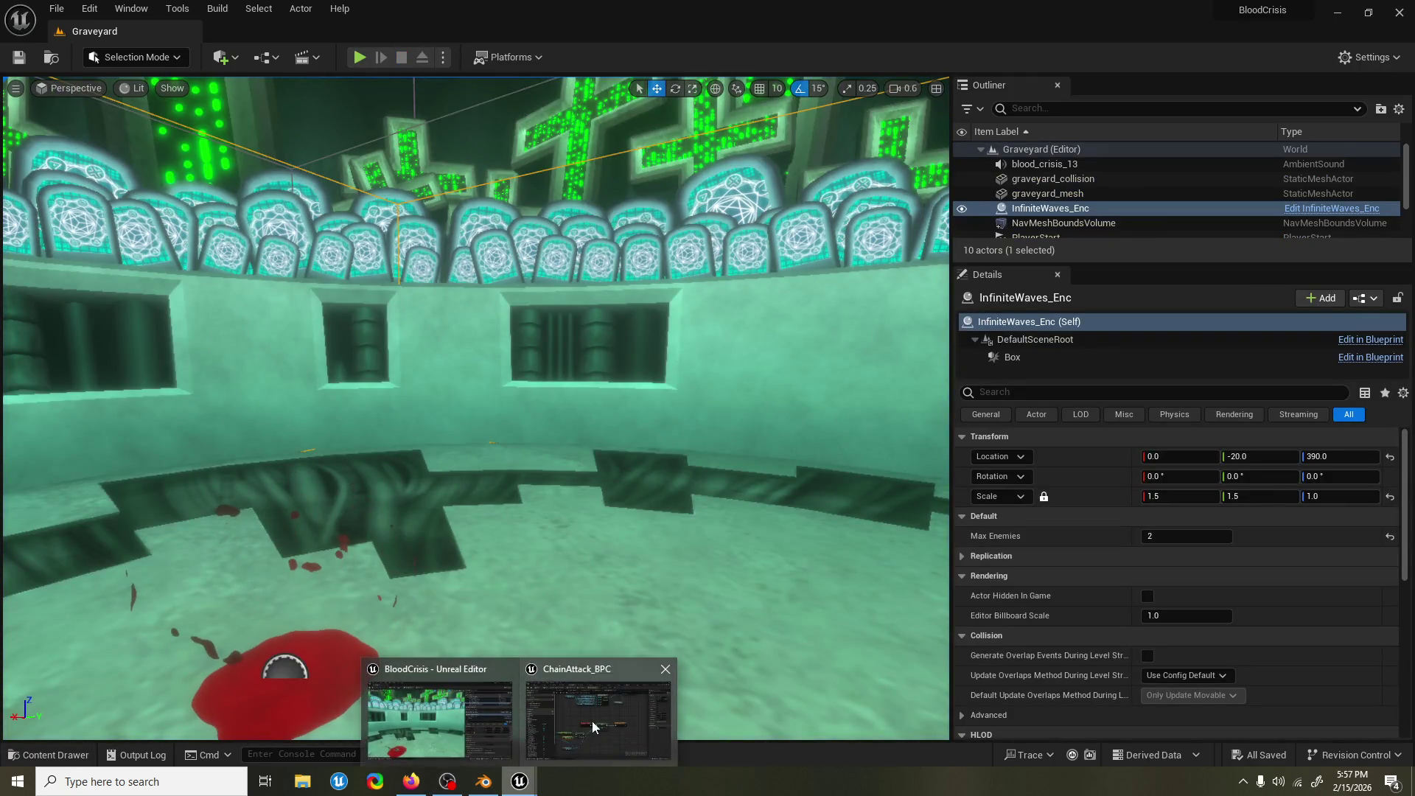
click(590, 726)
scroll(663, 361, down, 2)
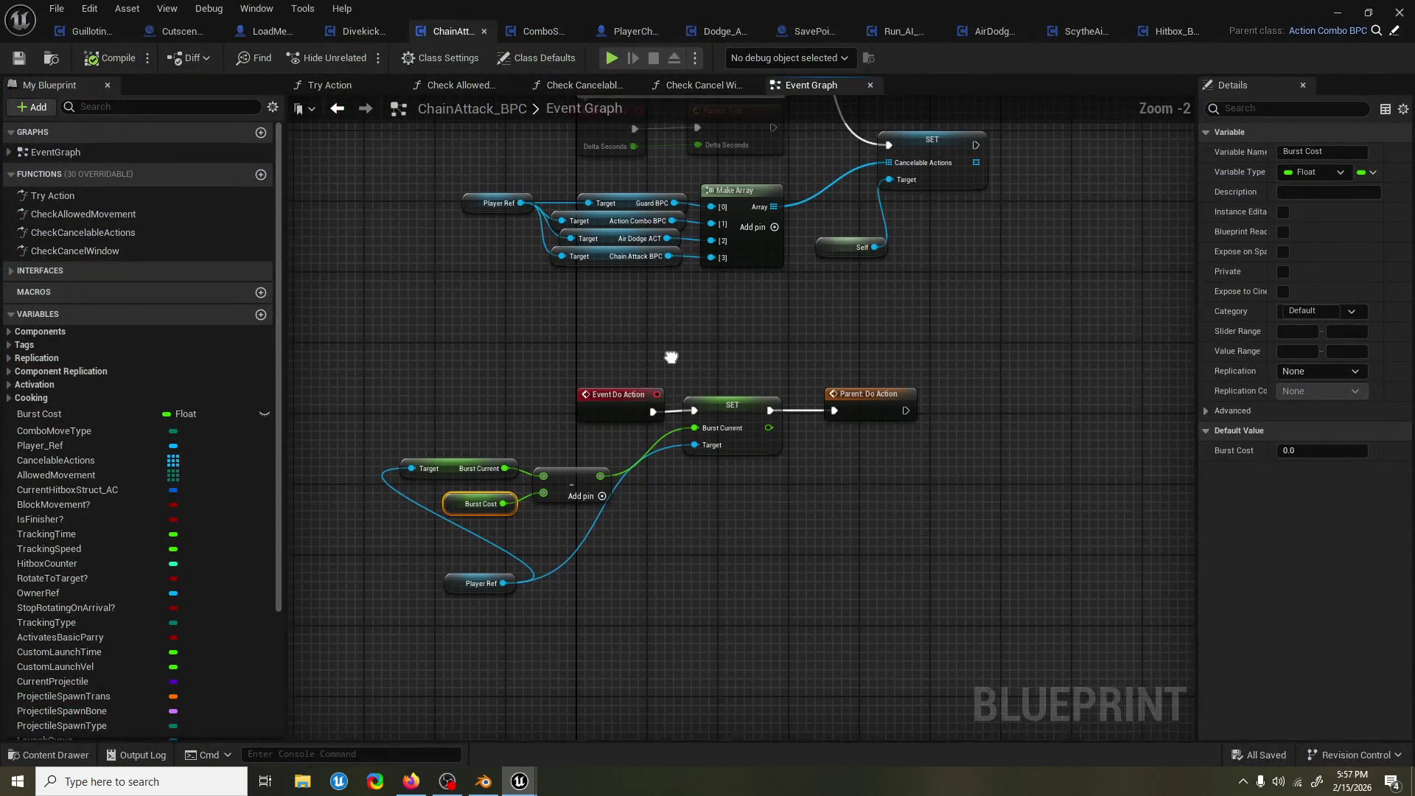
scroll(629, 395, down, 1)
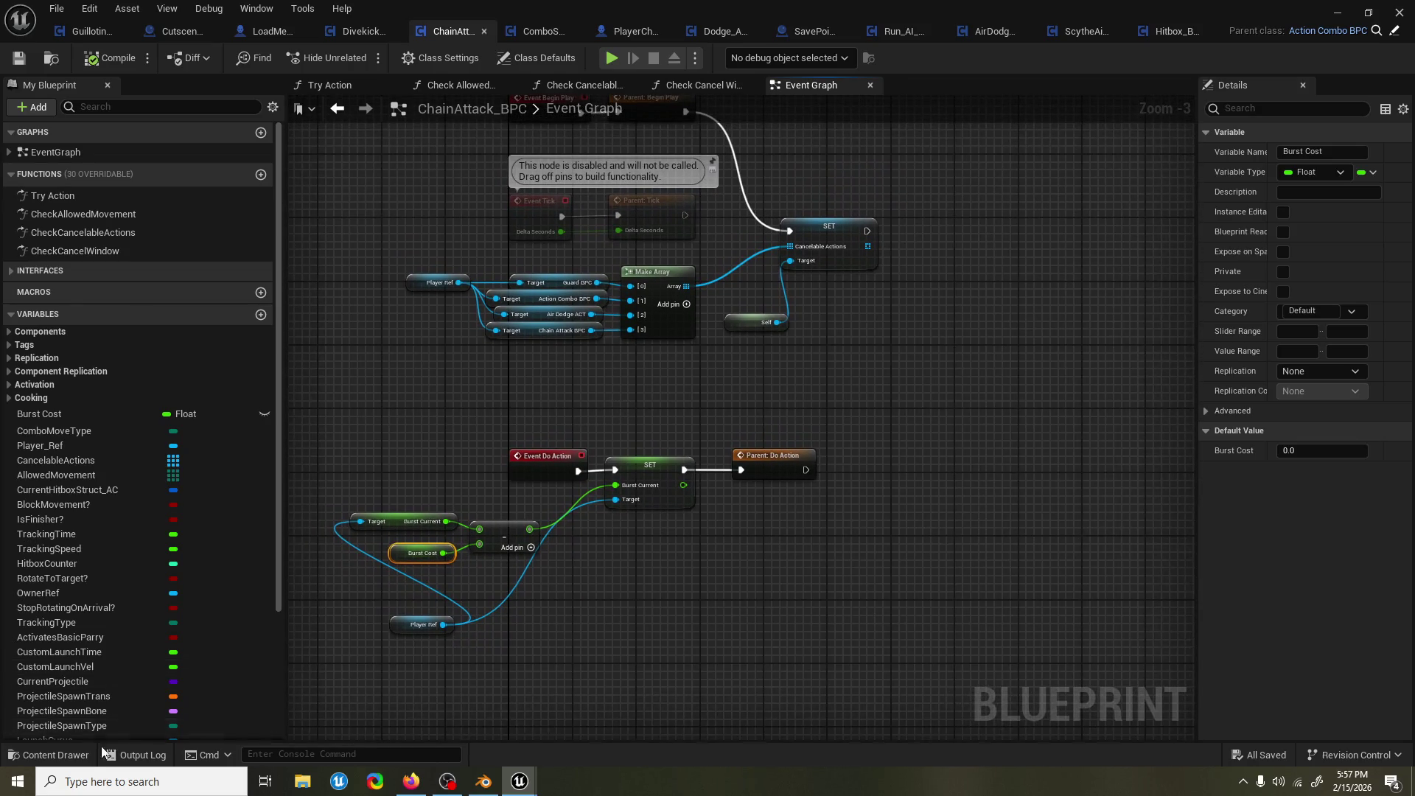
click(74, 754)
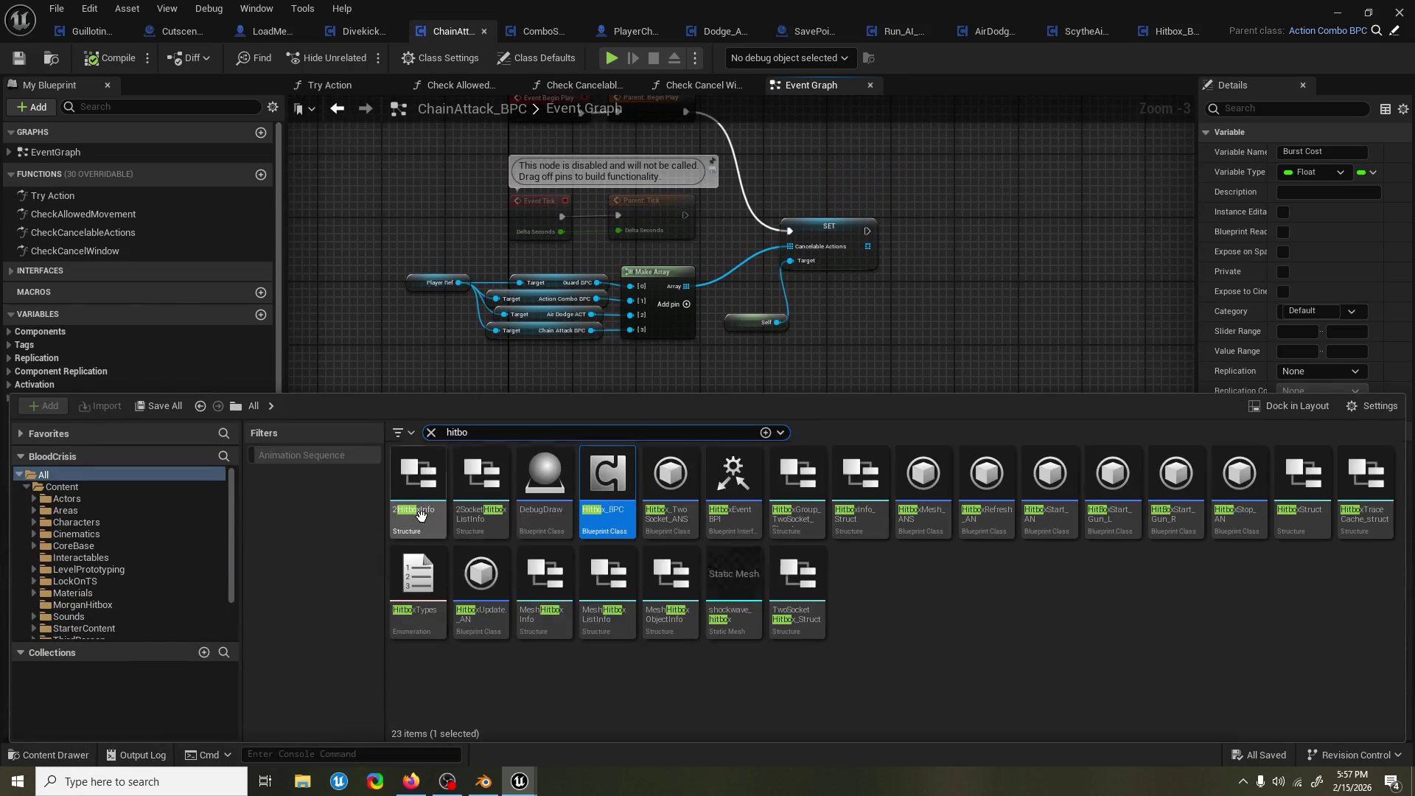
key(Escape)
text(dodge)
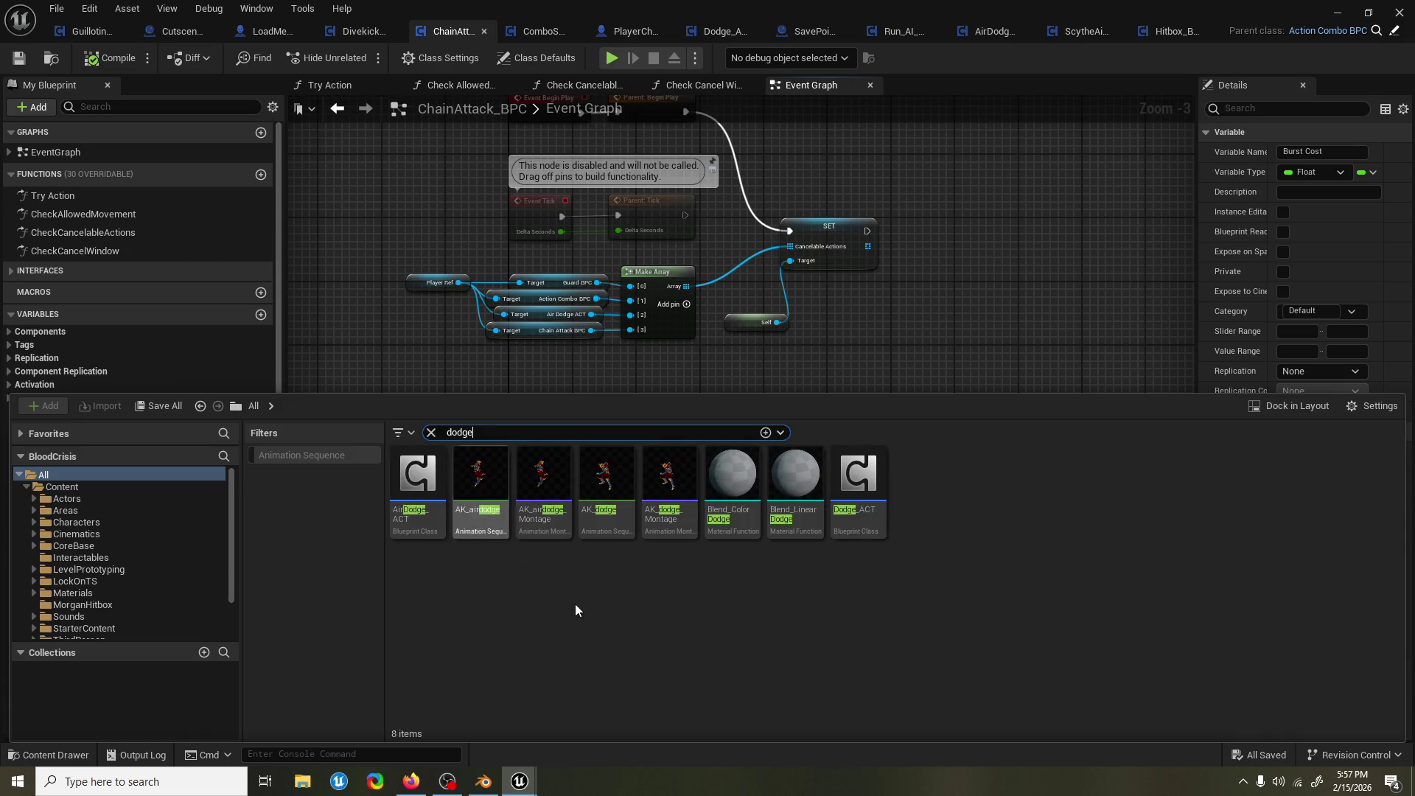
double_click(857, 479)
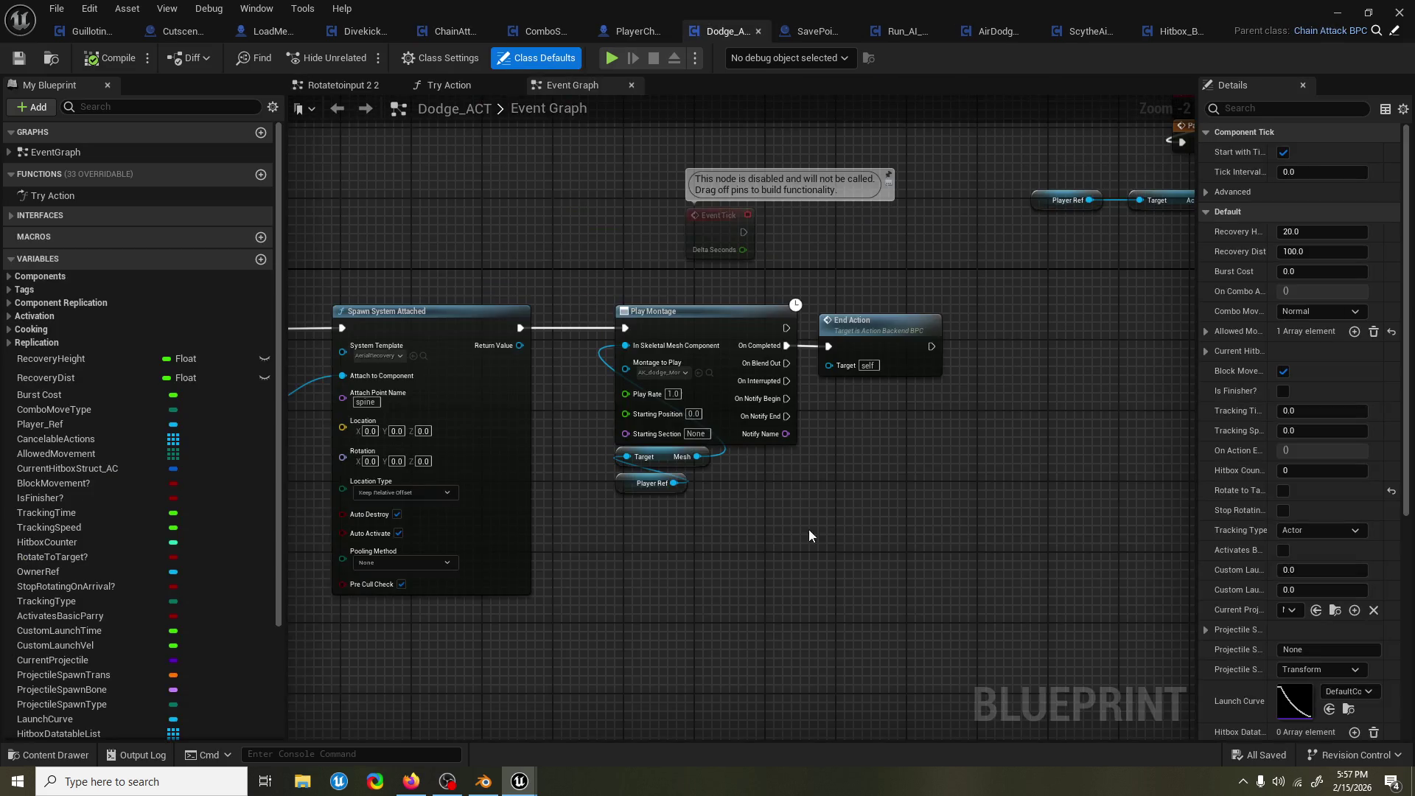
scroll(665, 476, up, 3)
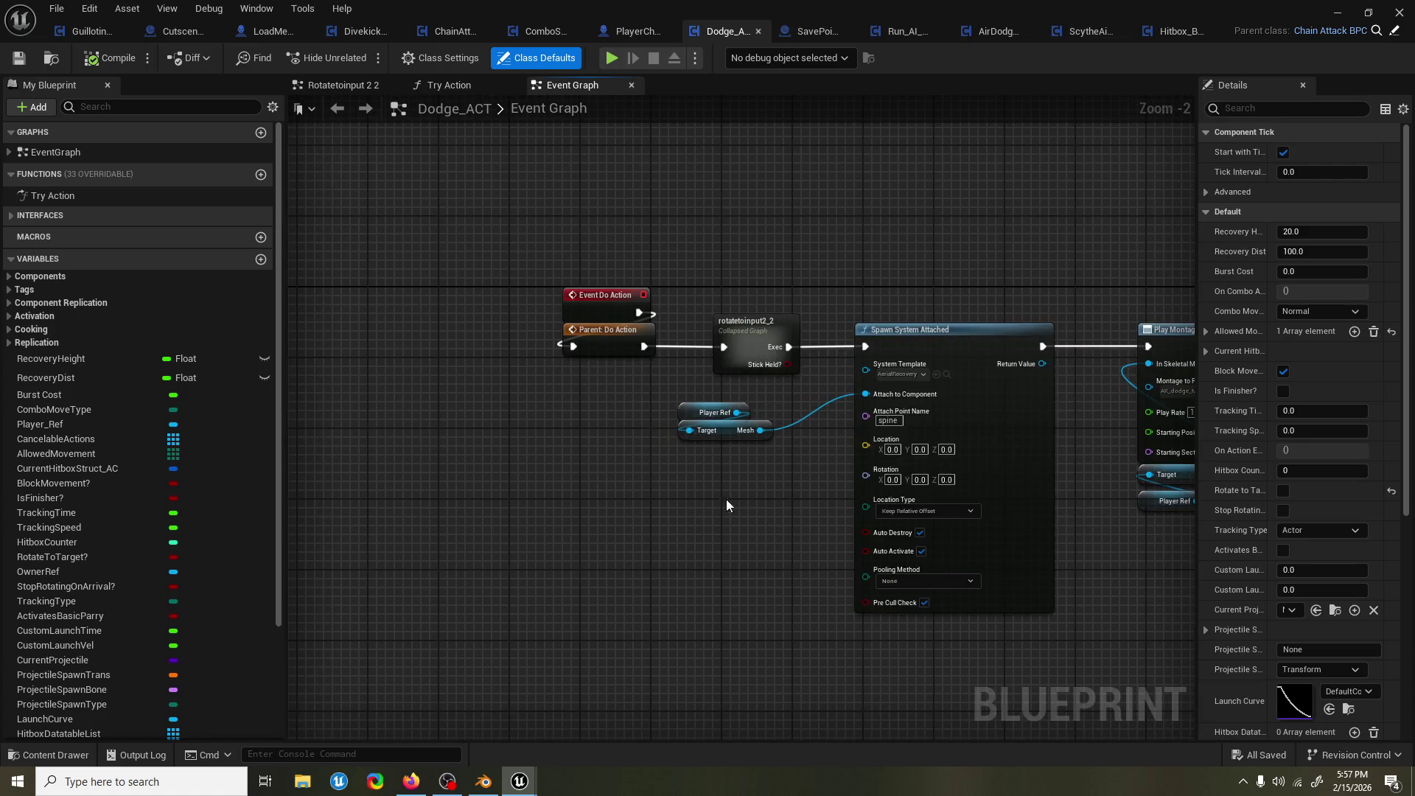
mouse_move(748, 546)
mouse_down()
mouse_move(346, 581)
mouse_move(887, 564)
mouse_move(887, 613)
mouse_move(755, 605)
mouse_up()
right_click(887, 564)
scroll(766, 597, down, 1)
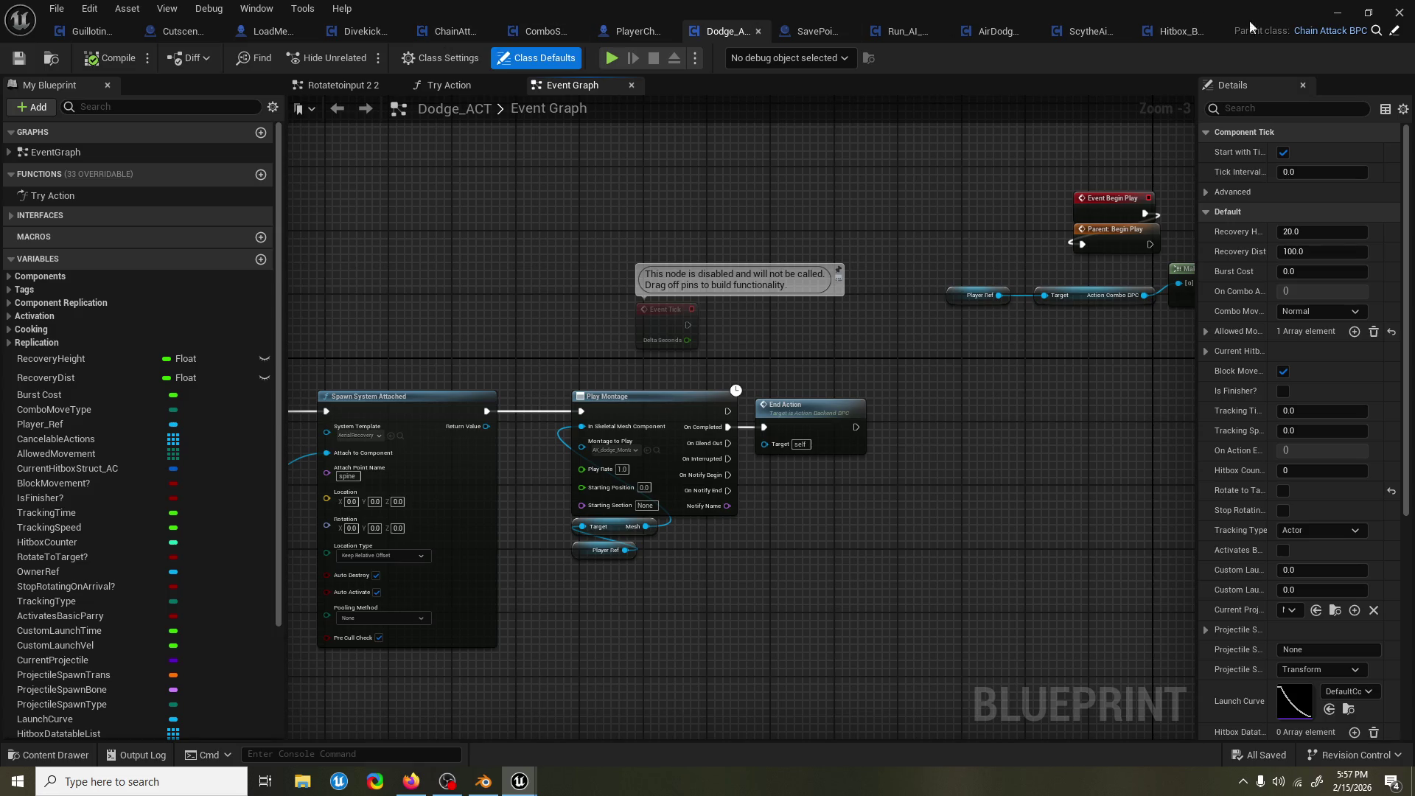
click(1399, 33)
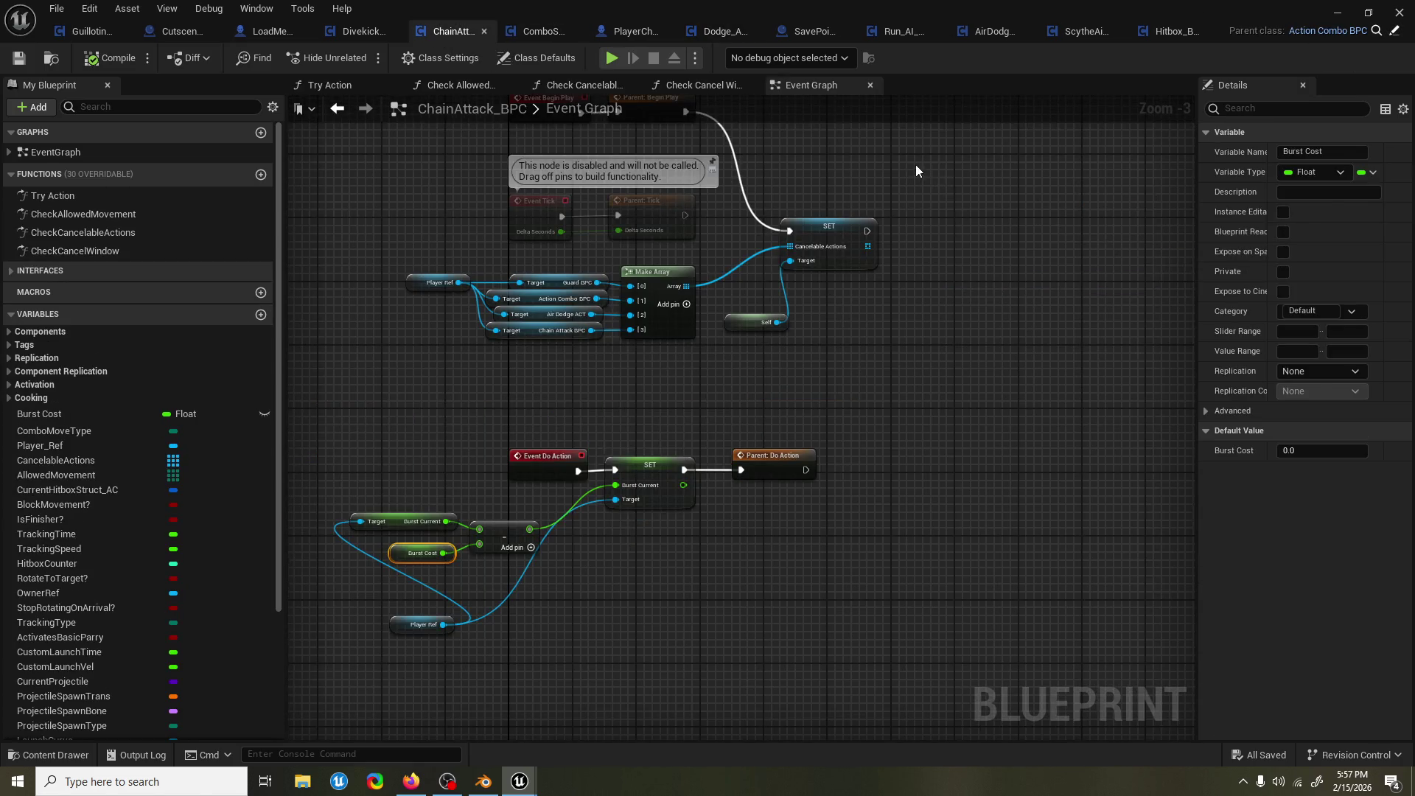
Open Try Action and set the debug object to the spawned player's Dodge_ACT.
double_click(150, 197)
scroll(783, 143, down, 4)
click(784, 57)
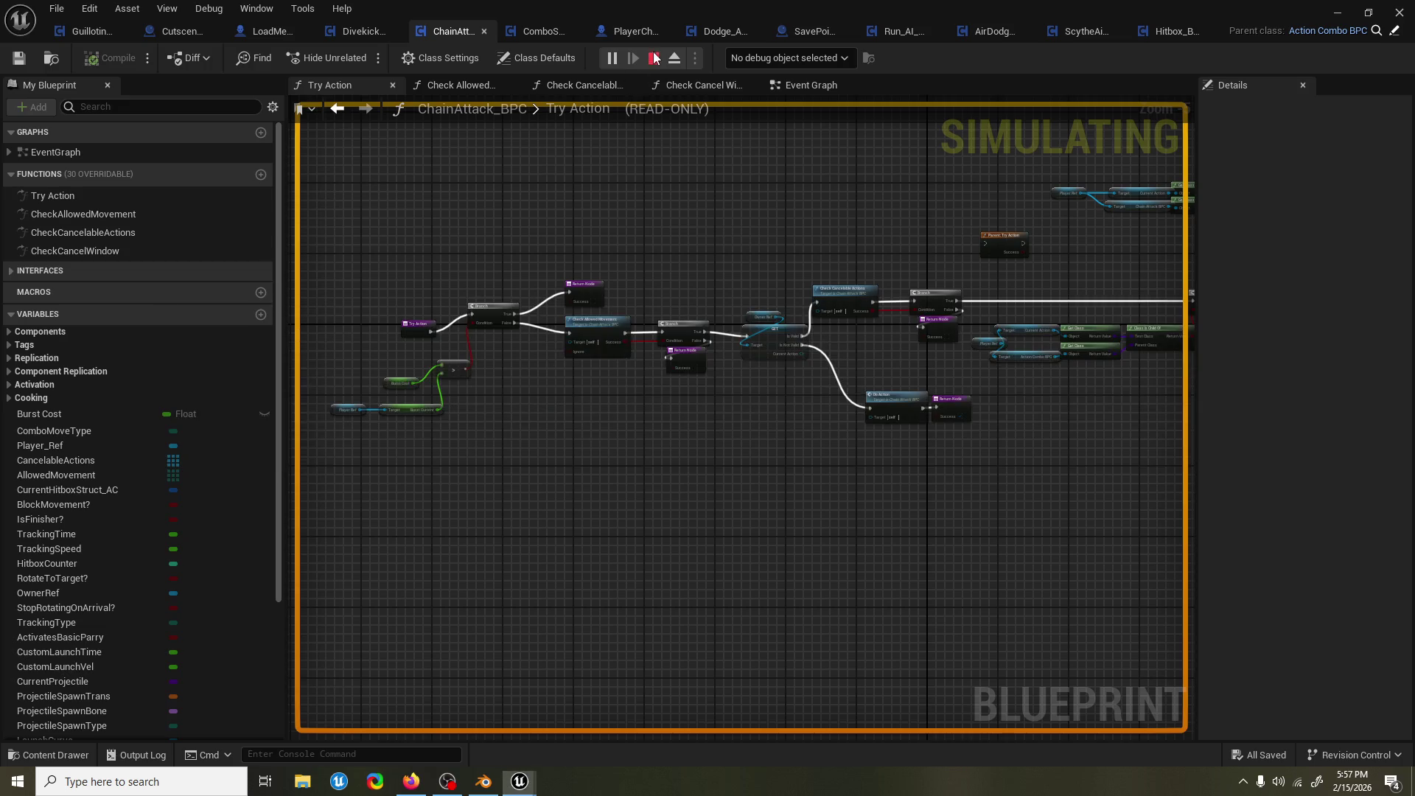
click(790, 59)
click(785, 137)
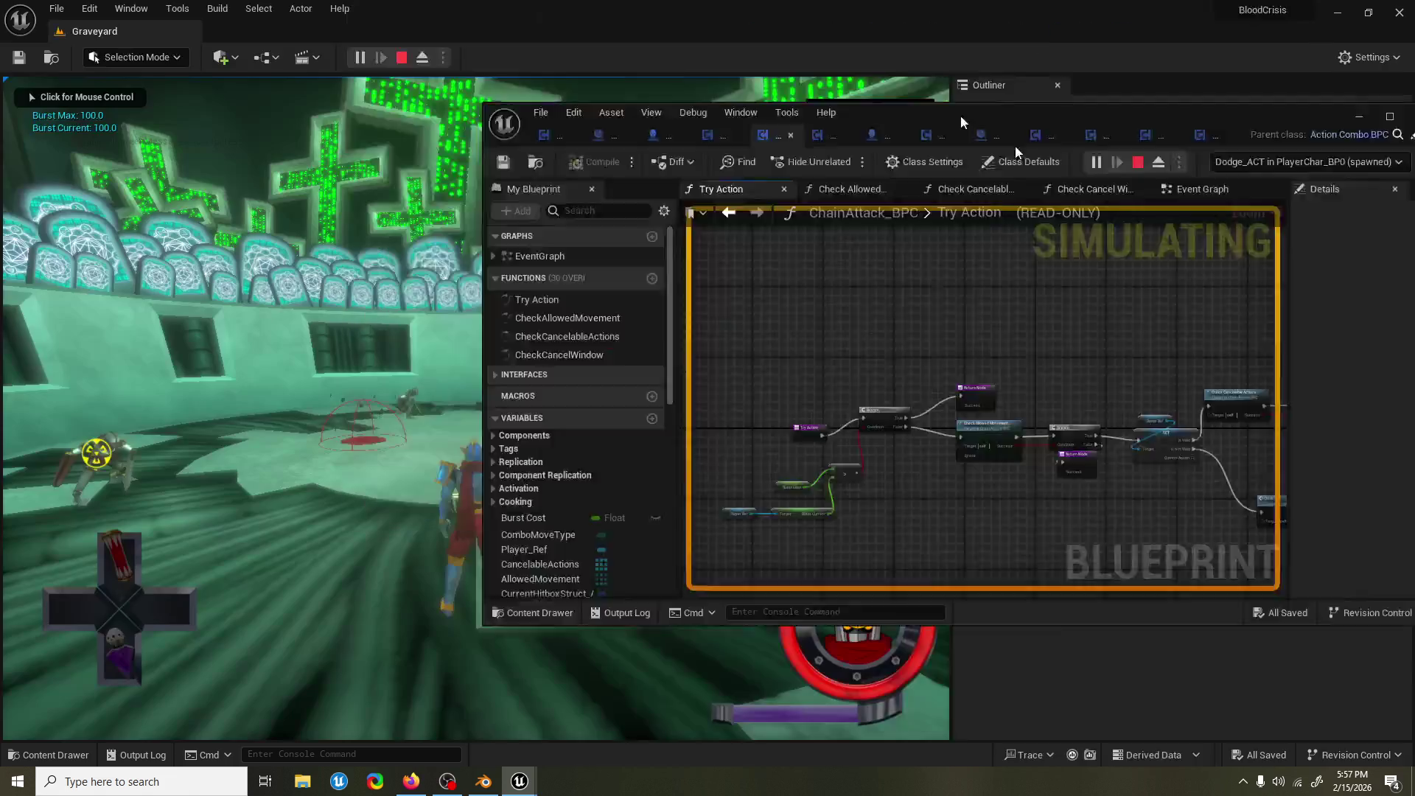
click(921, 243)
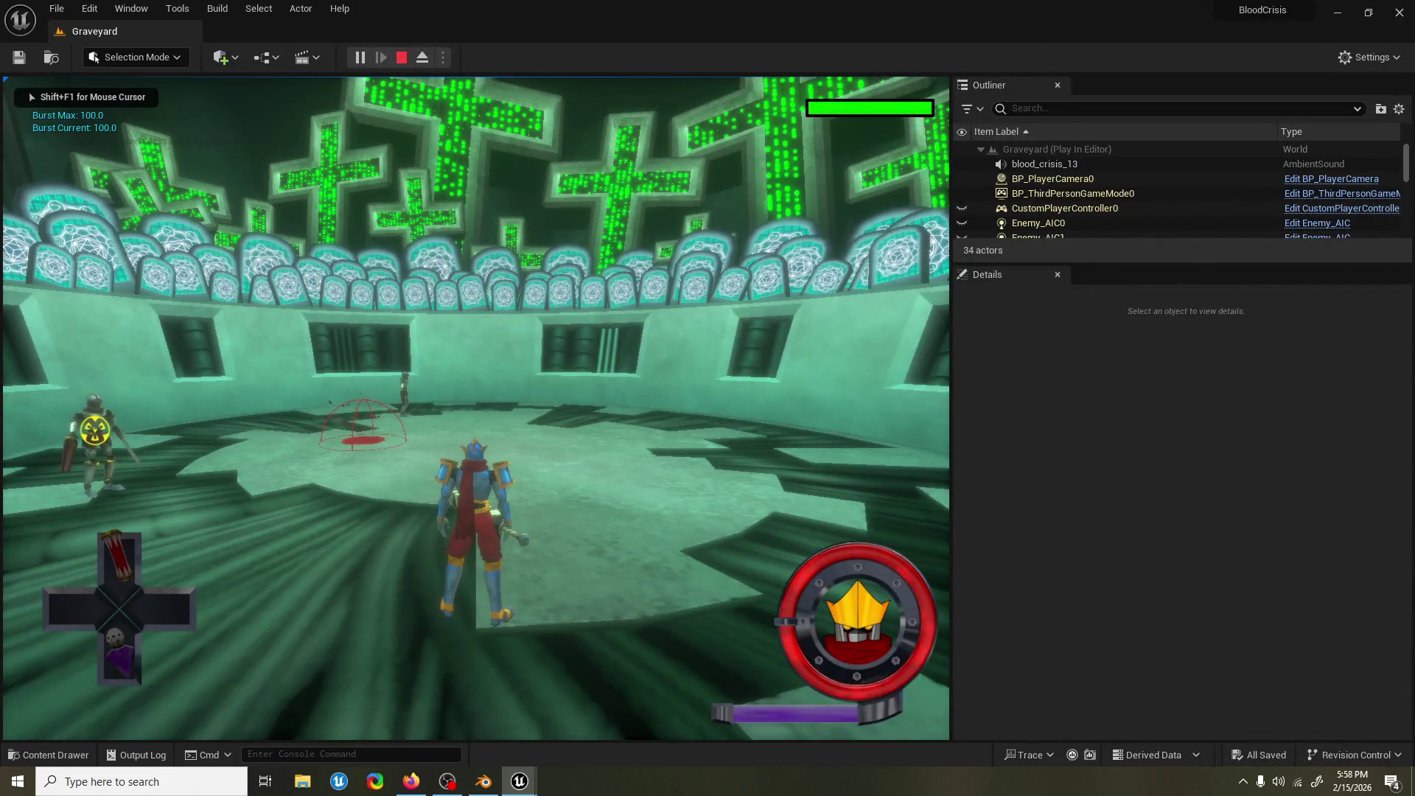
Attack the enemy with a few slashes to test Burst spending.
click(475, 408)
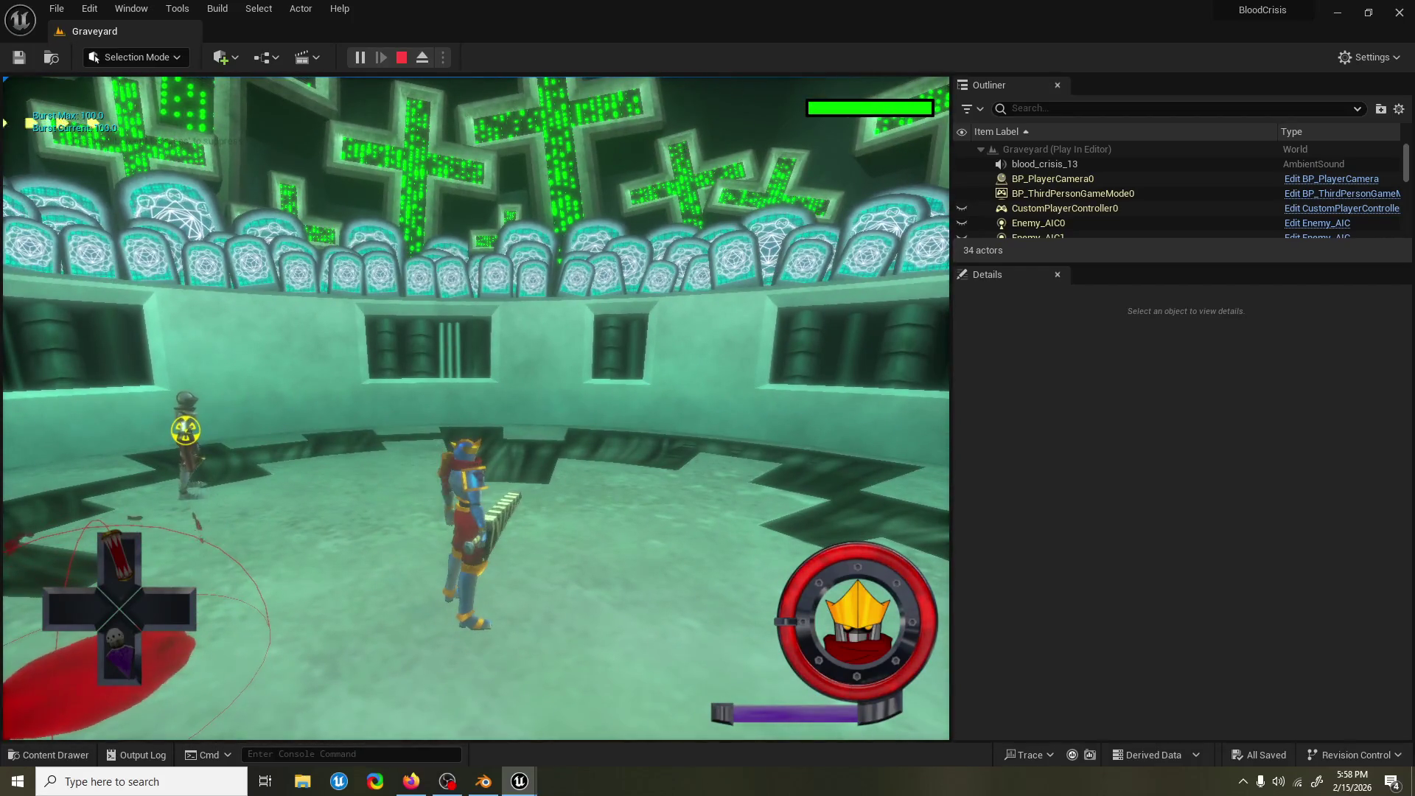
key(alt+Tab)
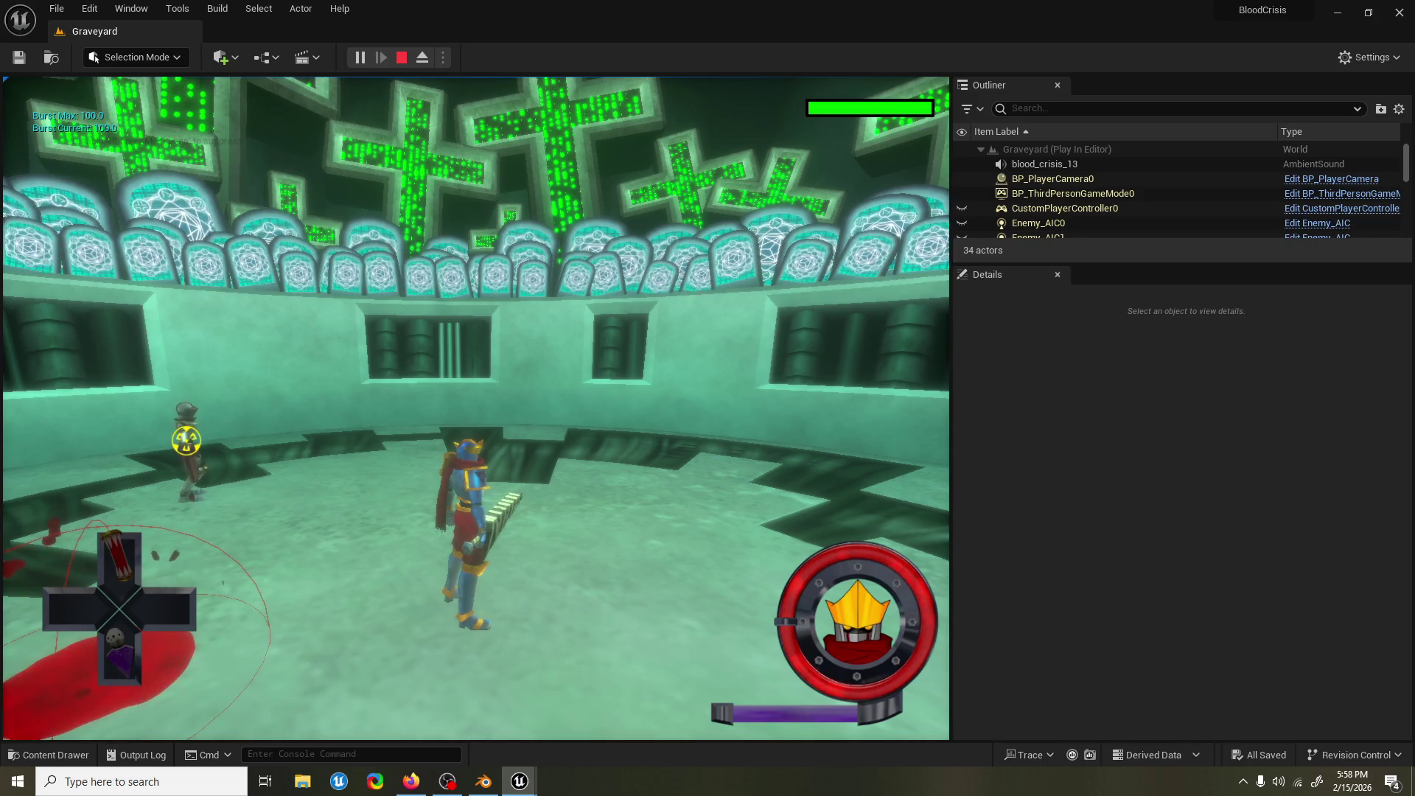
key(w)
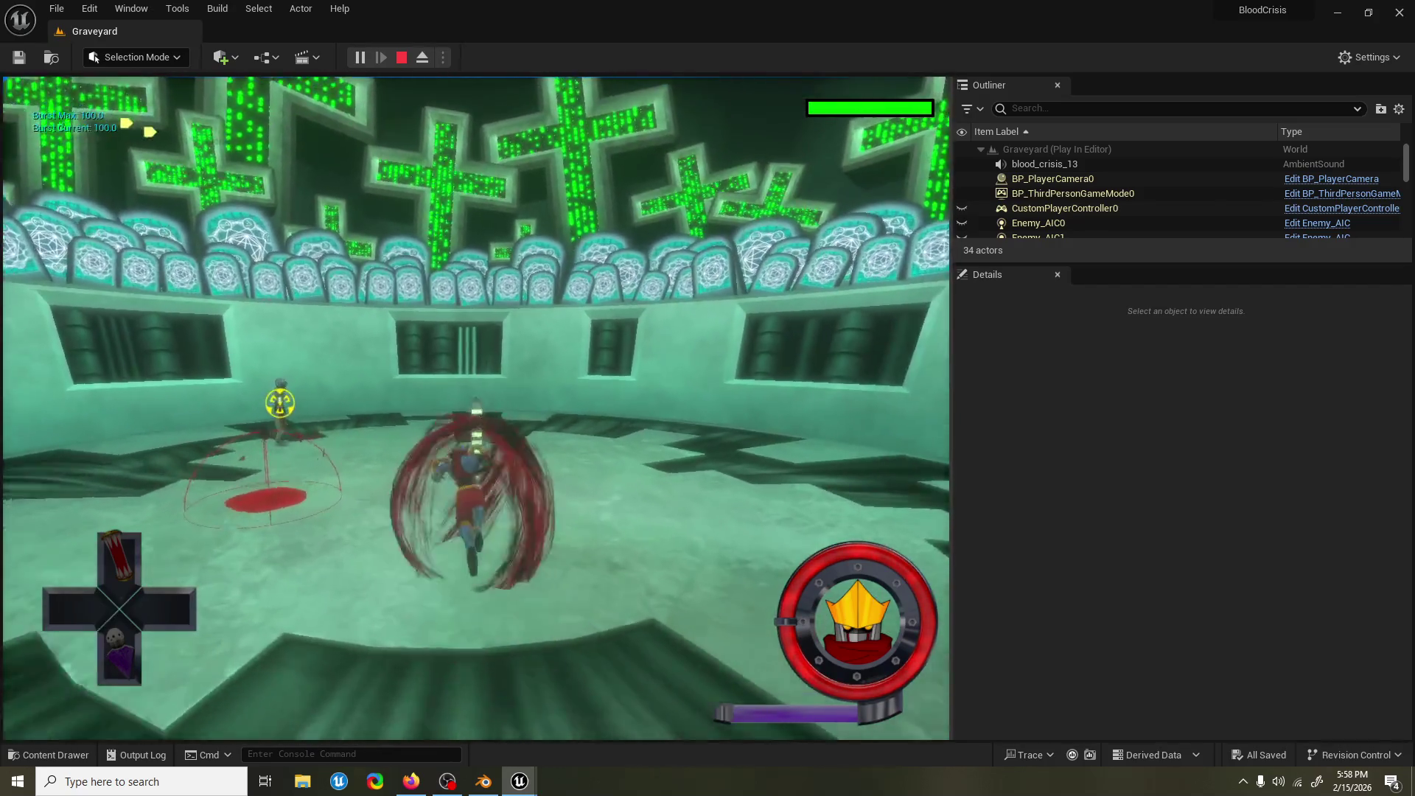
key(w)
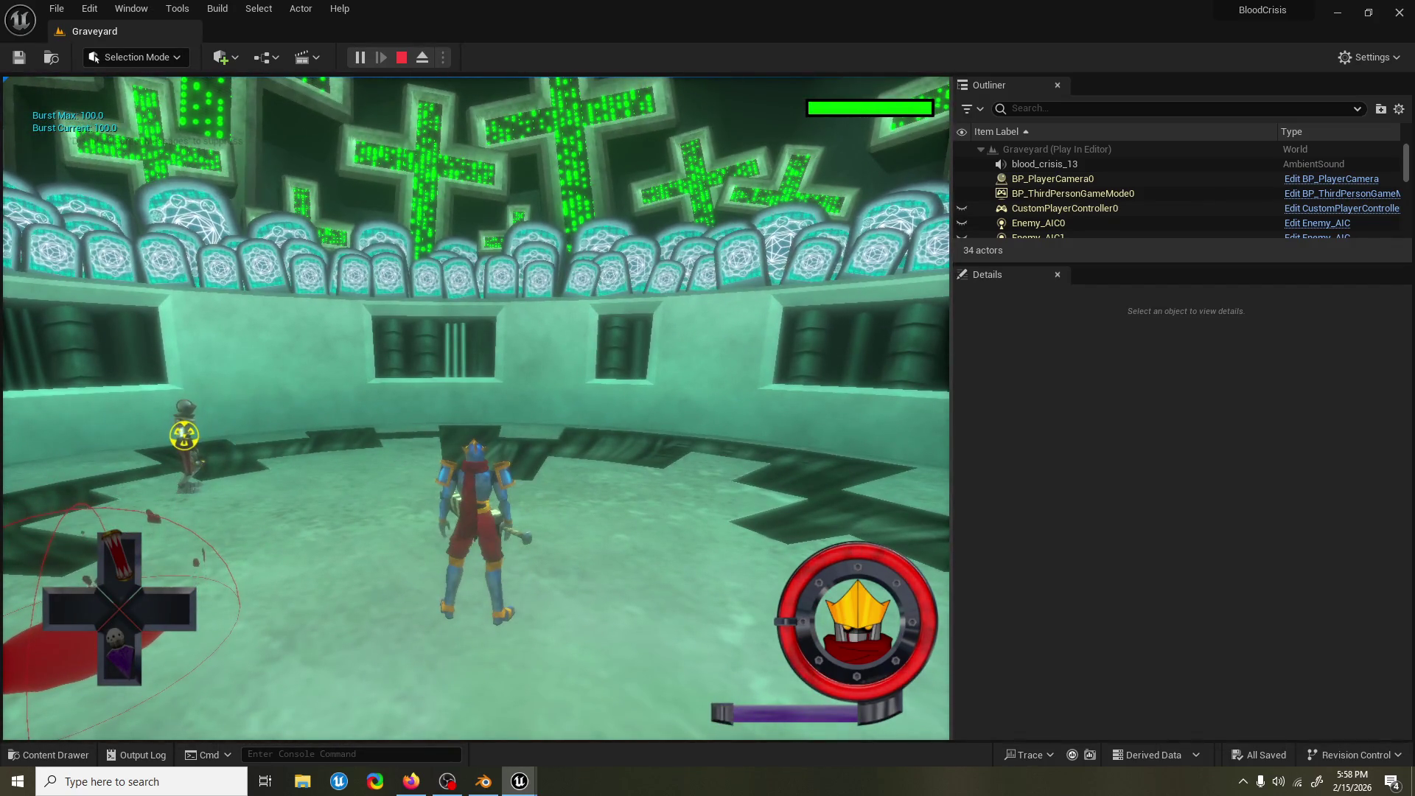
key(alt+Tab)
key(Escape)
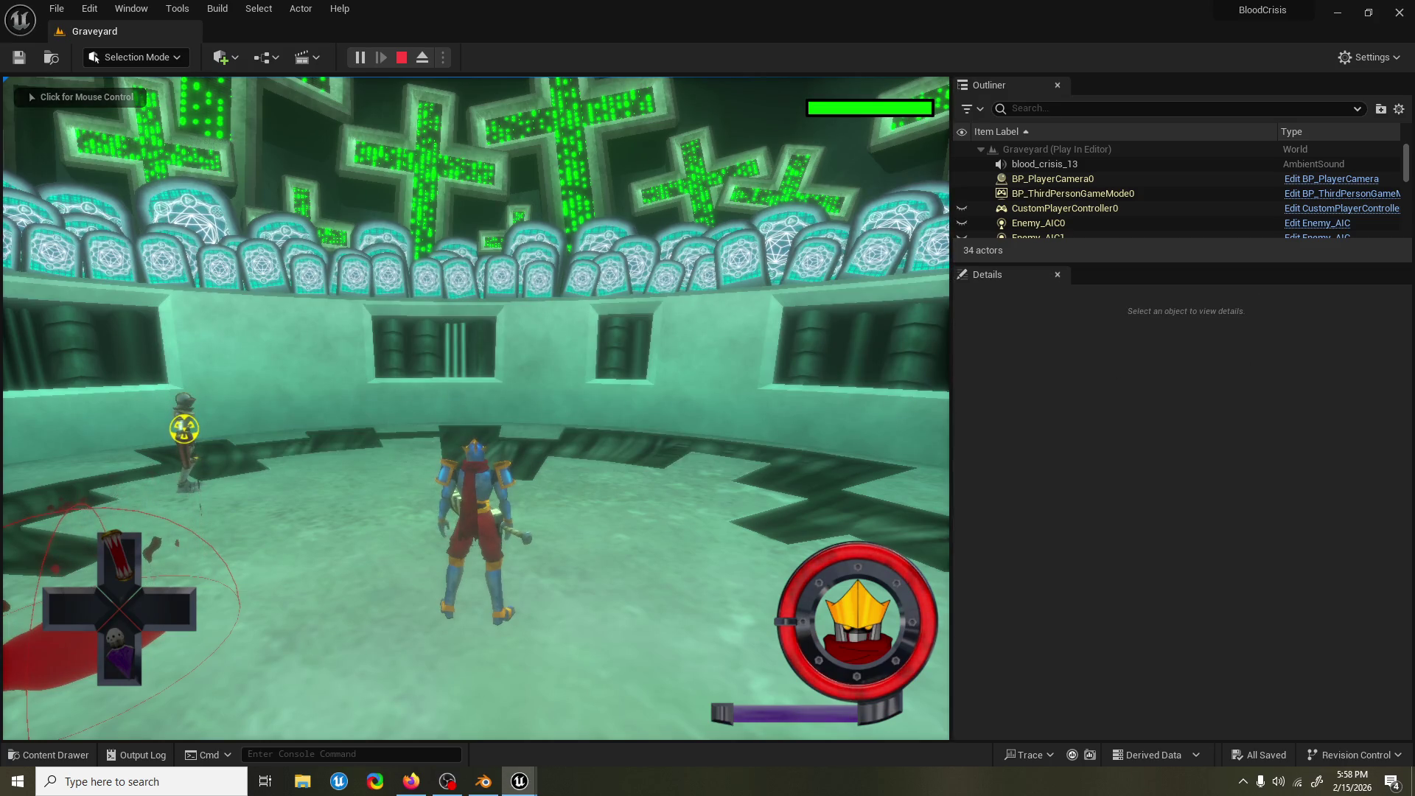
Chain five more slash attacks against the enemy, then stop the playtest.
click(475, 405)
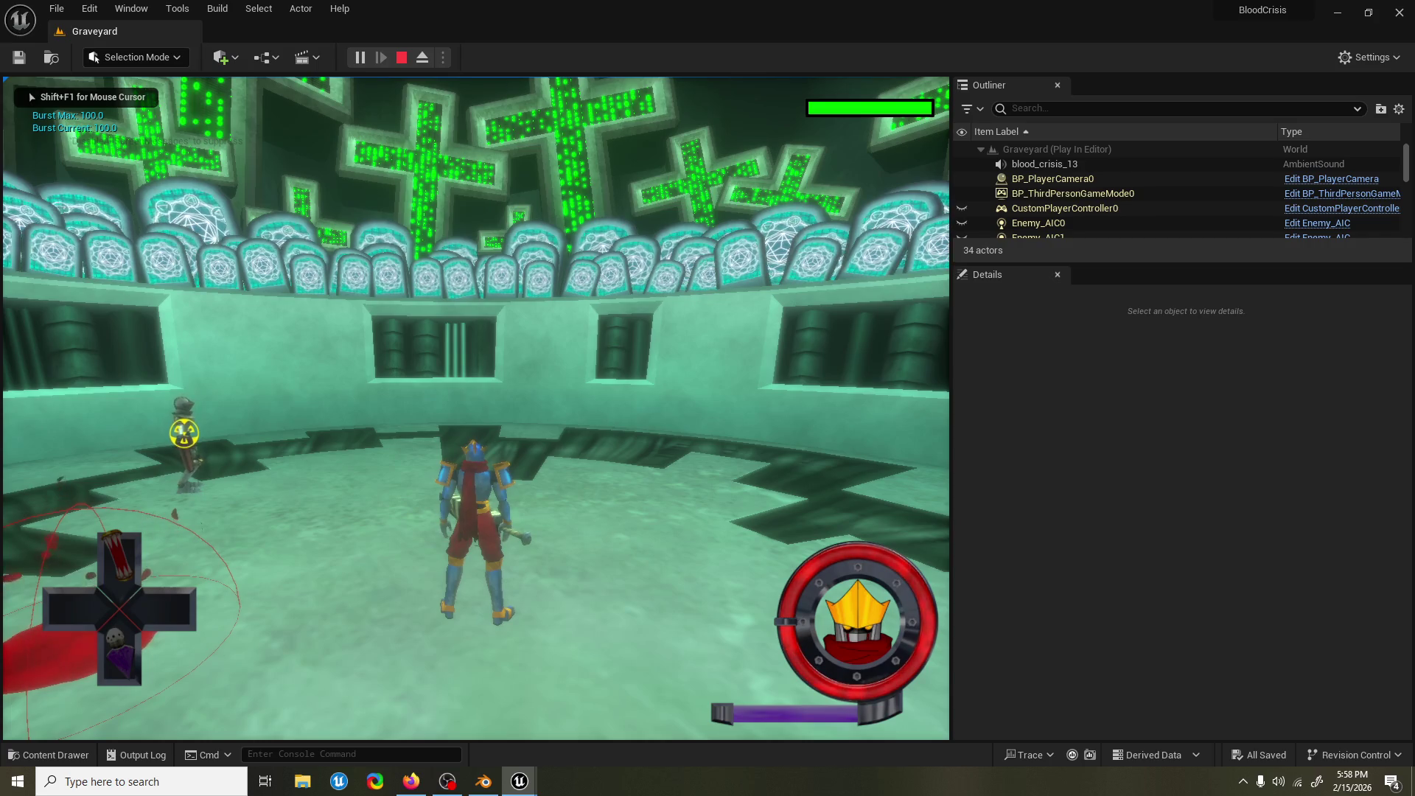
click(475, 405)
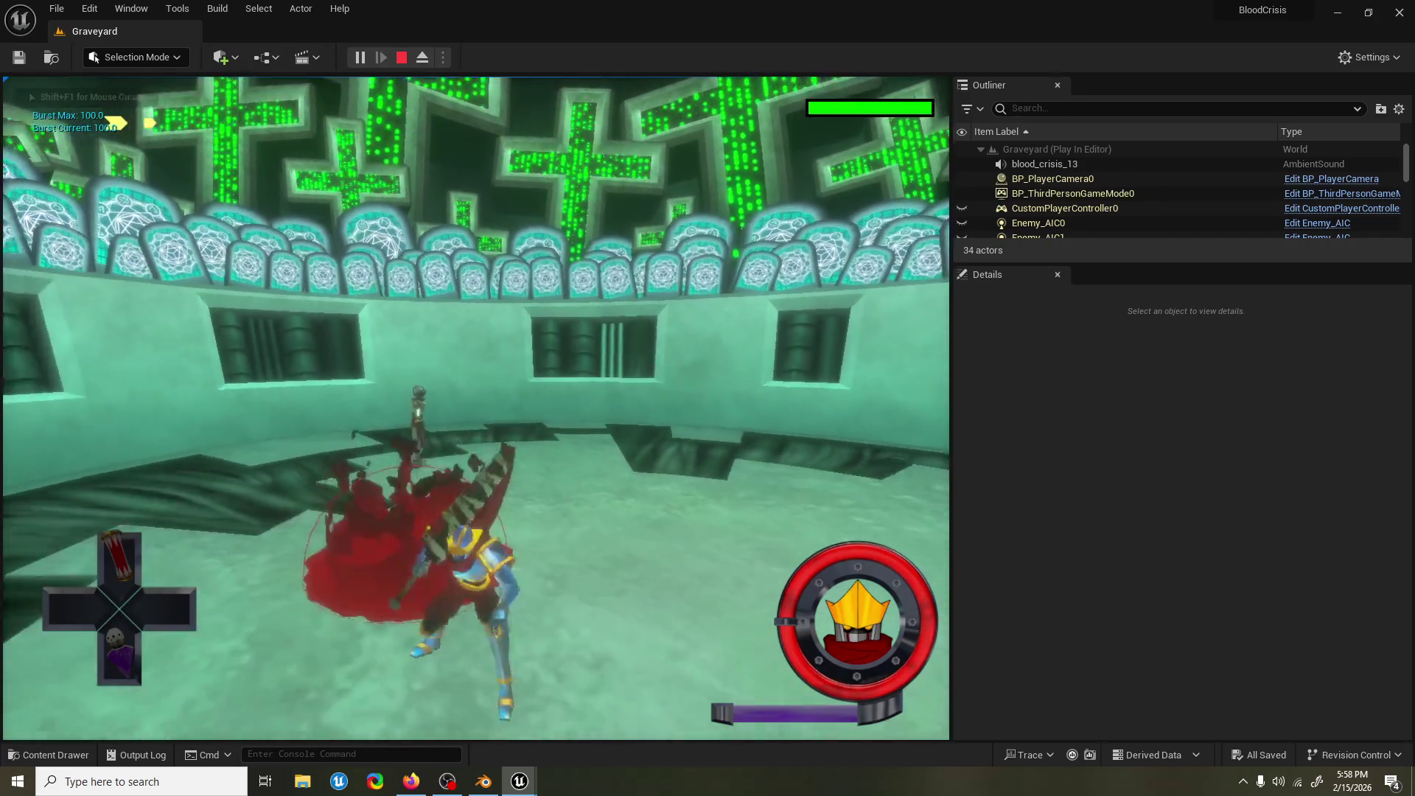
click(475, 405)
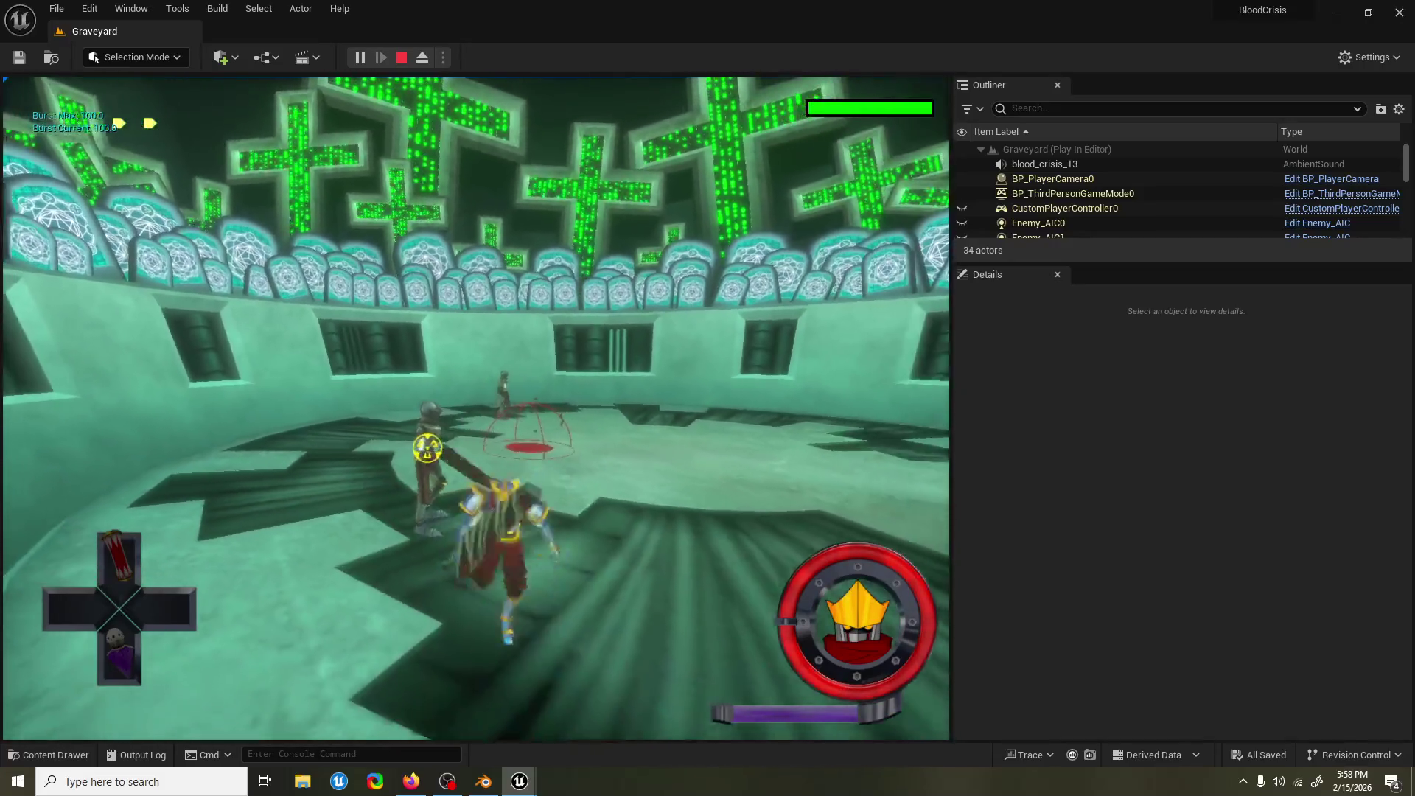
click(475, 405)
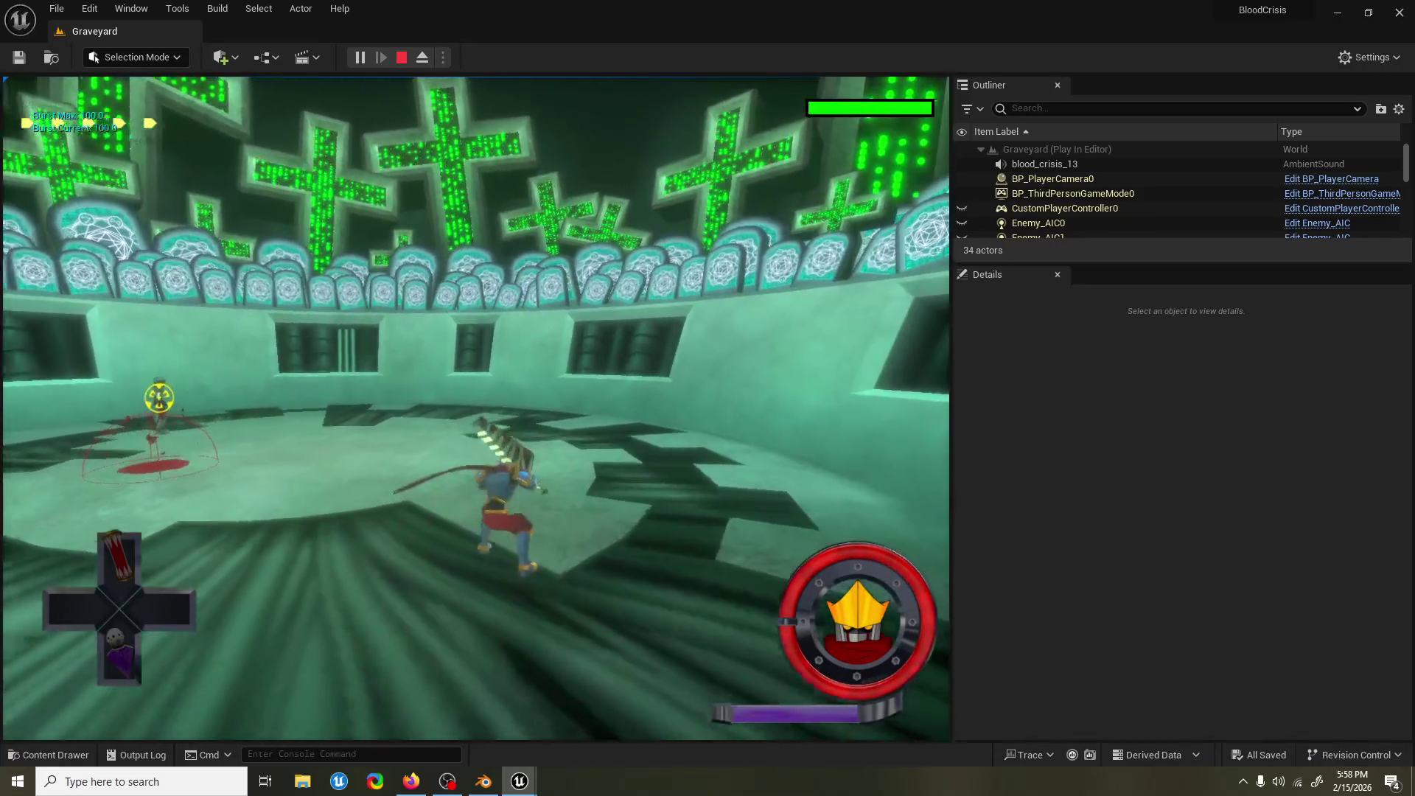
click(475, 405)
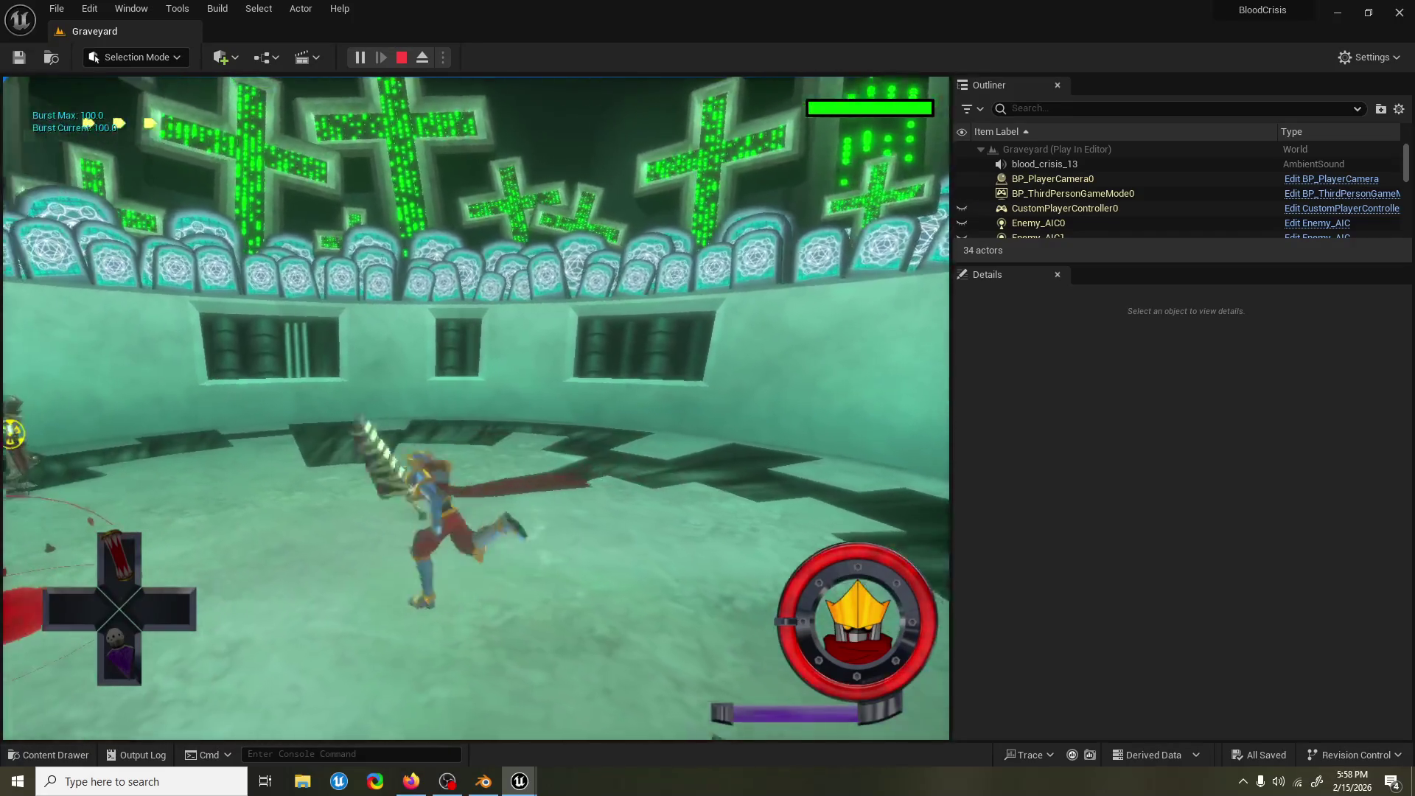
click(475, 405)
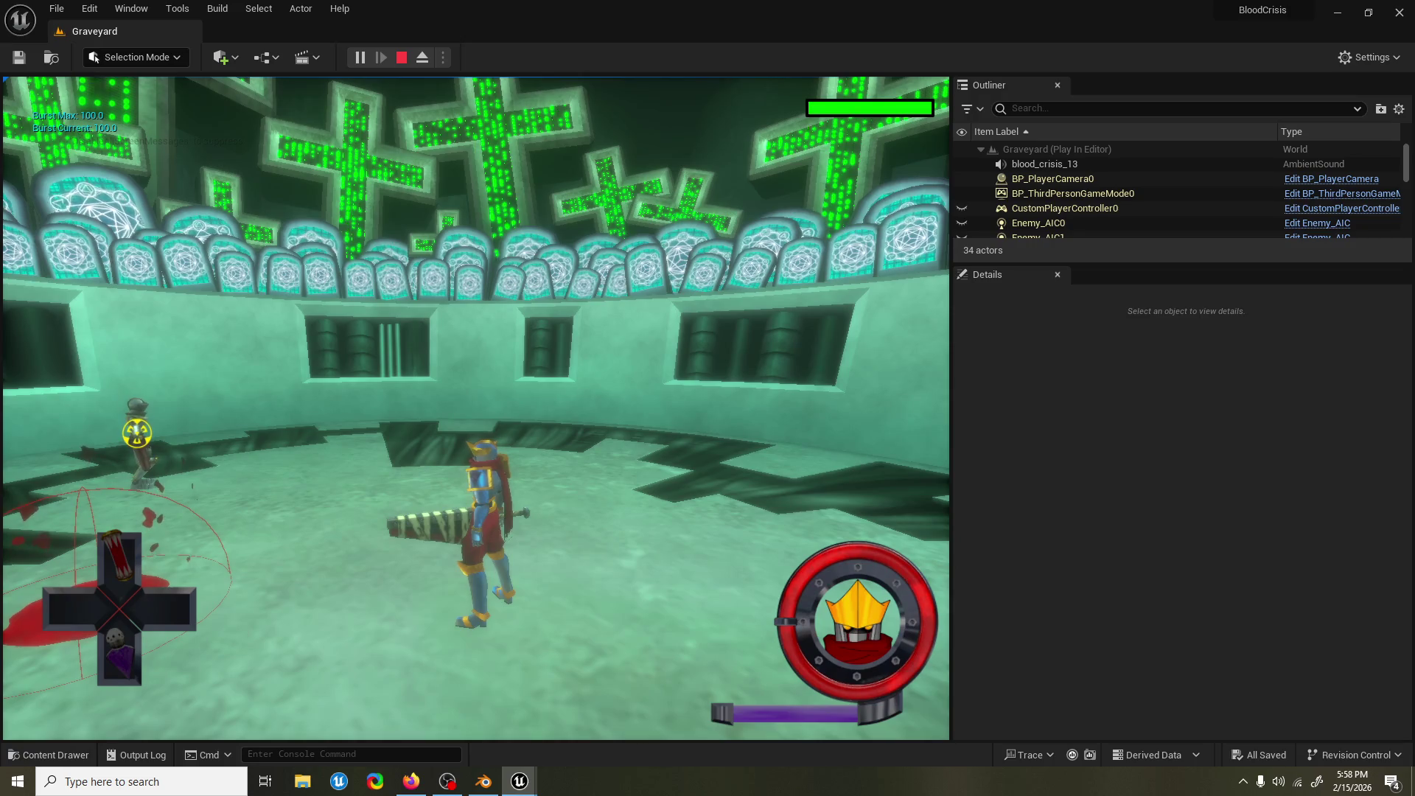
key(Escape)
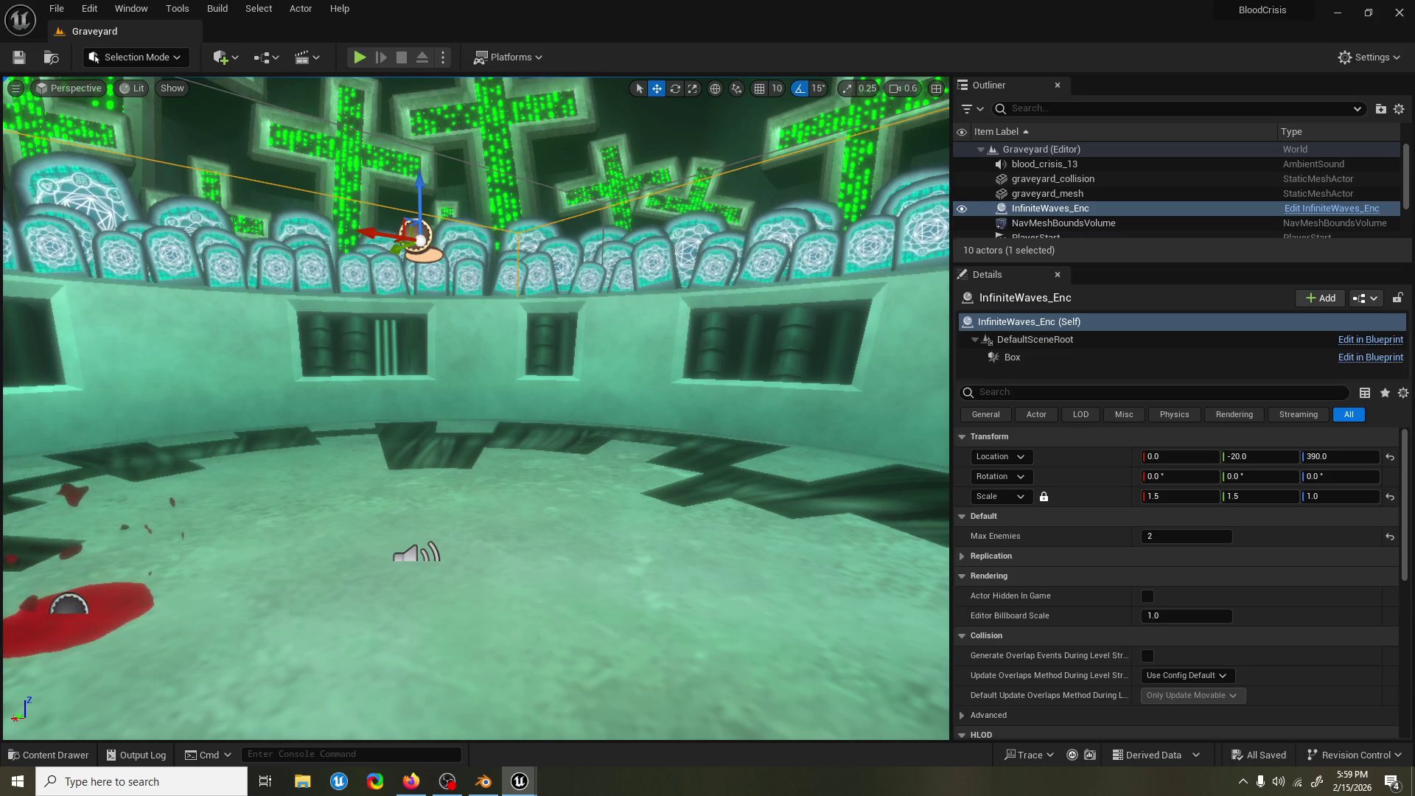
Launch a new Graveyard playtest with Alt+P.
key(alt+p)
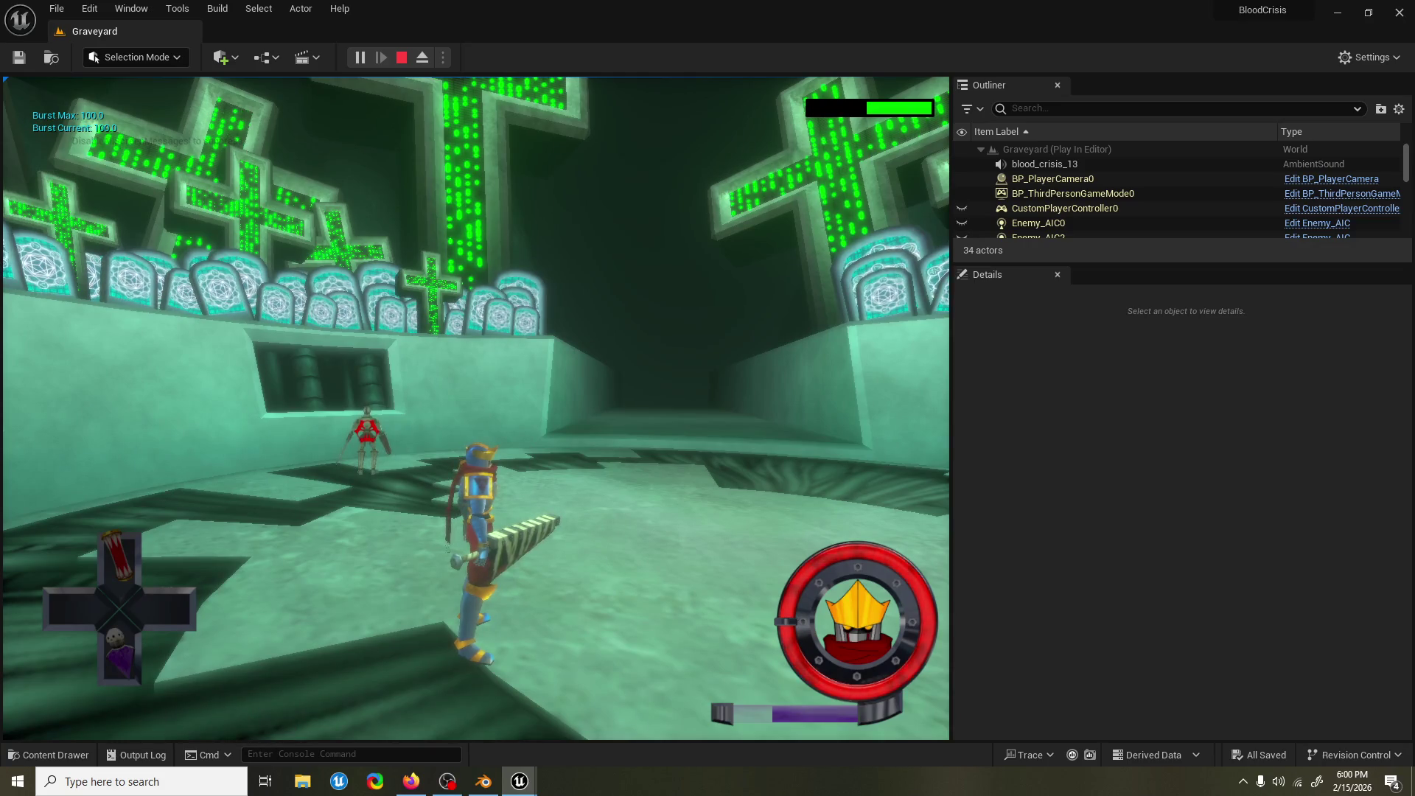
Restart the playtest and chain six attacks, draining Burst Current to 0.0, then stop.
key(Escape)
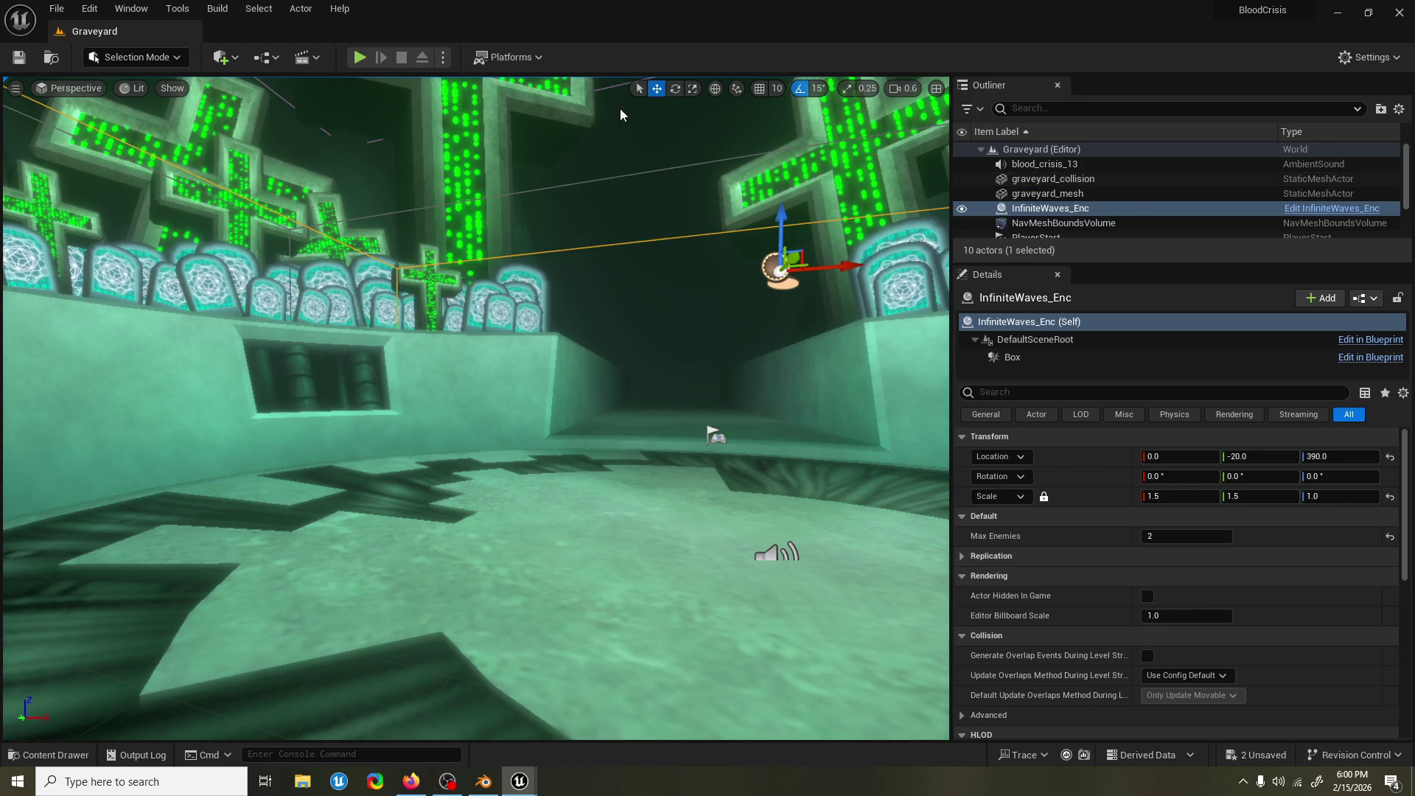
key(alt+p)
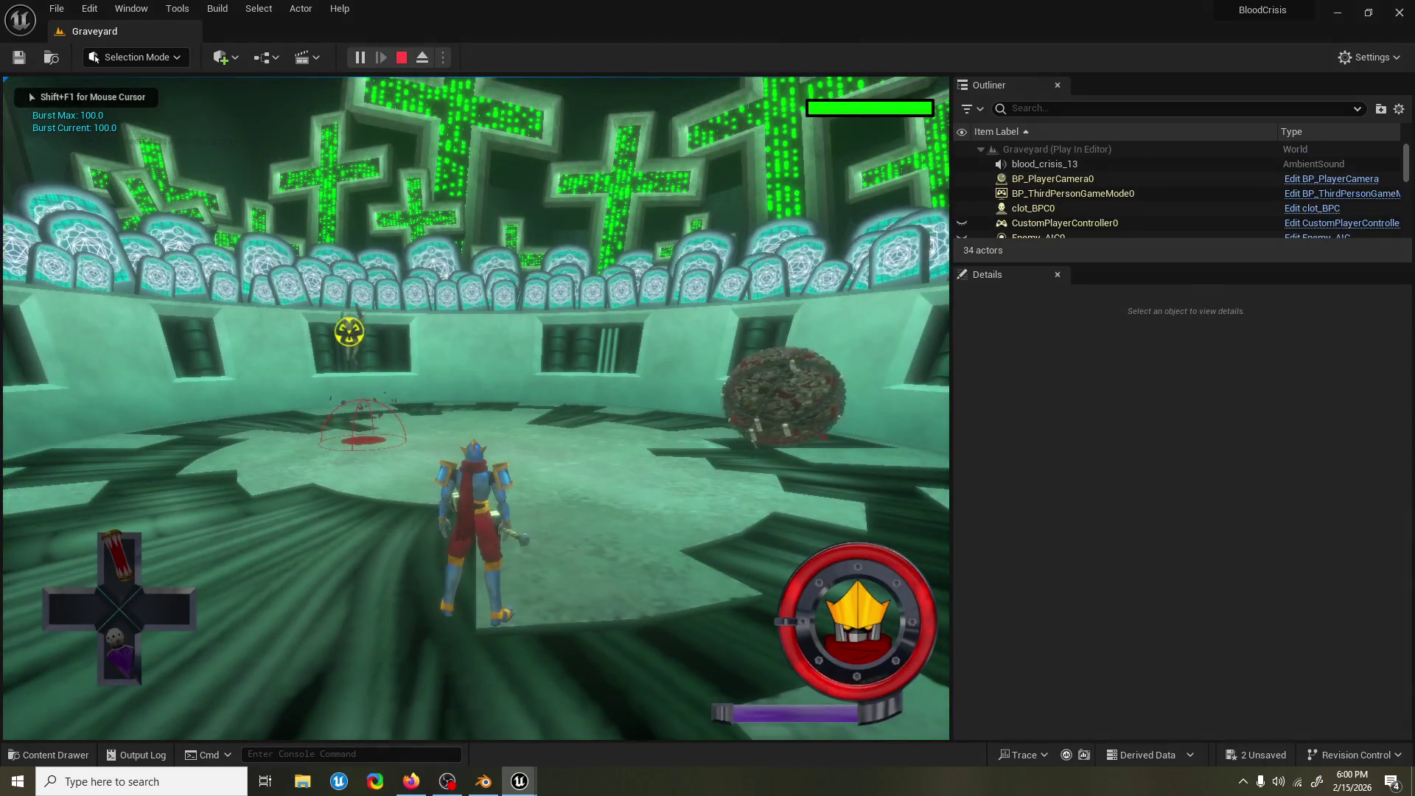
key(w)
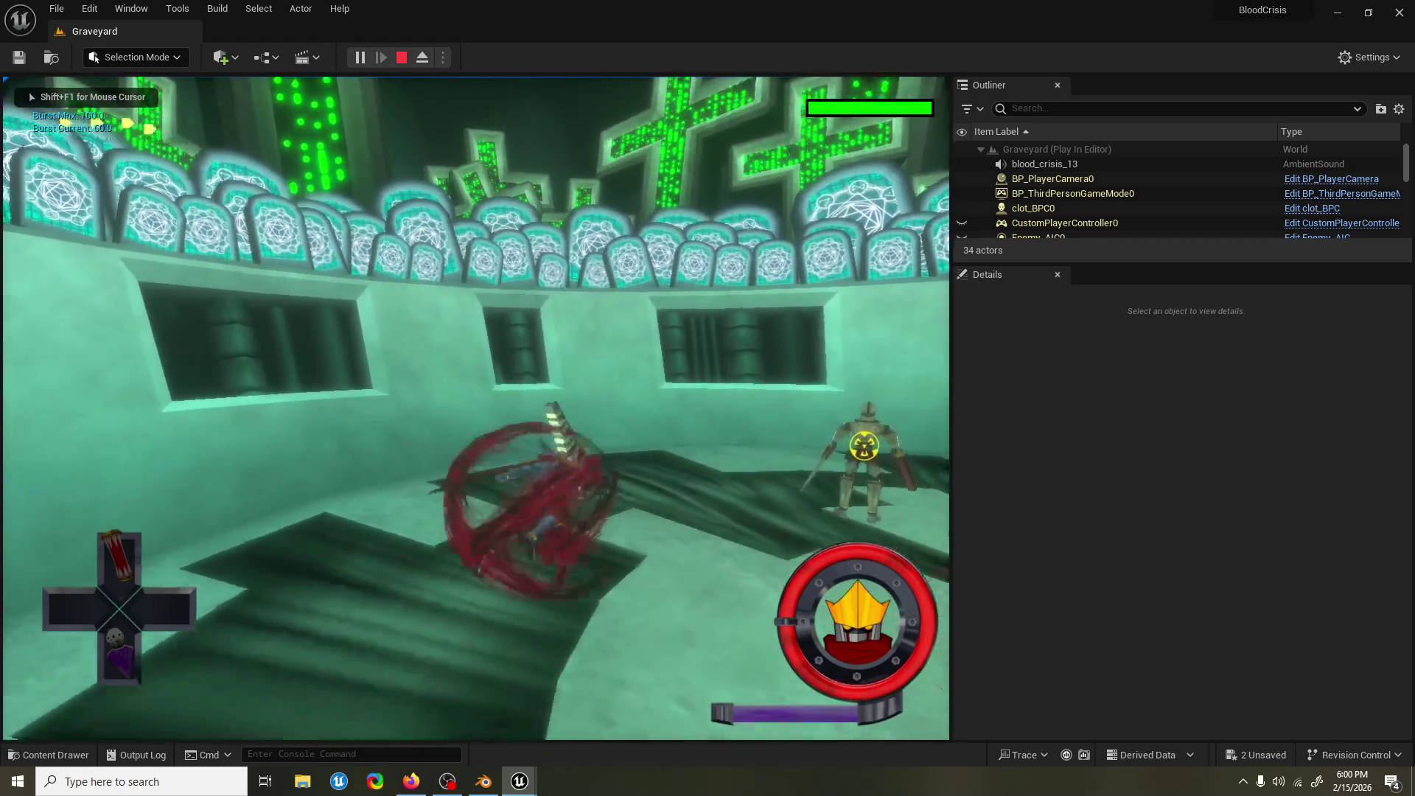
key(w)
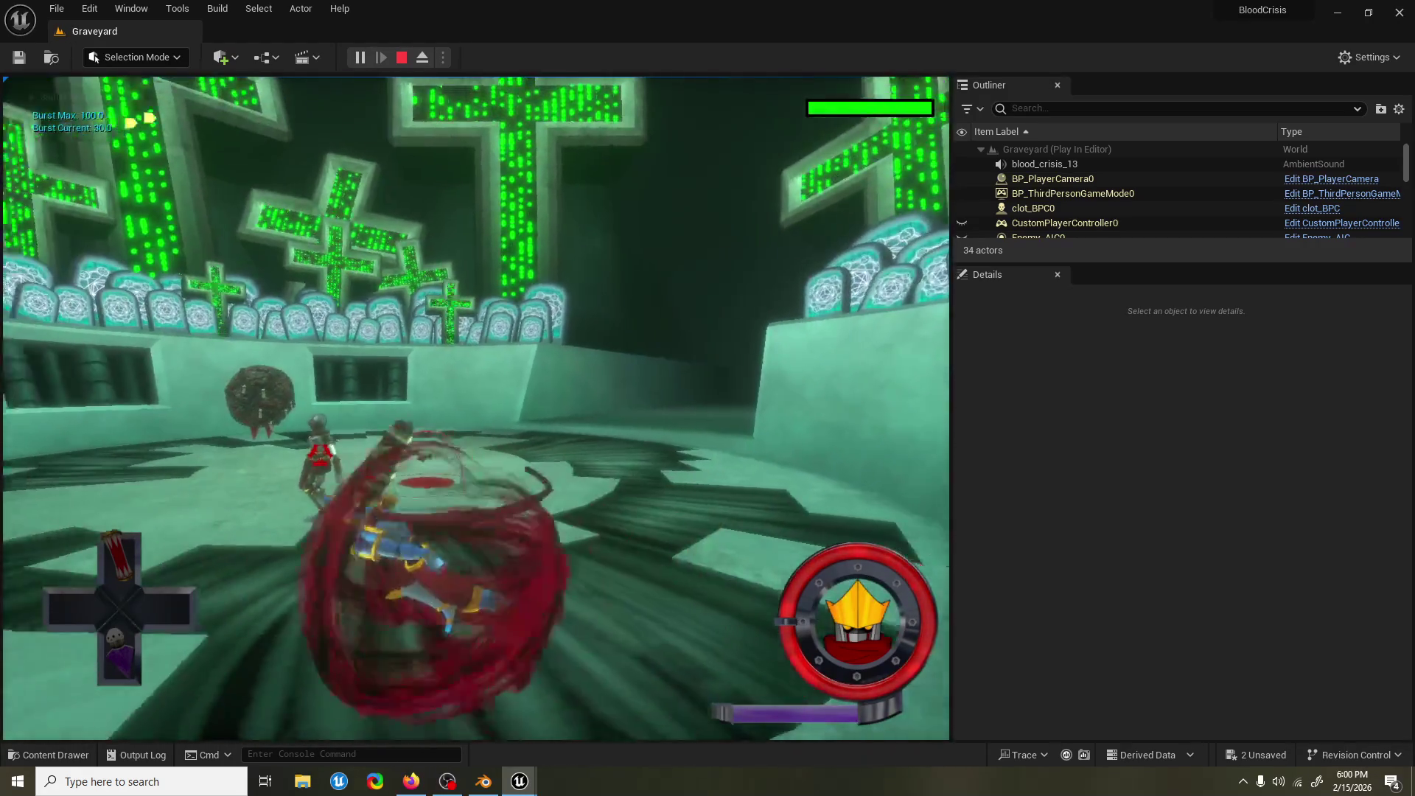
key(w)
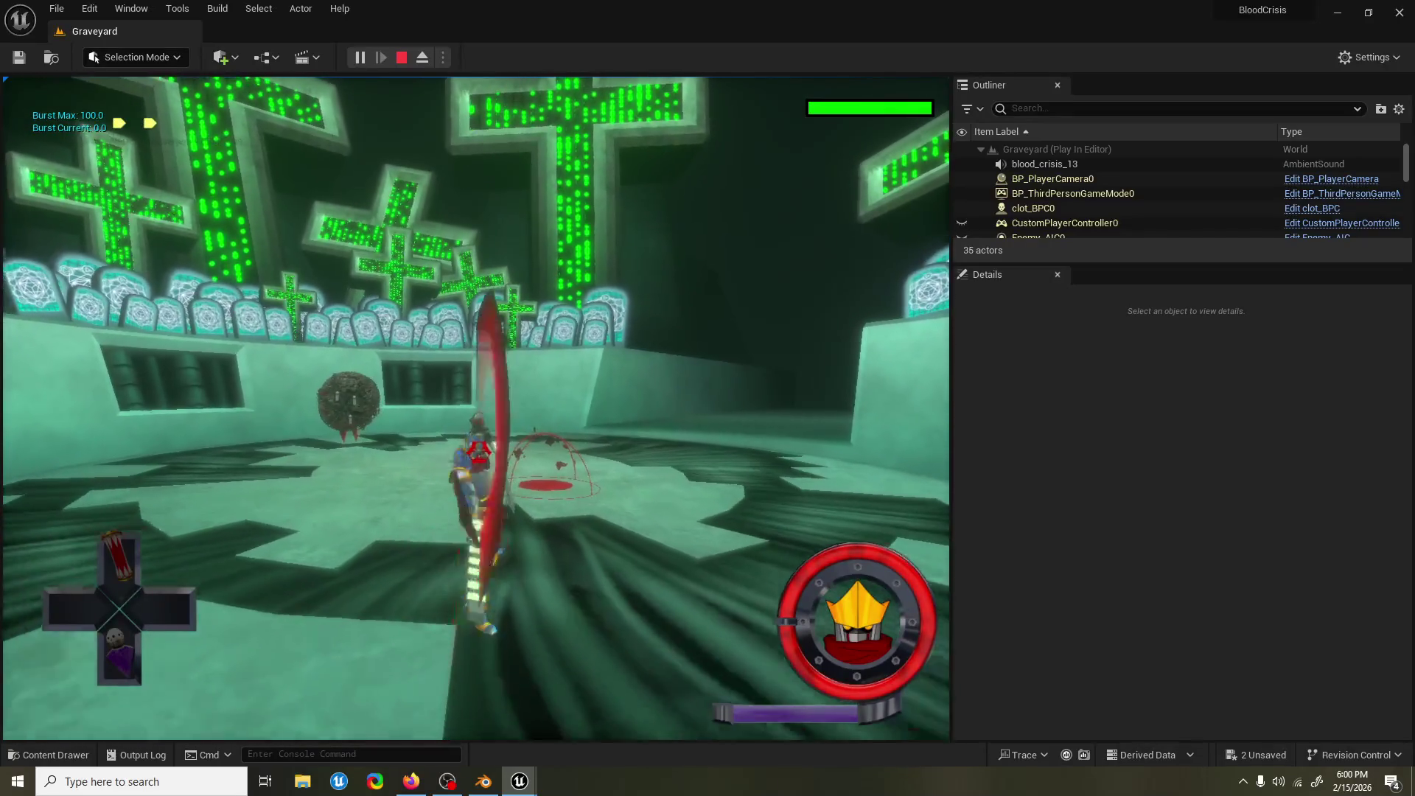
key(w)
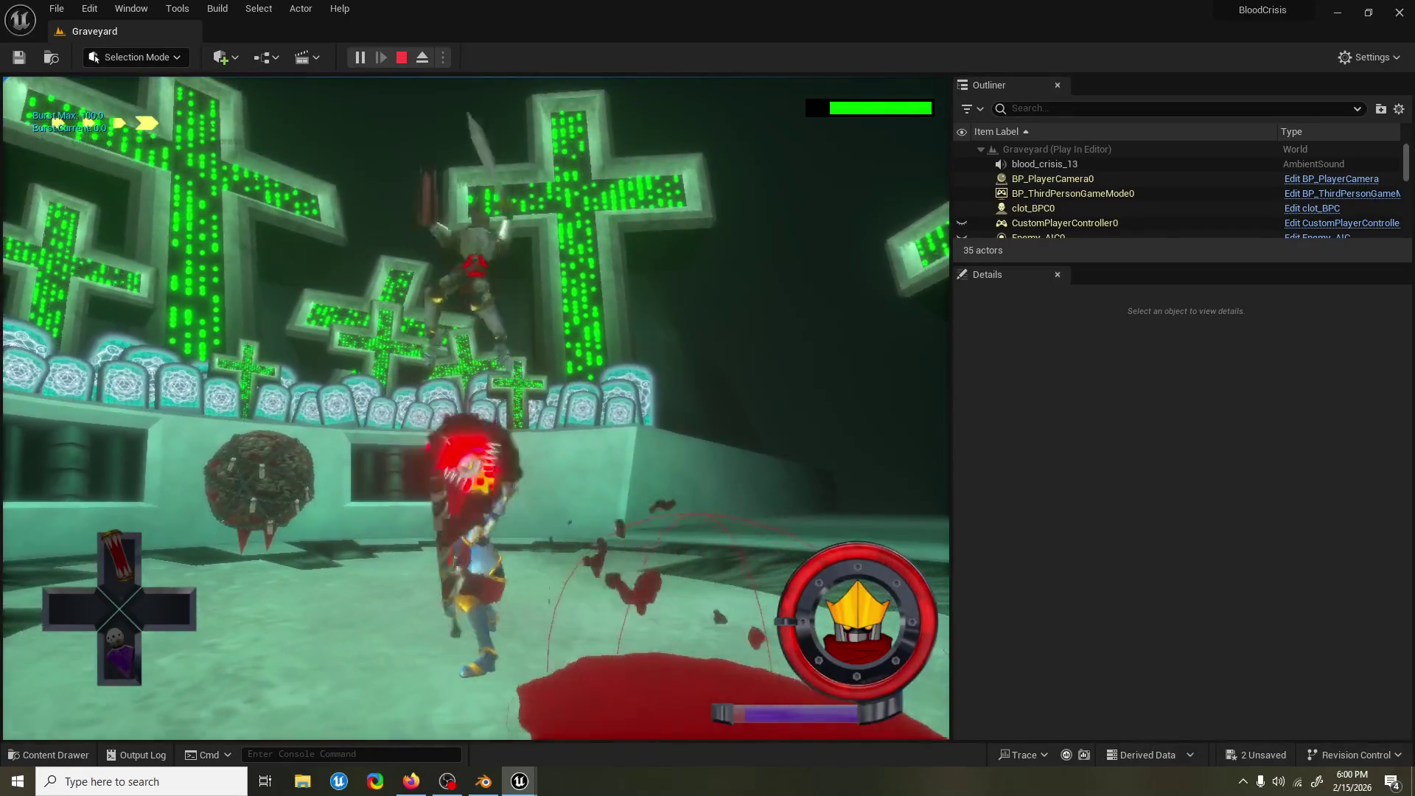
key(w)
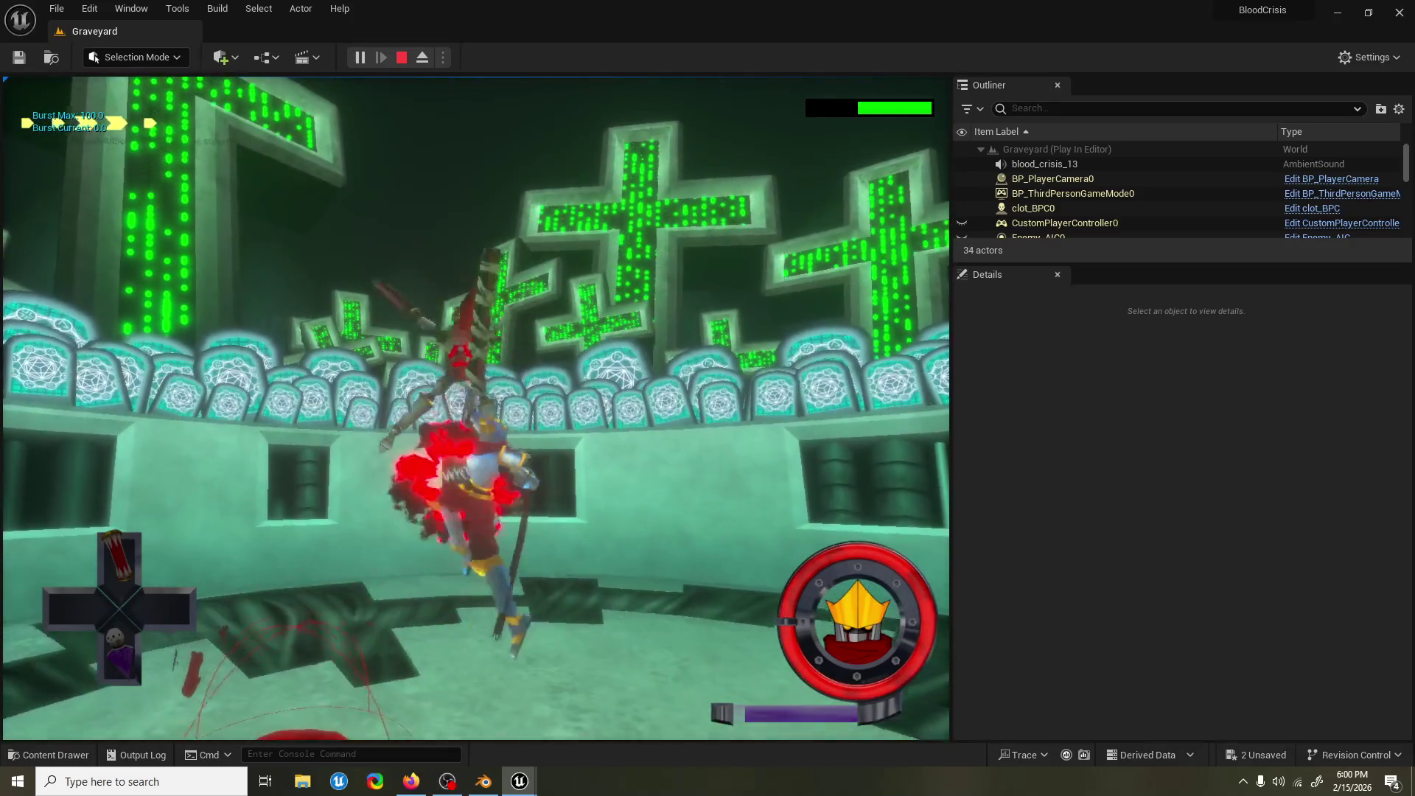
key(w)
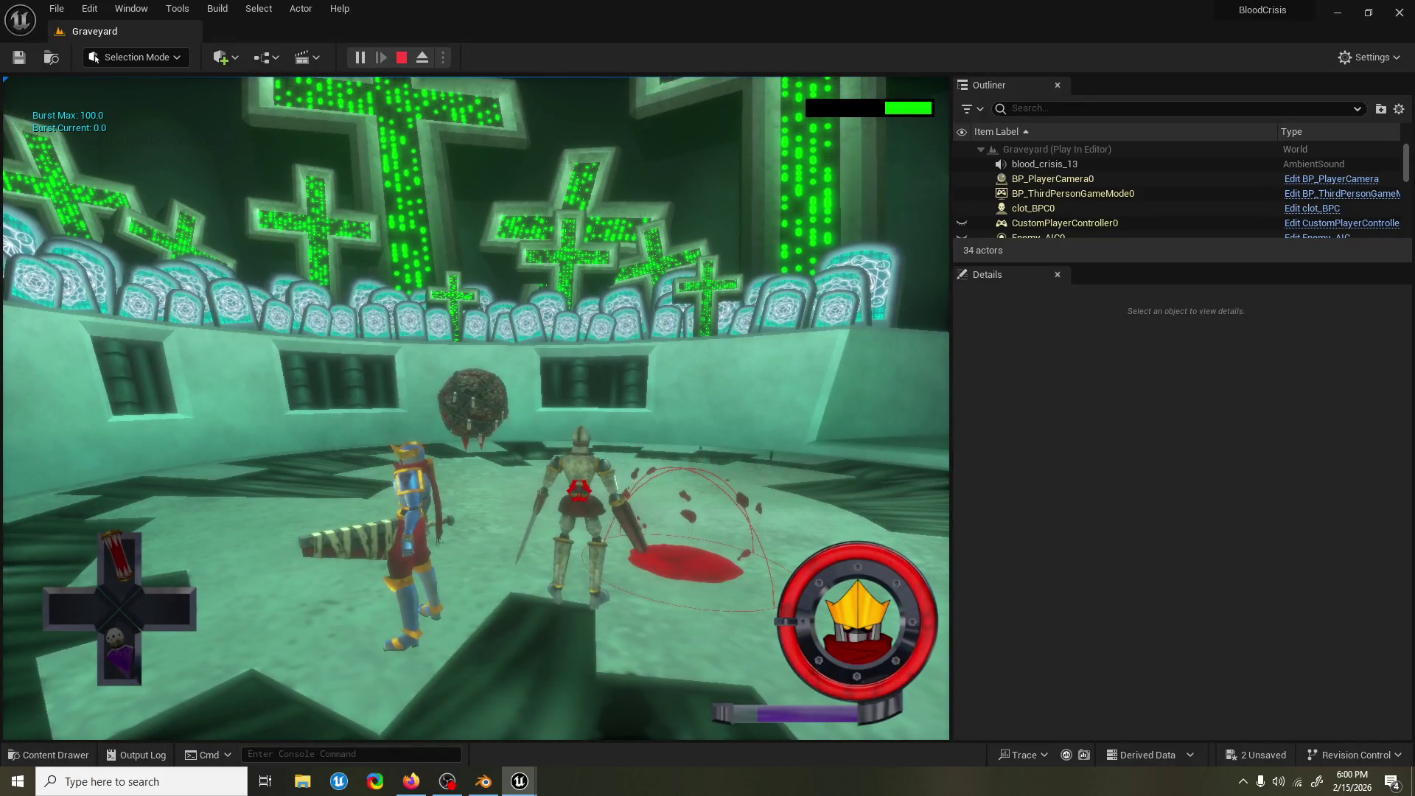
key(Escape)
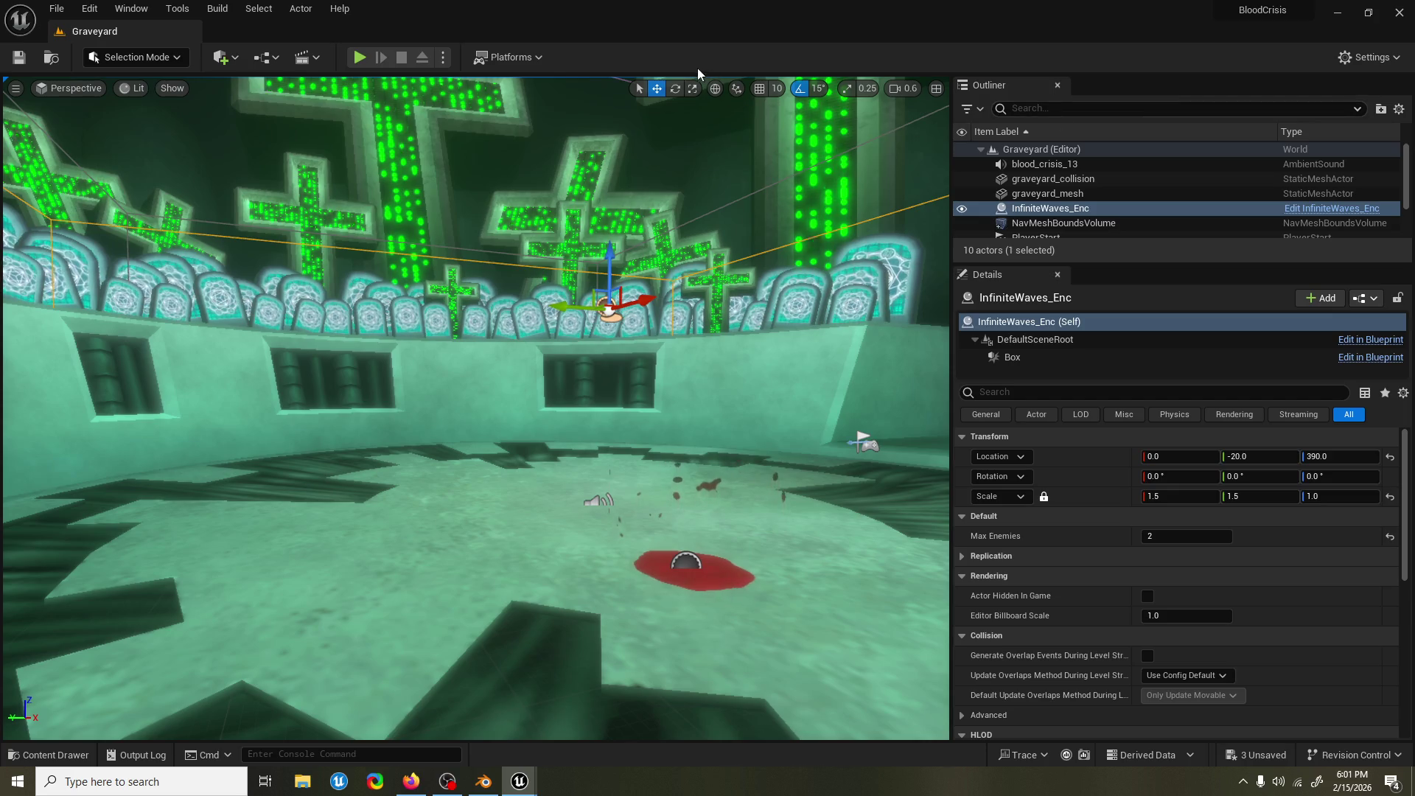
Replay the level, spin-attacking with E until Burst Current drops from 100 to 0.
click(360, 58)
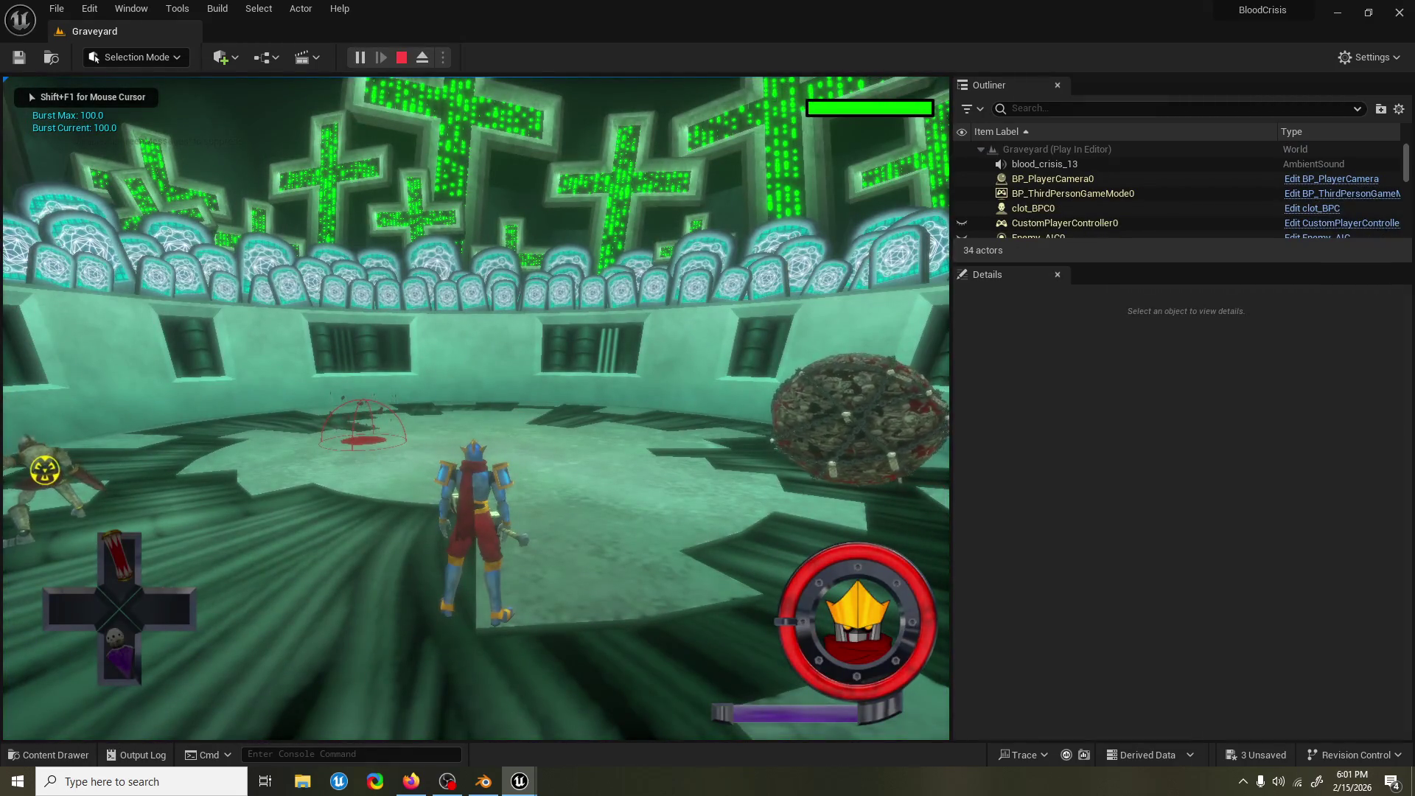
key(e)
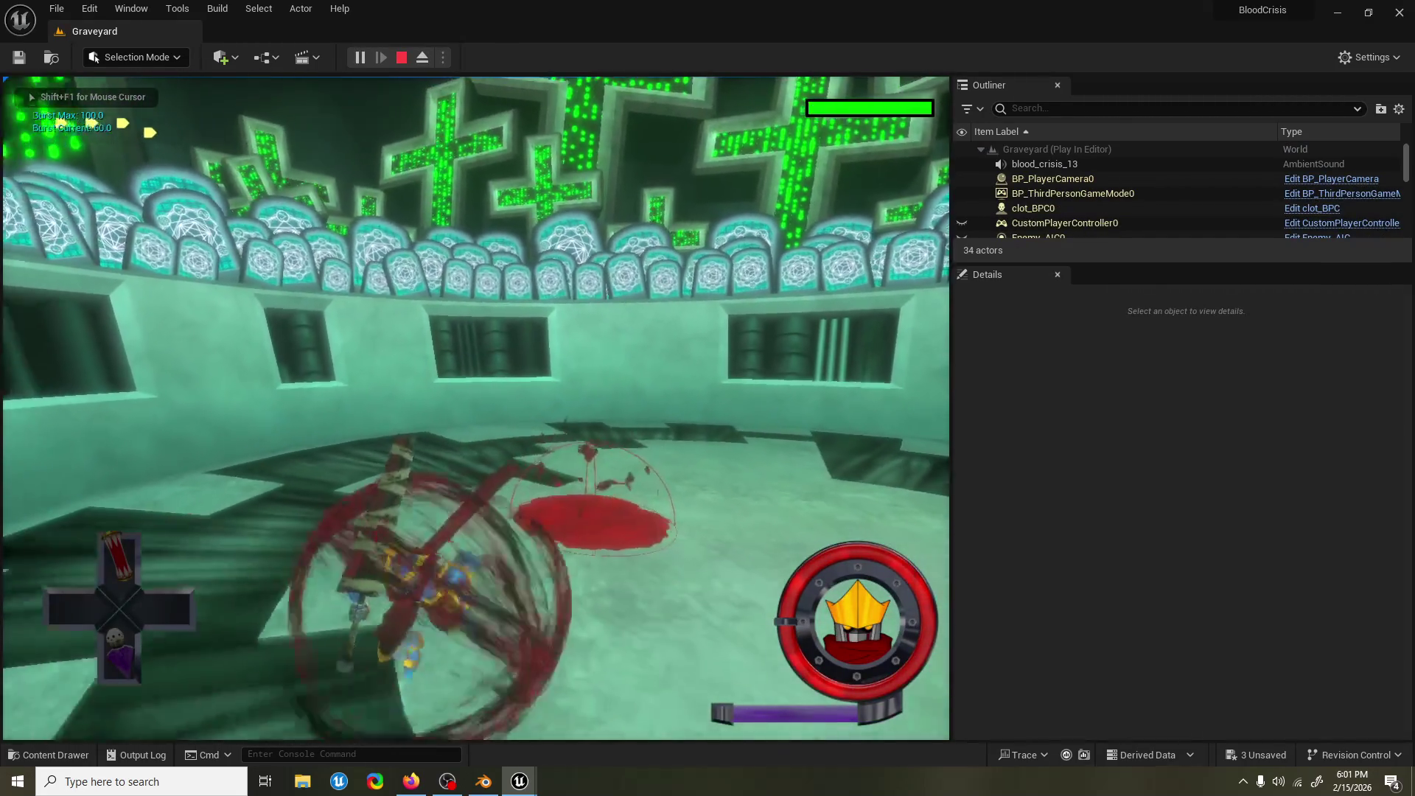
key(e)
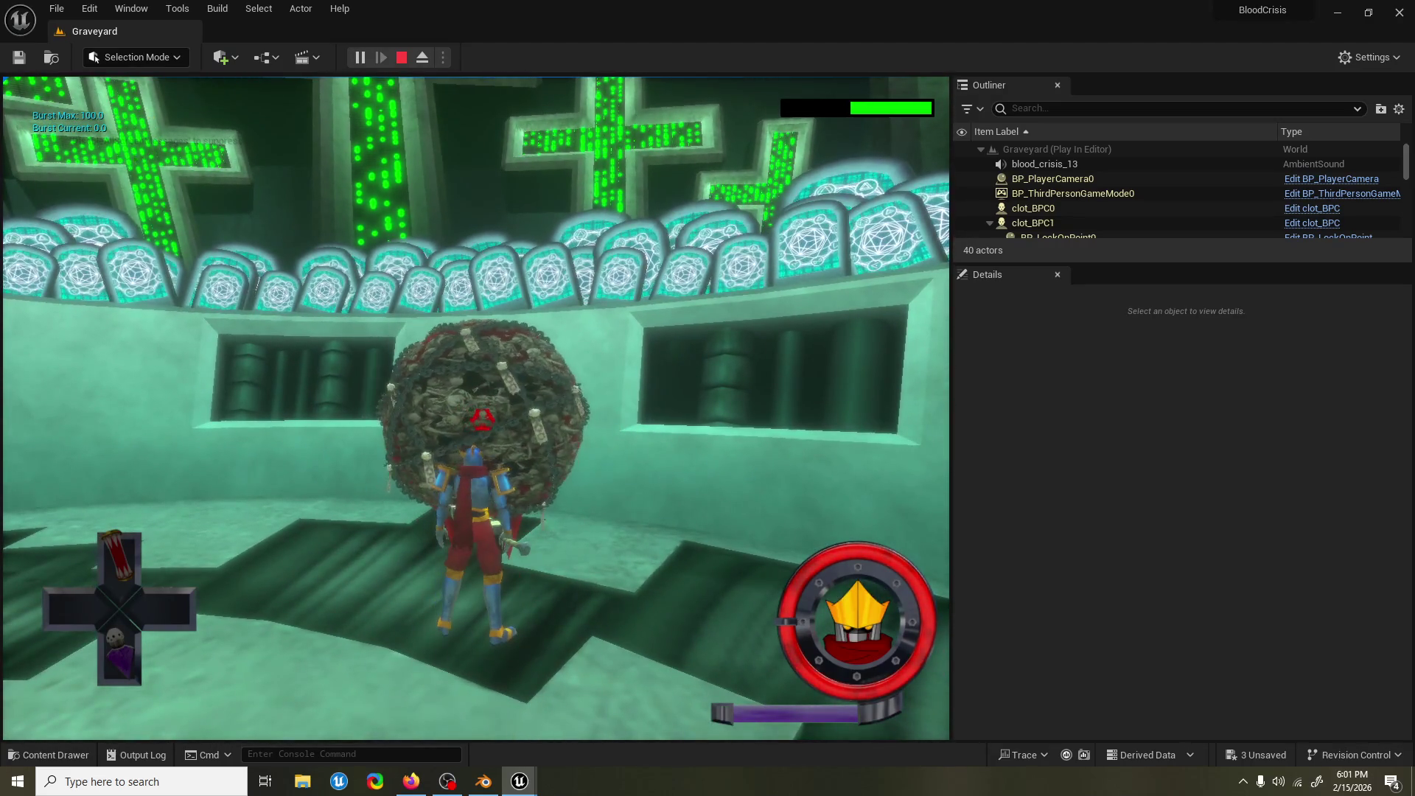
key(Escape)
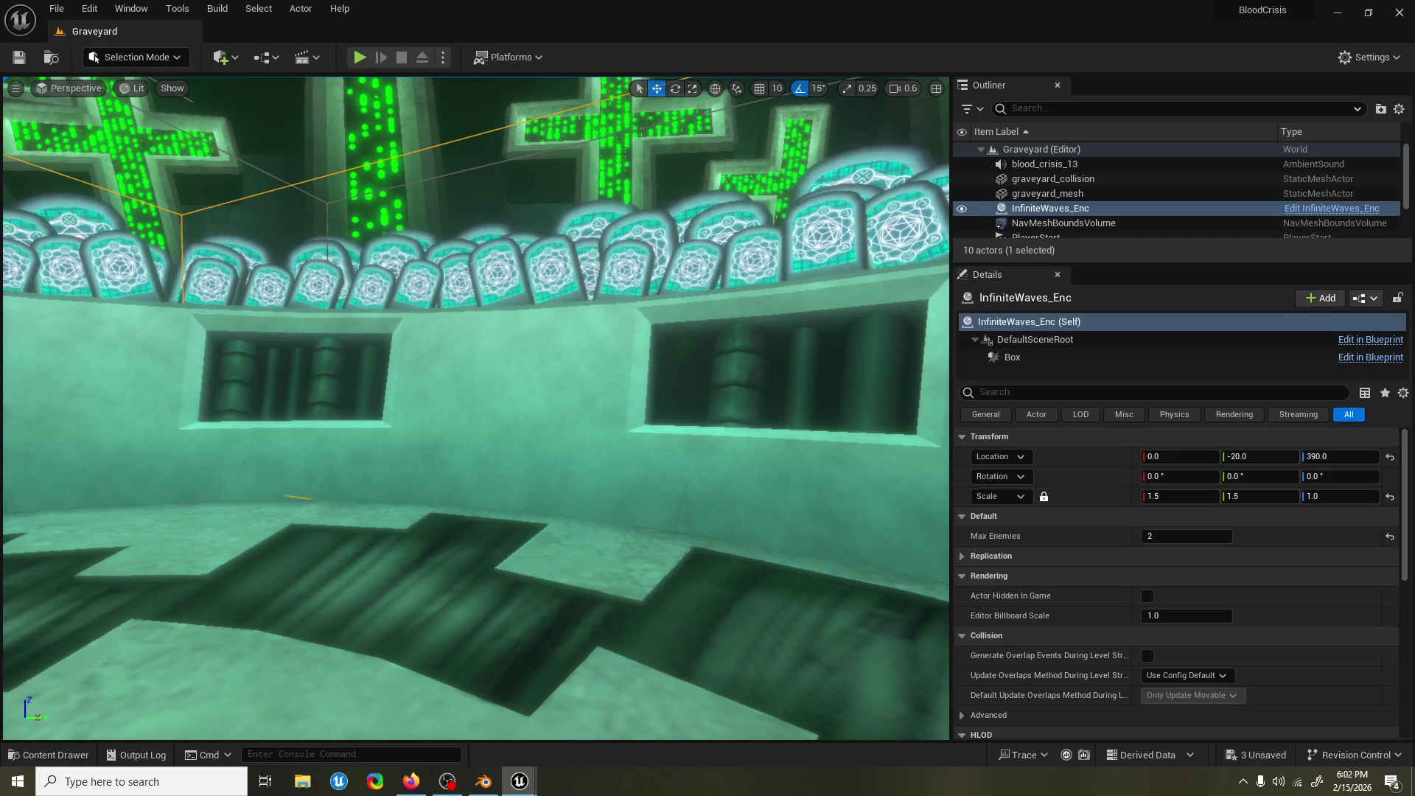
Save all changes, run a brief playtest, and switch to the AK_Finisher_G_1_ACT Event Graph.
key(ctrl+s)
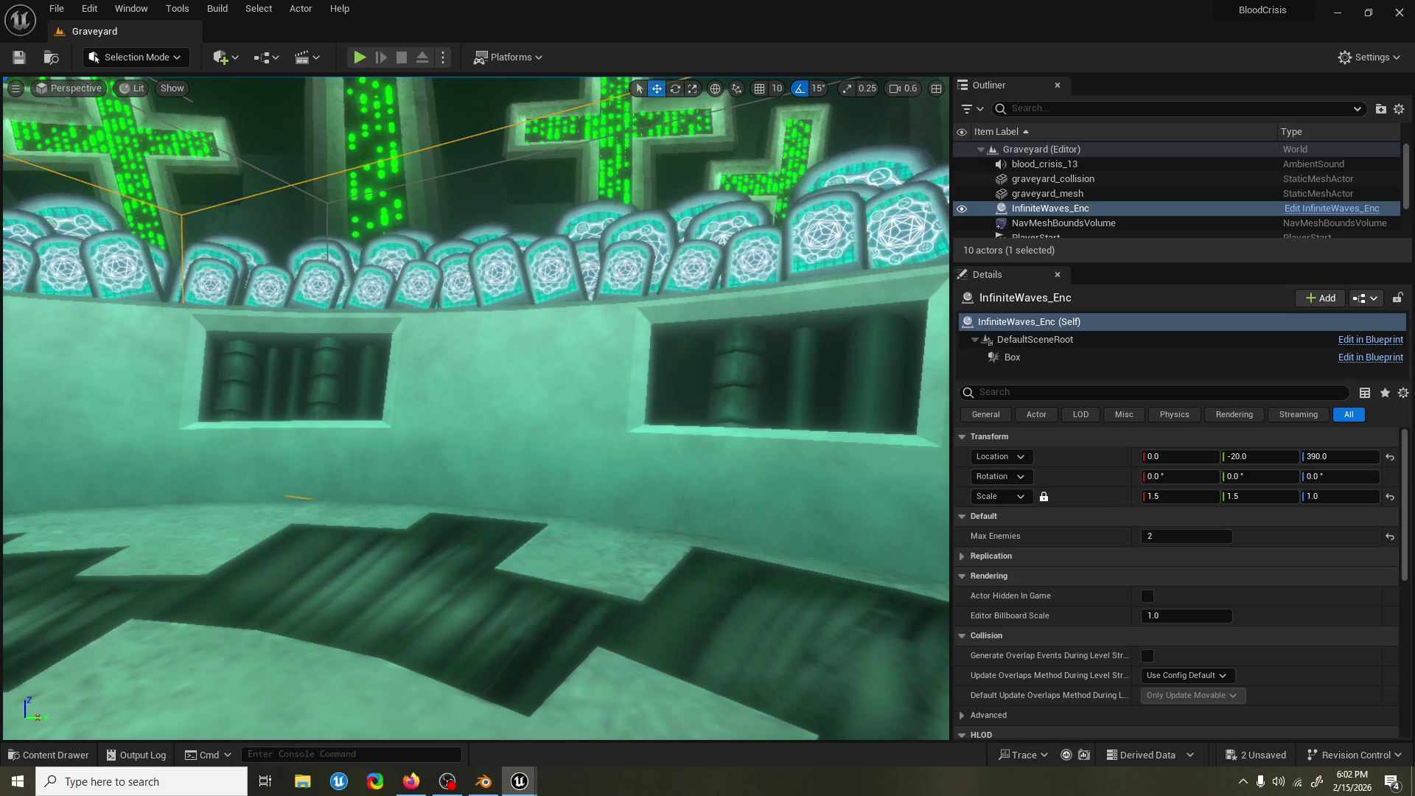
key(ctrl+s)
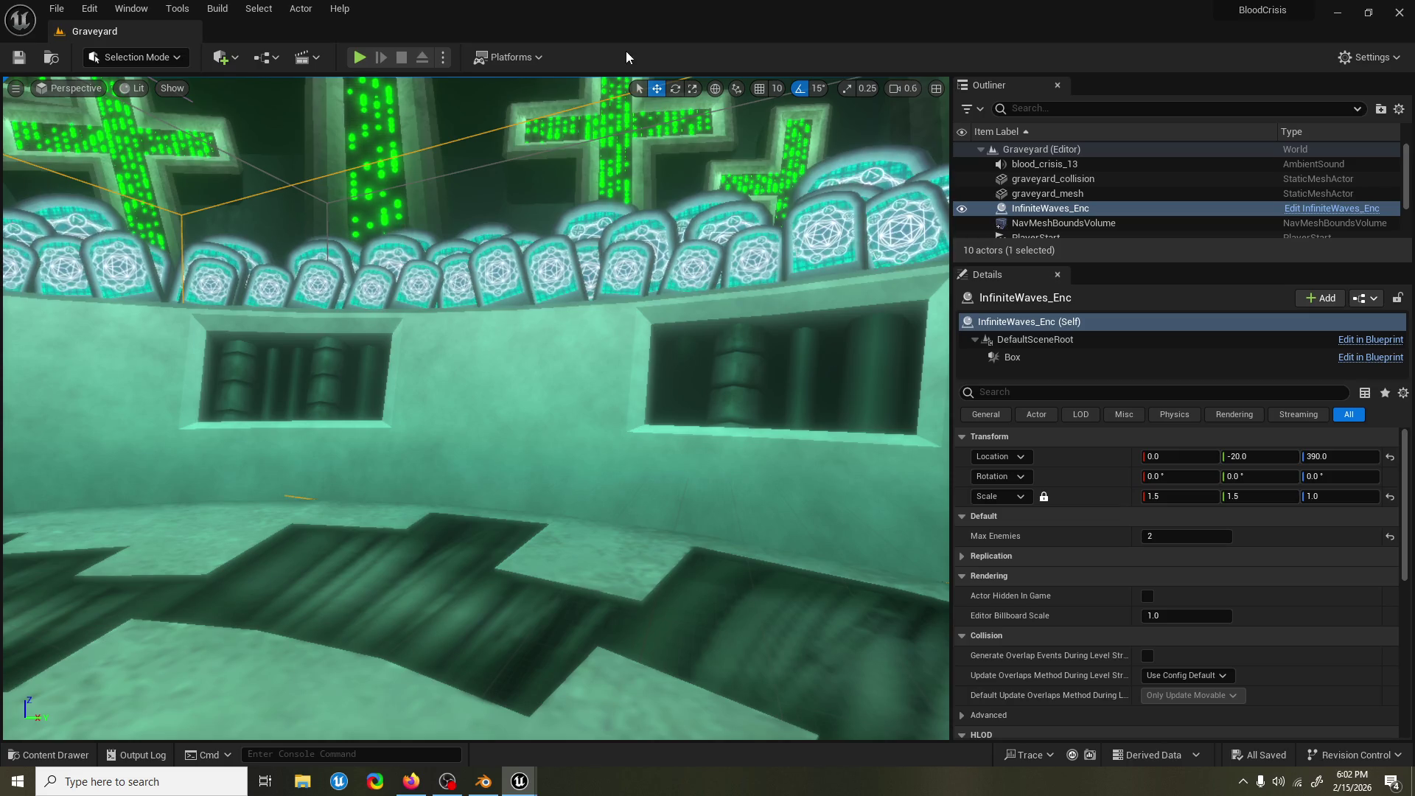
click(361, 58)
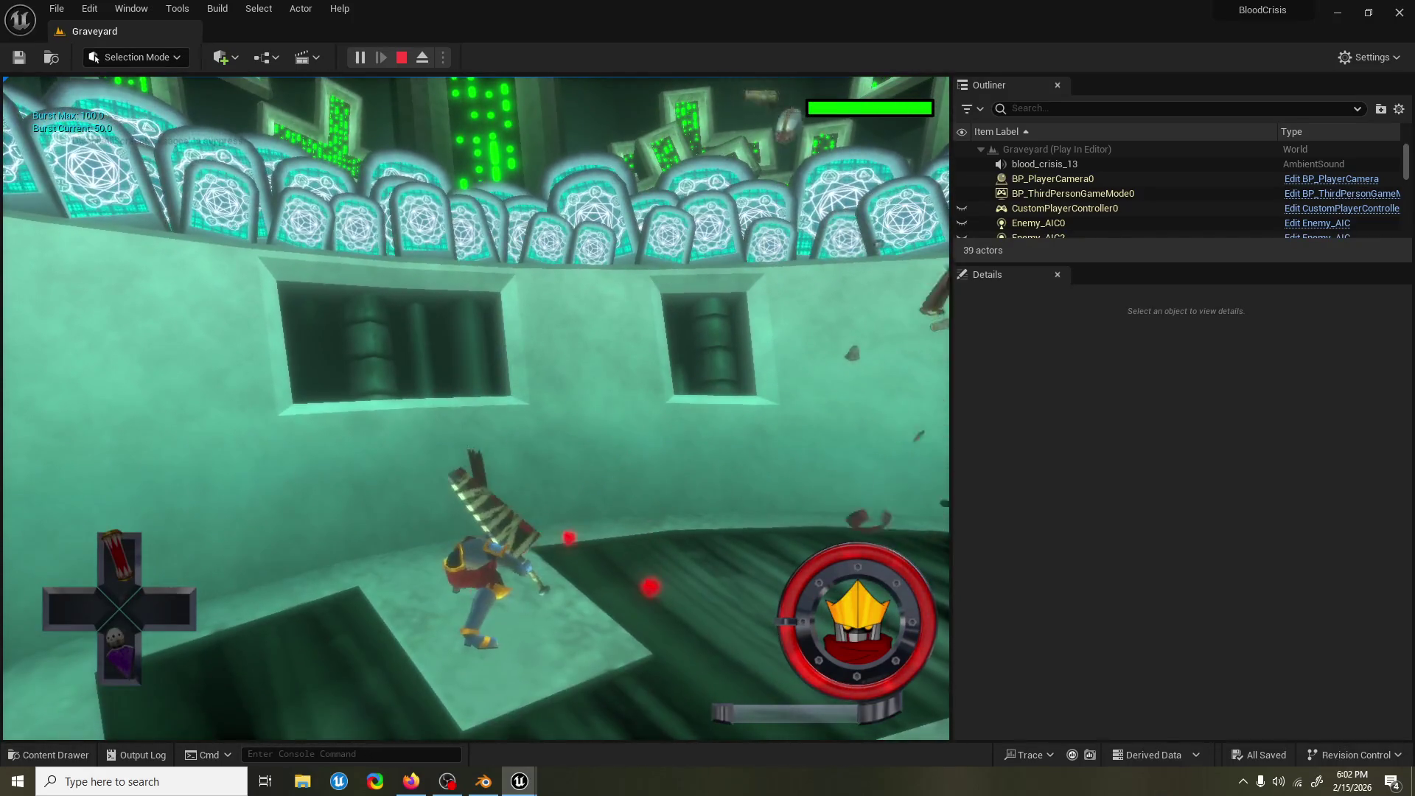
key(Escape)
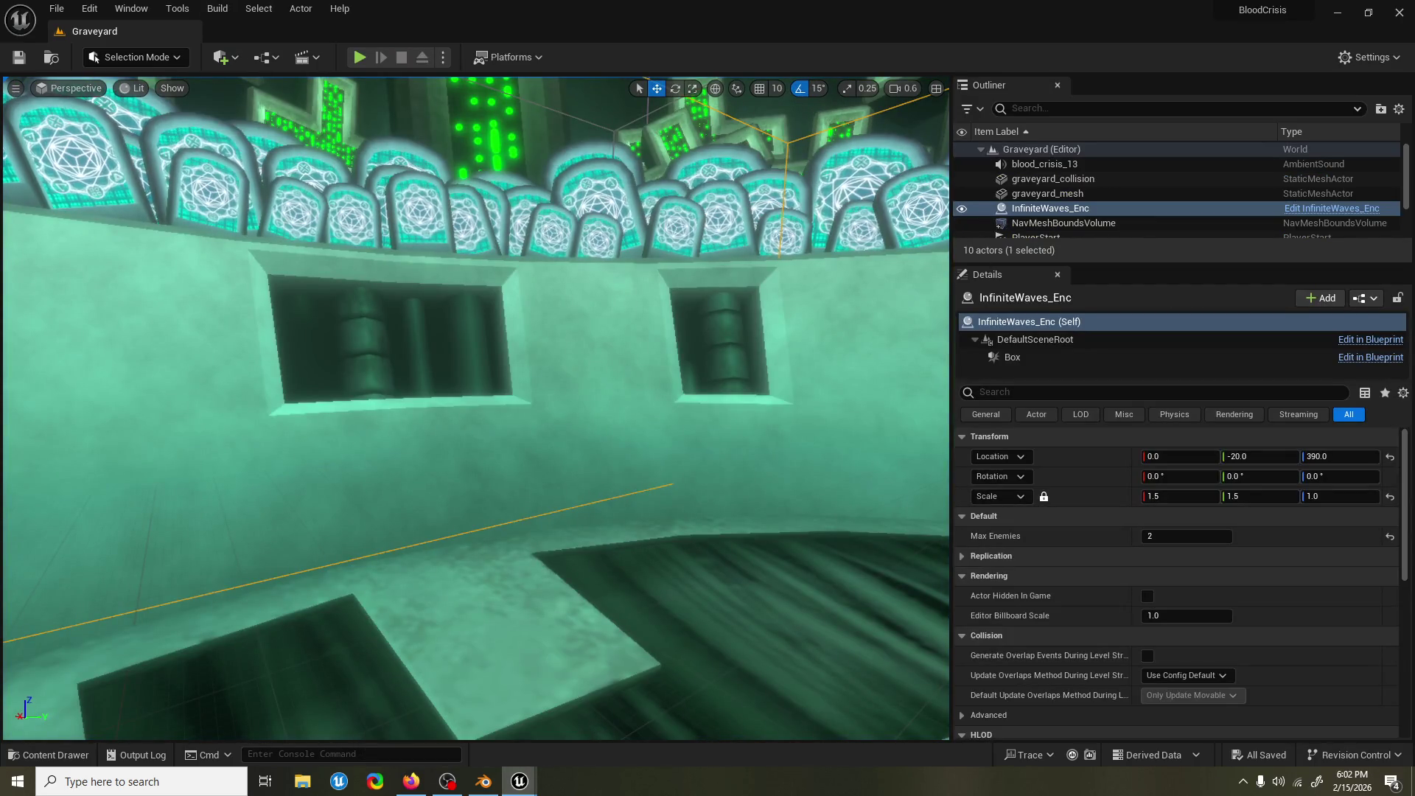
key(alt+Tab)
scroll(838, 272, down, 1)
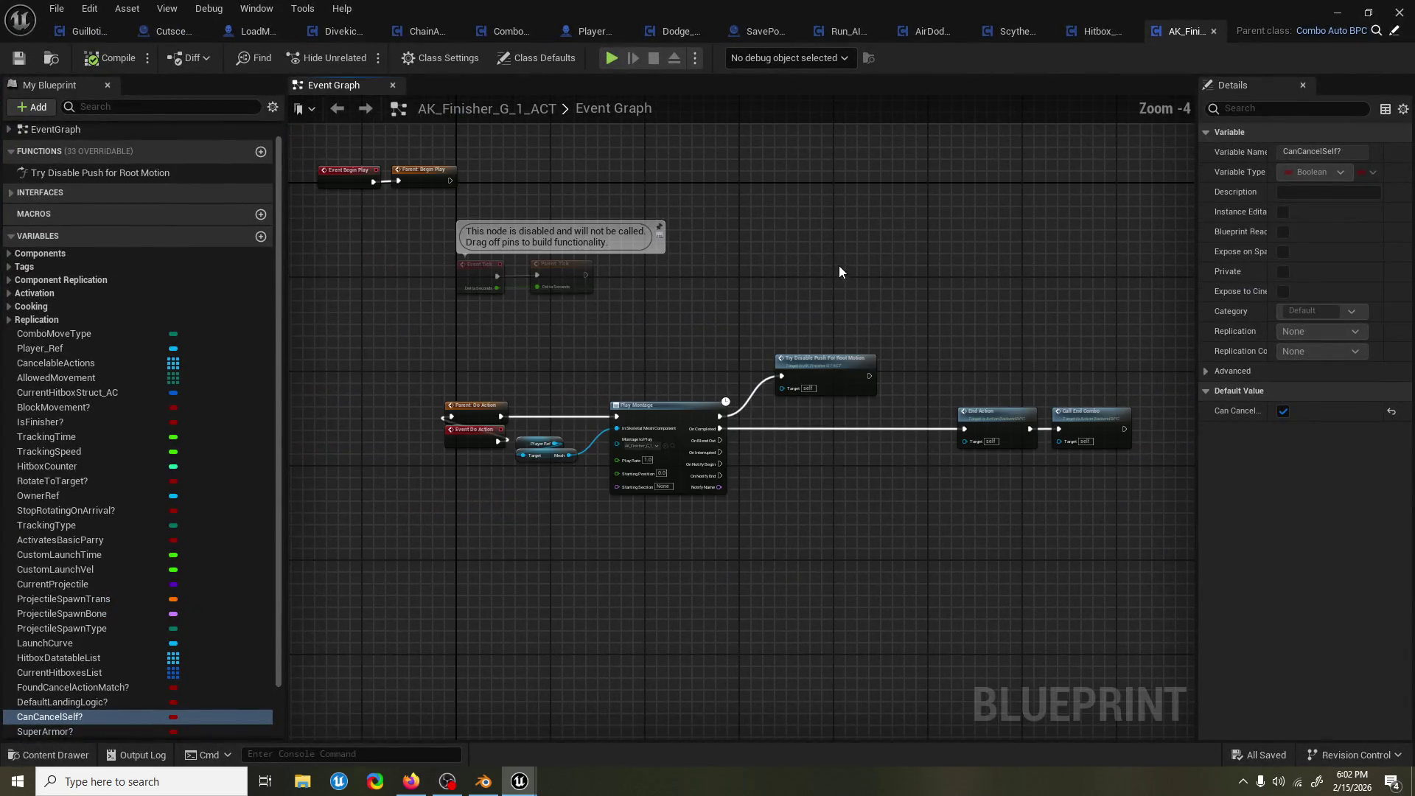
Open PlayerChar_BP and find the Current MP check beside the movement-mode switch nodes.
mouse_move(1102, 515)
mouse_down()
mouse_move(533, 364)
mouse_move(689, 282)
mouse_move(669, 308)
mouse_up()
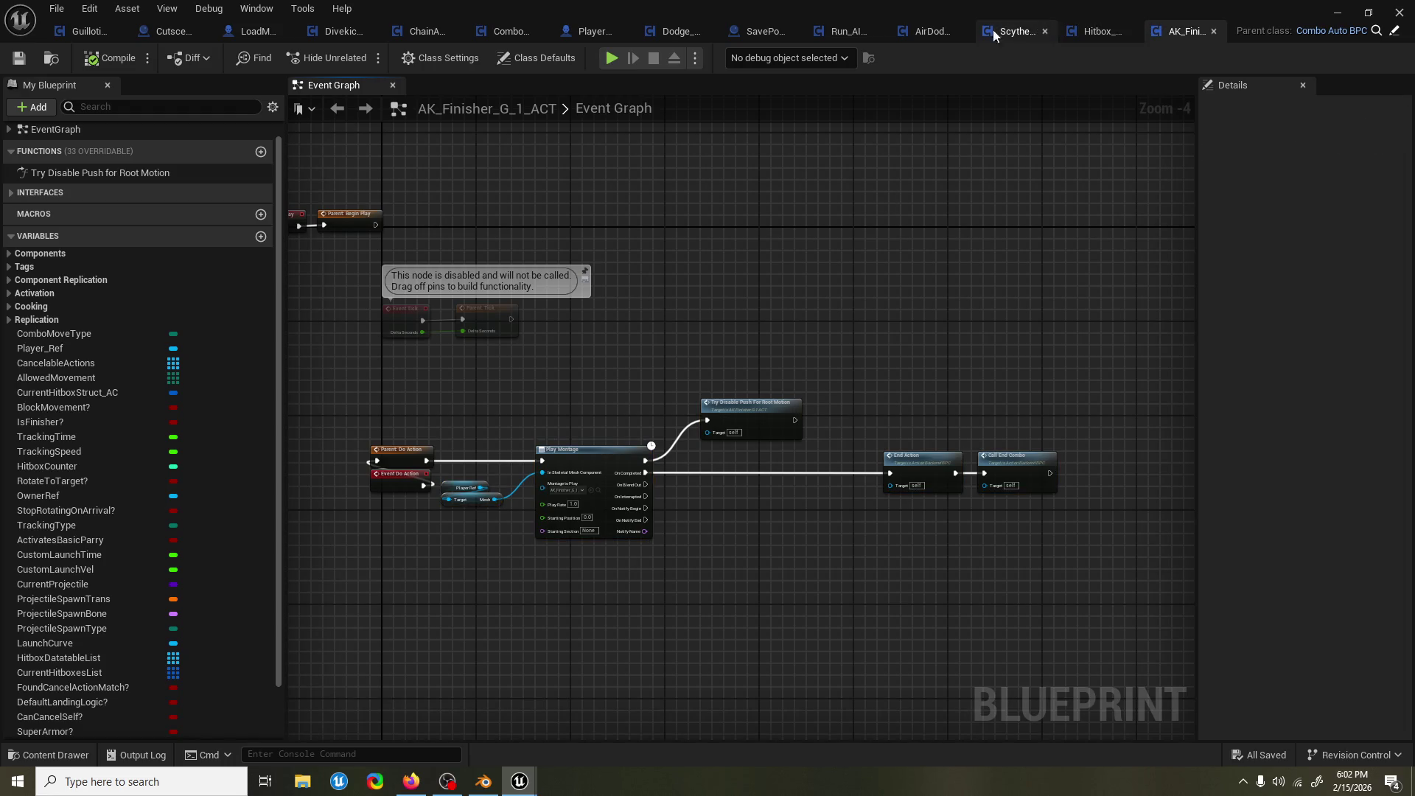
click(579, 33)
scroll(669, 240, down, 4)
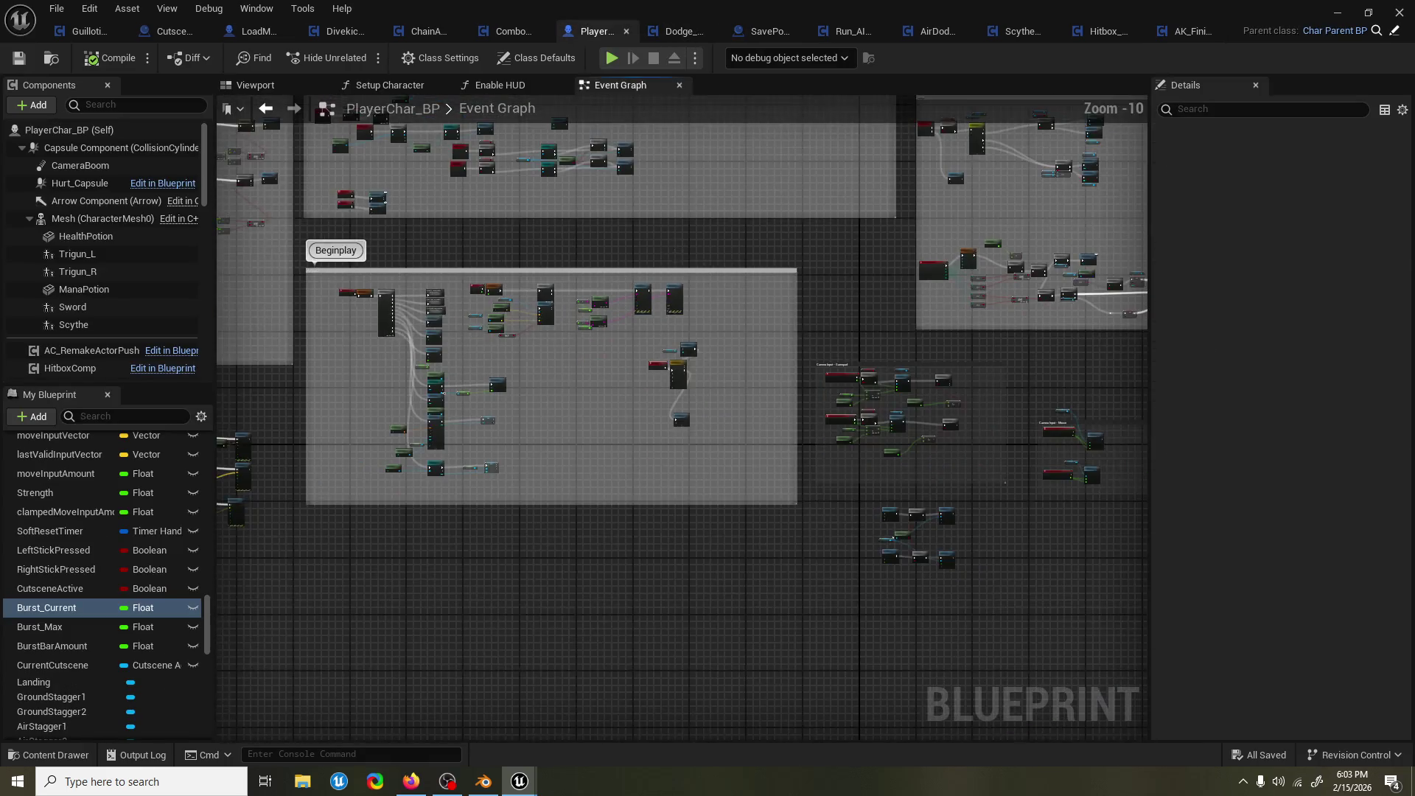
scroll(849, 304, up, 6)
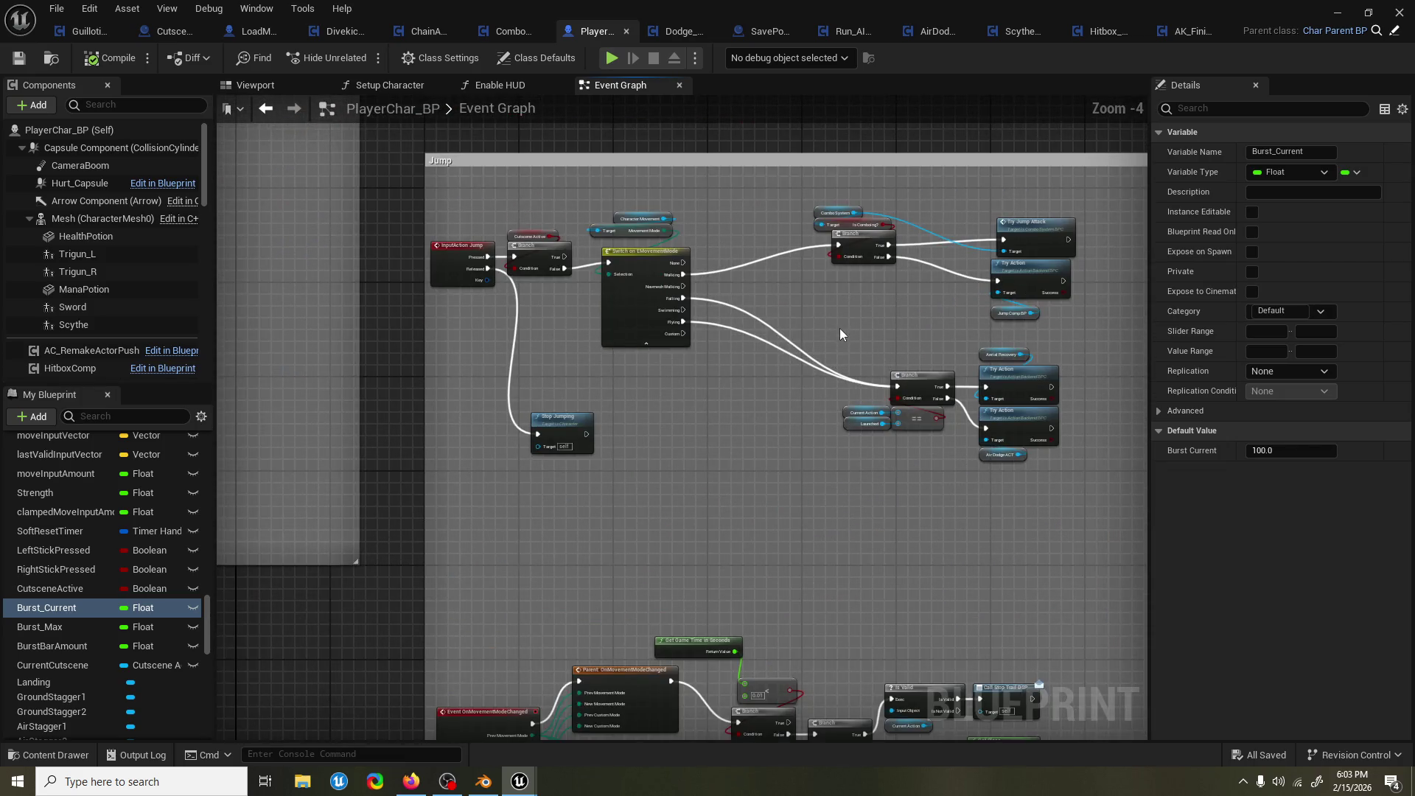
scroll(796, 326, up, 3)
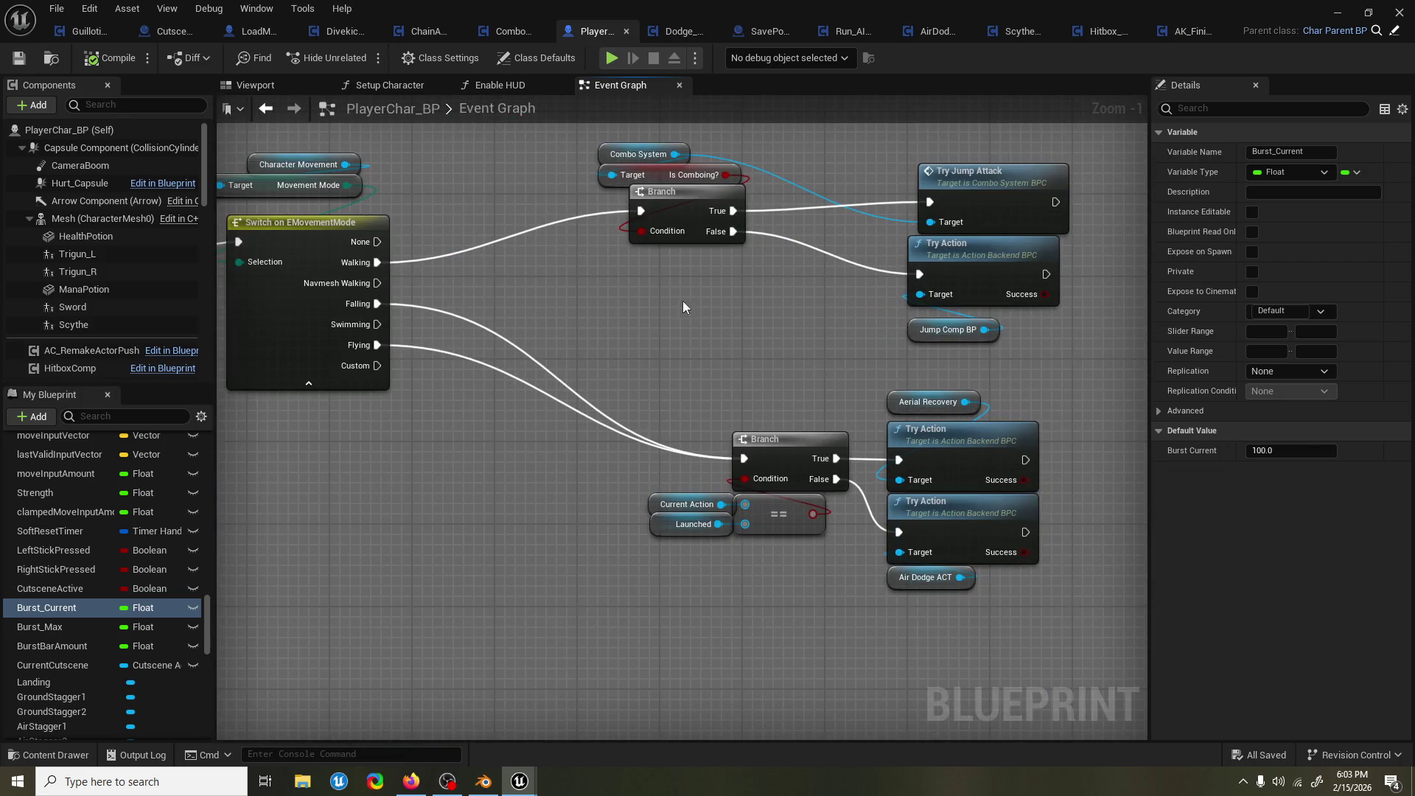
scroll(717, 309, down, 7)
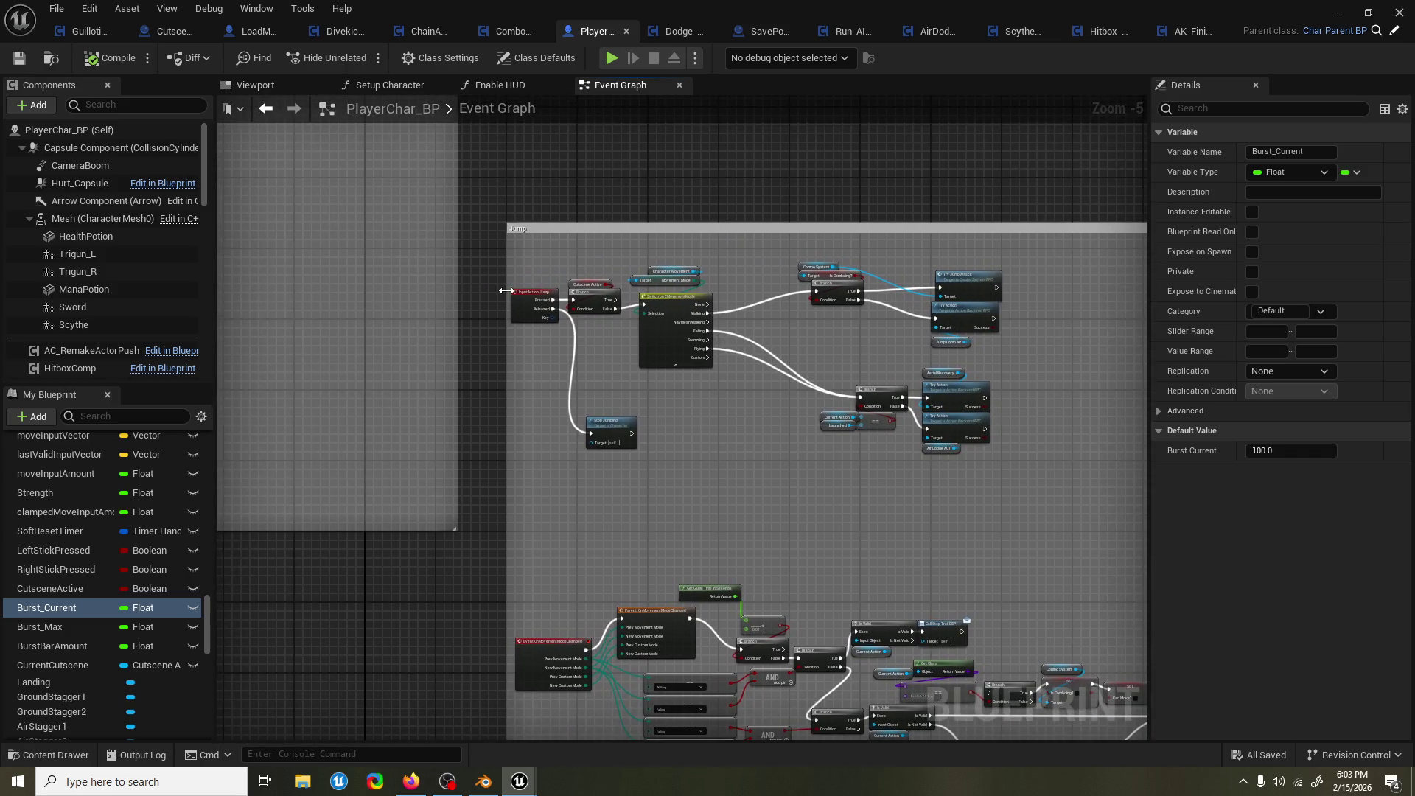
scroll(743, 392, up, 5)
scroll(597, 330, down, 6)
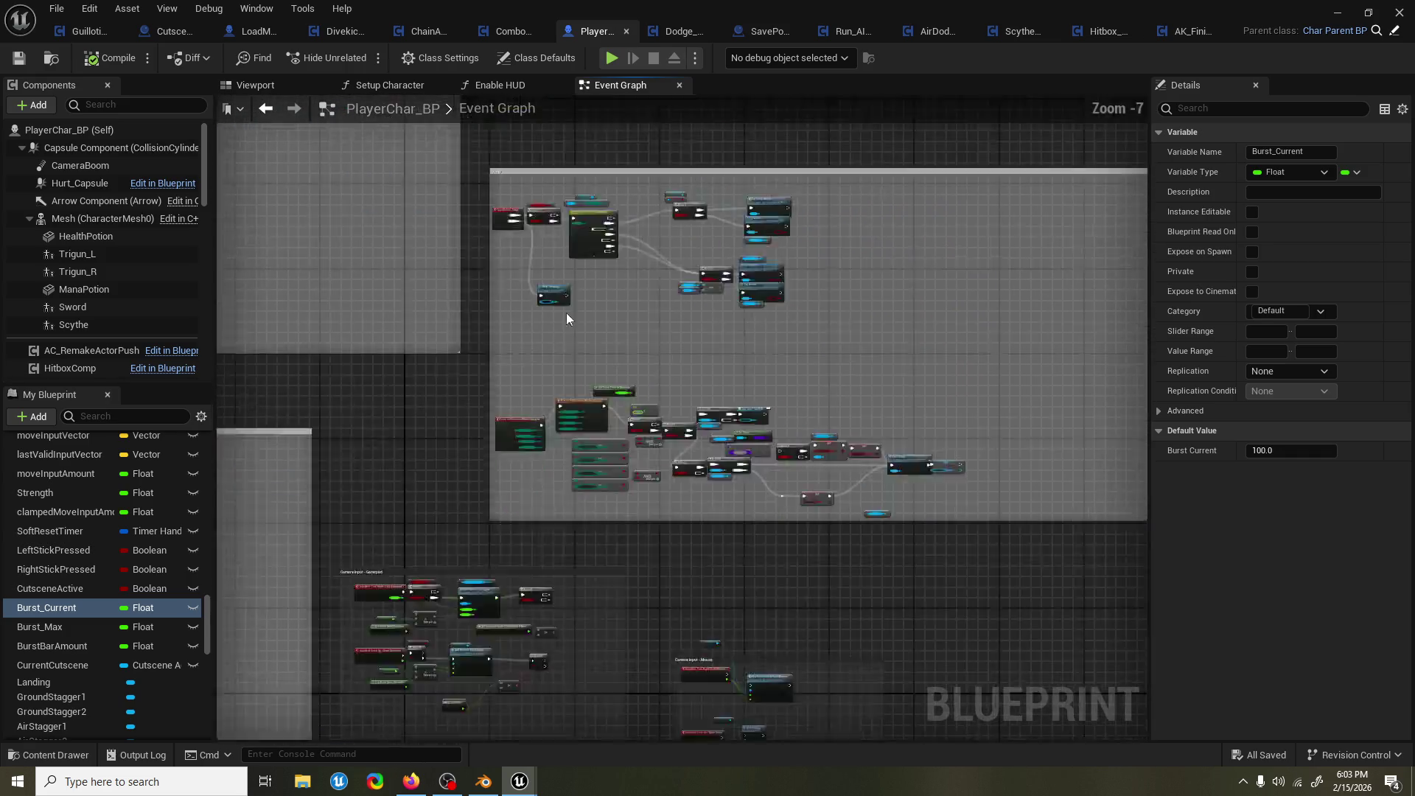
scroll(490, 269, up, 7)
mouse_move(513, 305)
mouse_down()
mouse_move(581, 345)
mouse_move(606, 319)
mouse_move(213, 324)
mouse_up()
scroll(597, 345, down, 1)
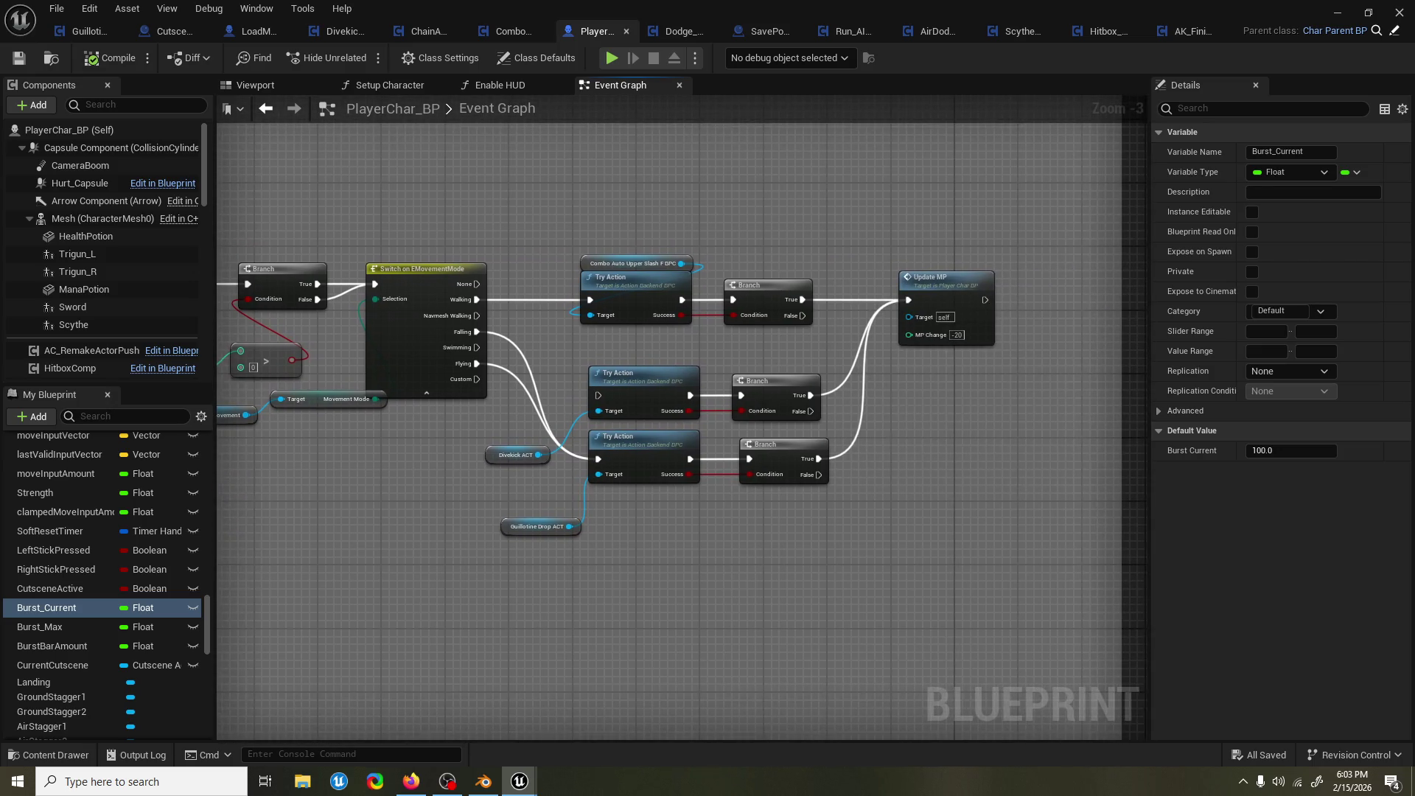
Unhook Update MP, delete the Branch/>/Current MP nodes, wire Sequence Then 0 to Switch on EMovementMode, and save.
drag(889, 274, 977, 272)
alt+click(1002, 294)
drag(505, 305, 645, 304)
mouse_move(536, 240)
mouse_down()
mouse_move(479, 346)
mouse_move(434, 368)
mouse_up()
drag(508, 272, 508, 161)
drag(395, 272, 610, 277)
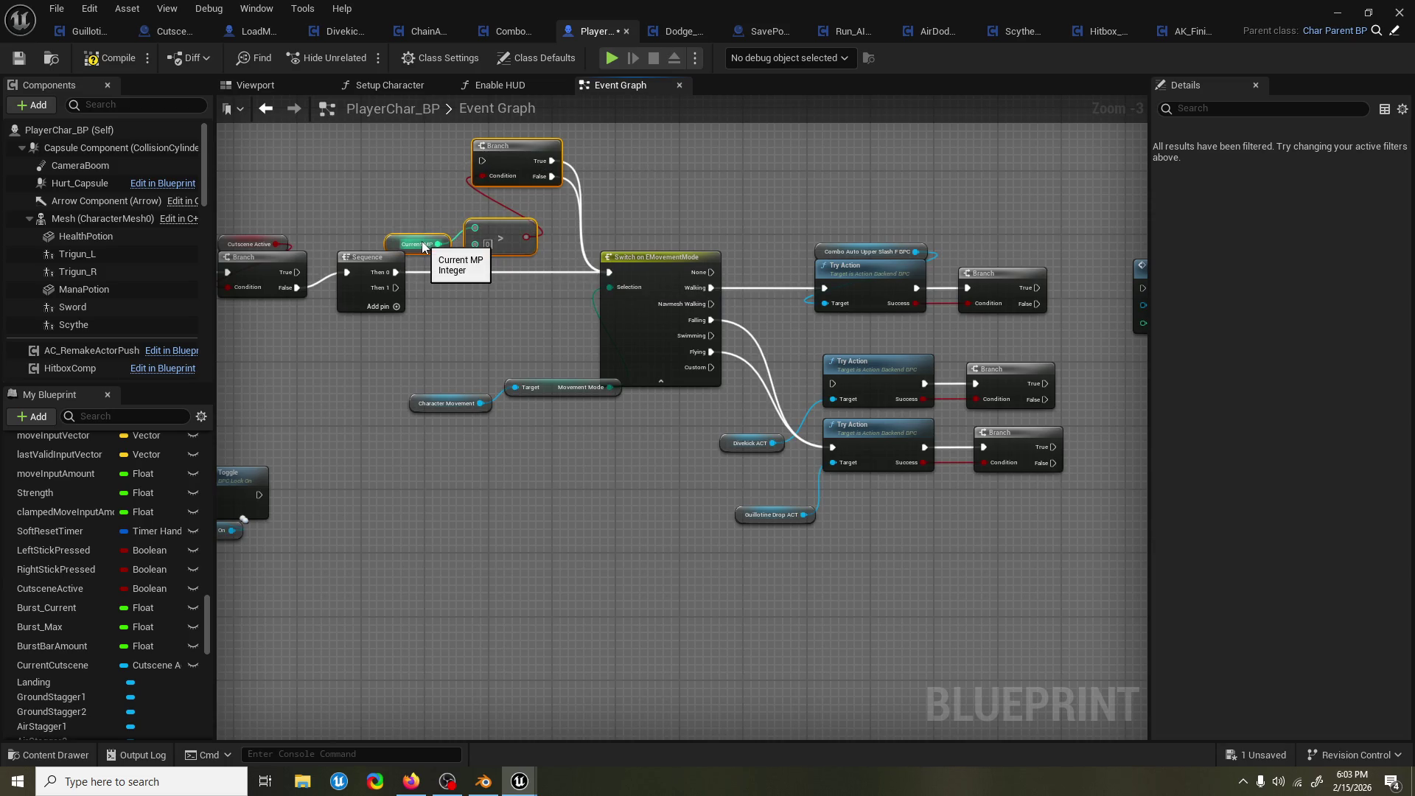
key(Delete)
drag(705, 210, 694, 210)
key(ctrl+s)
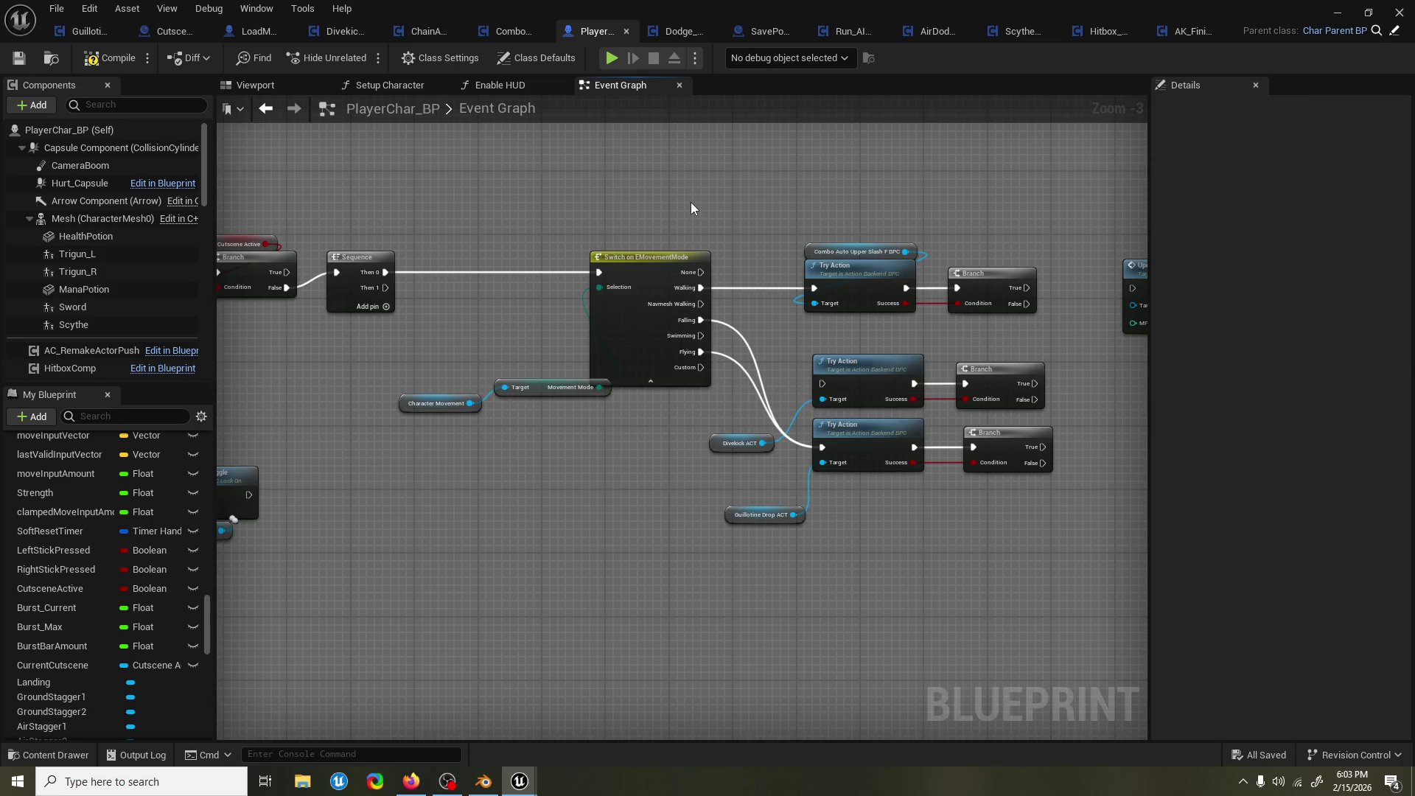
Survey PlayerChar_BP's event graph, including the Moves character to target comment group.
scroll(691, 210, down, 9)
mouse_move(678, 242)
mouse_down()
mouse_move(805, 315)
mouse_move(1112, 322)
mouse_move(1002, 516)
mouse_move(878, 325)
mouse_move(720, 332)
mouse_move(758, 269)
mouse_up()
mouse_move(791, 468)
mouse_down()
mouse_move(643, 473)
mouse_move(689, 483)
mouse_up()
scroll(771, 373, up, 5)
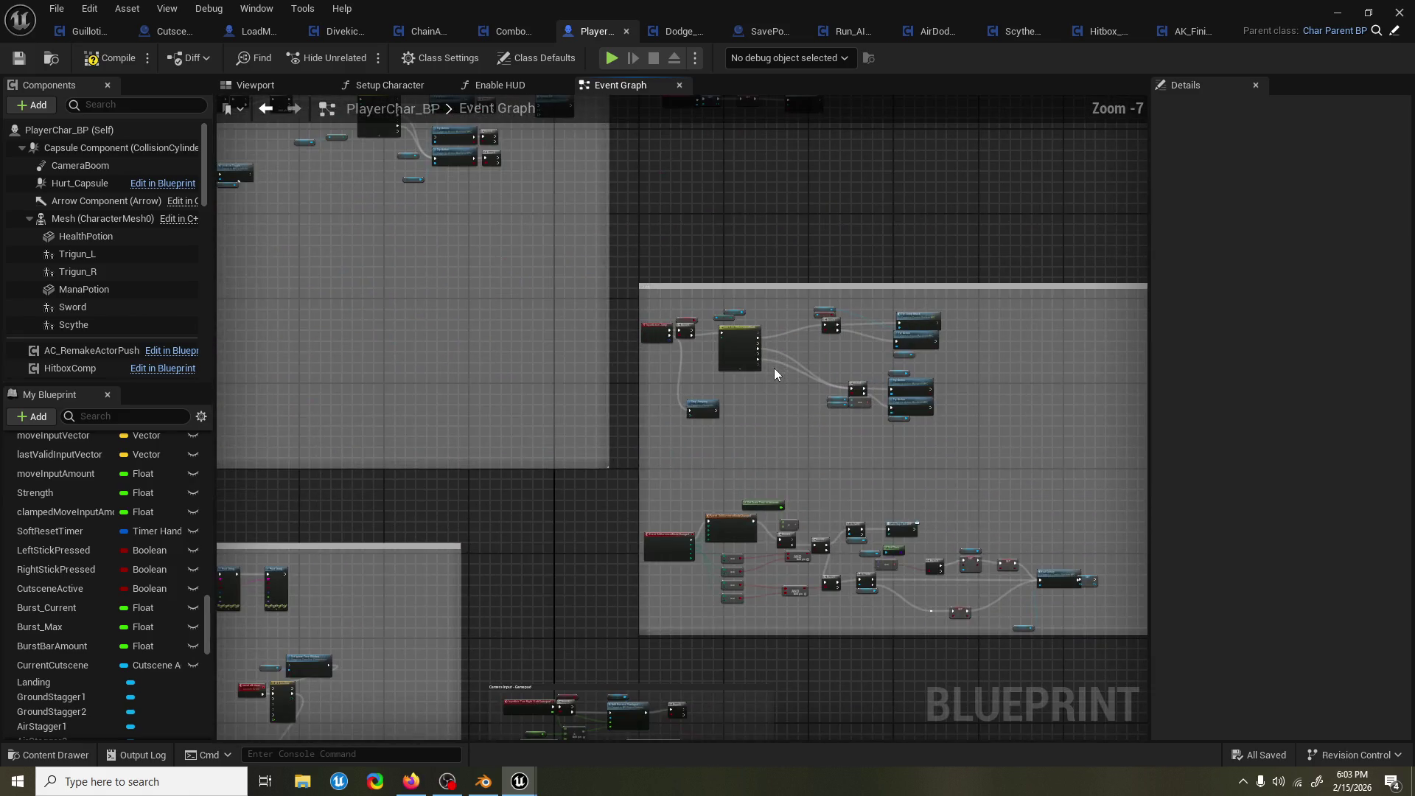
scroll(774, 374, up, 5)
scroll(770, 372, down, 4)
scroll(647, 525, up, 4)
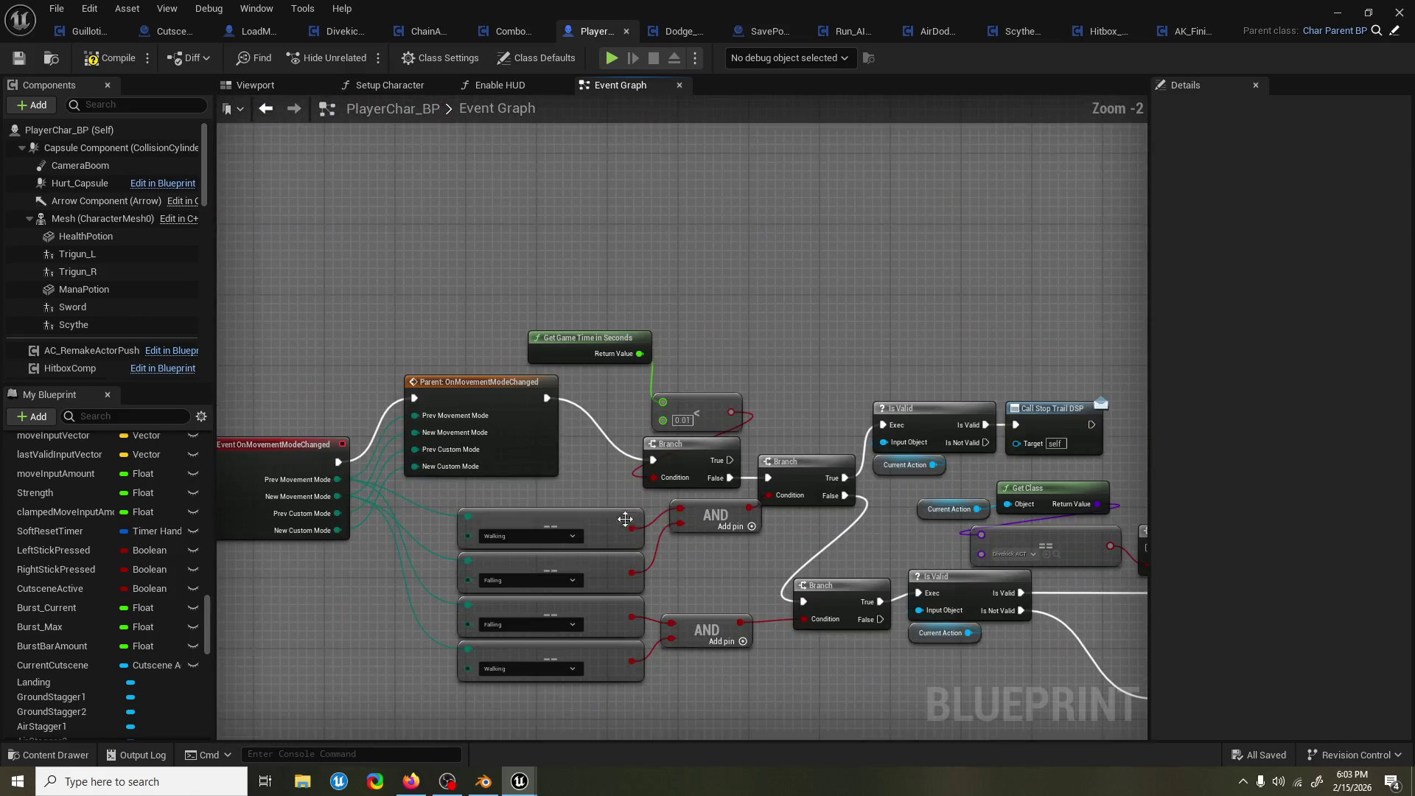
scroll(616, 372, down, 10)
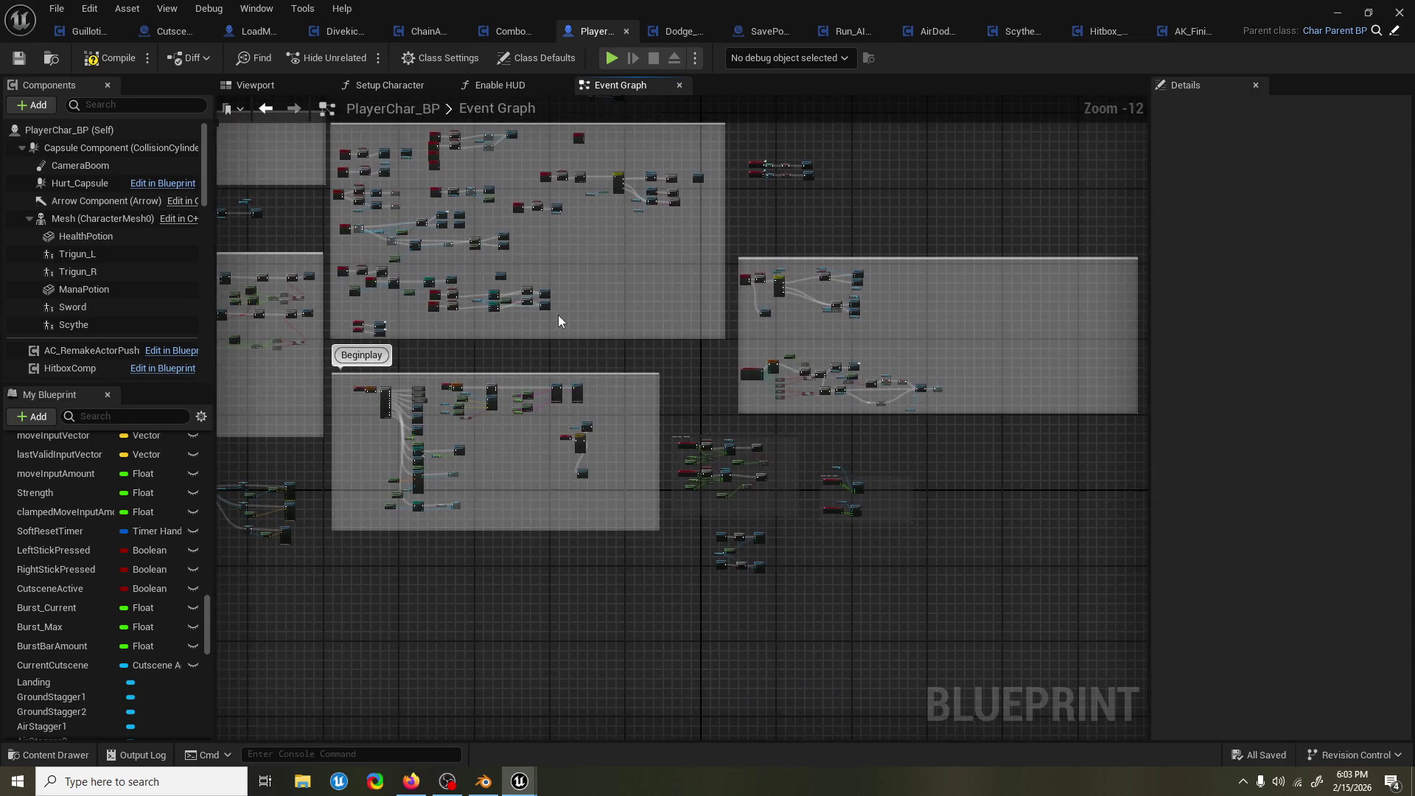
mouse_move(369, 295)
mouse_down()
mouse_move(835, 392)
mouse_move(857, 490)
mouse_up()
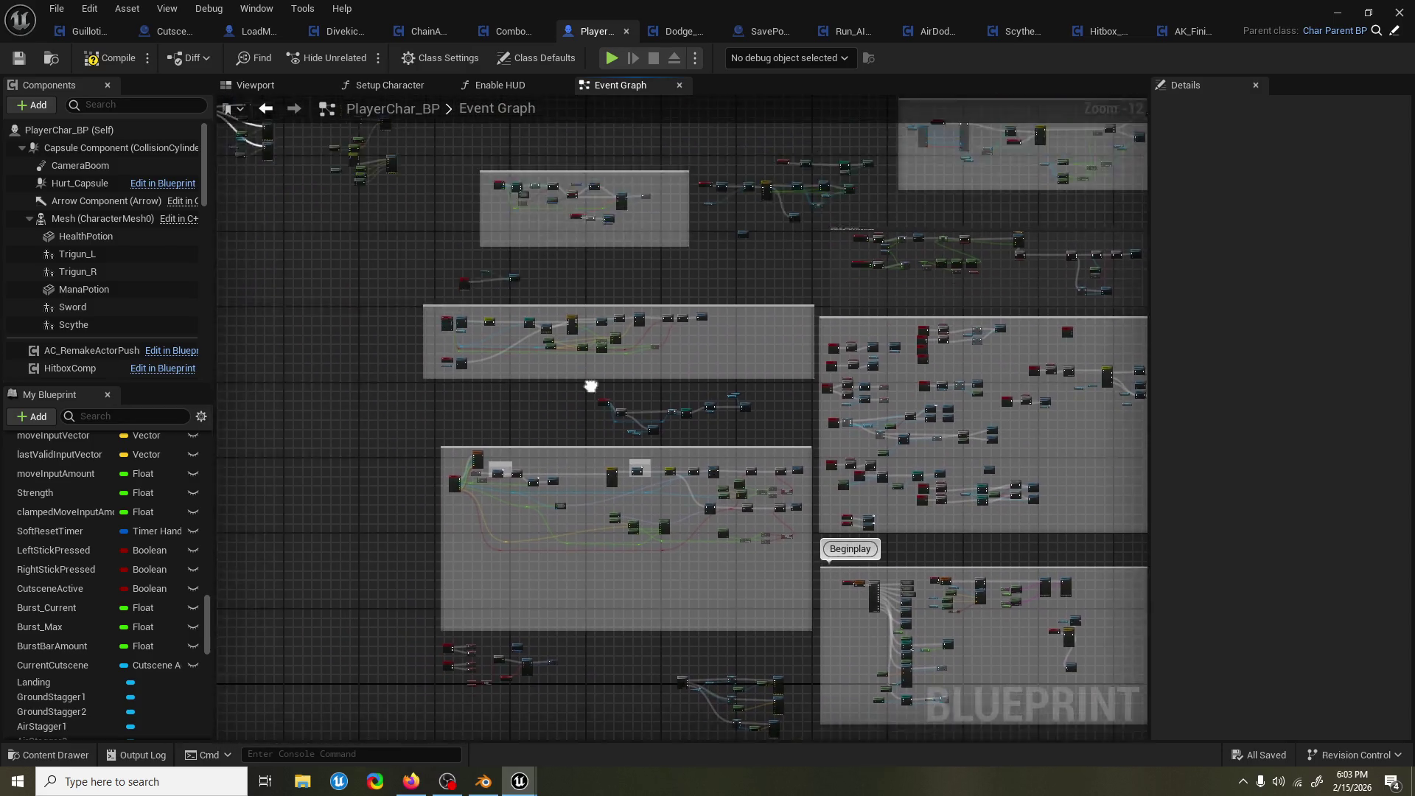
scroll(453, 321, up, 2)
scroll(453, 321, up, 7)
scroll(484, 350, down, 3)
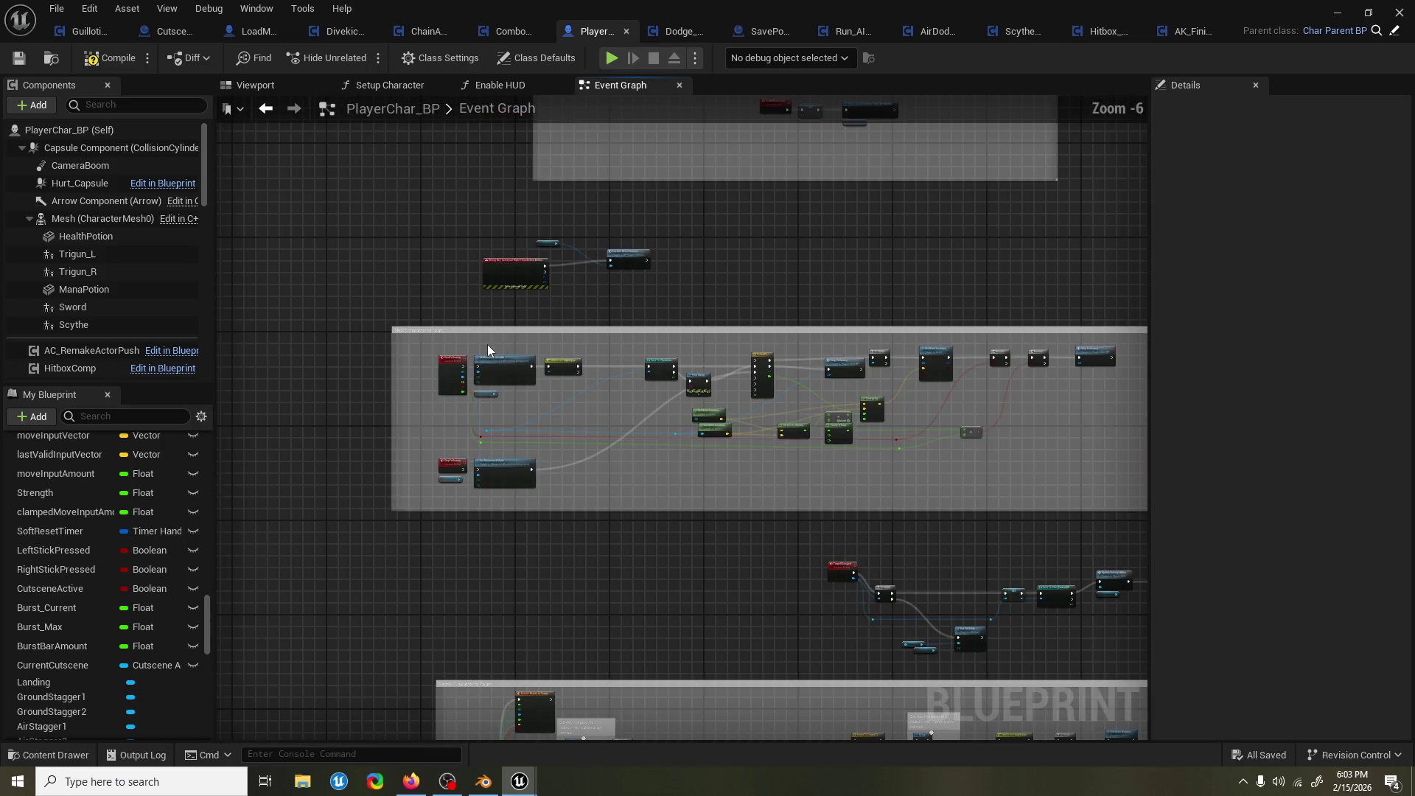
drag(609, 321, 499, 321)
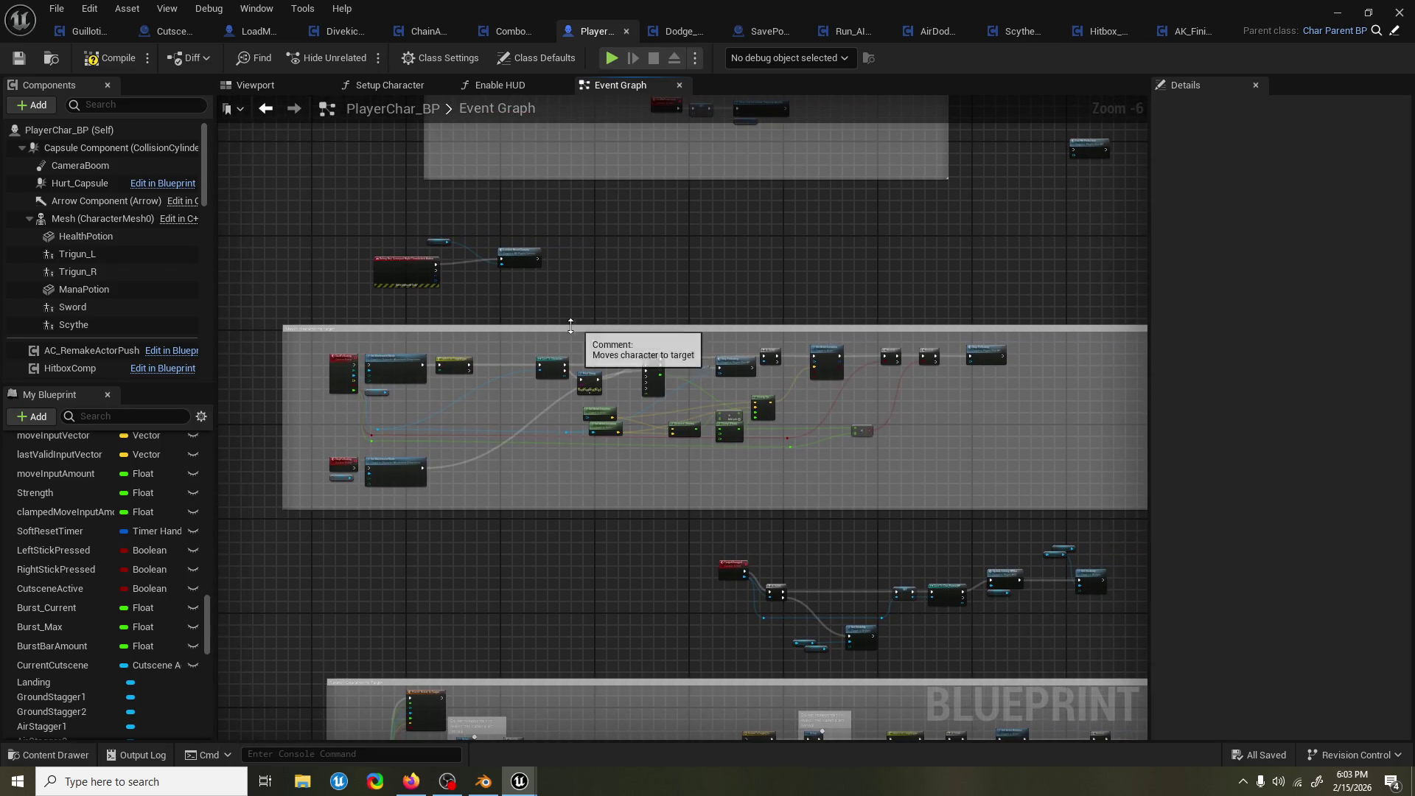
mouse_move(624, 327)
mouse_down()
mouse_move(641, 291)
mouse_move(568, 461)
mouse_up()
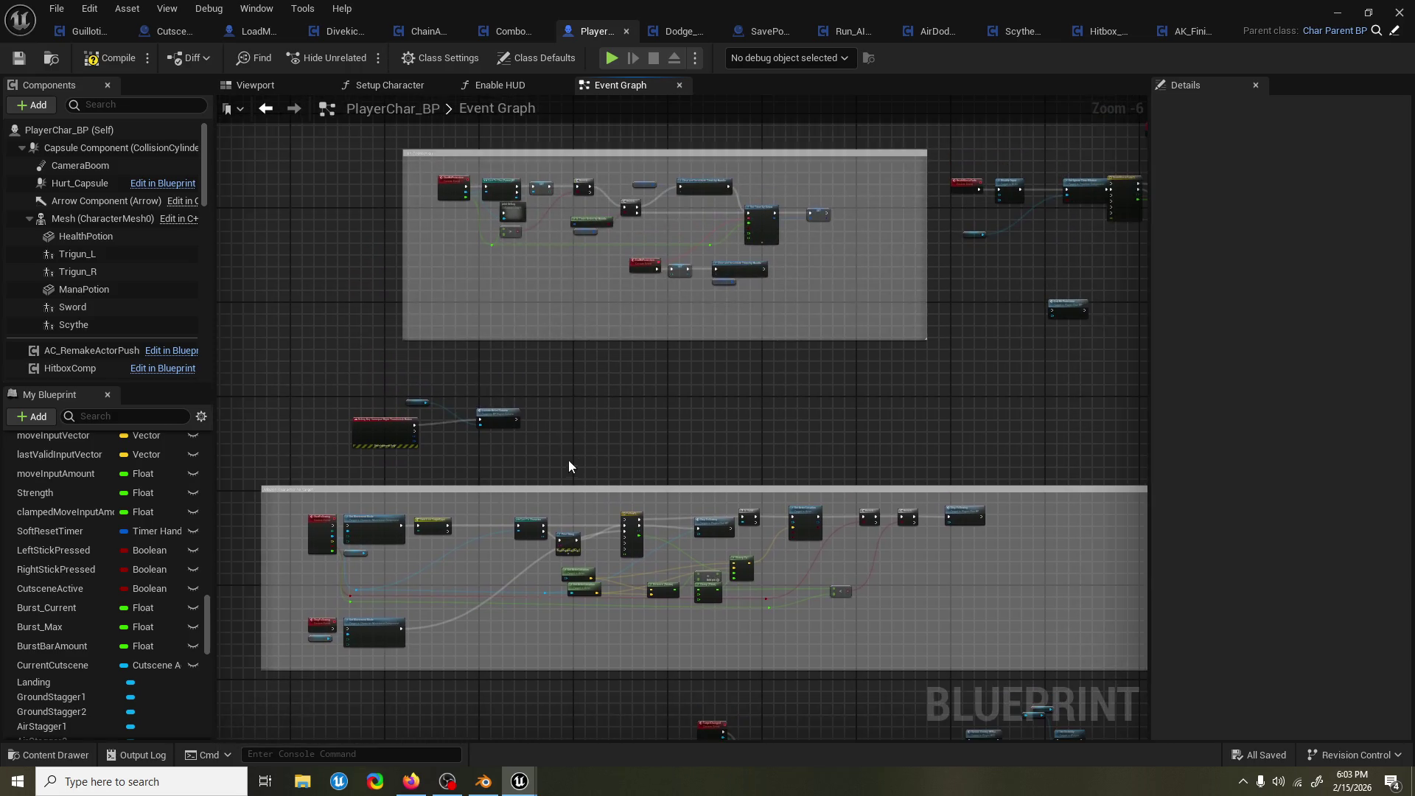
scroll(538, 483, down, 1)
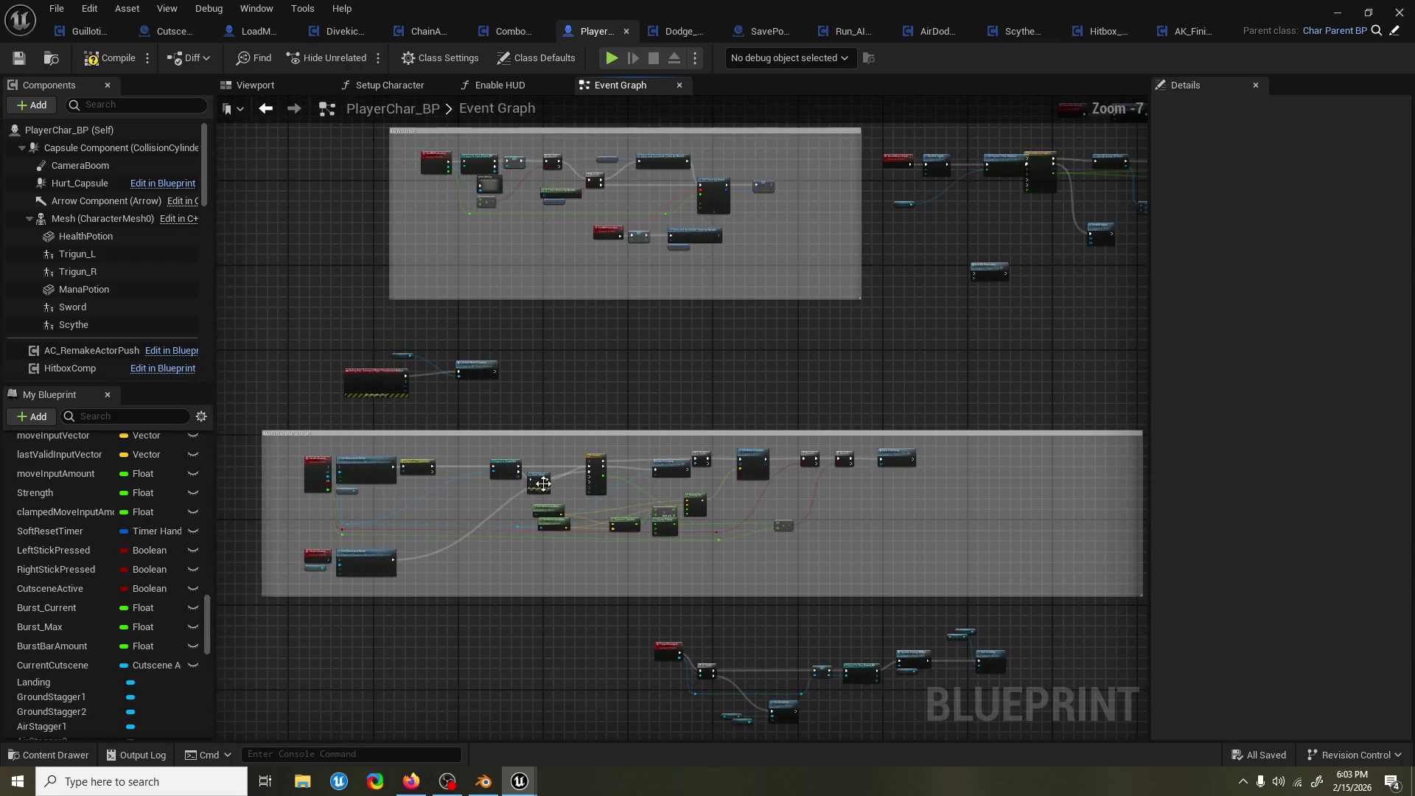
click(293, 440)
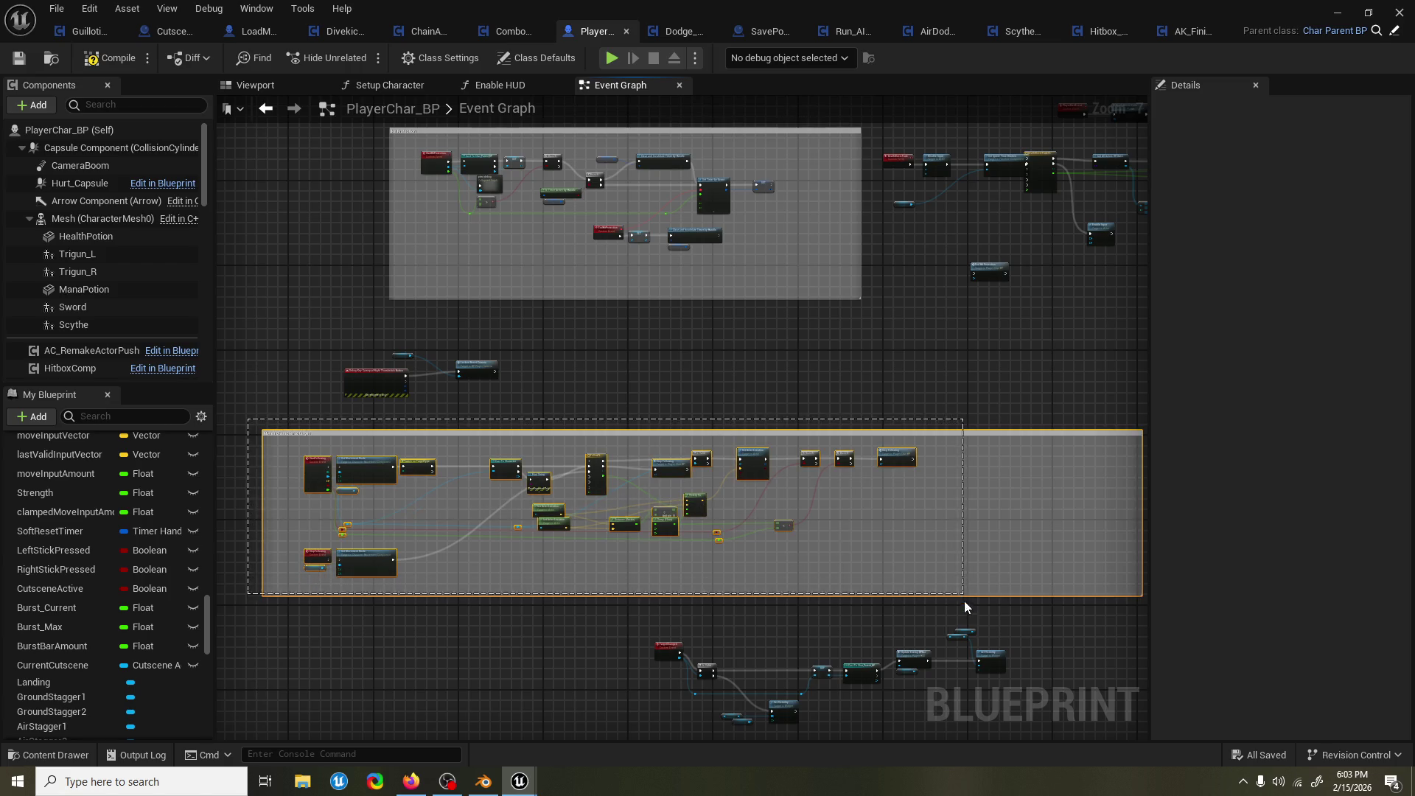
scroll(695, 571, up, 1)
scroll(692, 565, up, 1)
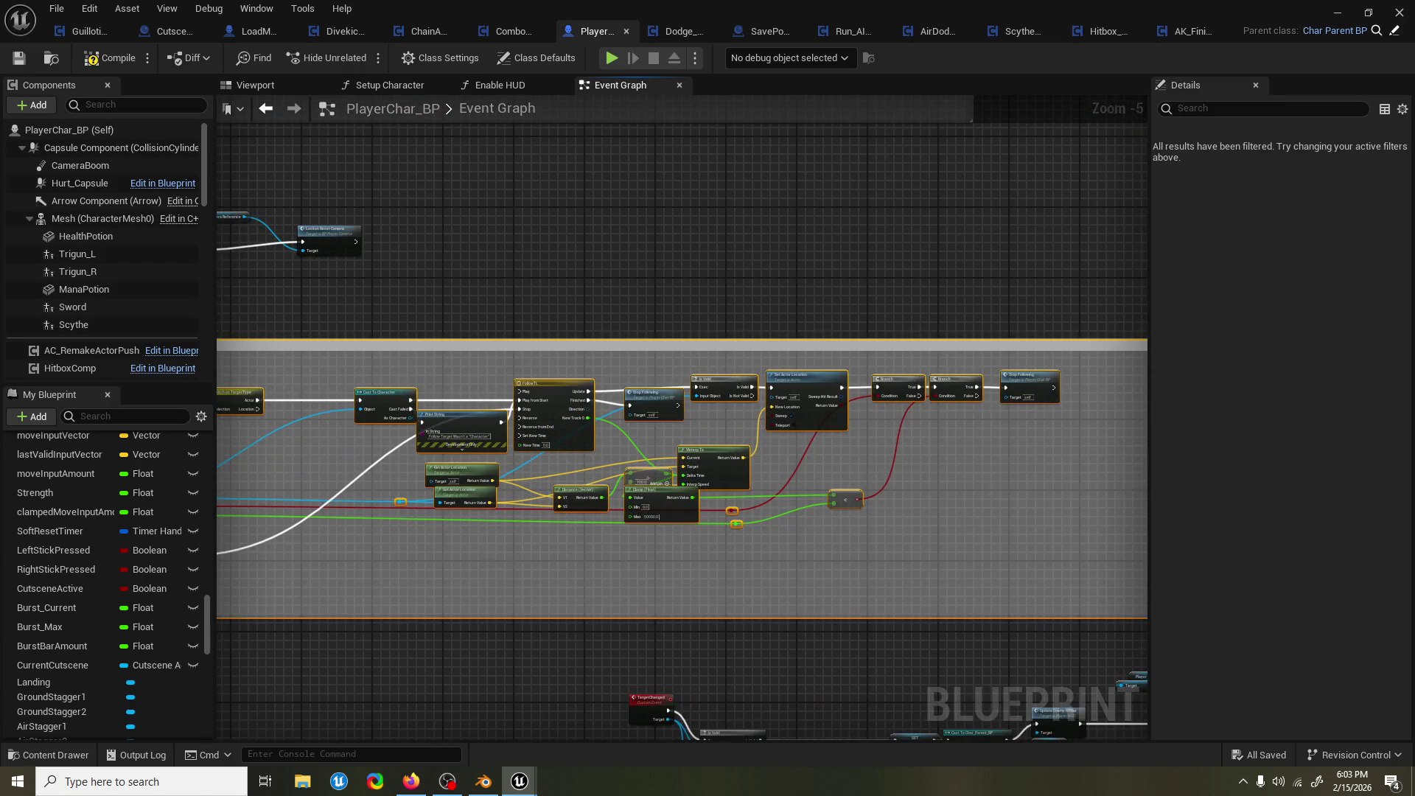
scroll(497, 563, up, 3)
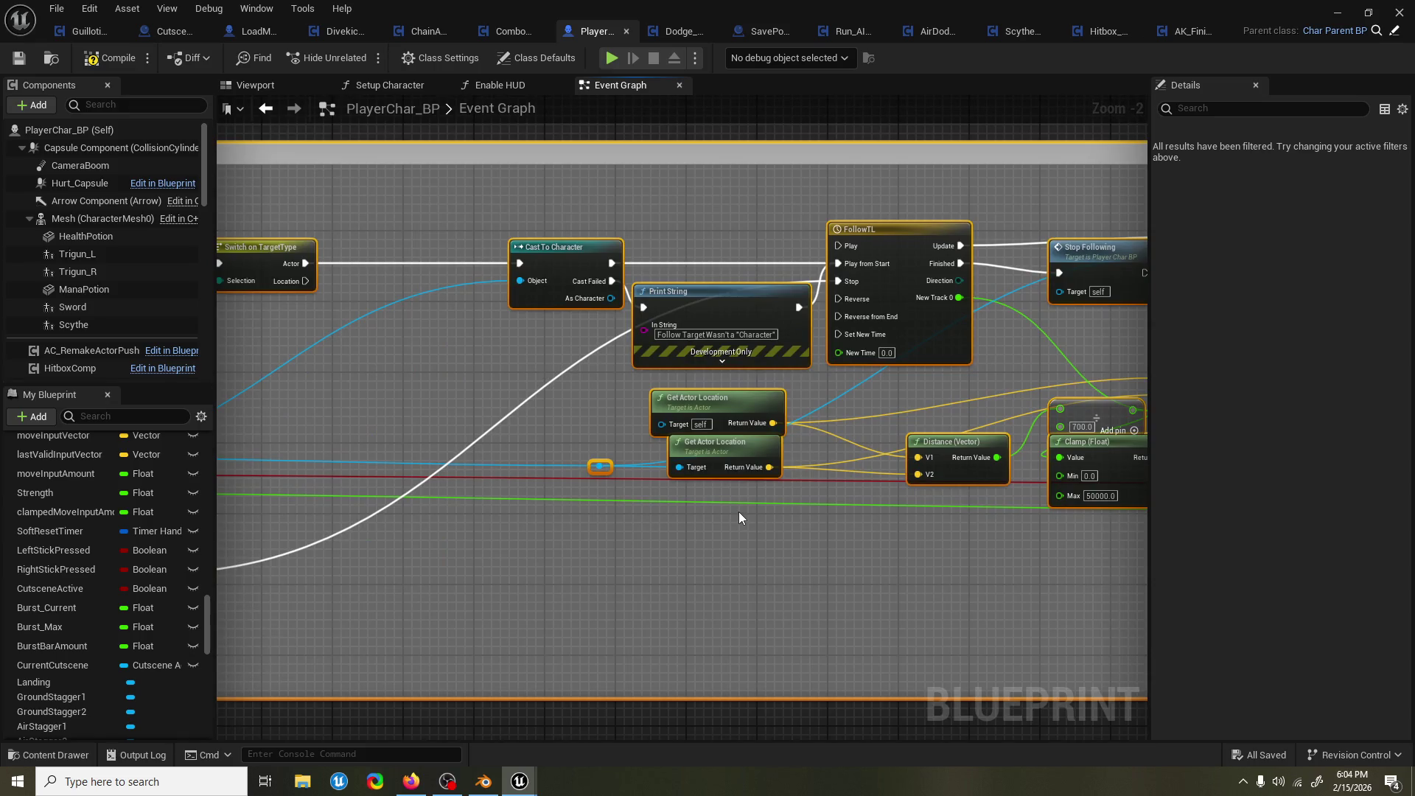
scroll(738, 511, down, 5)
click(803, 453)
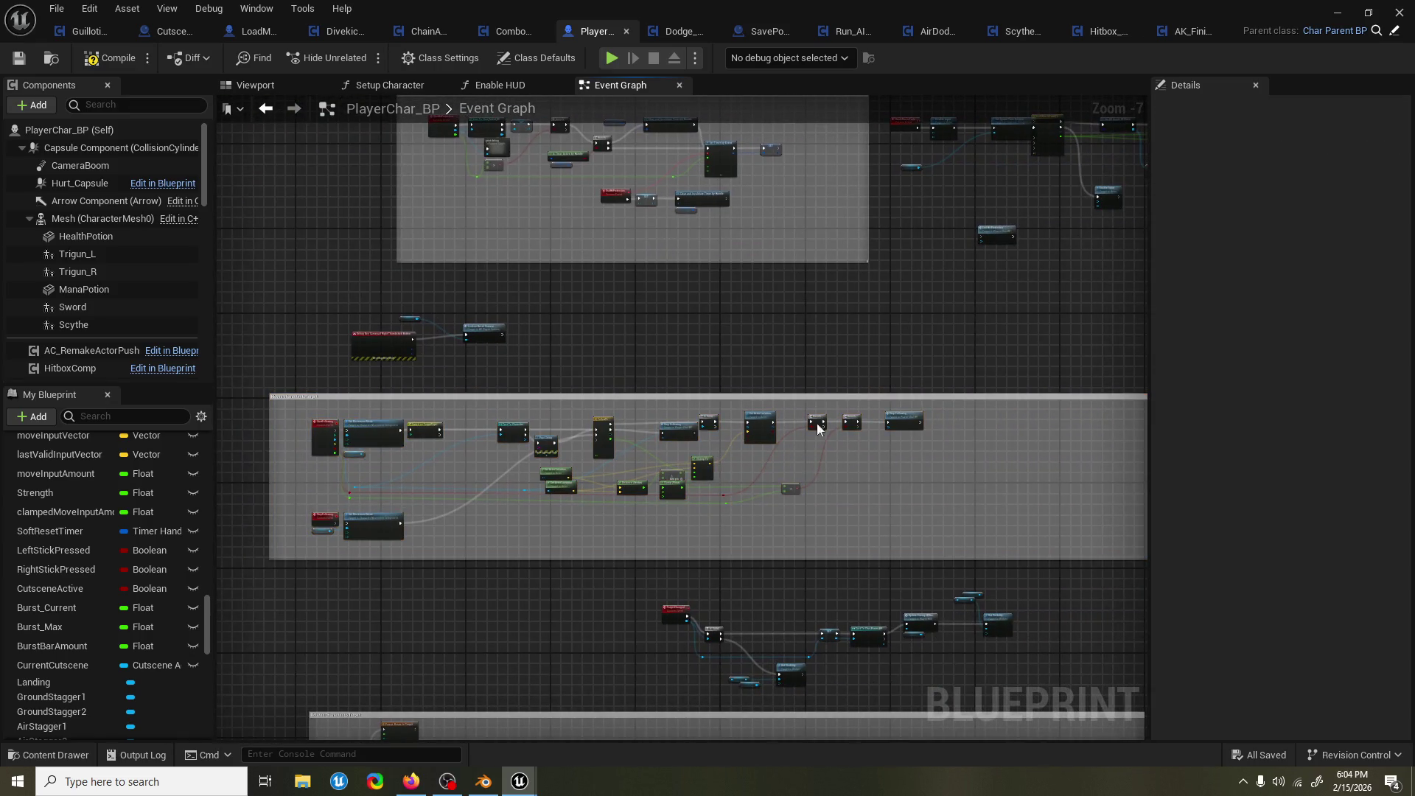
Look over the Beginplay area and upper groups, then bring up Char_Parent_BP.
drag(864, 316, 812, 425)
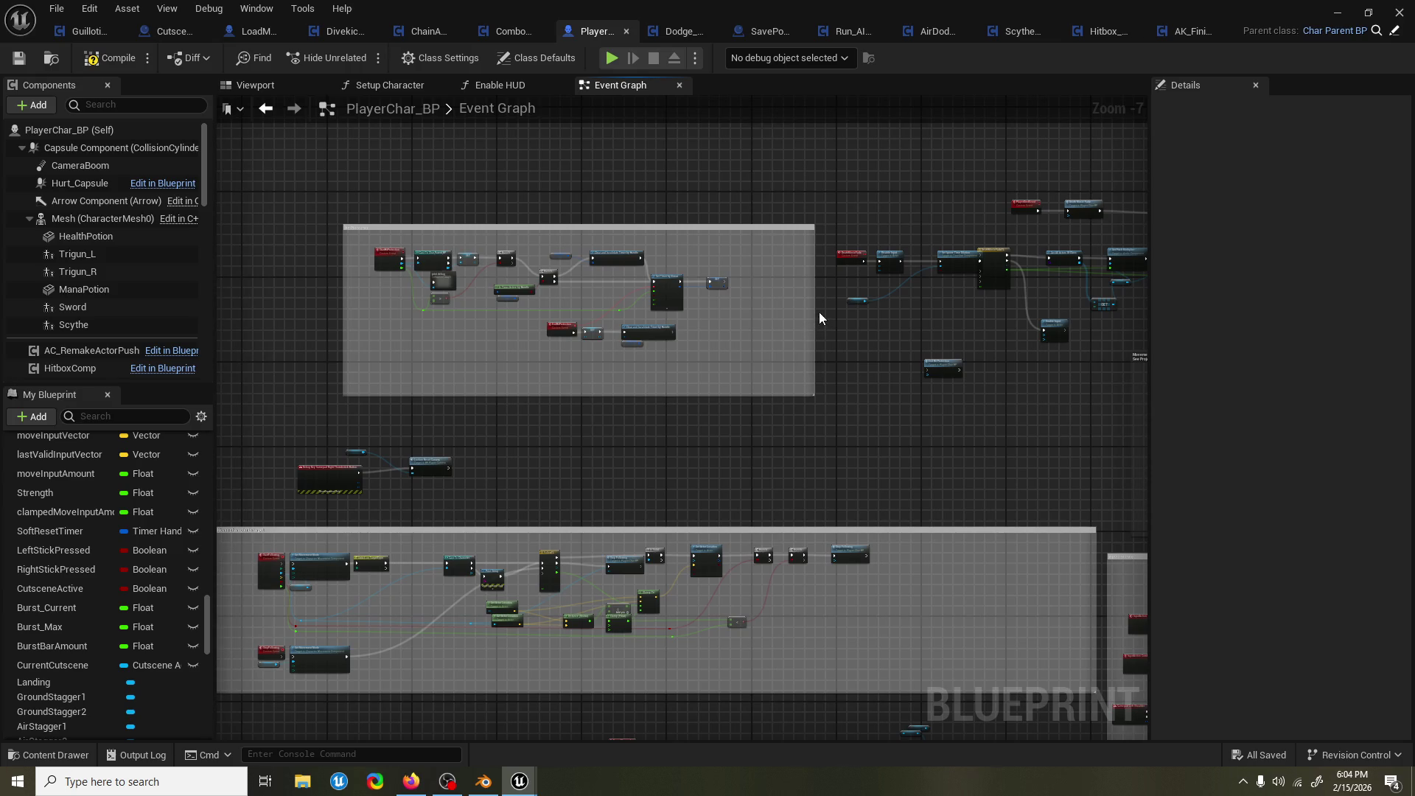
drag(796, 310, 666, 357)
scroll(648, 361, down, 3)
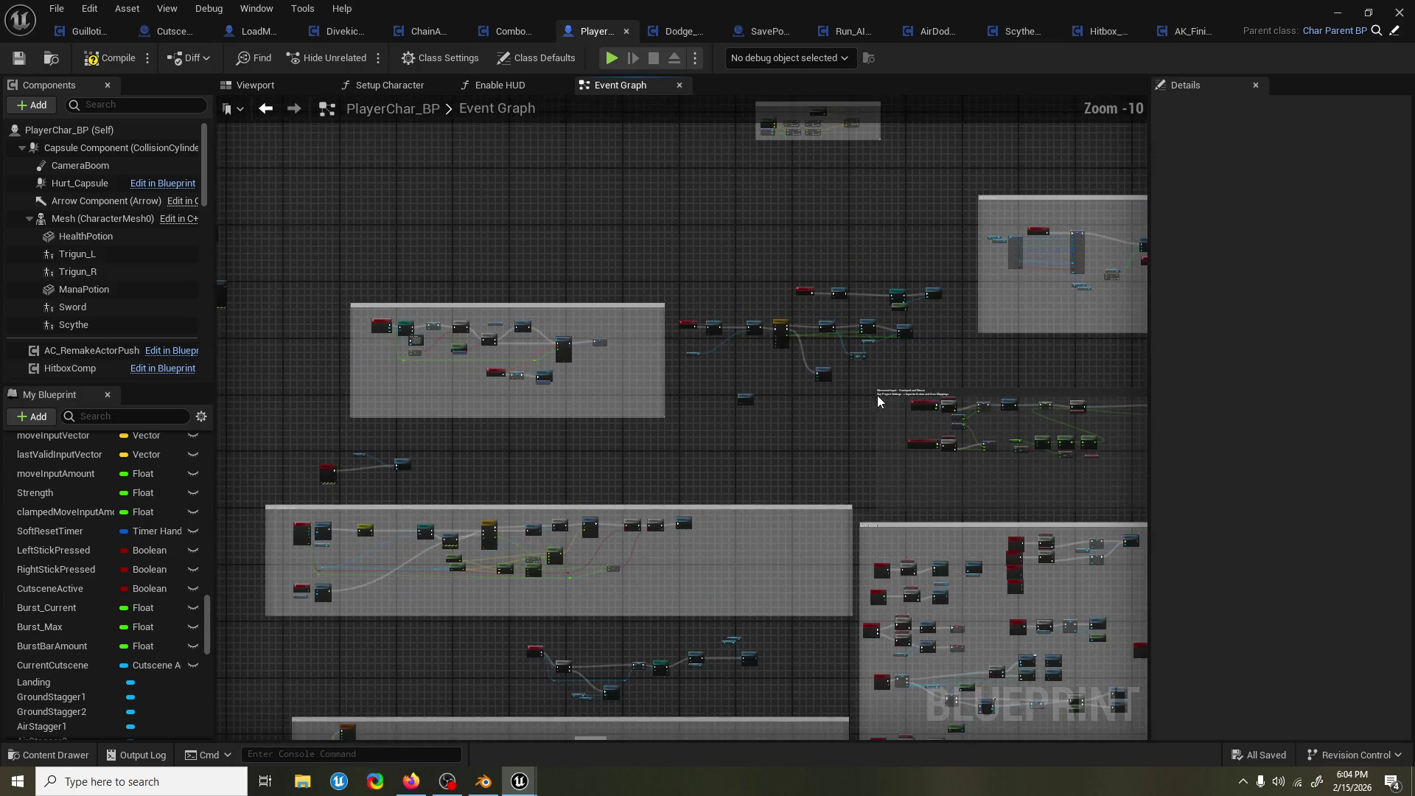
scroll(501, 85, up, 3)
scroll(442, 85, down, 3)
scroll(706, 283, down, 2)
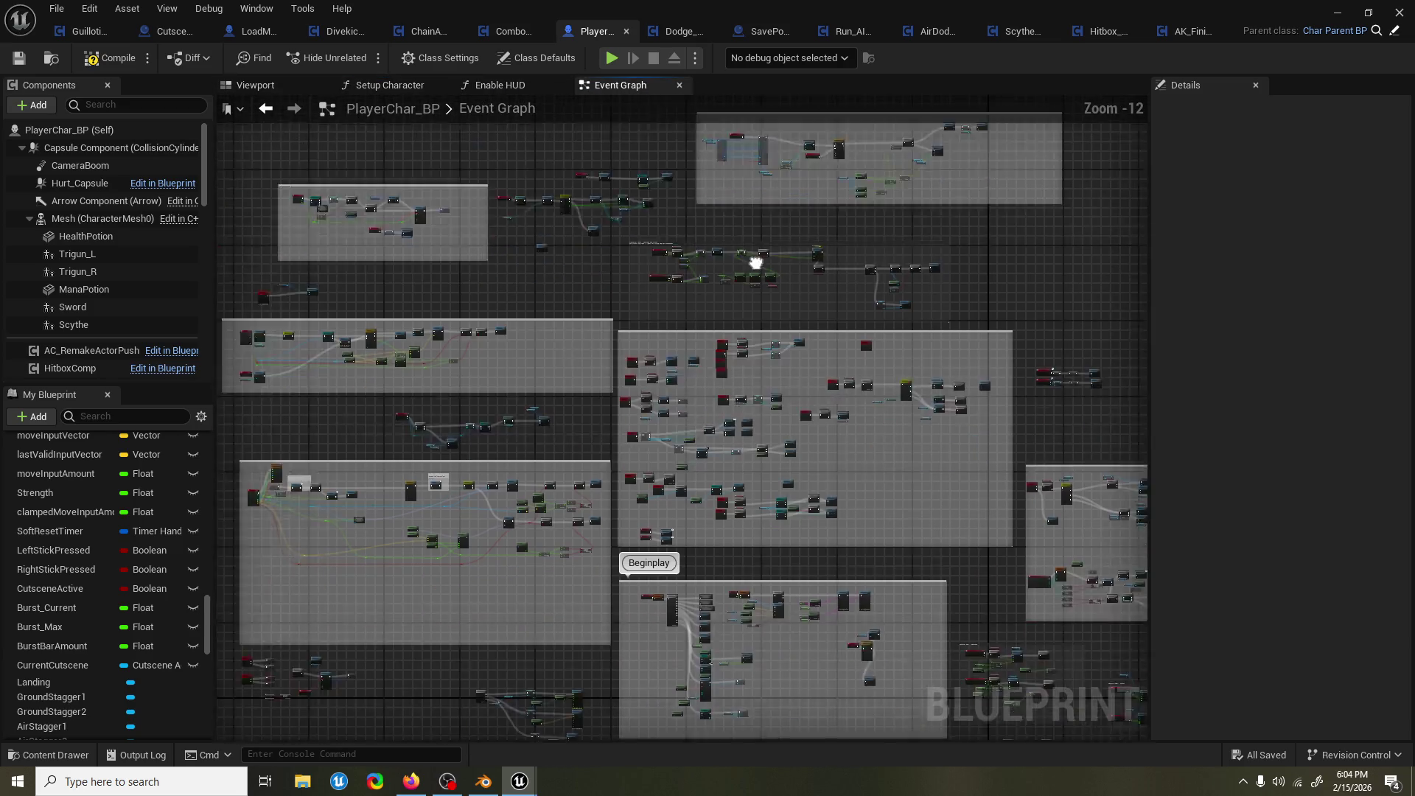
drag(755, 263, 797, 304)
drag(666, 239, 854, 153)
mouse_move(649, 598)
mouse_down()
mouse_move(735, 437)
mouse_move(763, 344)
mouse_up()
mouse_move(851, 276)
mouse_down()
mouse_move(675, 326)
mouse_move(622, 303)
mouse_up()
drag(649, 243, 777, 387)
mouse_move(860, 216)
mouse_down()
mouse_move(758, 372)
mouse_move(702, 280)
mouse_move(706, 201)
mouse_up()
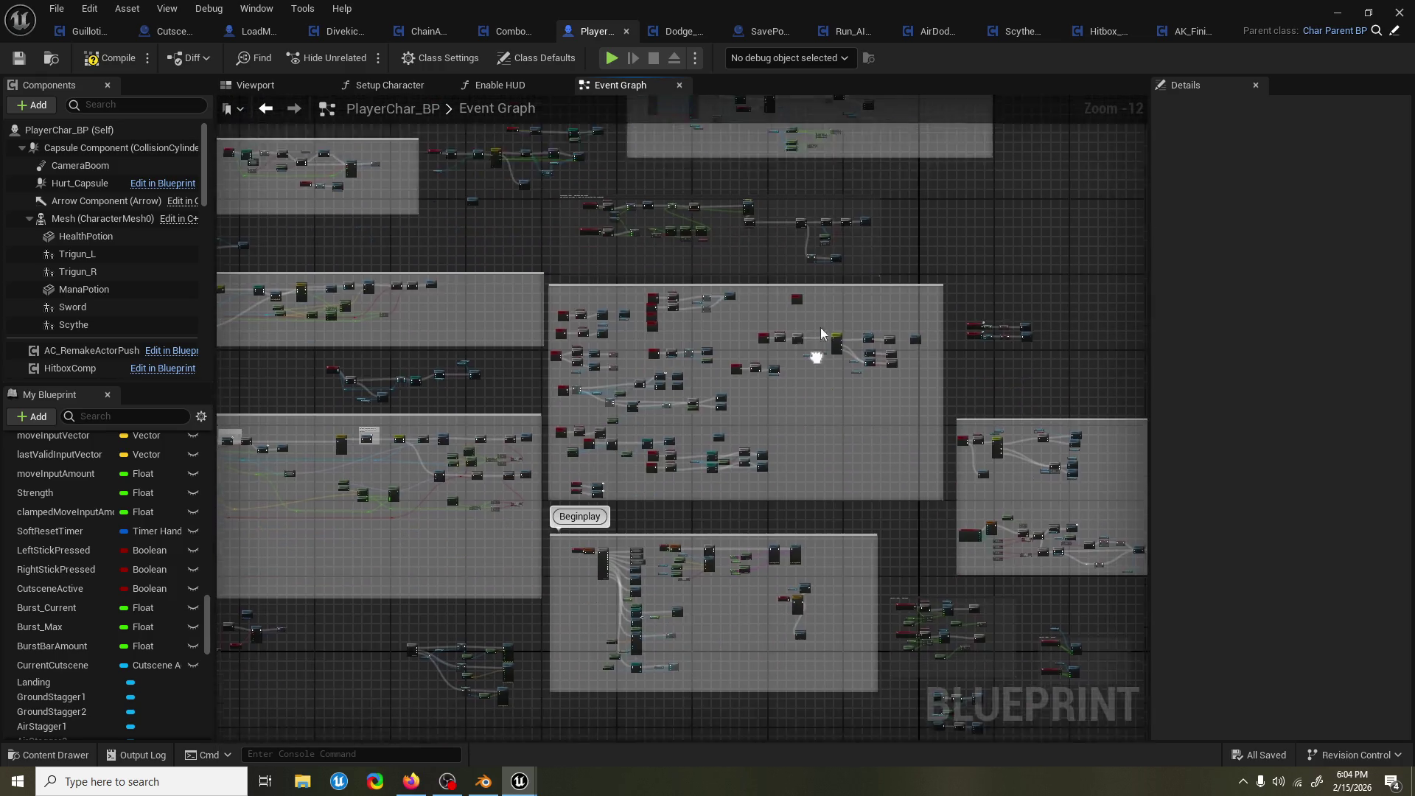
drag(815, 357, 853, 253)
mouse_move(732, 420)
mouse_down()
mouse_move(872, 401)
mouse_move(852, 640)
mouse_move(562, 612)
mouse_move(413, 442)
mouse_move(572, 347)
mouse_move(694, 358)
mouse_move(811, 648)
mouse_move(764, 626)
mouse_move(686, 450)
mouse_move(652, 414)
mouse_up()
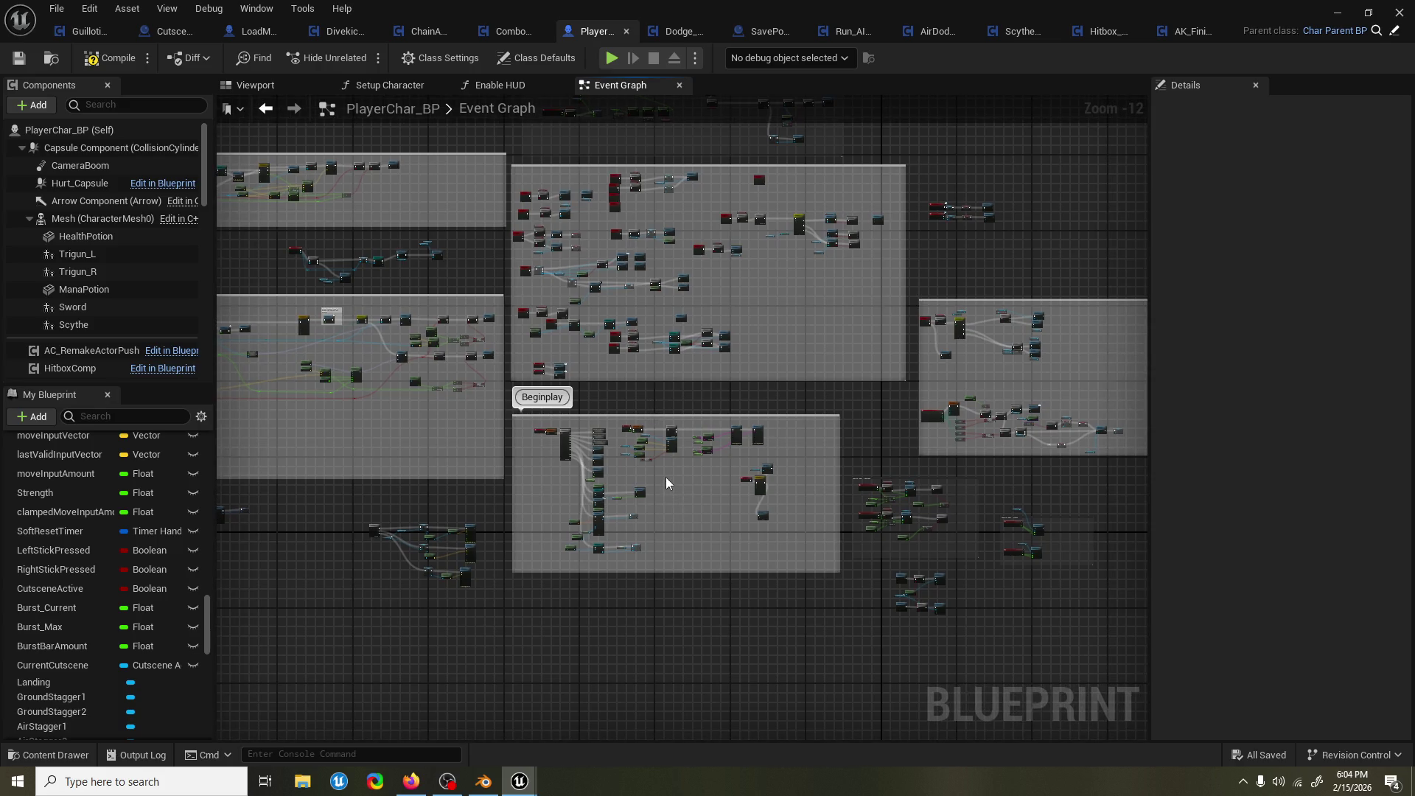
scroll(666, 476, up, 7)
scroll(662, 475, down, 3)
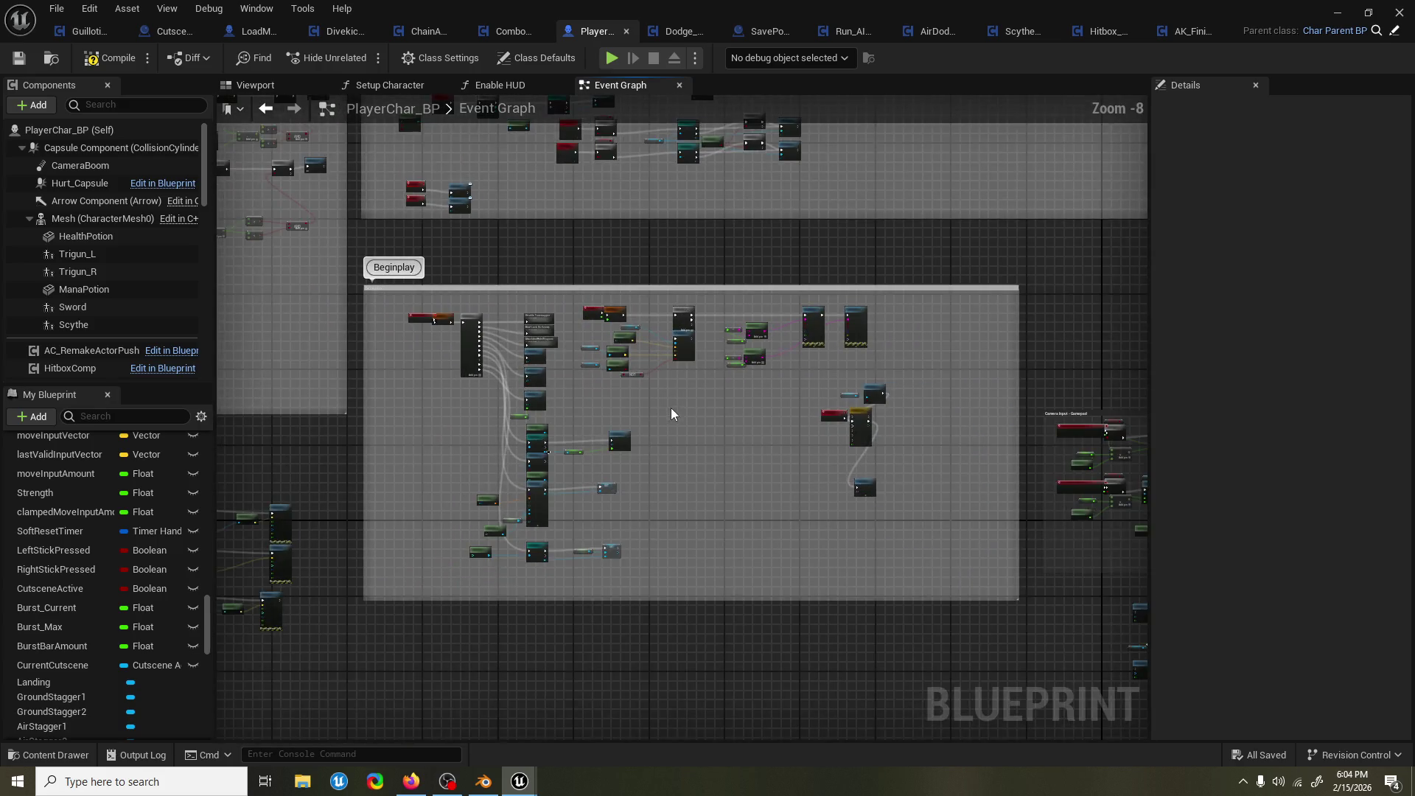
drag(672, 414, 678, 534)
scroll(678, 535, down, 4)
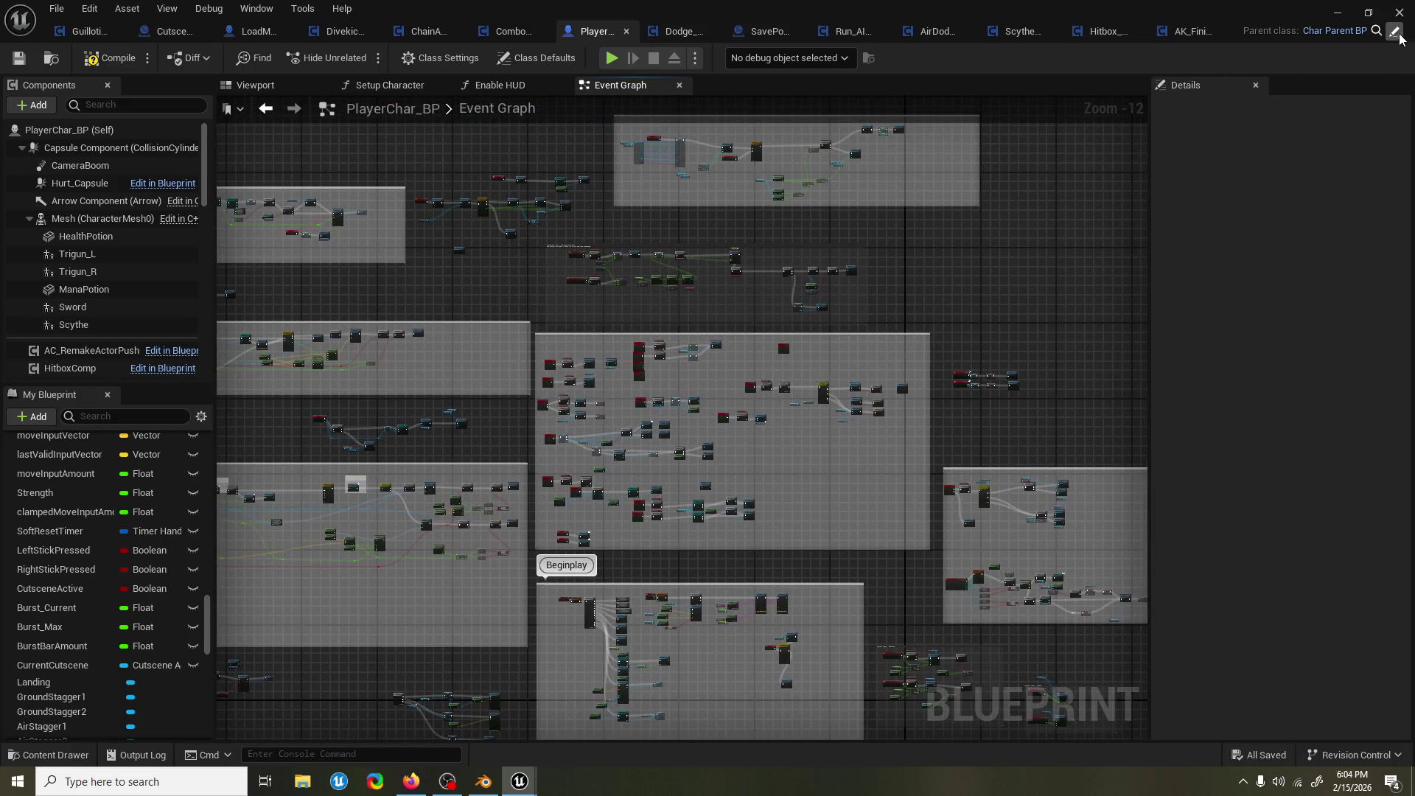
click(1397, 34)
Browse Char_Parent_BP's Event Graph, then close it to return to AK_Finisher_G_1_ACT.
mouse_move(885, 235)
mouse_down()
mouse_move(991, 210)
mouse_move(957, 364)
mouse_move(1141, 409)
mouse_move(901, 686)
mouse_move(465, 468)
mouse_move(391, 366)
mouse_up()
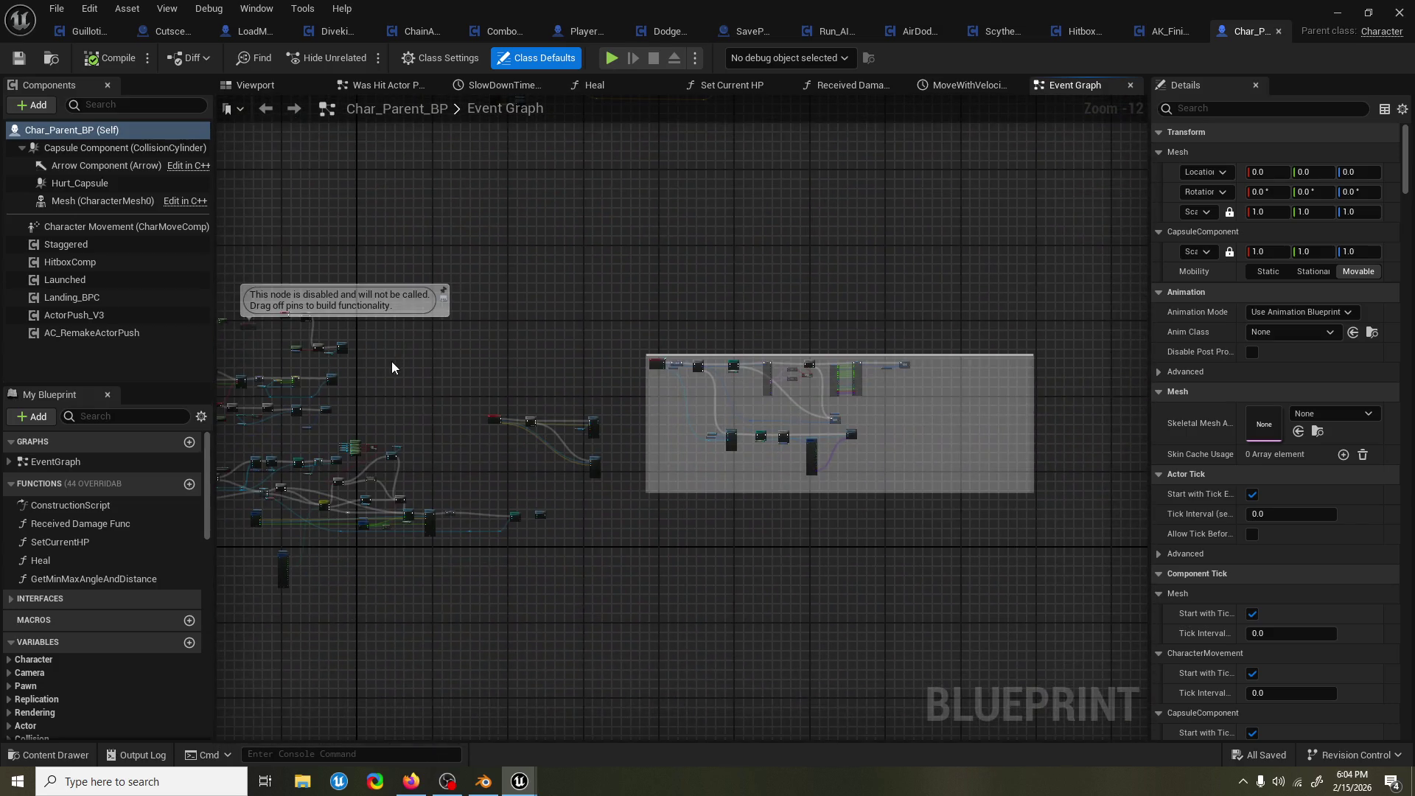
mouse_move(504, 339)
mouse_down()
mouse_move(1131, 309)
mouse_move(752, 297)
mouse_move(489, 316)
mouse_move(496, 464)
mouse_move(470, 433)
mouse_up()
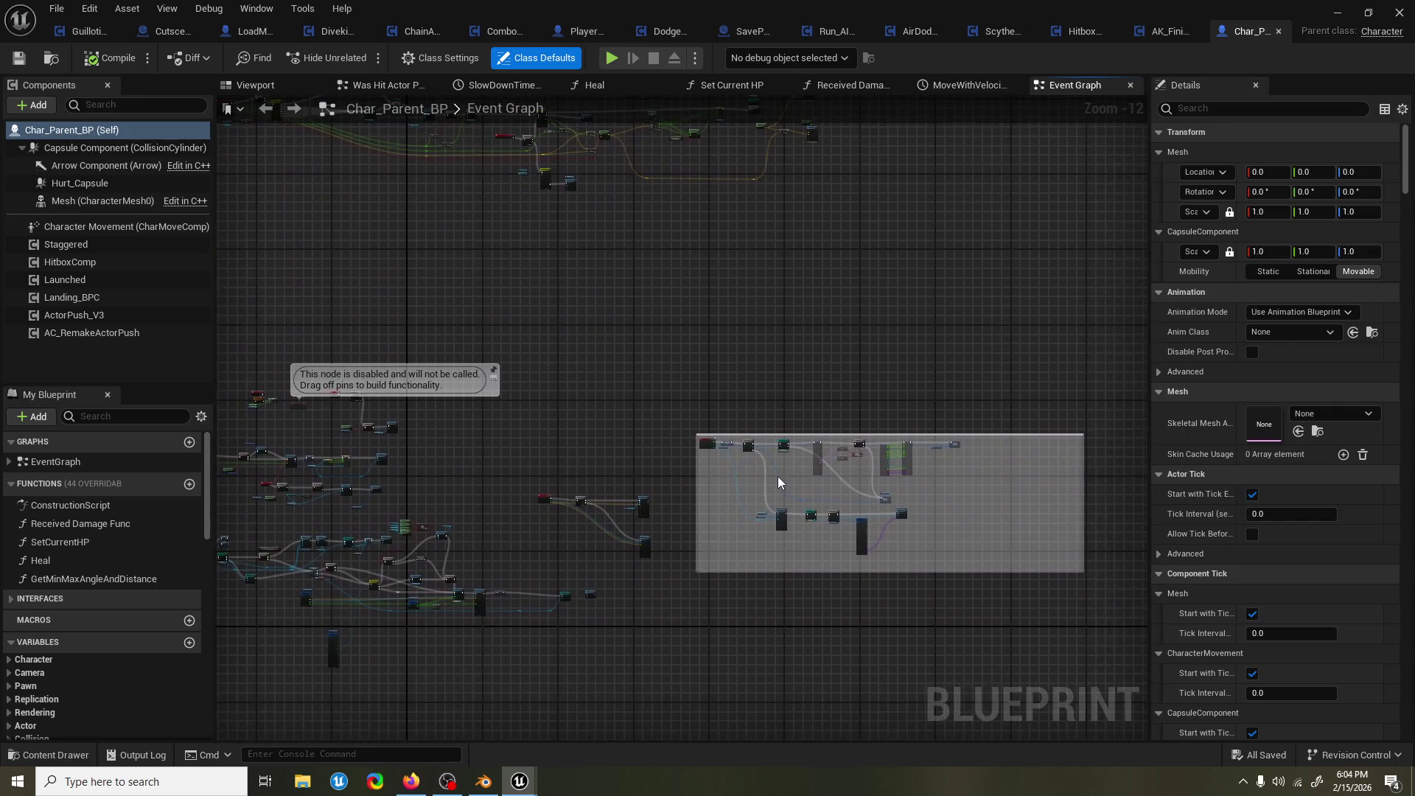
scroll(777, 476, up, 9)
scroll(687, 431, down, 2)
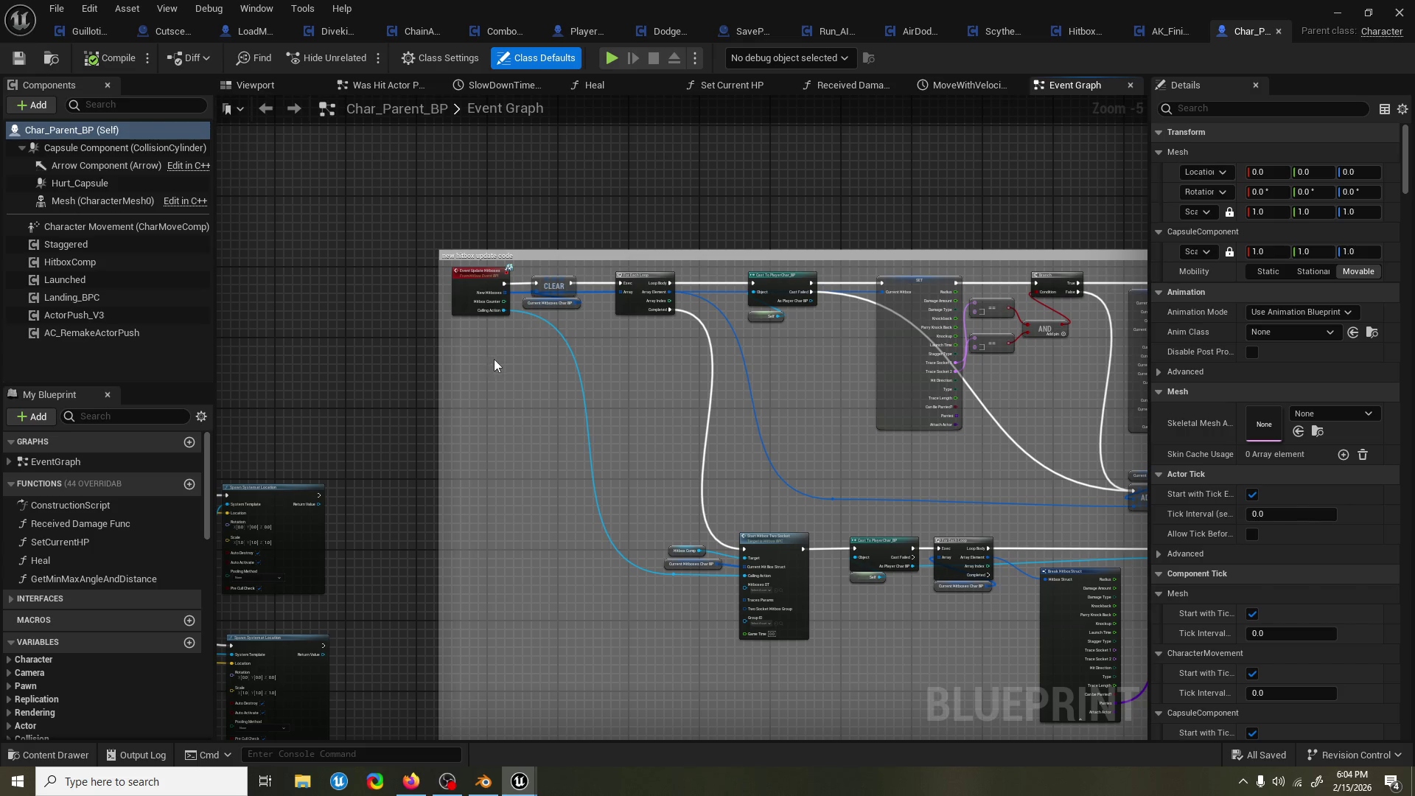
scroll(630, 367, down, 3)
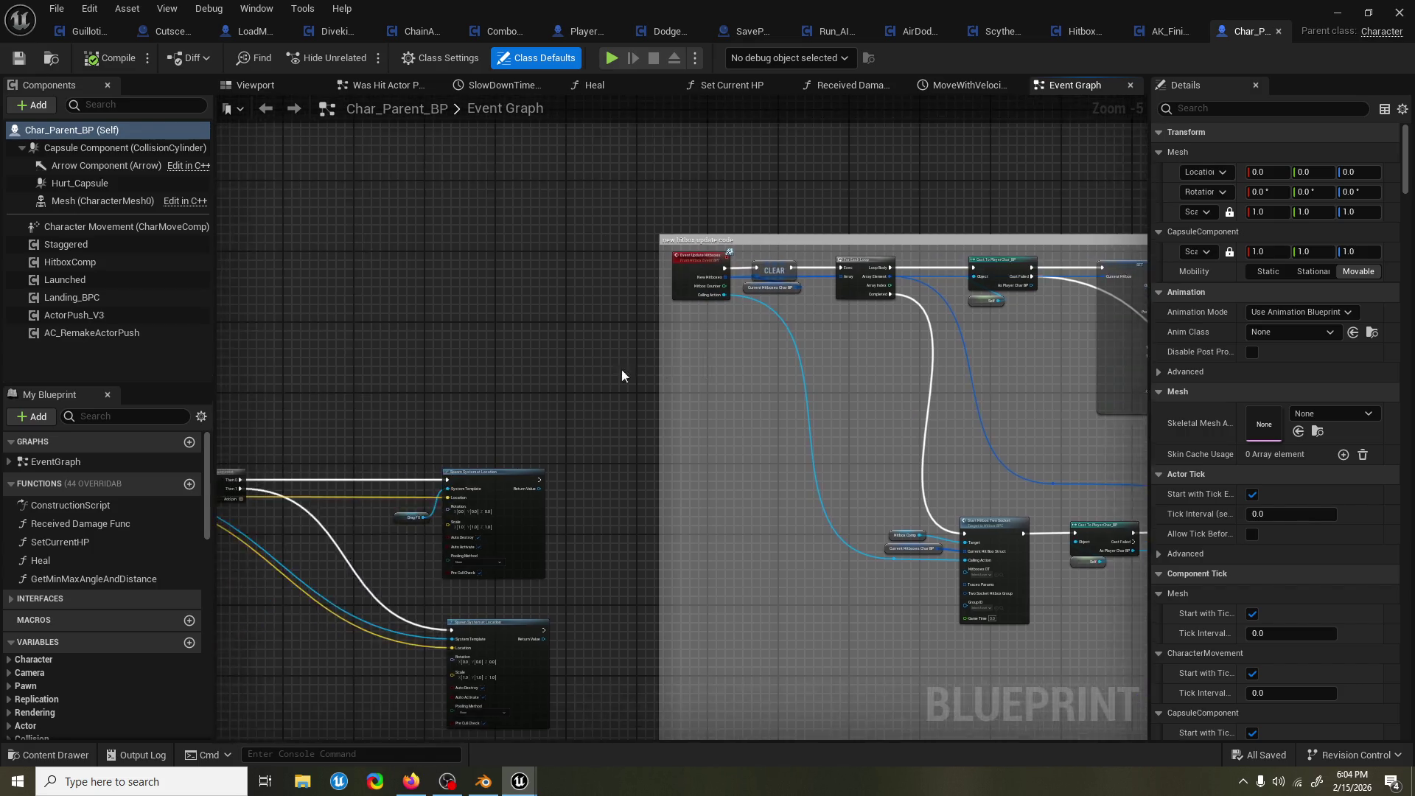
scroll(630, 347, down, 2)
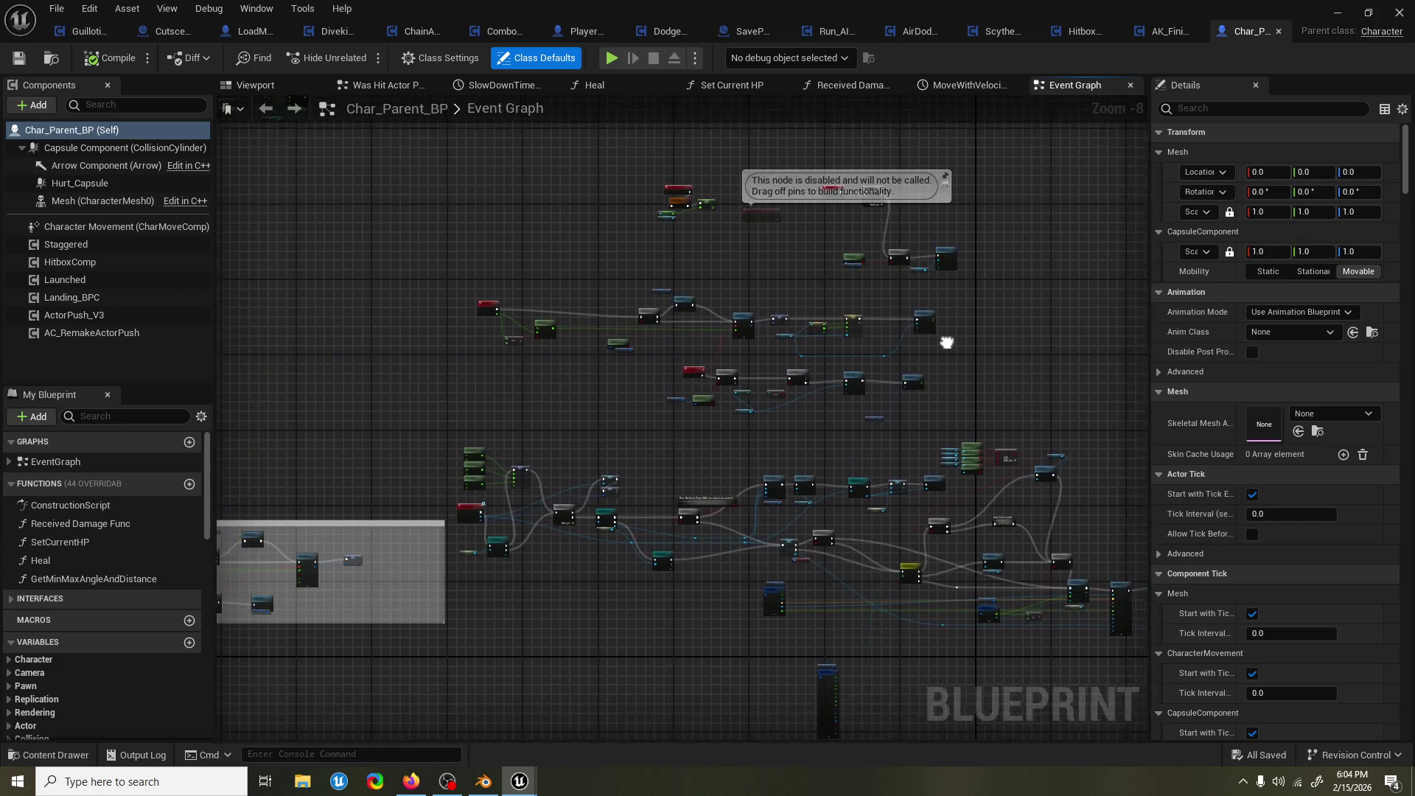
scroll(947, 329, up, 2)
scroll(453, 391, up, 6)
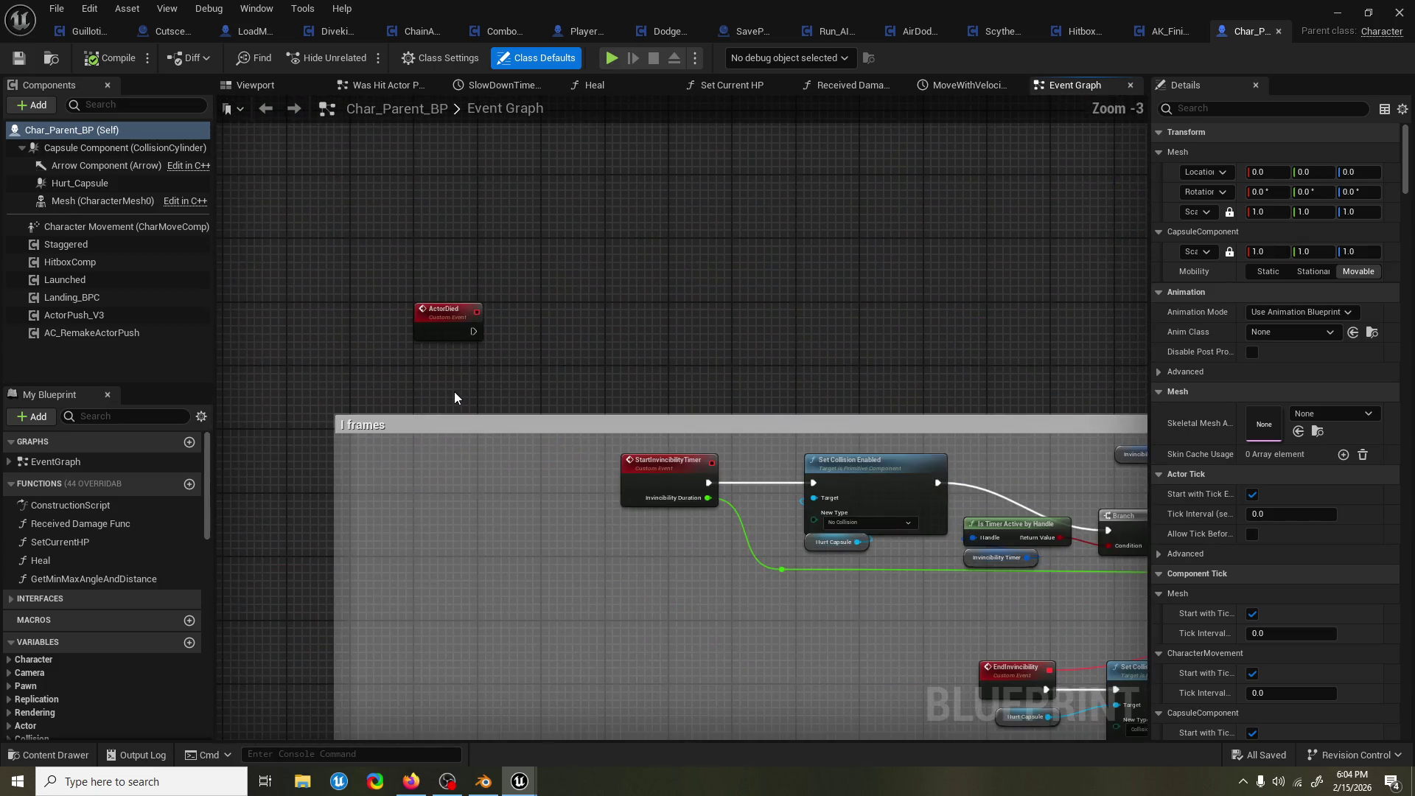
scroll(454, 392, down, 6)
scroll(524, 388, up, 6)
scroll(603, 383, down, 8)
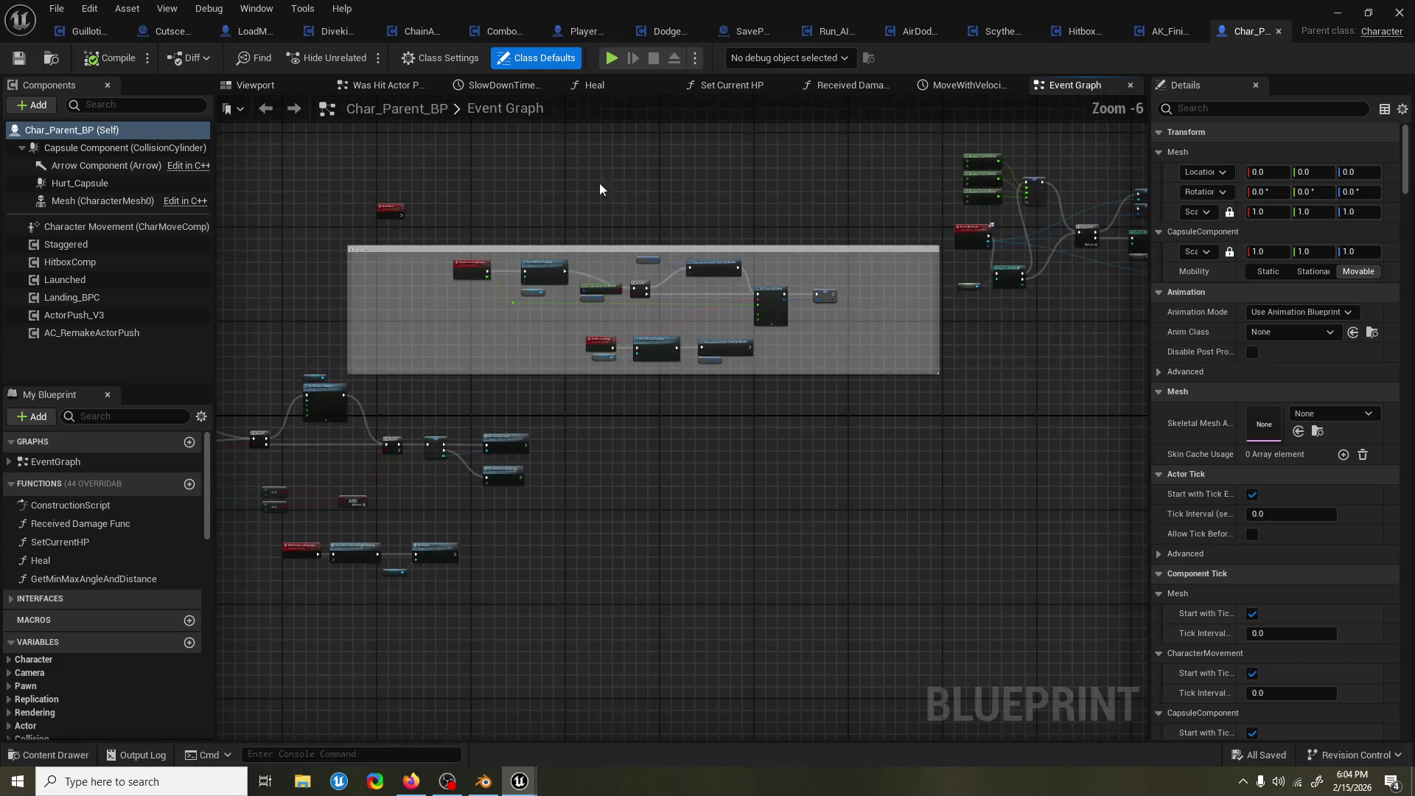
scroll(973, 233, up, 2)
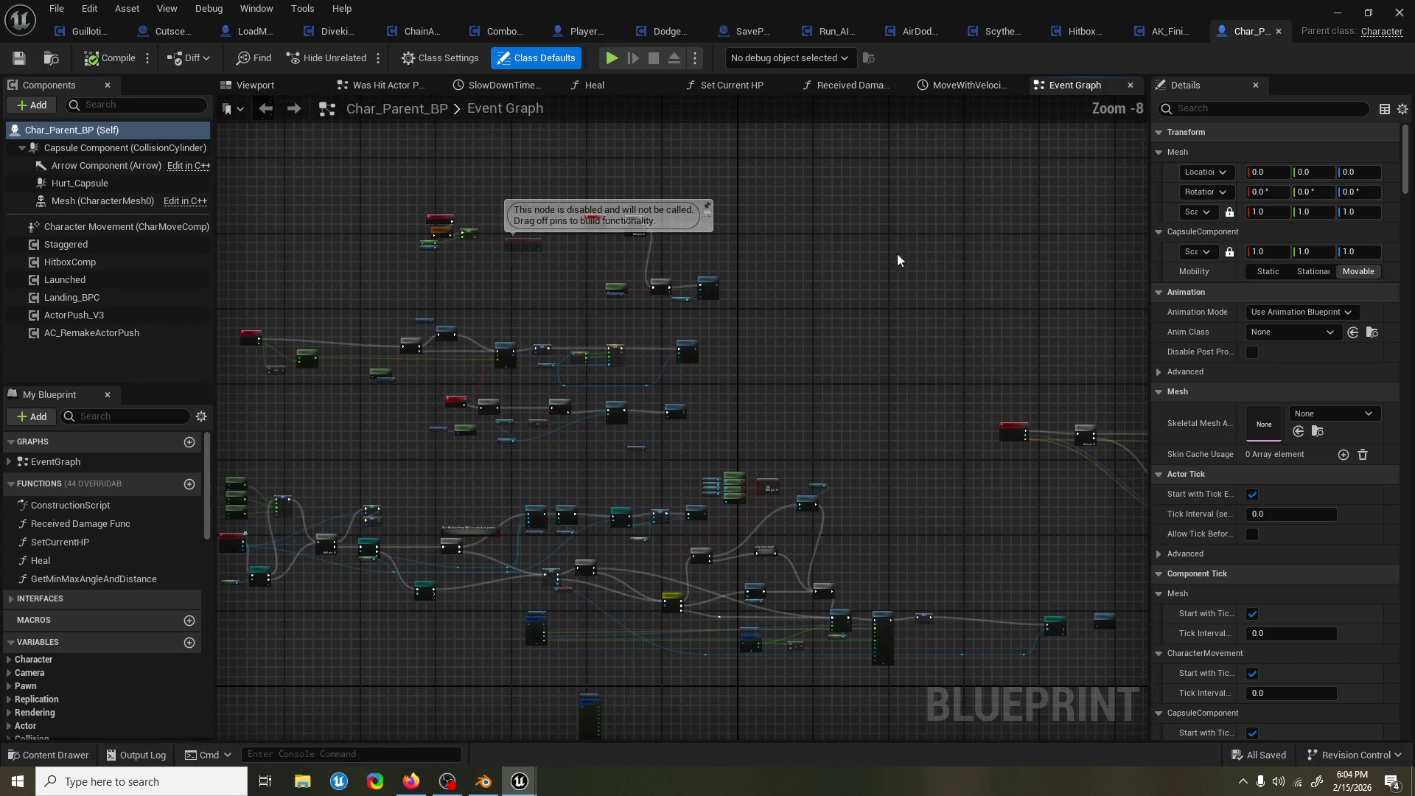
click(1280, 31)
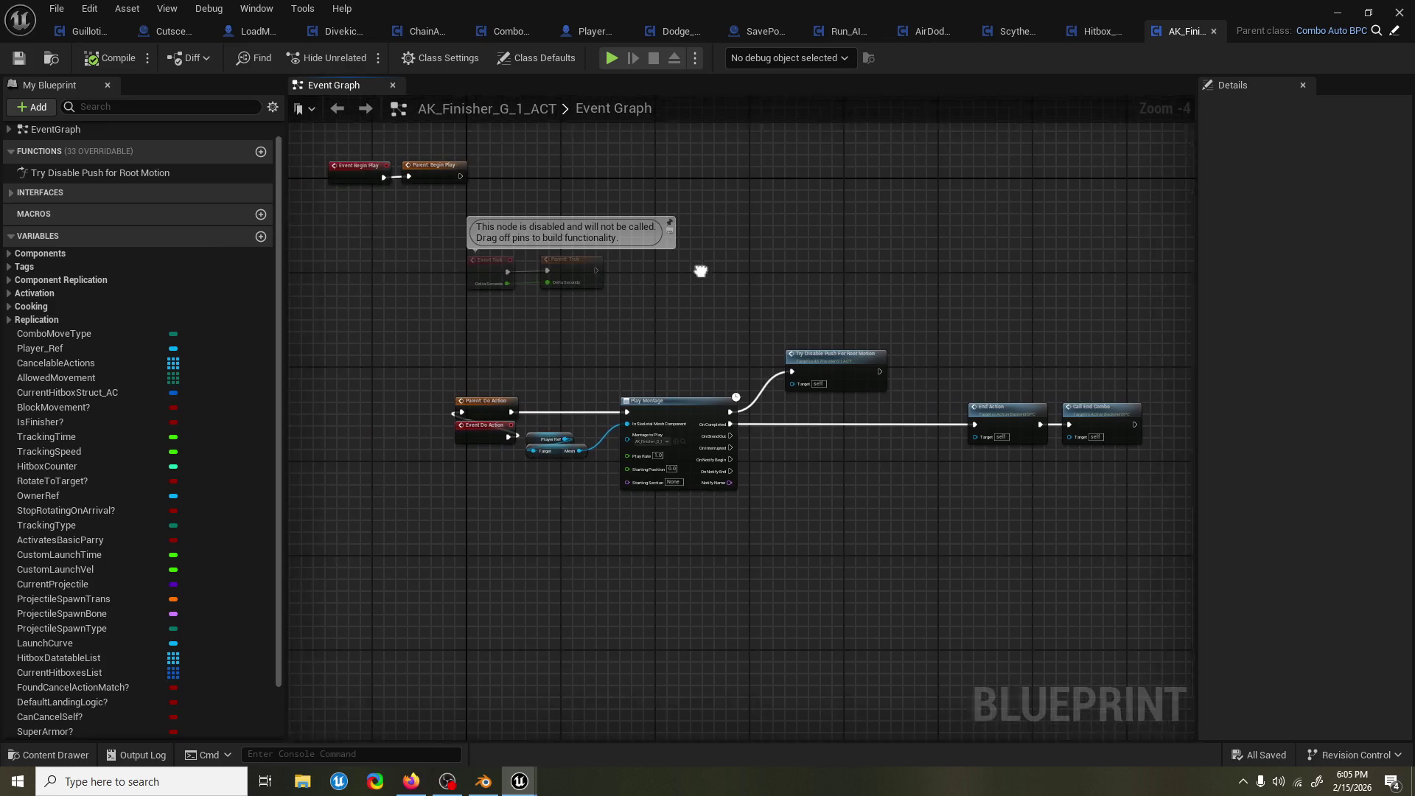
Break the Parent: Do Action exec link and insert a Reroute Node on a new wire.
alt+click(639, 405)
scroll(719, 339, up, 3)
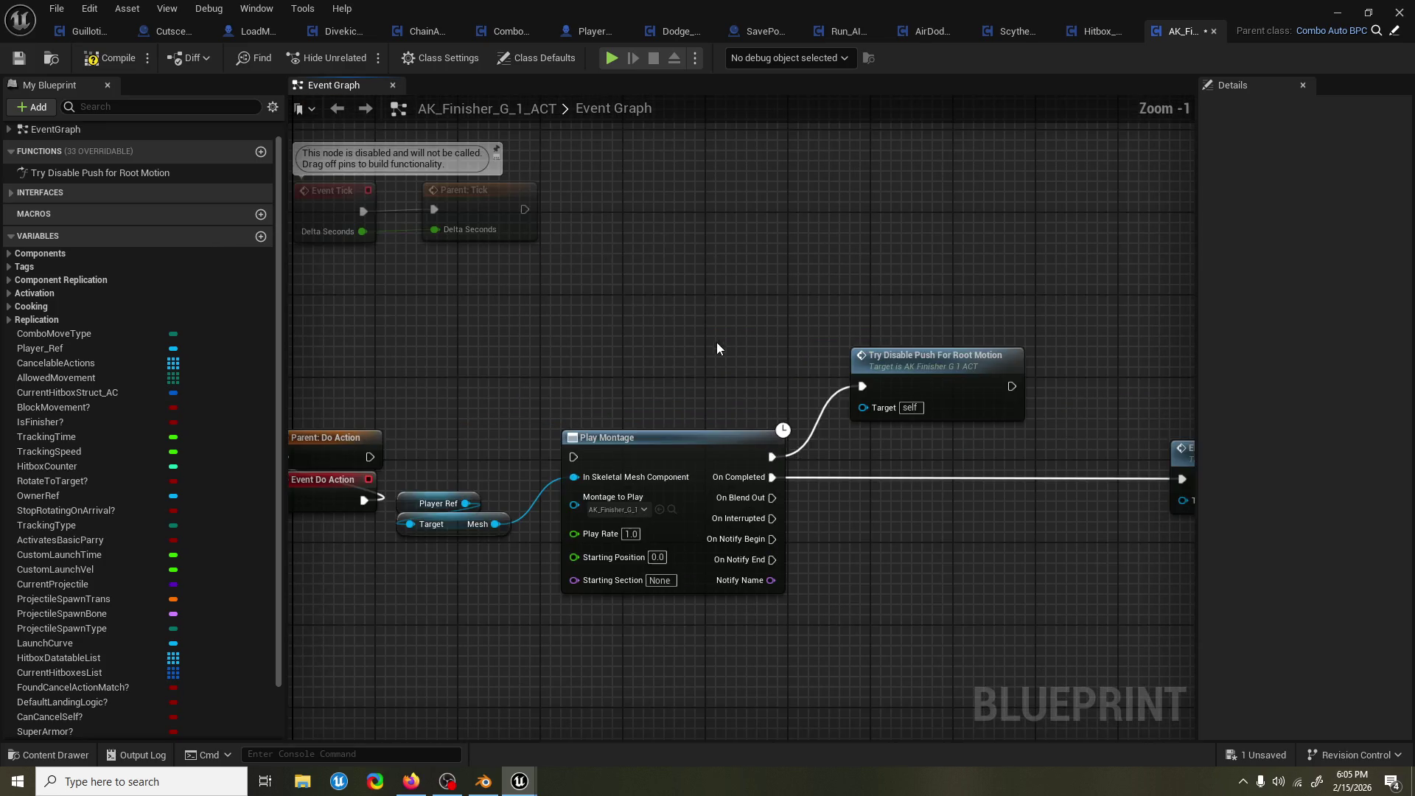
drag(481, 439, 684, 439)
scroll(729, 339, down, 1)
alt+click(574, 499)
drag(396, 499, 475, 498)
text(rerout)
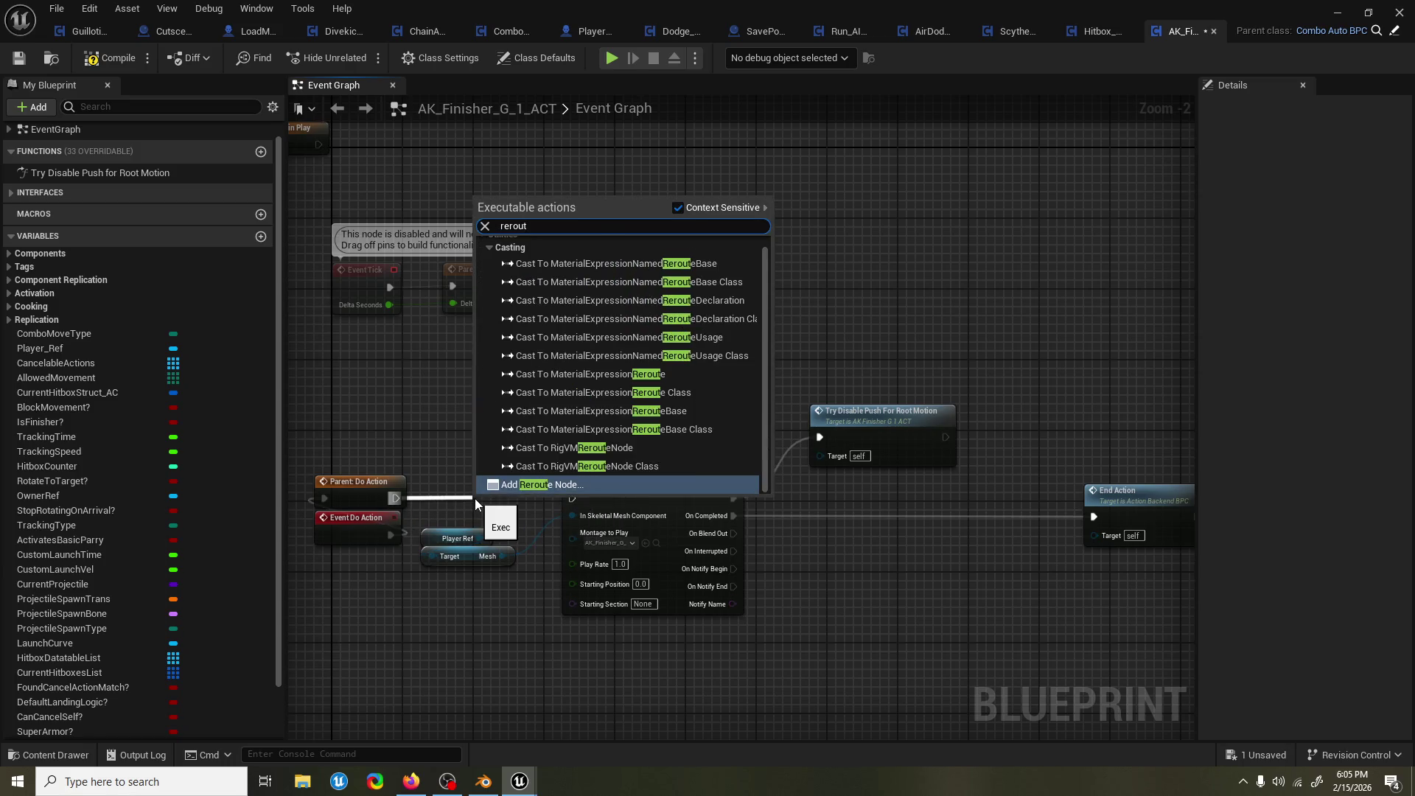
key(Return)
drag(484, 492, 536, 494)
Connect the reroute into Play Montage, save AK_Finisher_G_1_ACT, and return to the Graveyard level.
mouse_move(649, 358)
mouse_down()
mouse_move(489, 422)
mouse_move(555, 351)
mouse_move(612, 366)
mouse_move(606, 410)
mouse_up()
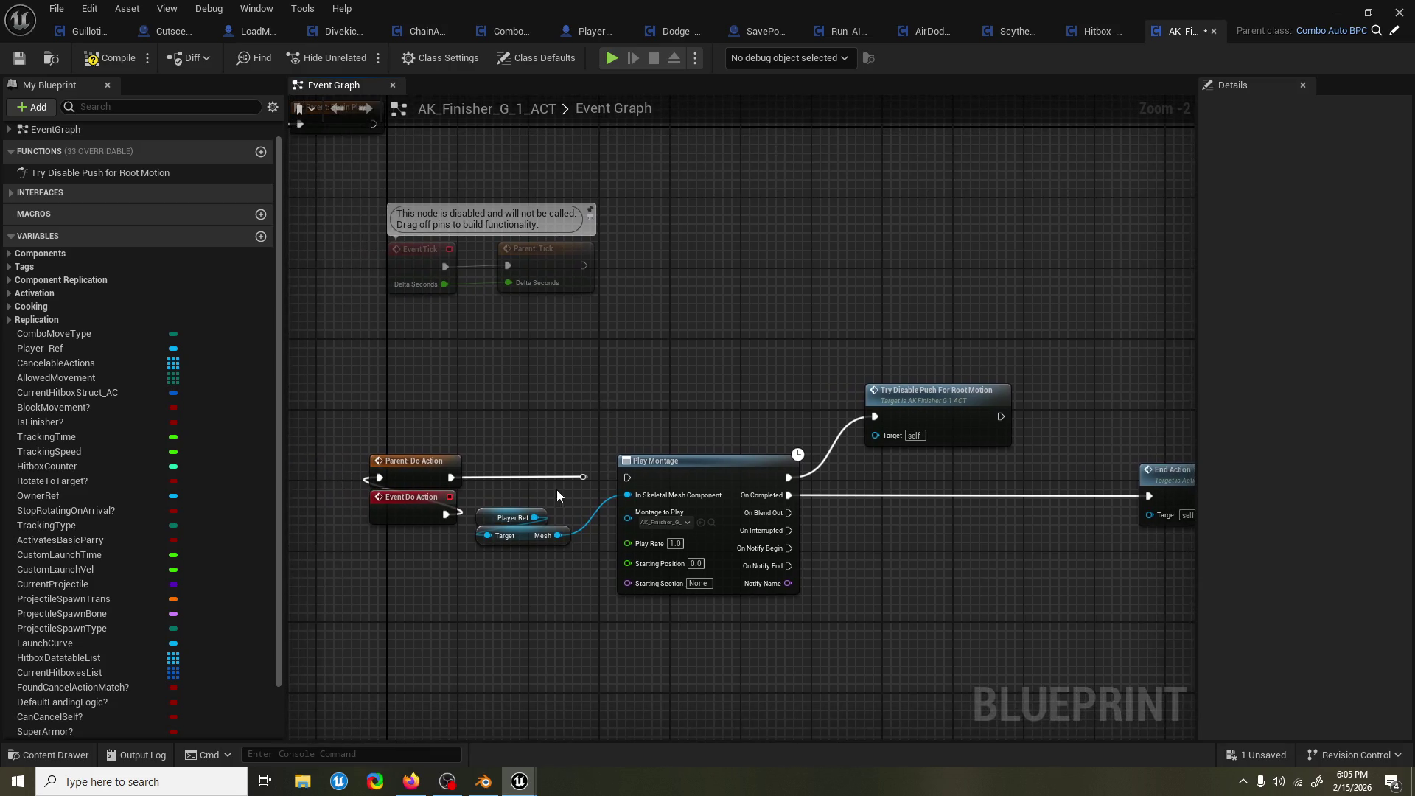
mouse_move(582, 480)
mouse_down()
mouse_move(648, 477)
mouse_move(639, 461)
mouse_move(571, 486)
mouse_move(582, 479)
mouse_up()
key(Escape)
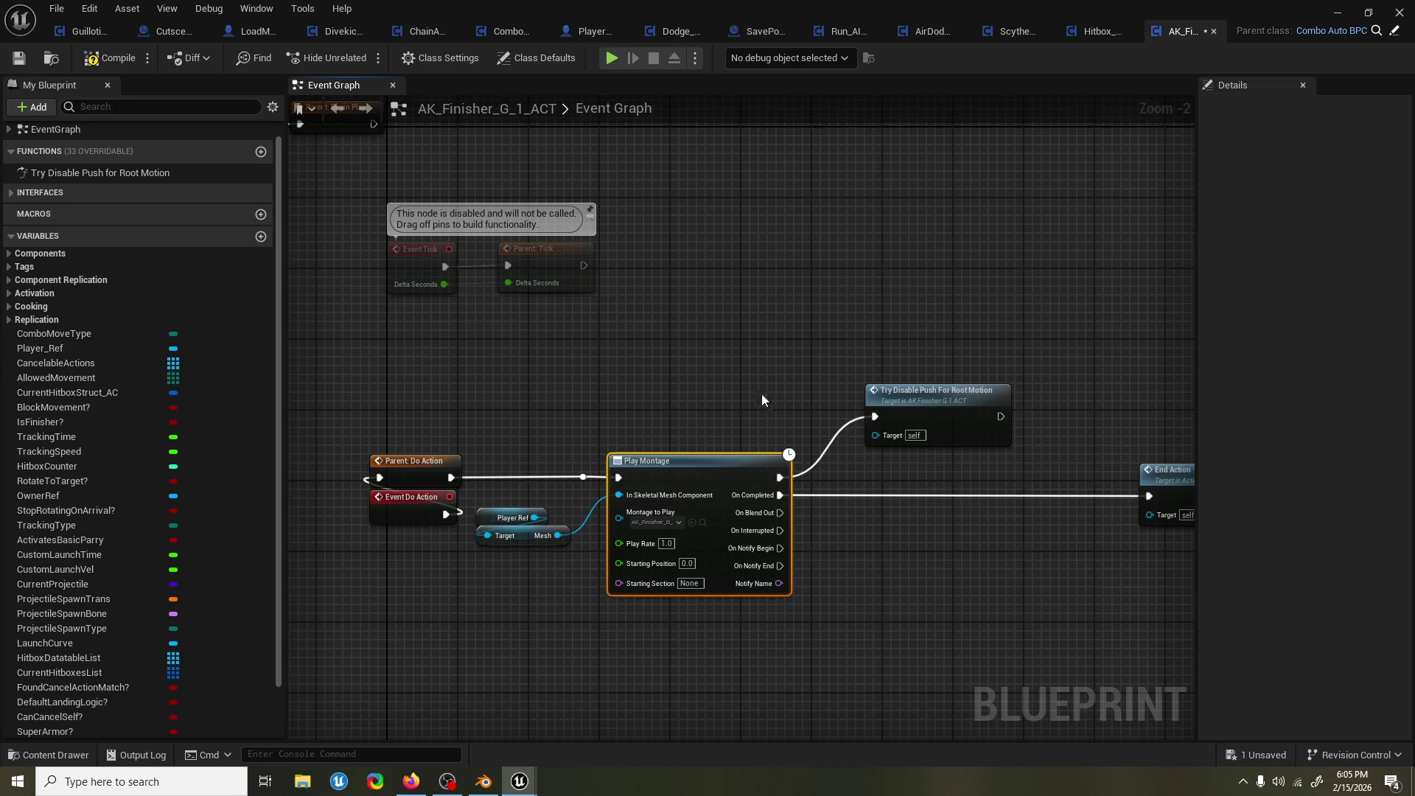
scroll(697, 356, down, 3)
key(ctrl+s)
drag(603, 378, 735, 376)
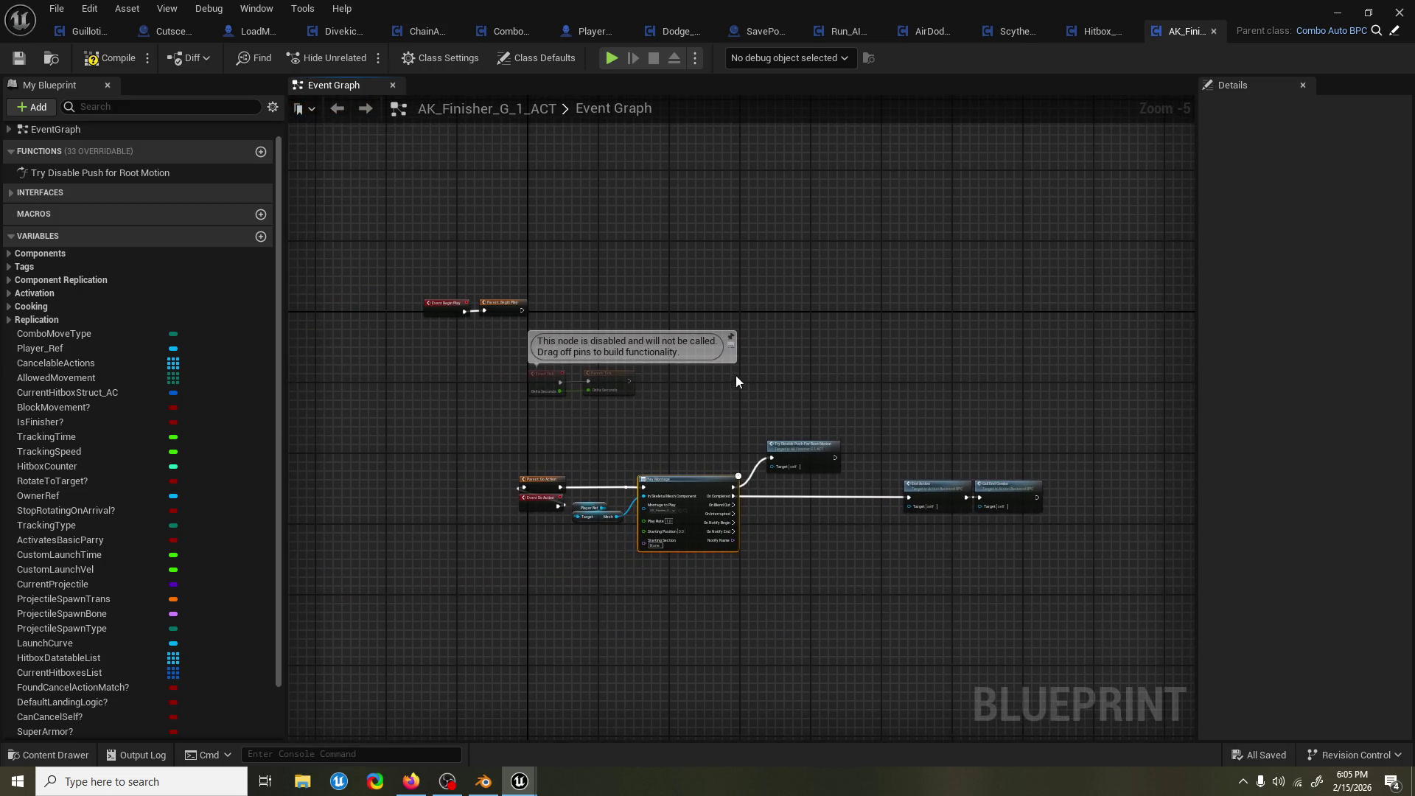
drag(807, 224, 804, 221)
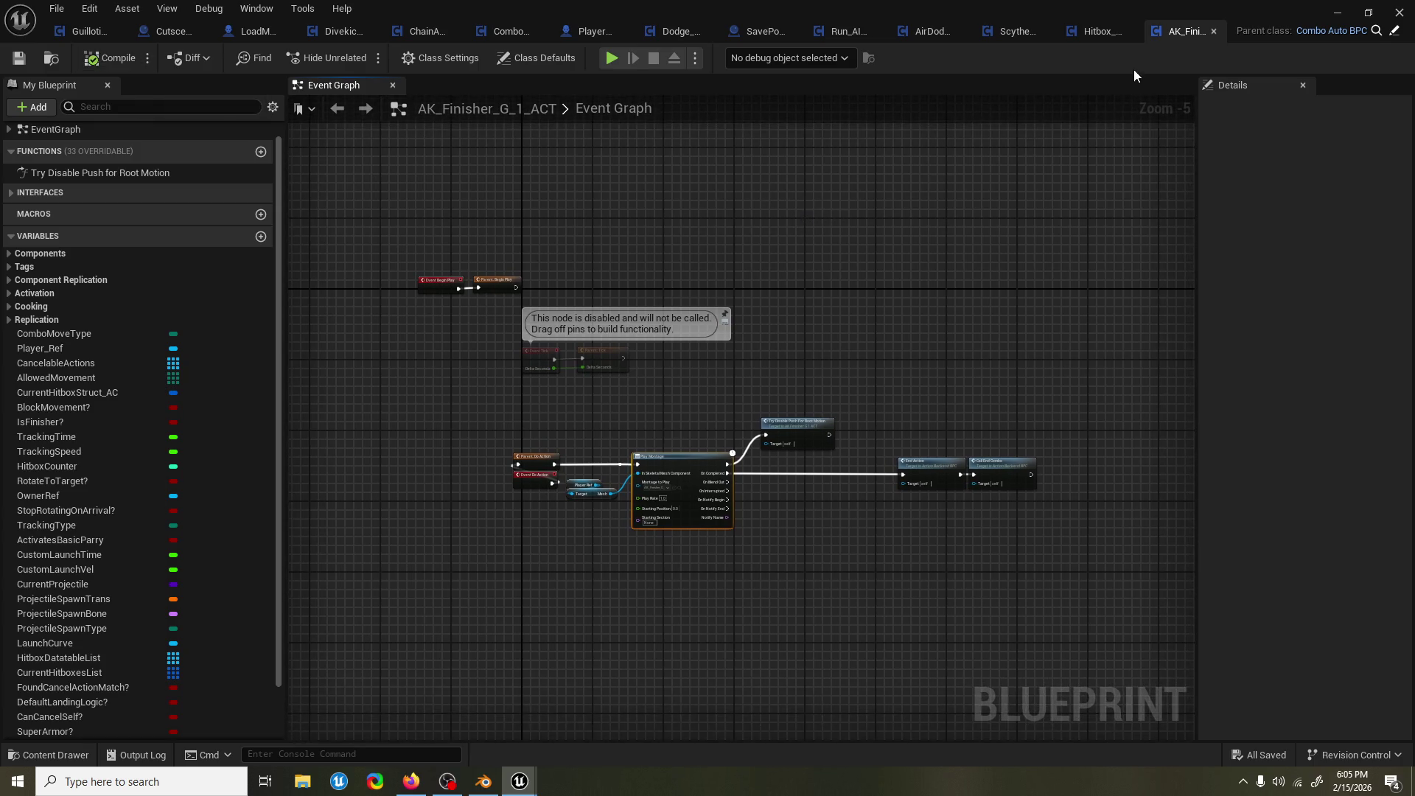
click(1338, 13)
Run two Graveyard playtests to check attacks and Burst values, then return to the blueprint editor.
click(361, 58)
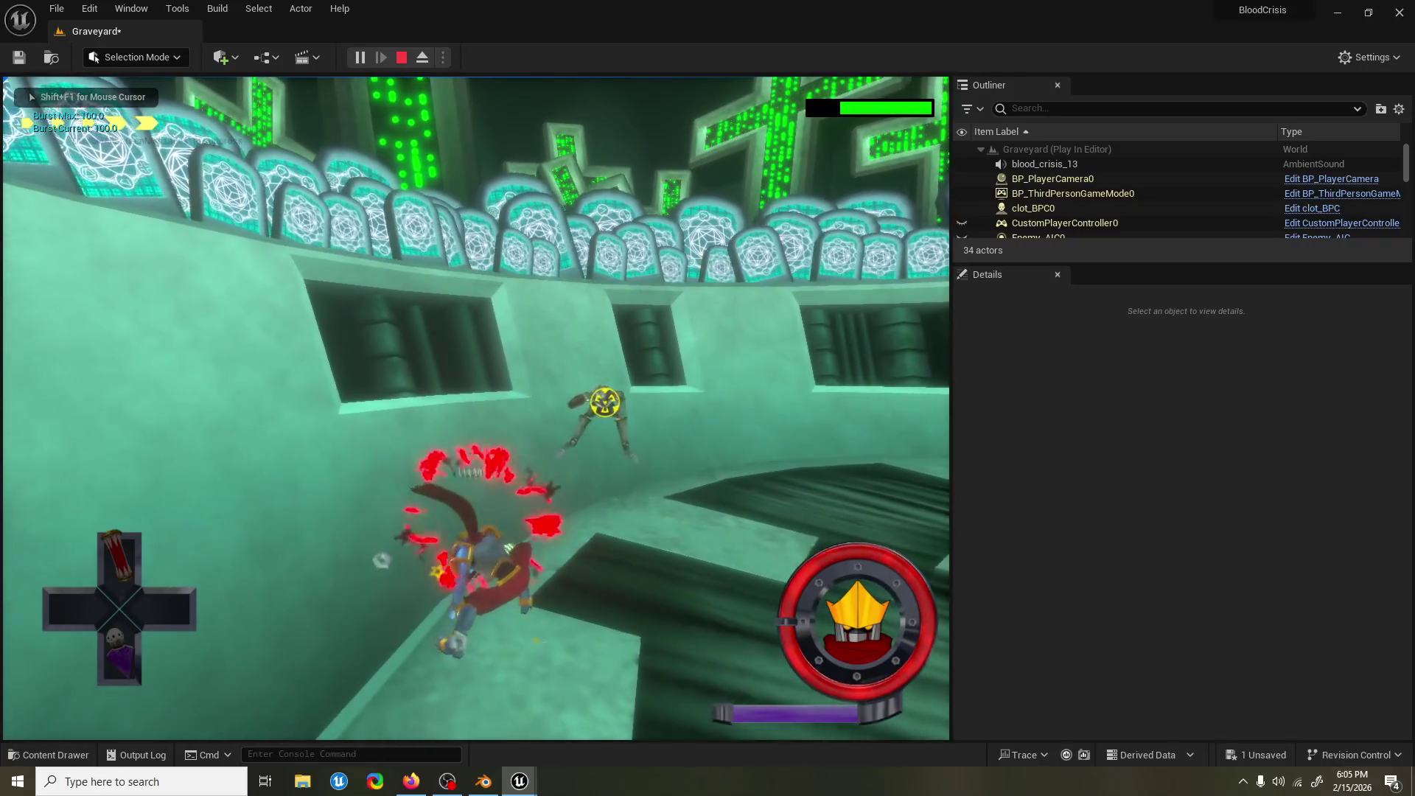
key(Escape)
mouse_move(671, 238)
mouse_down()
mouse_move(619, 265)
mouse_move(626, 346)
mouse_move(373, 679)
mouse_up()
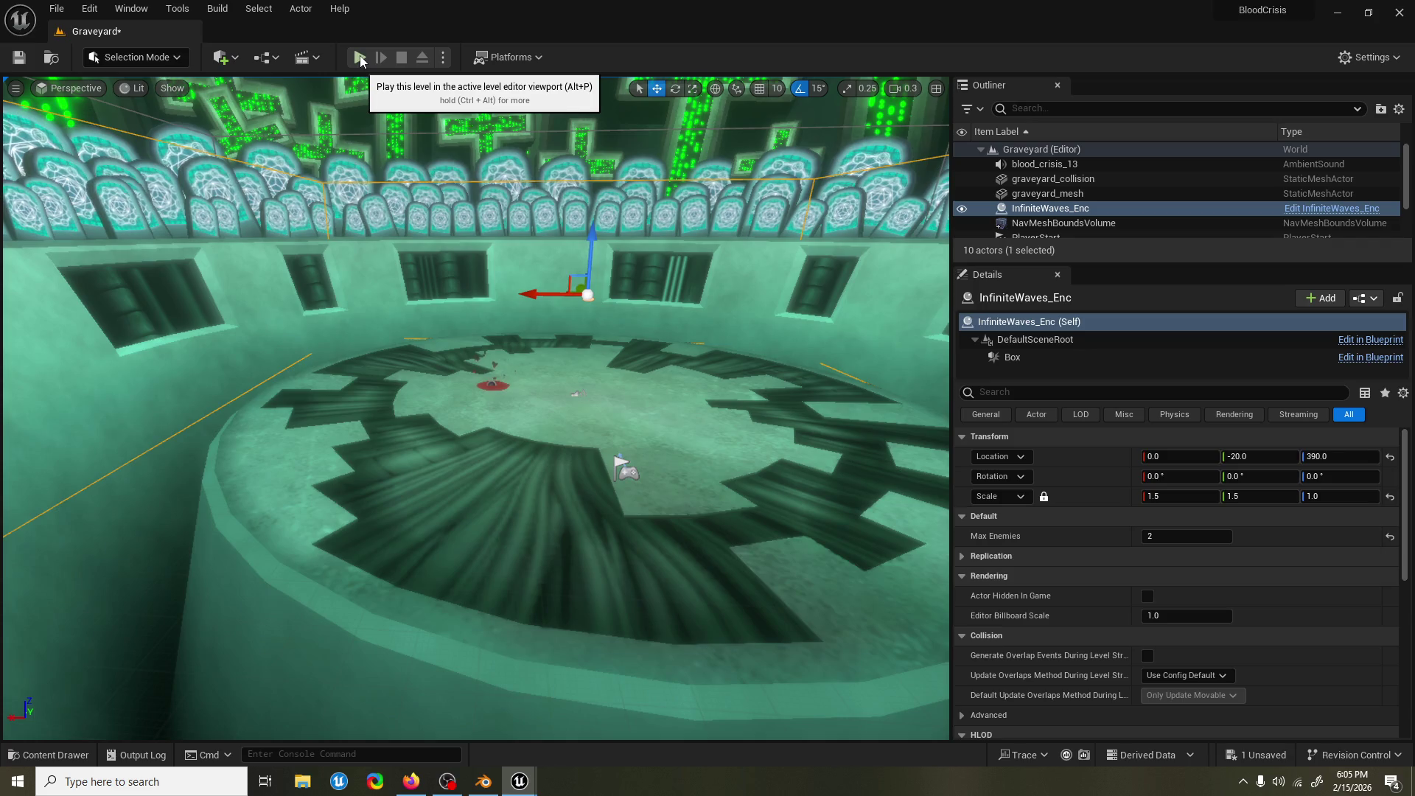
click(359, 59)
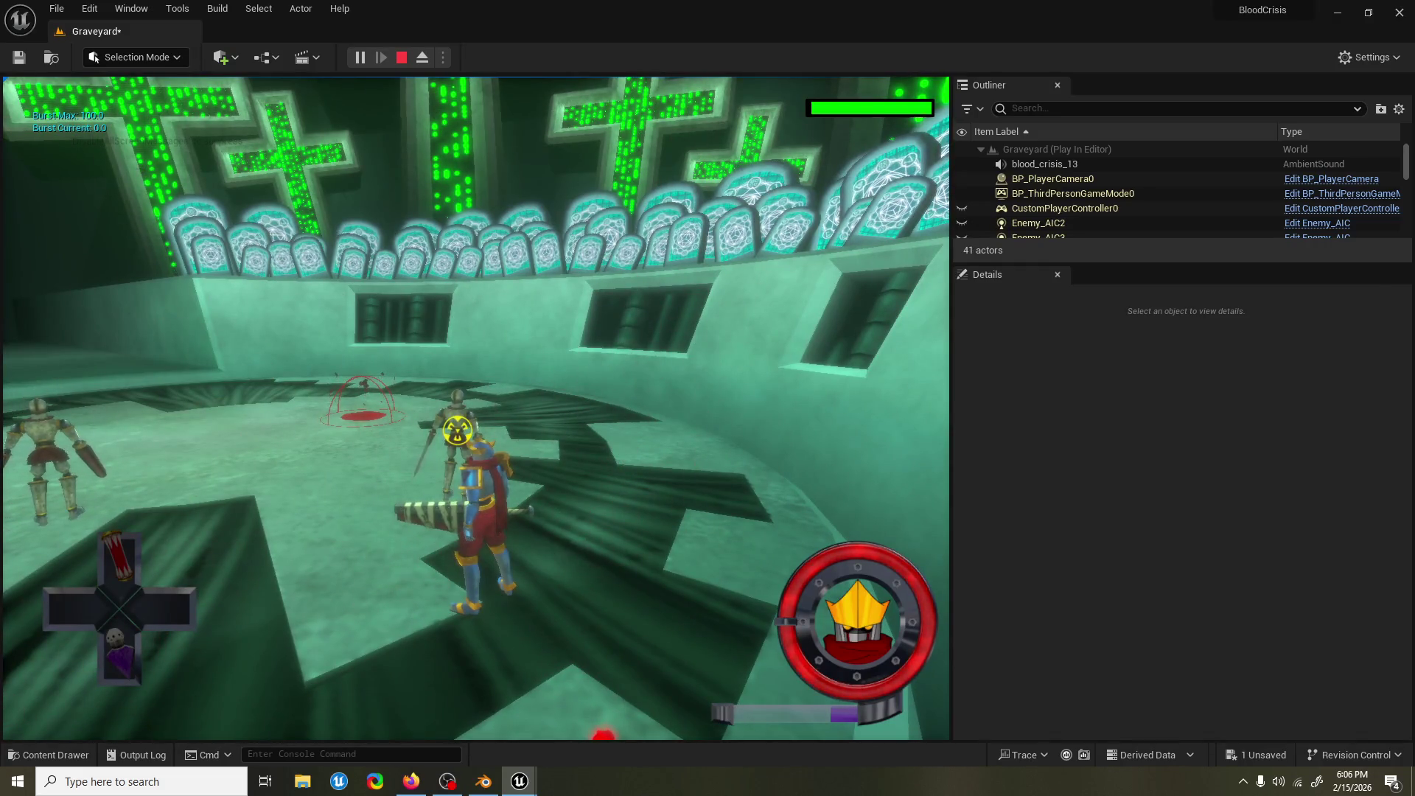
key(Escape)
mouse_move(519, 779)
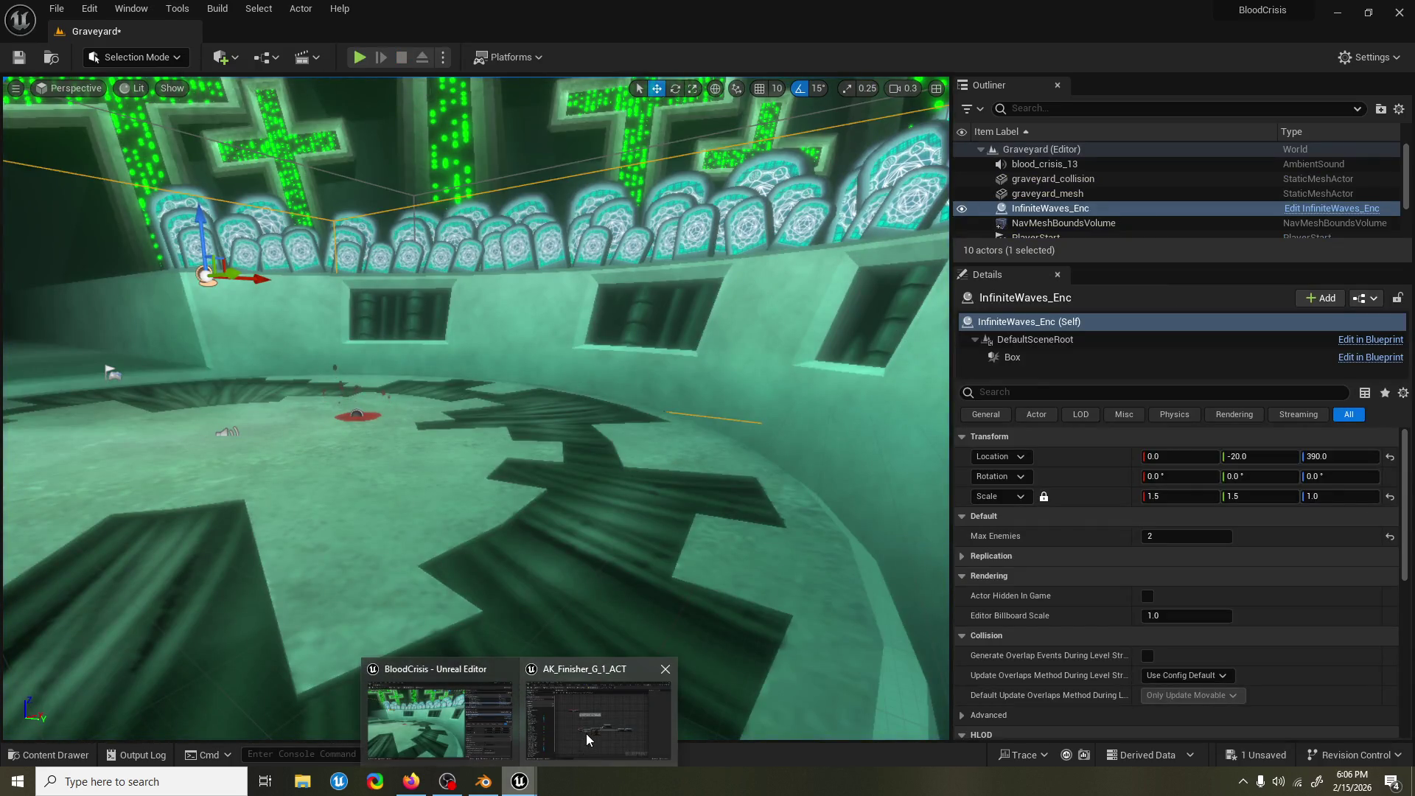
click(586, 731)
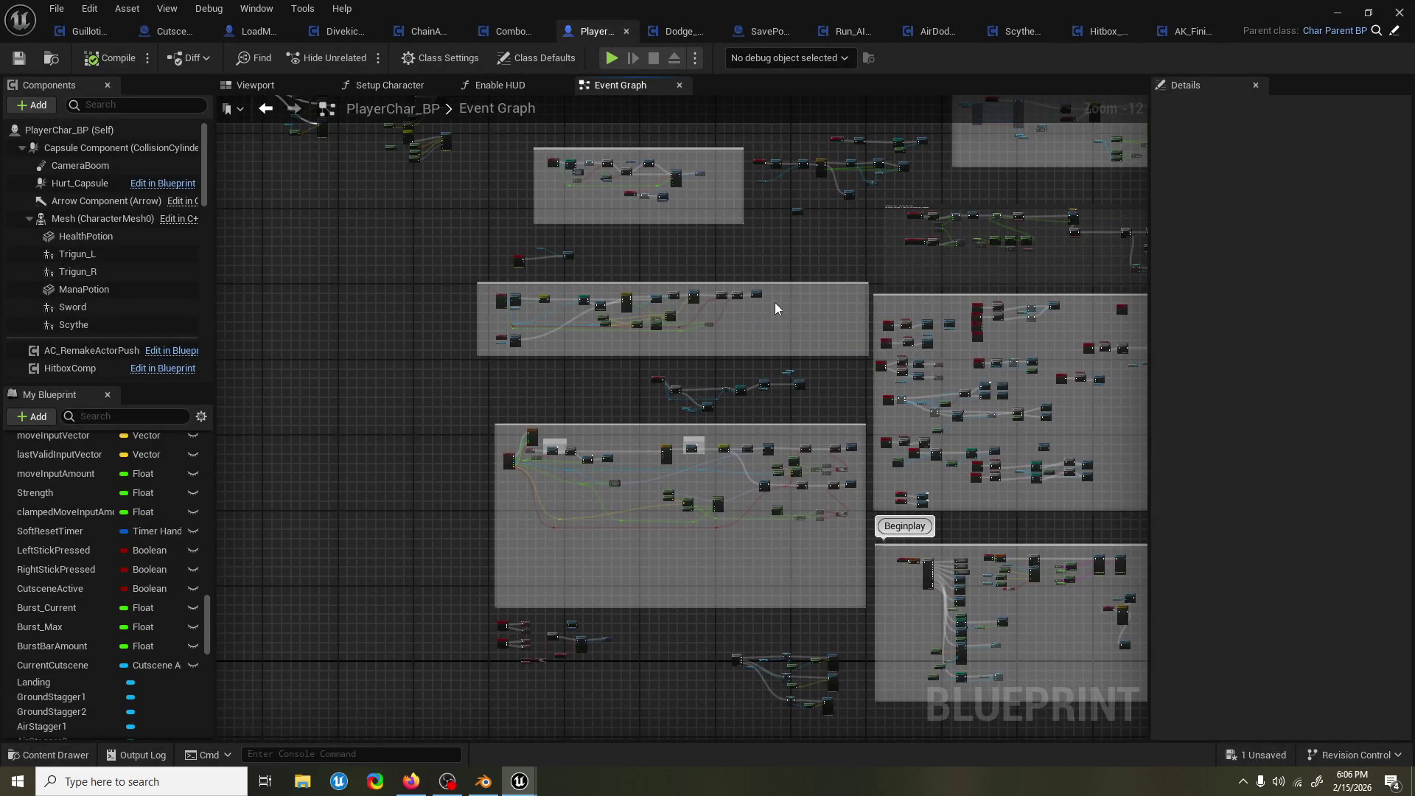
Zoom to the Rotates Character to Target group and shift the RotateToTarget event node up-left.
scroll(429, 322, up, 9)
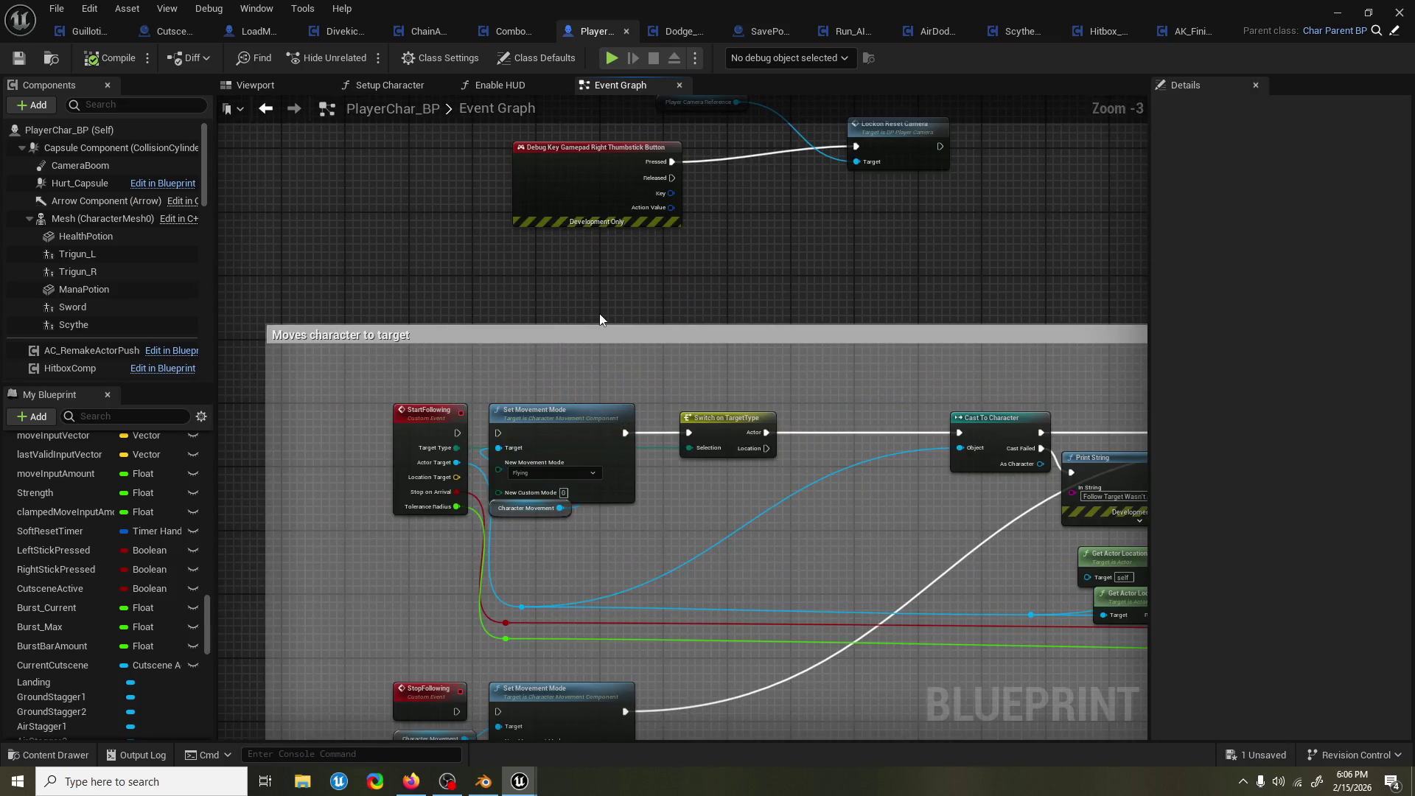
scroll(598, 311, down, 9)
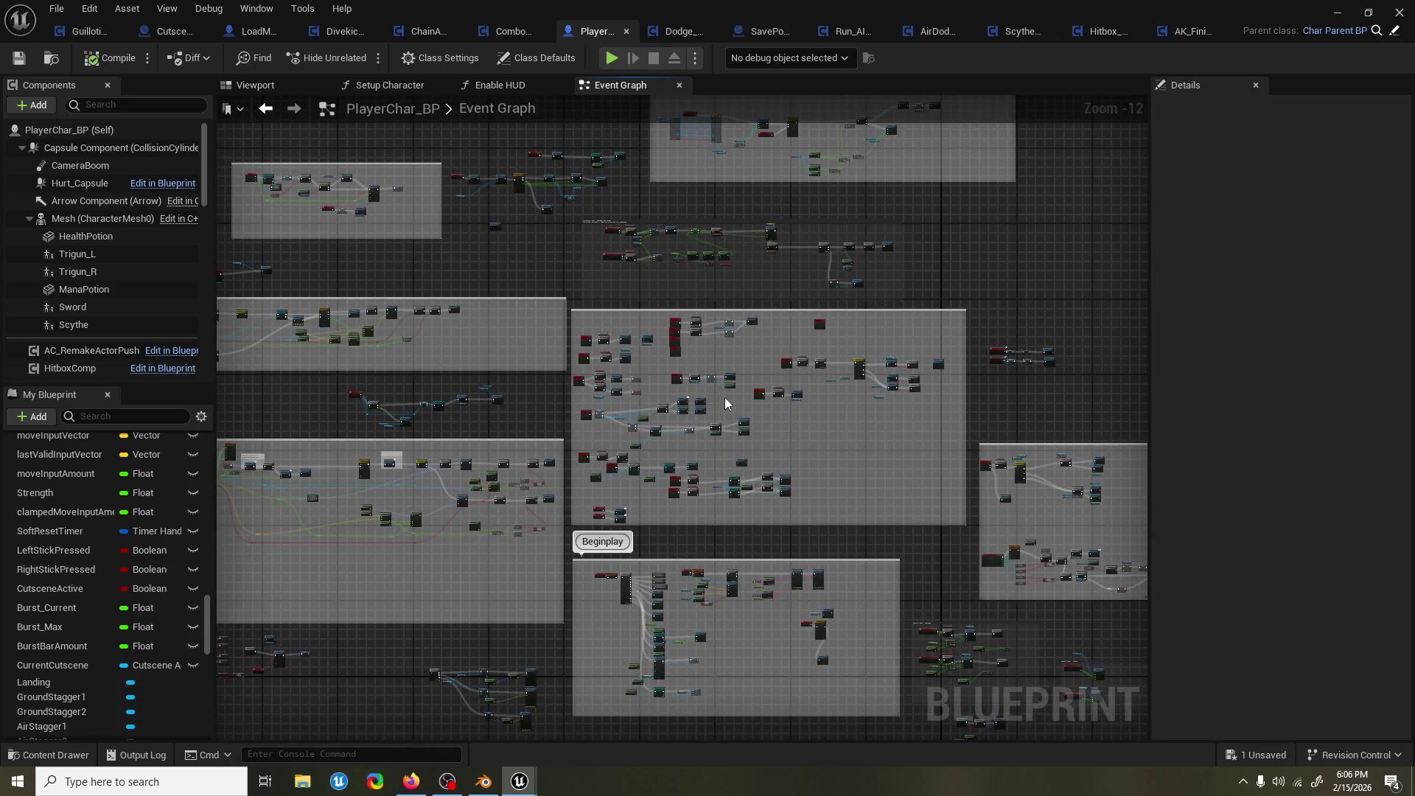
scroll(941, 401, up, 6)
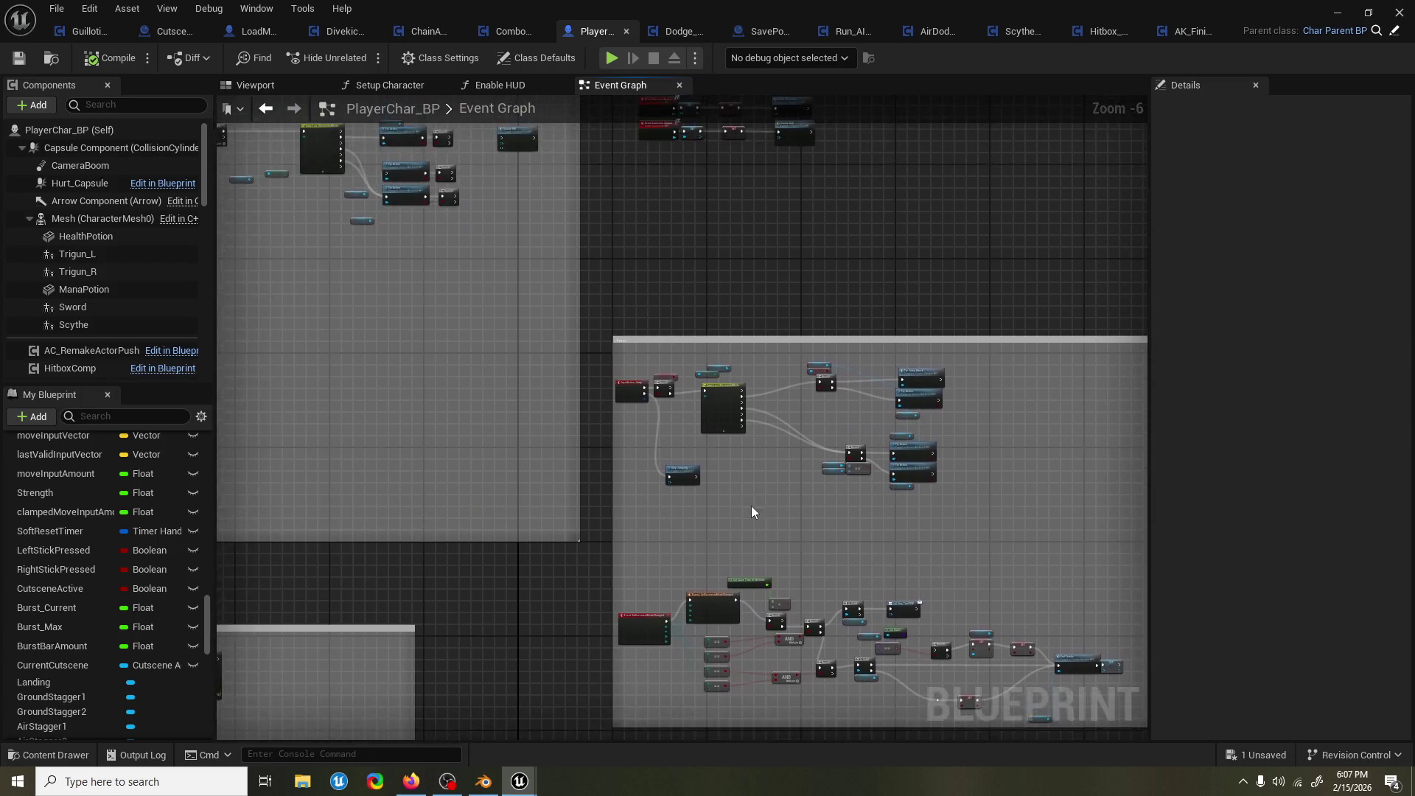
scroll(744, 330, down, 6)
scroll(550, 316, up, 9)
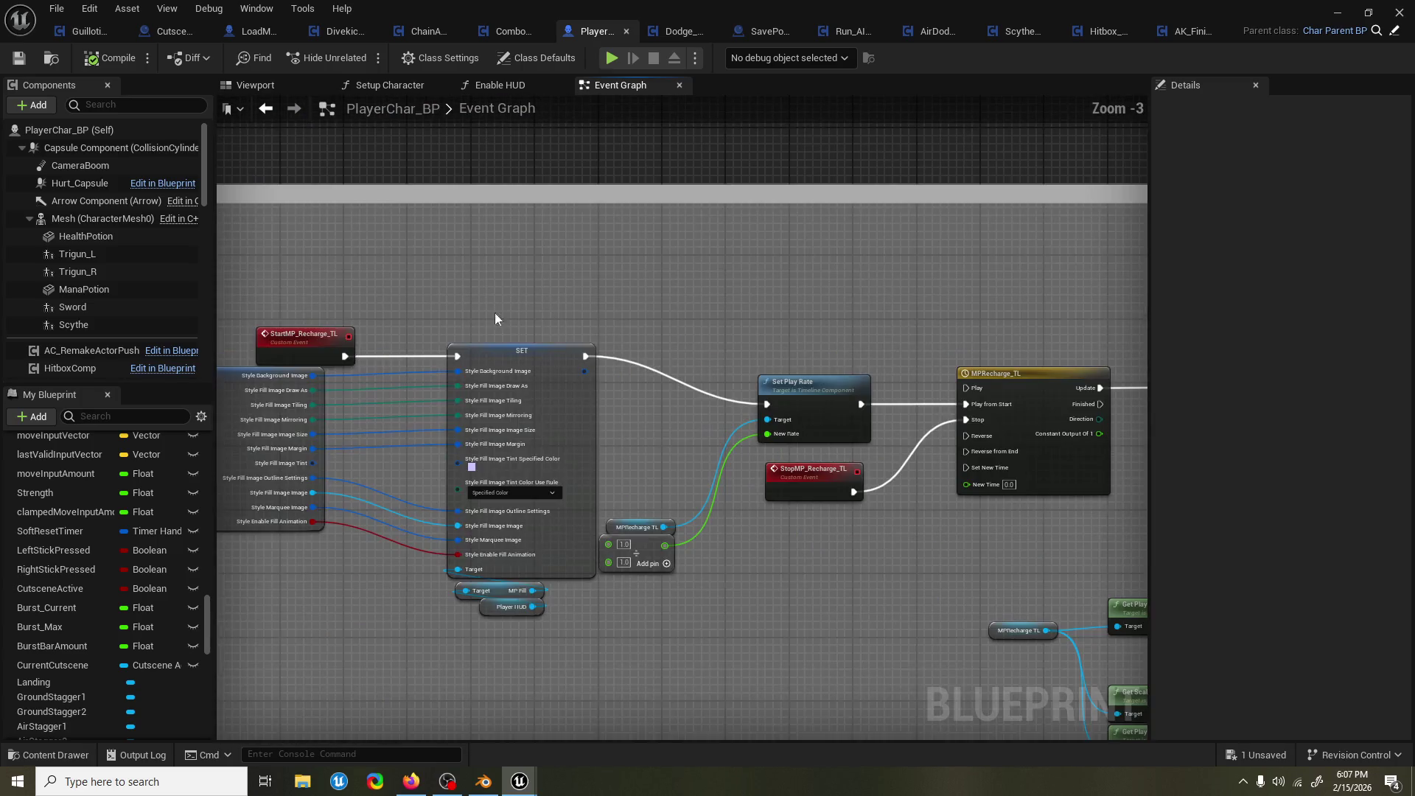
scroll(809, 258, down, 5)
scroll(554, 372, up, 4)
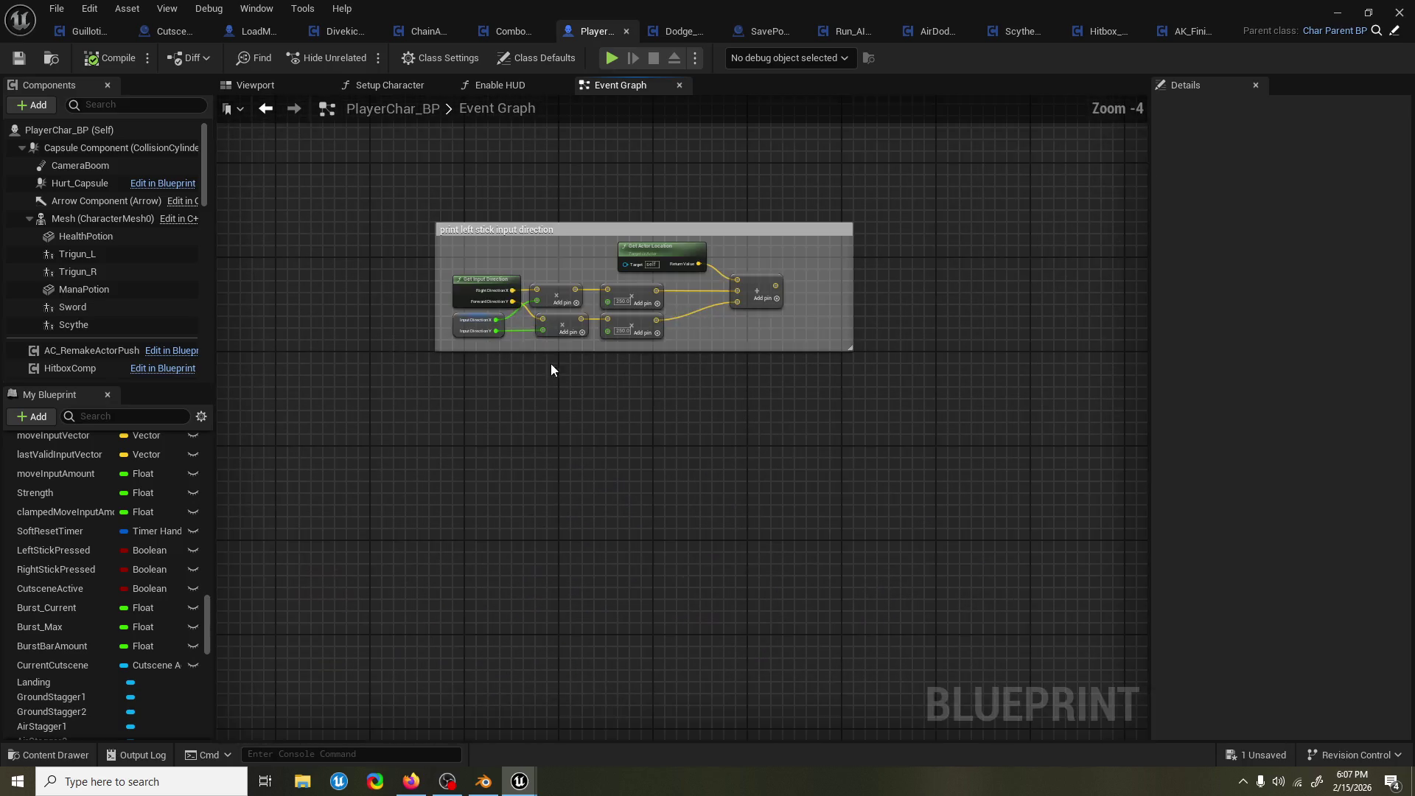
scroll(541, 346, down, 6)
scroll(558, 472, up, 7)
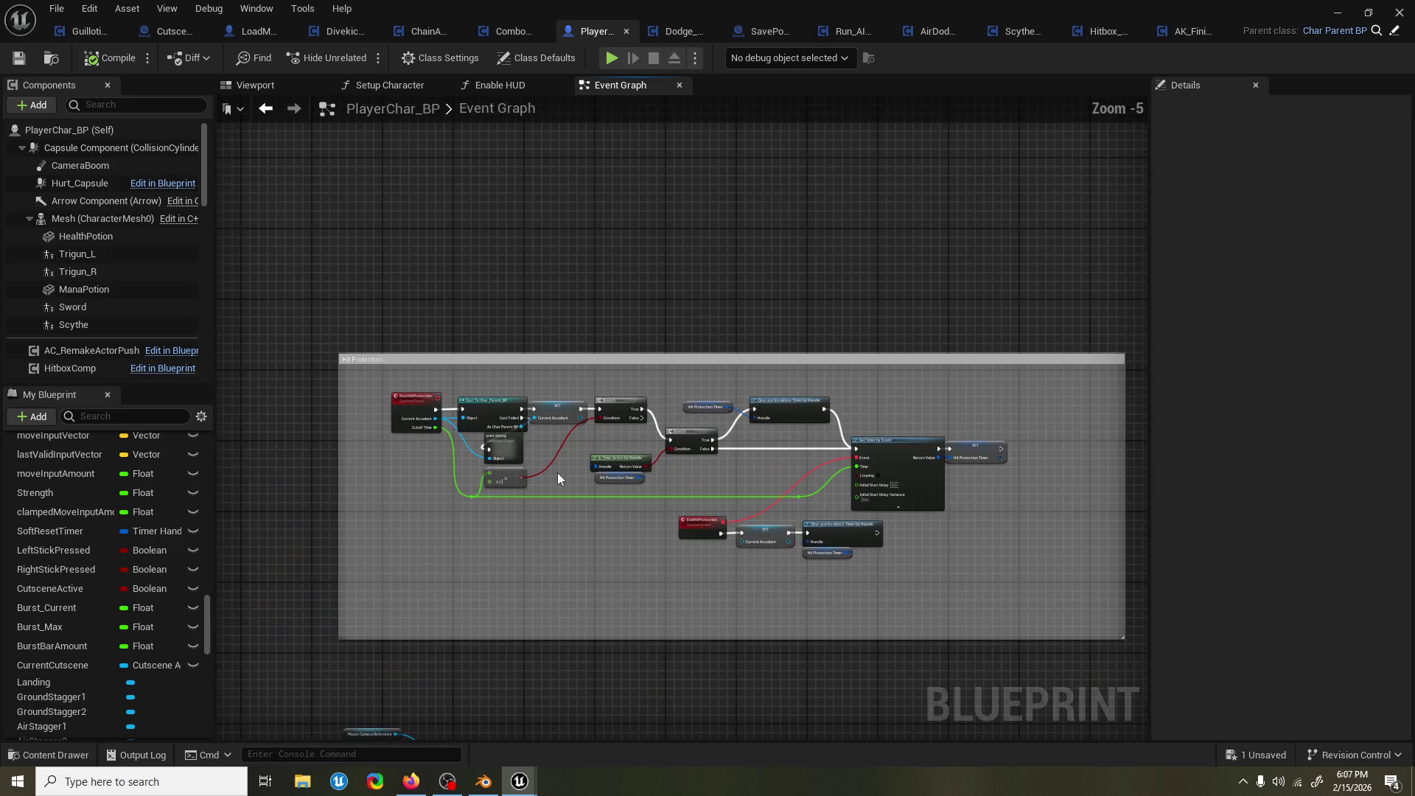
scroll(556, 472, down, 5)
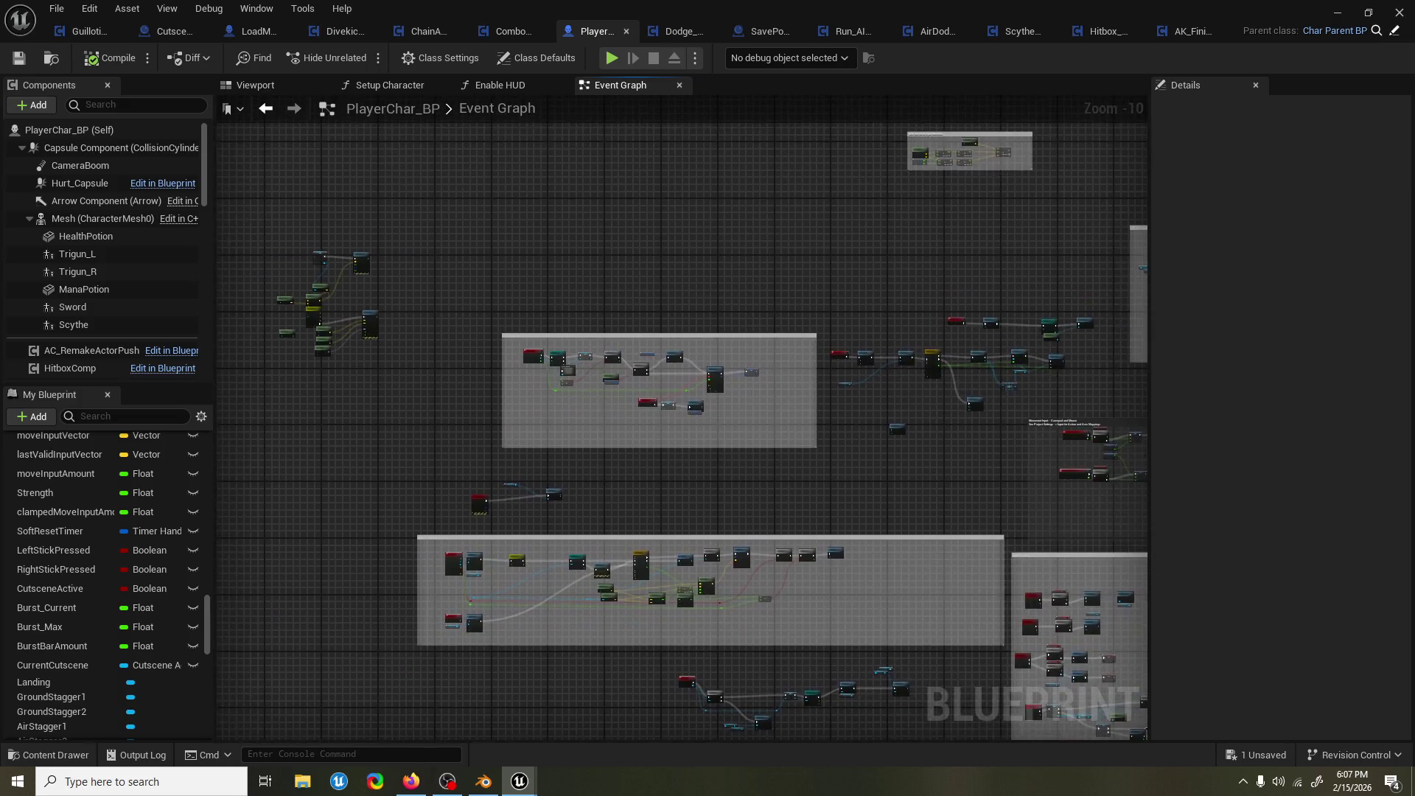
scroll(482, 442, up, 7)
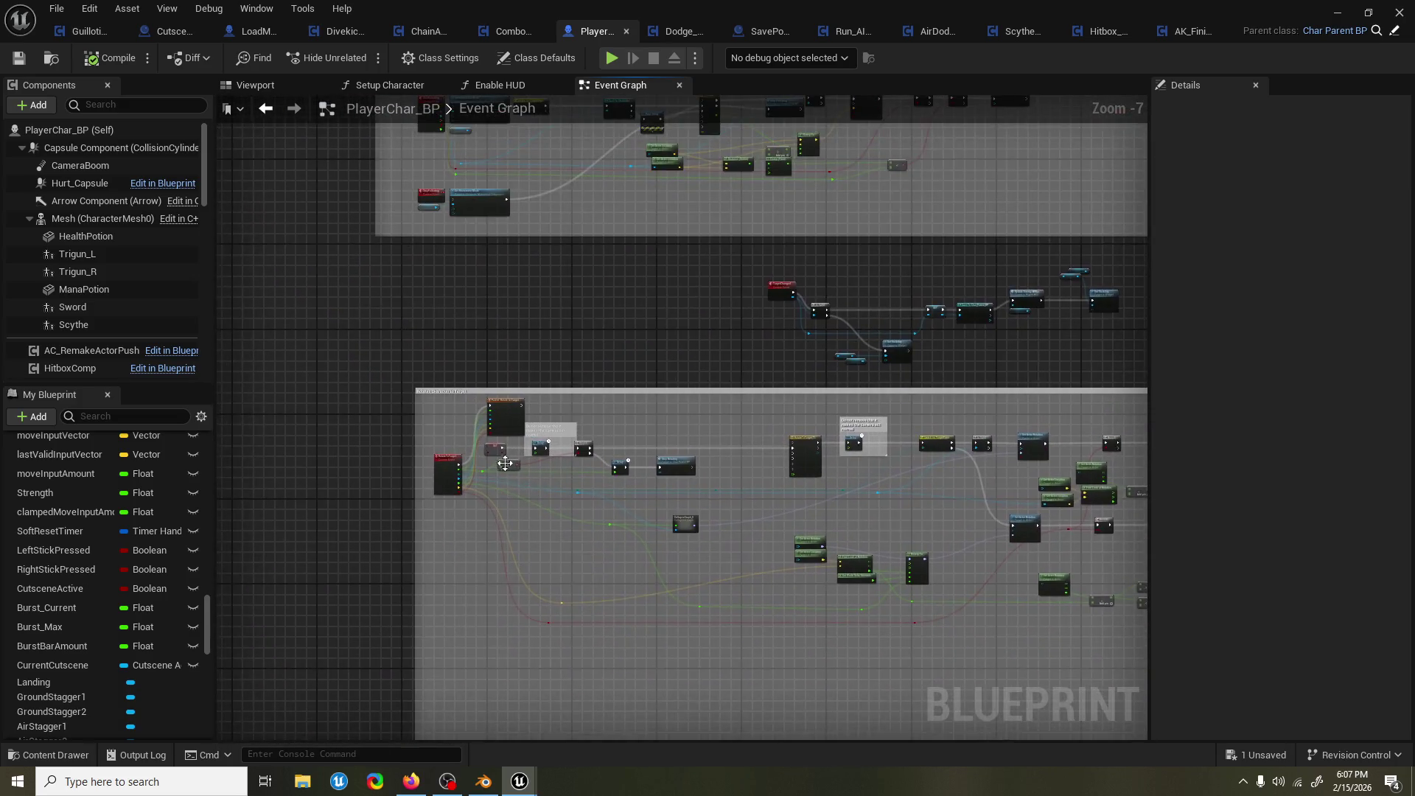
mouse_move(378, 514)
mouse_down()
mouse_move(313, 434)
mouse_move(322, 403)
mouse_move(351, 490)
mouse_up()
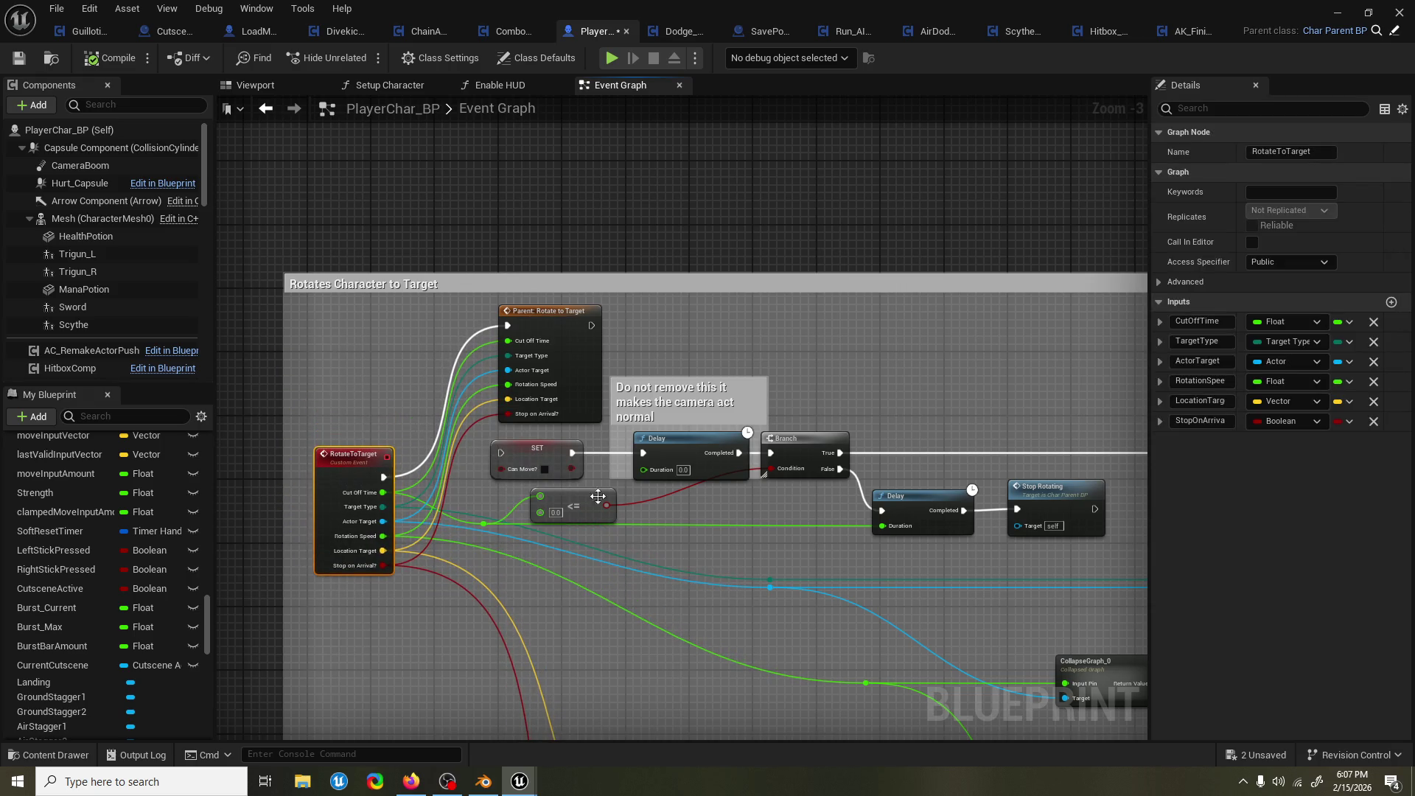
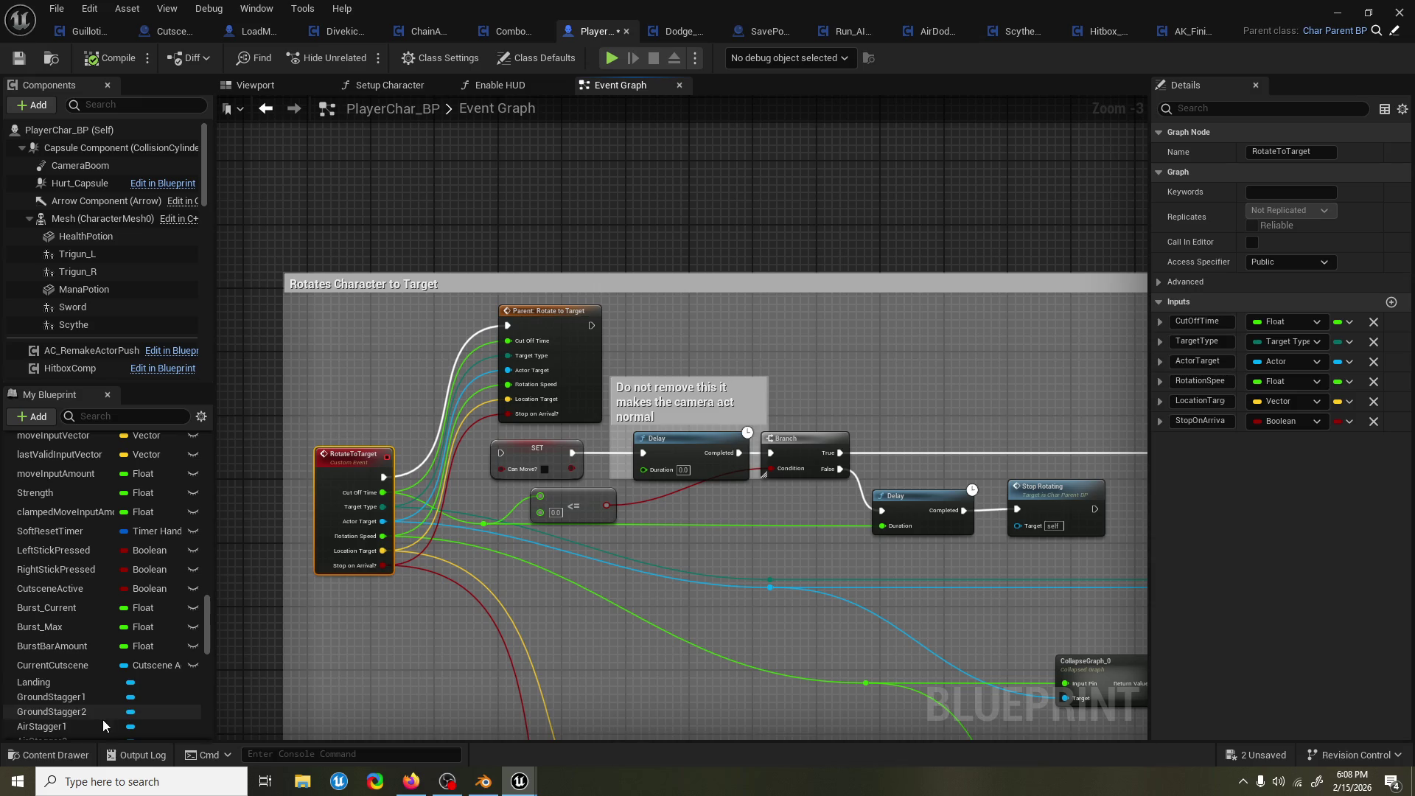
Search the Content Drawer for 'player hud' and open the PlayerHUD widget blueprint.
click(47, 754)
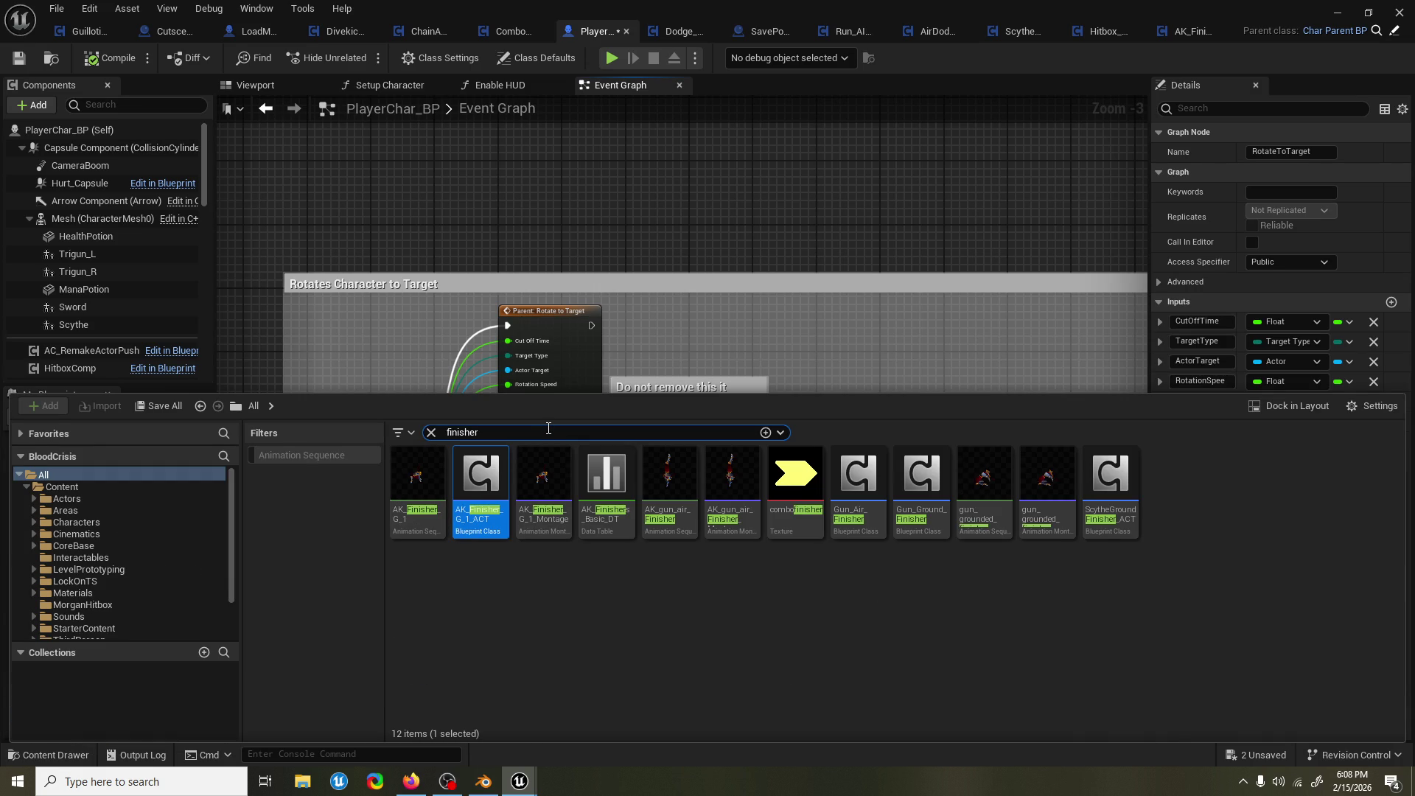
double_click(513, 425)
text(player huy)
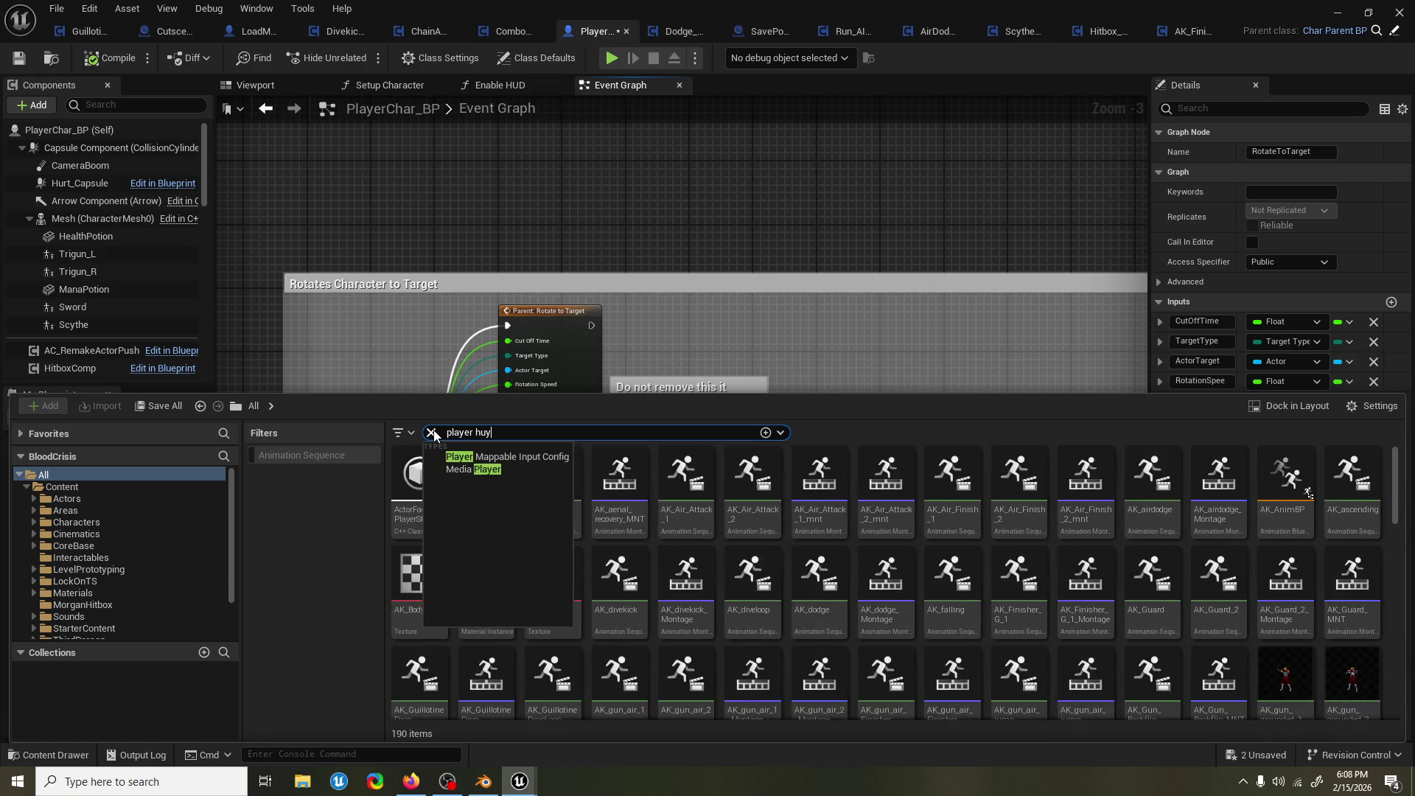
key(BackSpace)
text(d)
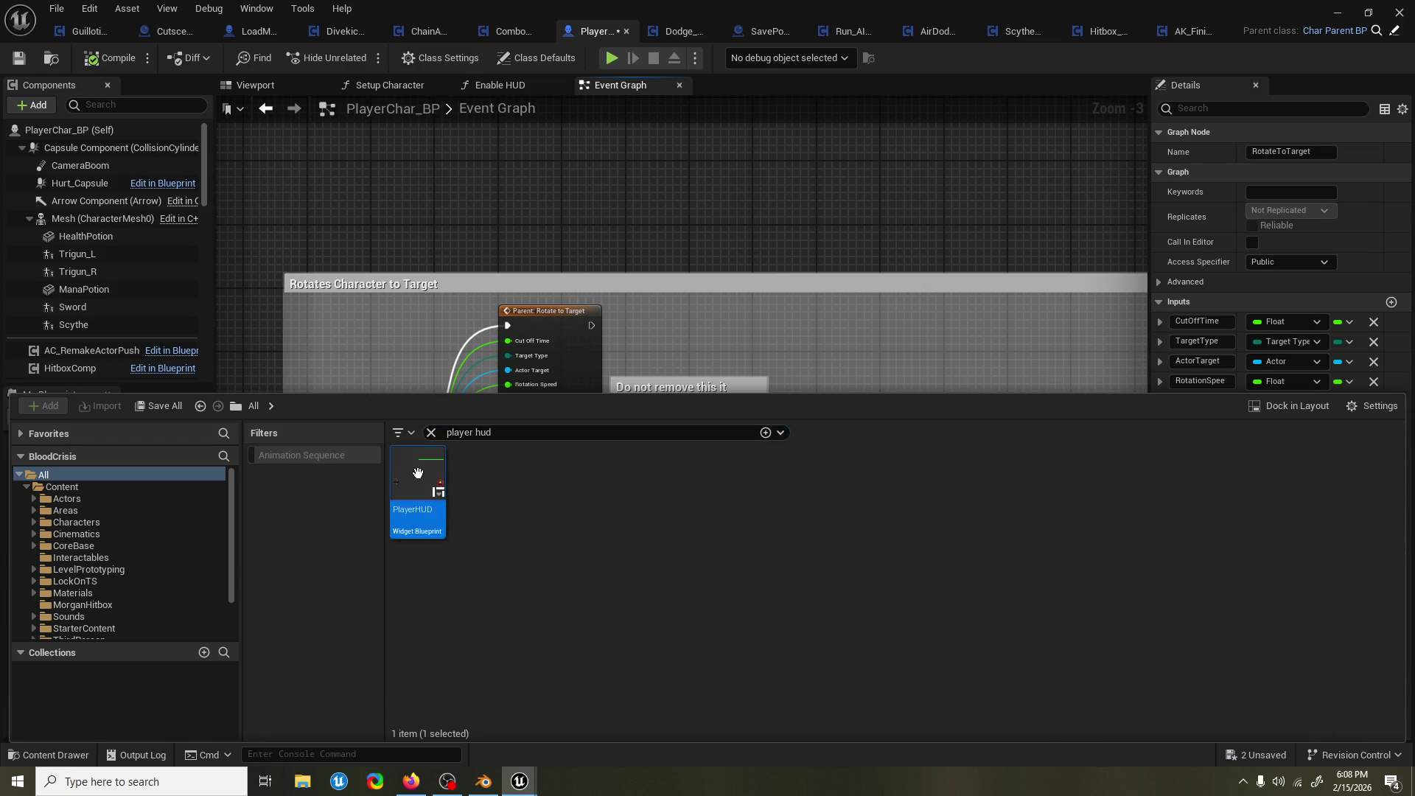
double_click(440, 506)
scroll(558, 673, down, 2)
key(ctrl+space)
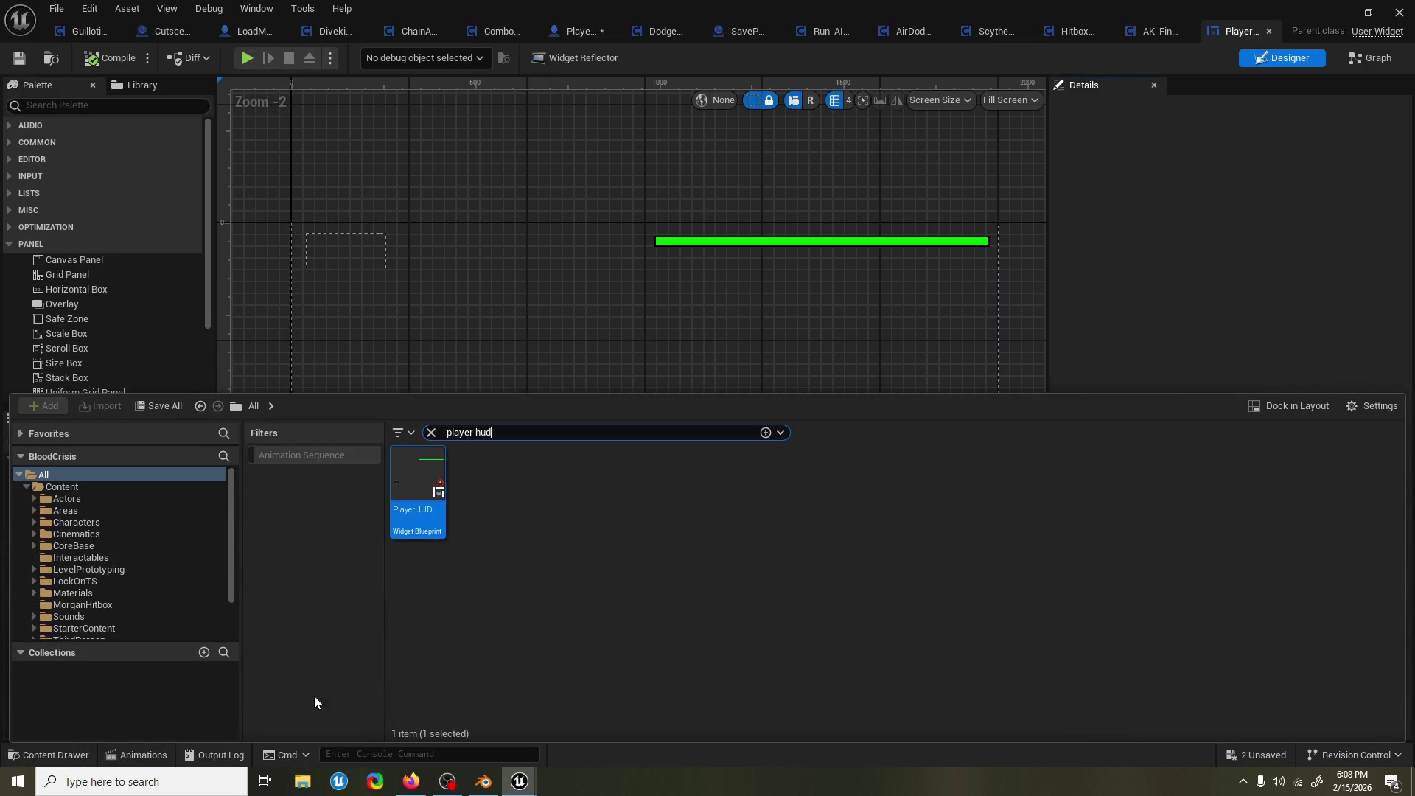
Search the Content Drawer for 'image' assets, then return to the PlayerHUD canvas.
click(492, 435)
text(image)
click(448, 366)
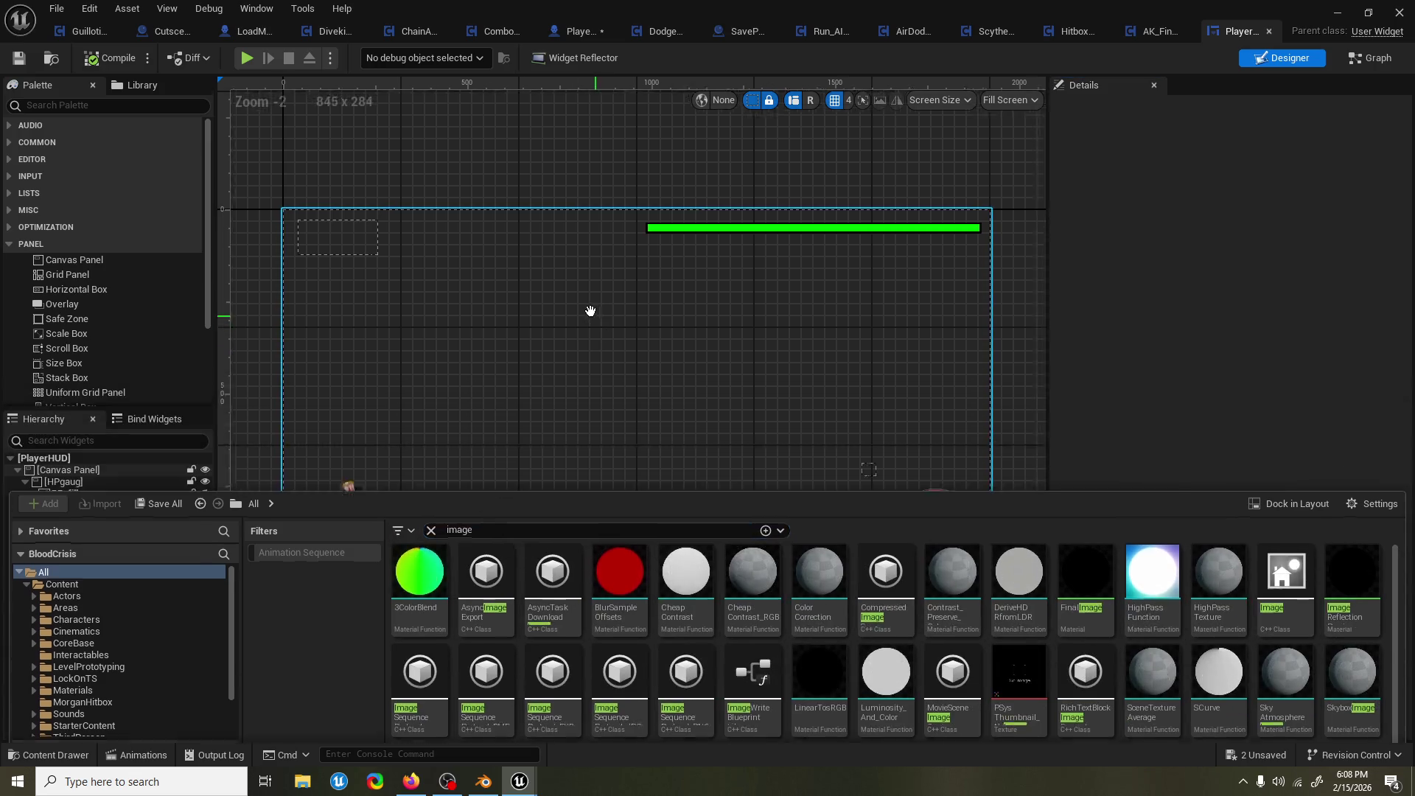
drag(916, 568, 941, 559)
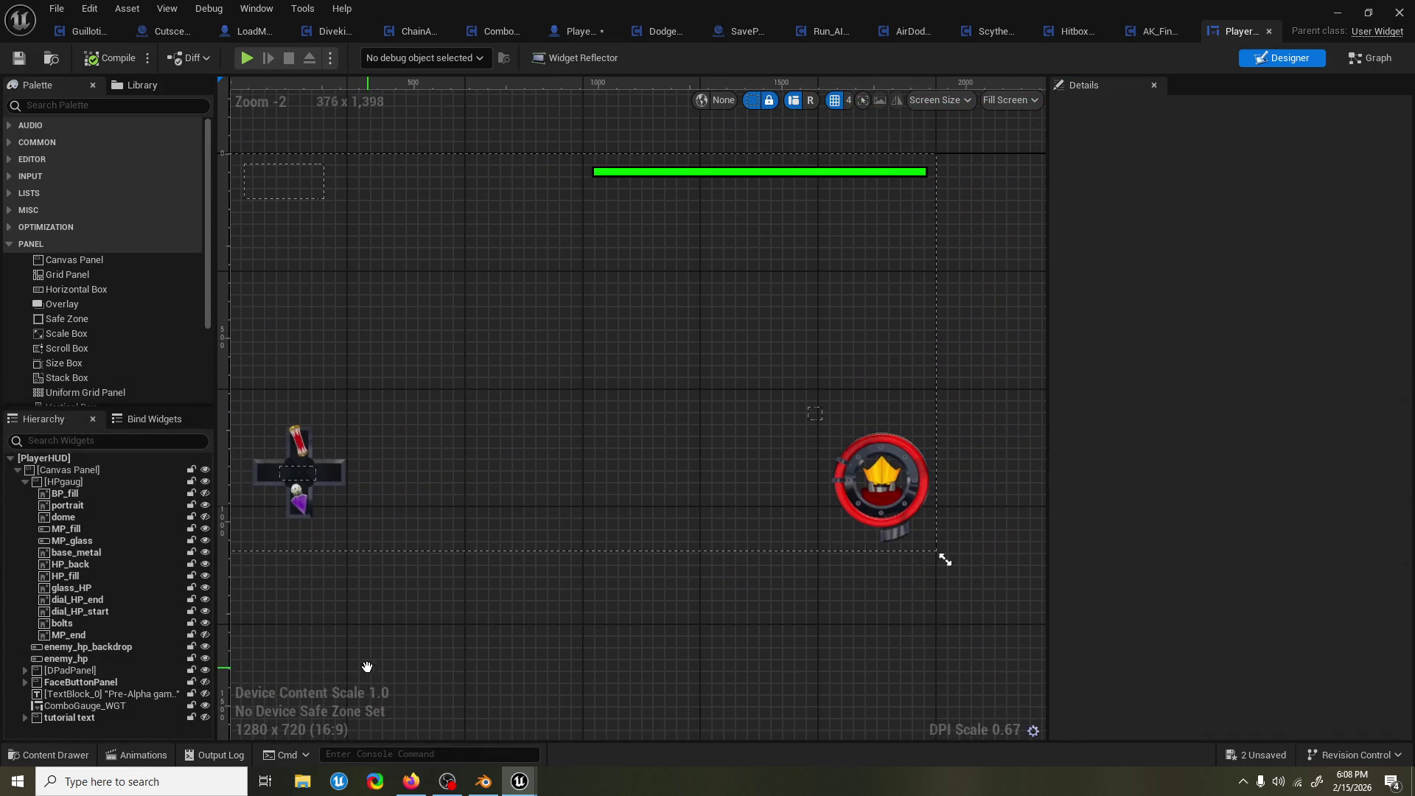
Search for 'jpeg', then 'hud' assets, and pan the PlayerHUD canvas back into place.
click(50, 756)
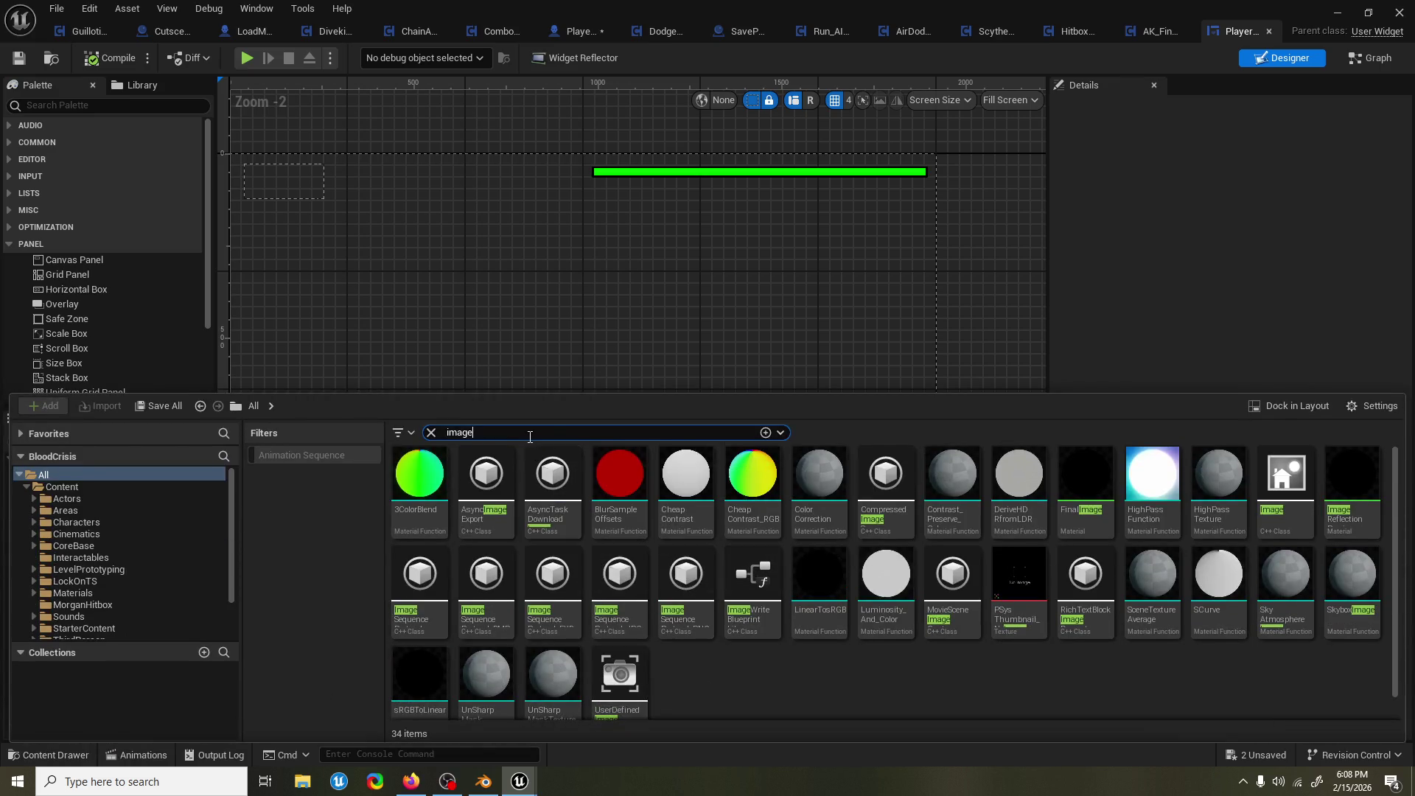
text(jpeg)
key(BackSpace)
key(BackSpace)
key(BackSpace)
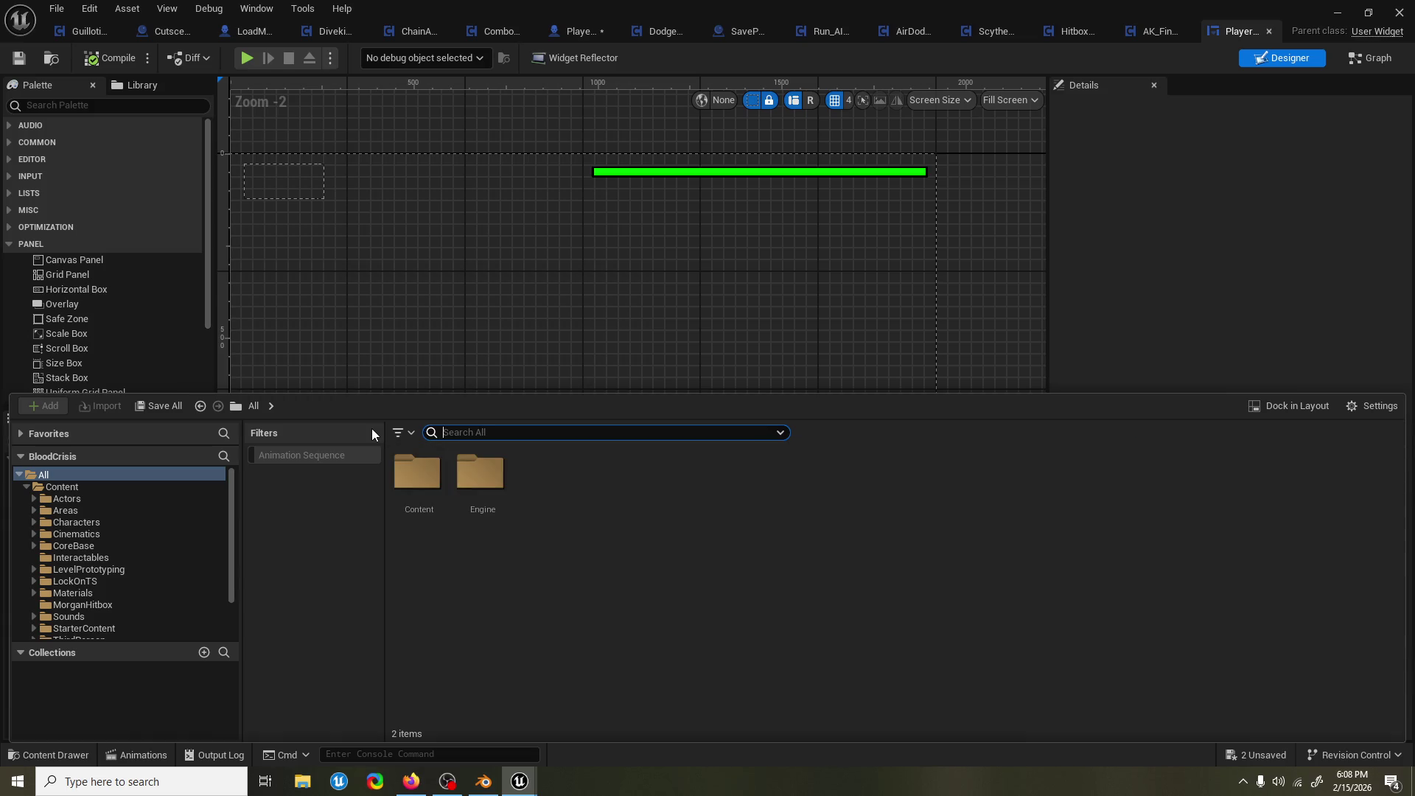
text(hud)
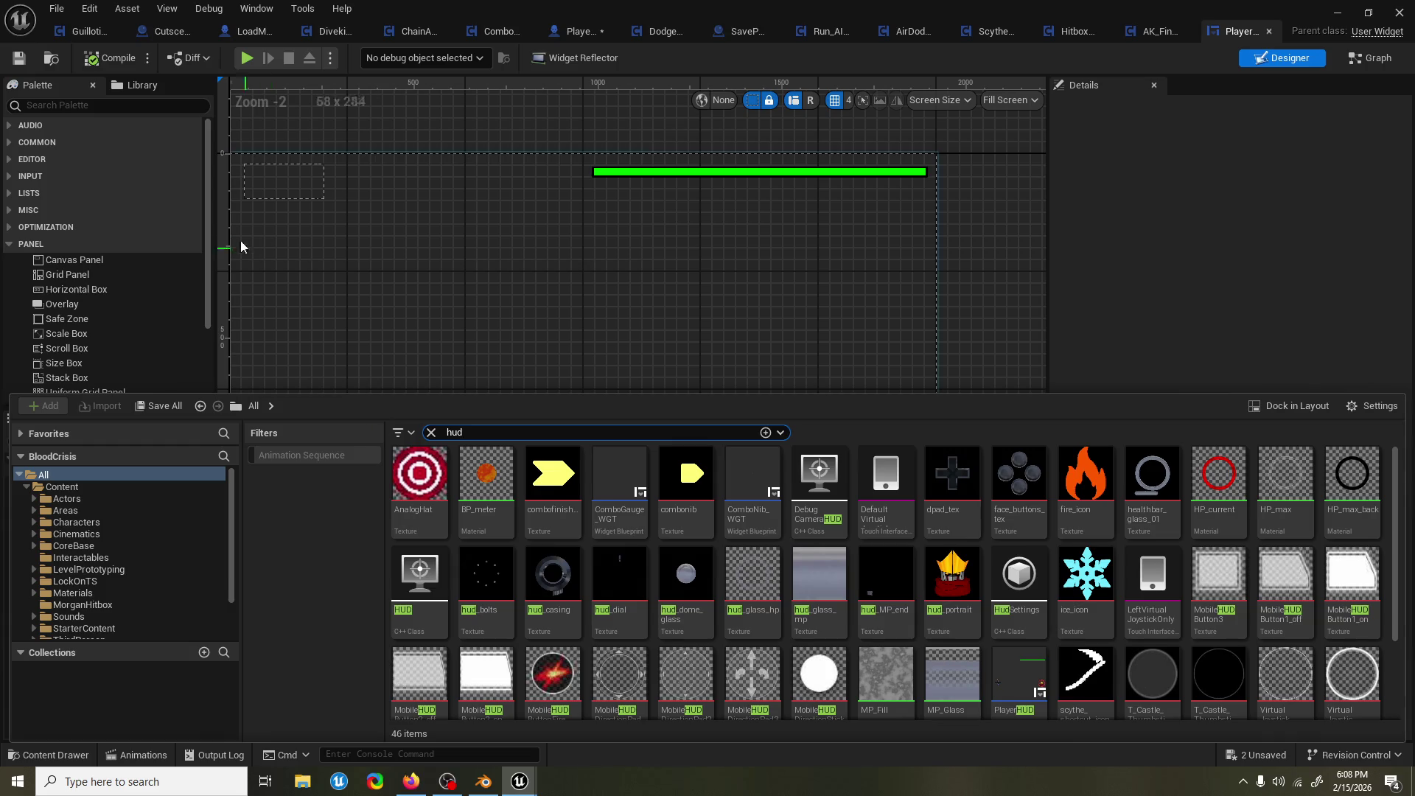
mouse_move(957, 586)
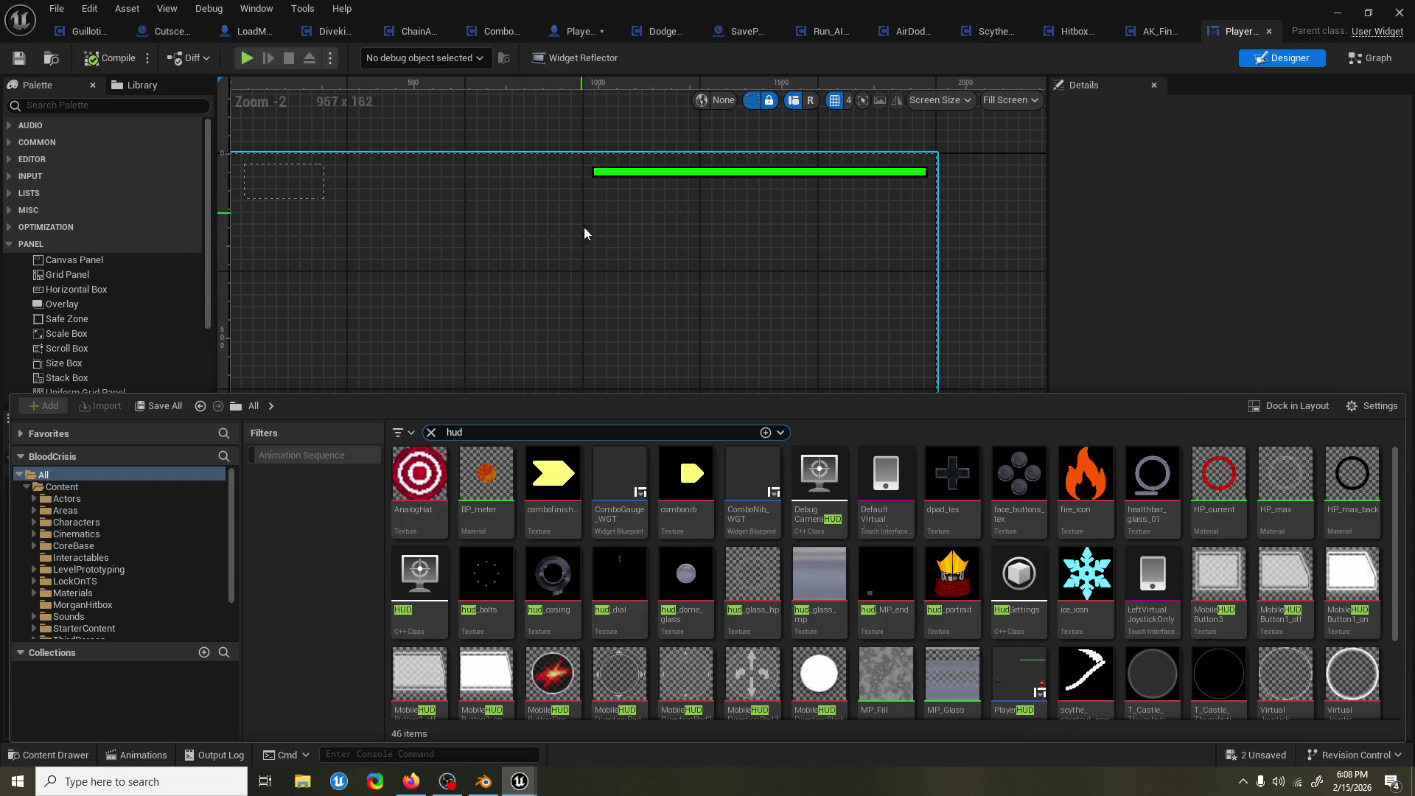
mouse_move(644, 228)
mouse_down()
mouse_move(792, 193)
mouse_move(678, 245)
mouse_up()
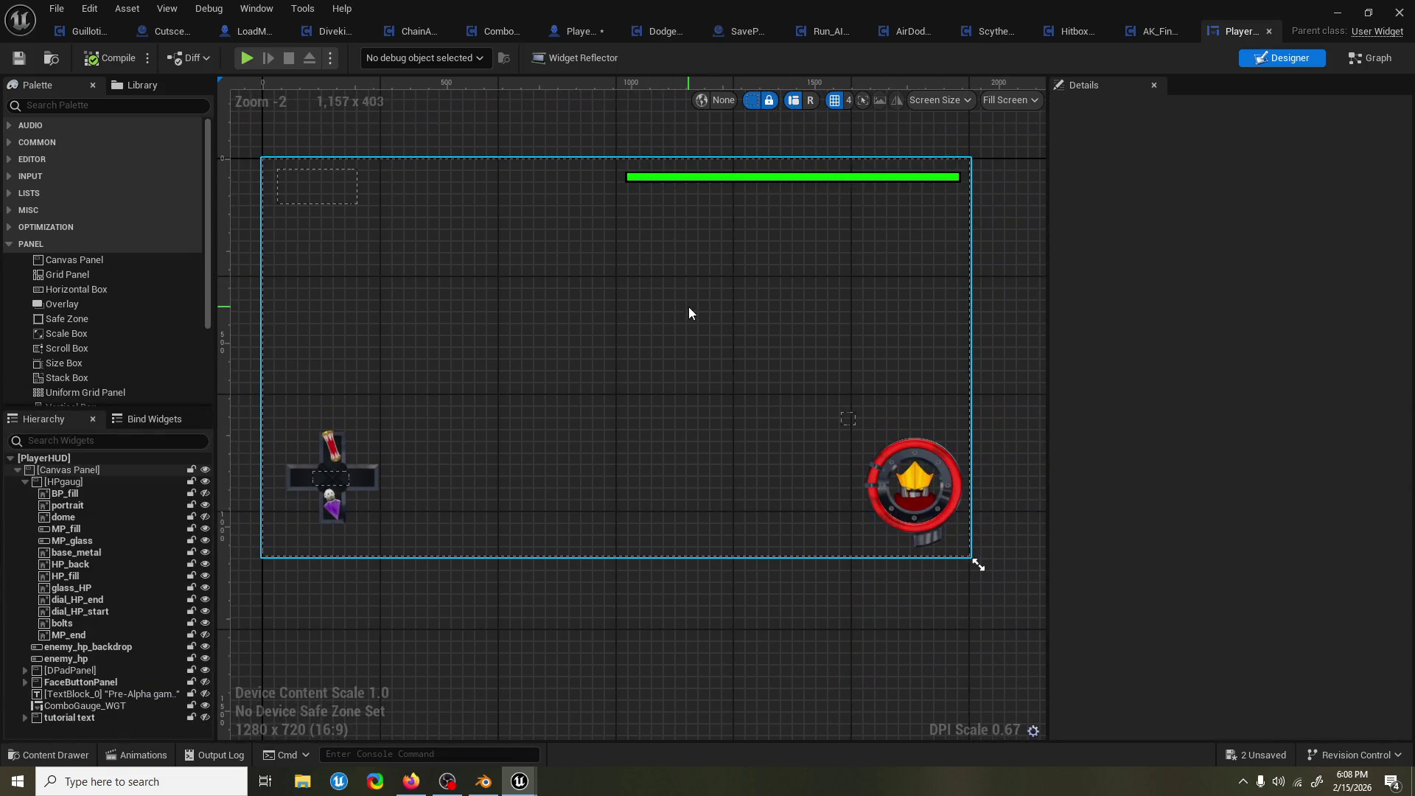
drag(688, 306, 724, 331)
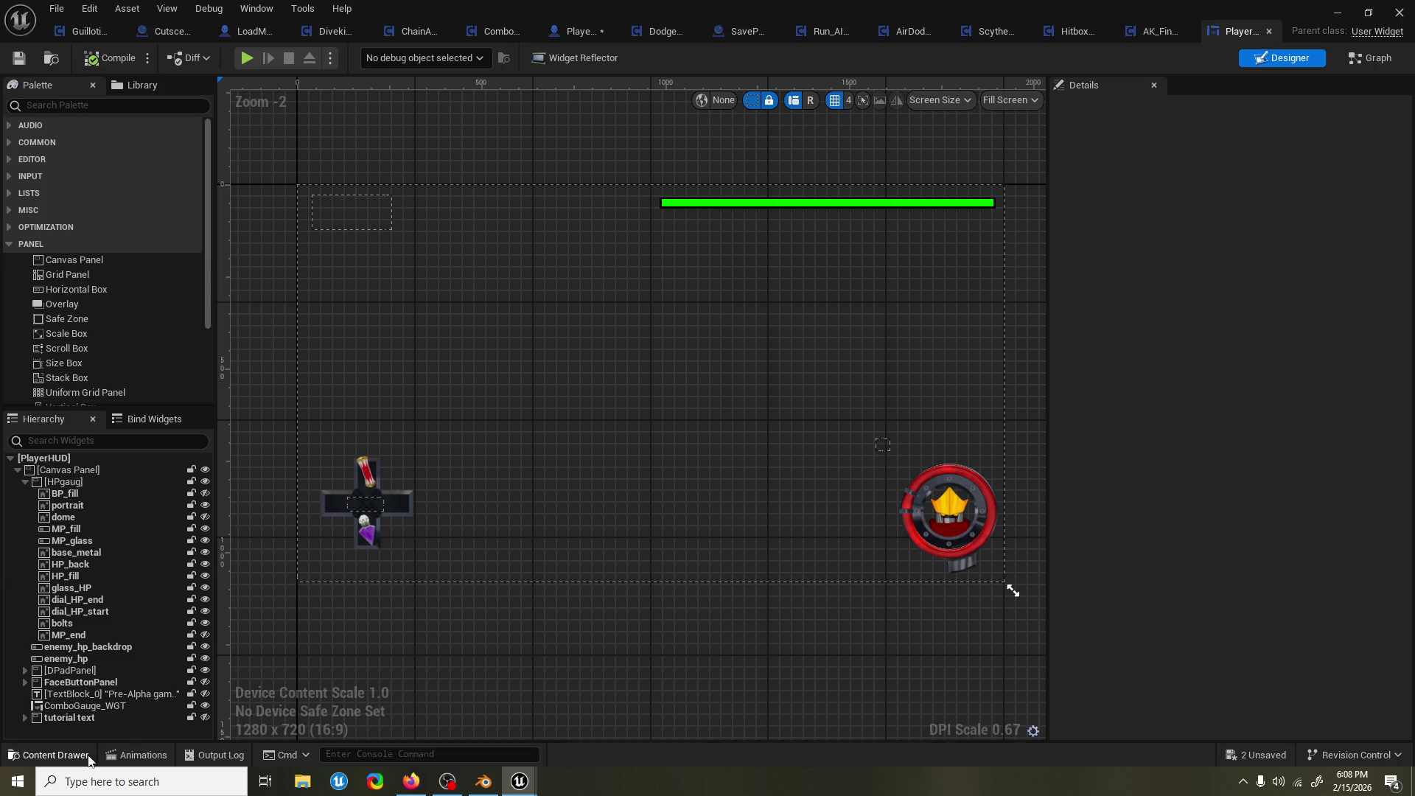
Show the 'hud' search results in the Content Drawer and look over the HUD textures.
click(73, 755)
mouse_move(1109, 503)
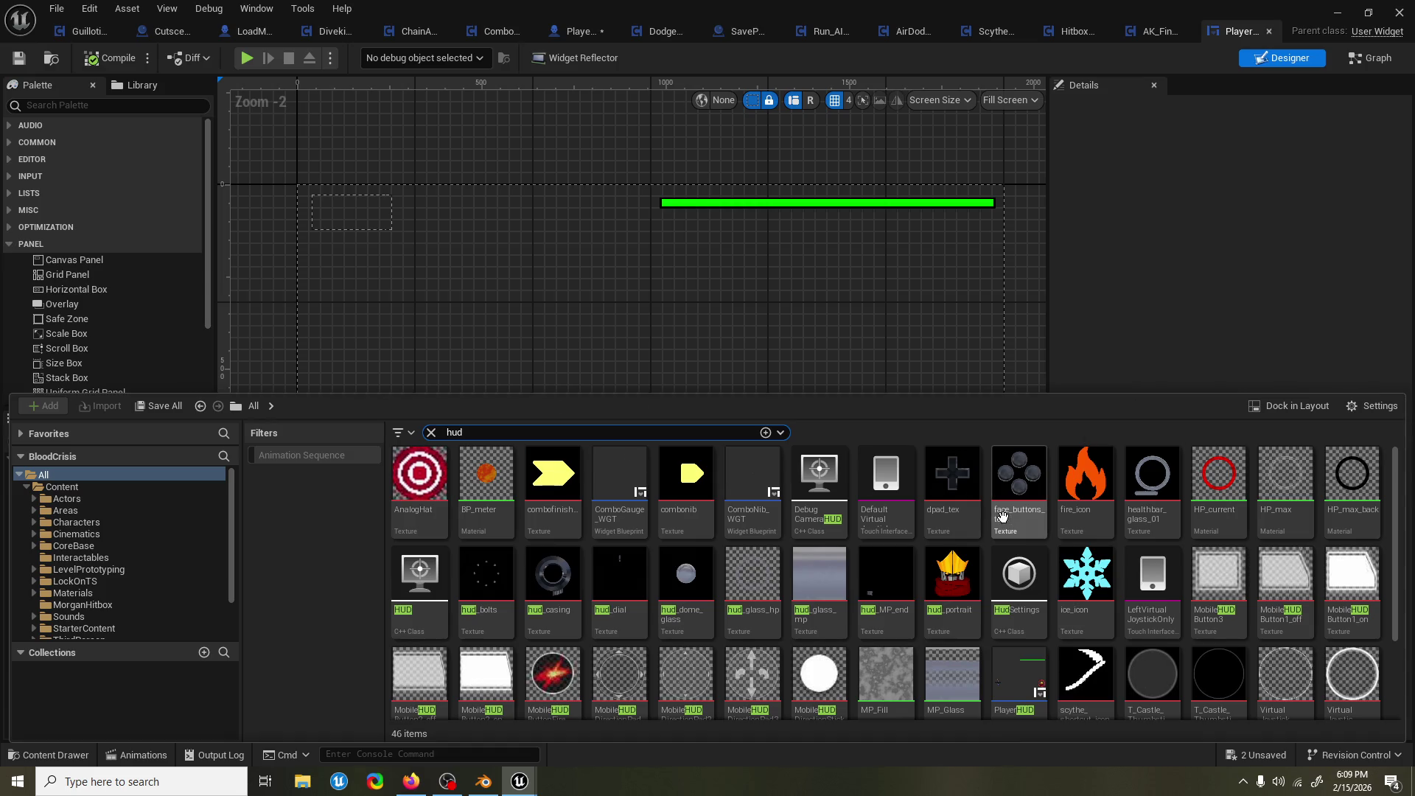
Place the hud_portrait and combonib textures as images on the PlayerHUD canvas.
mouse_move(972, 583)
mouse_down()
mouse_move(932, 412)
mouse_move(647, 301)
mouse_move(868, 565)
mouse_move(829, 537)
mouse_up()
scroll(672, 324, up, 15)
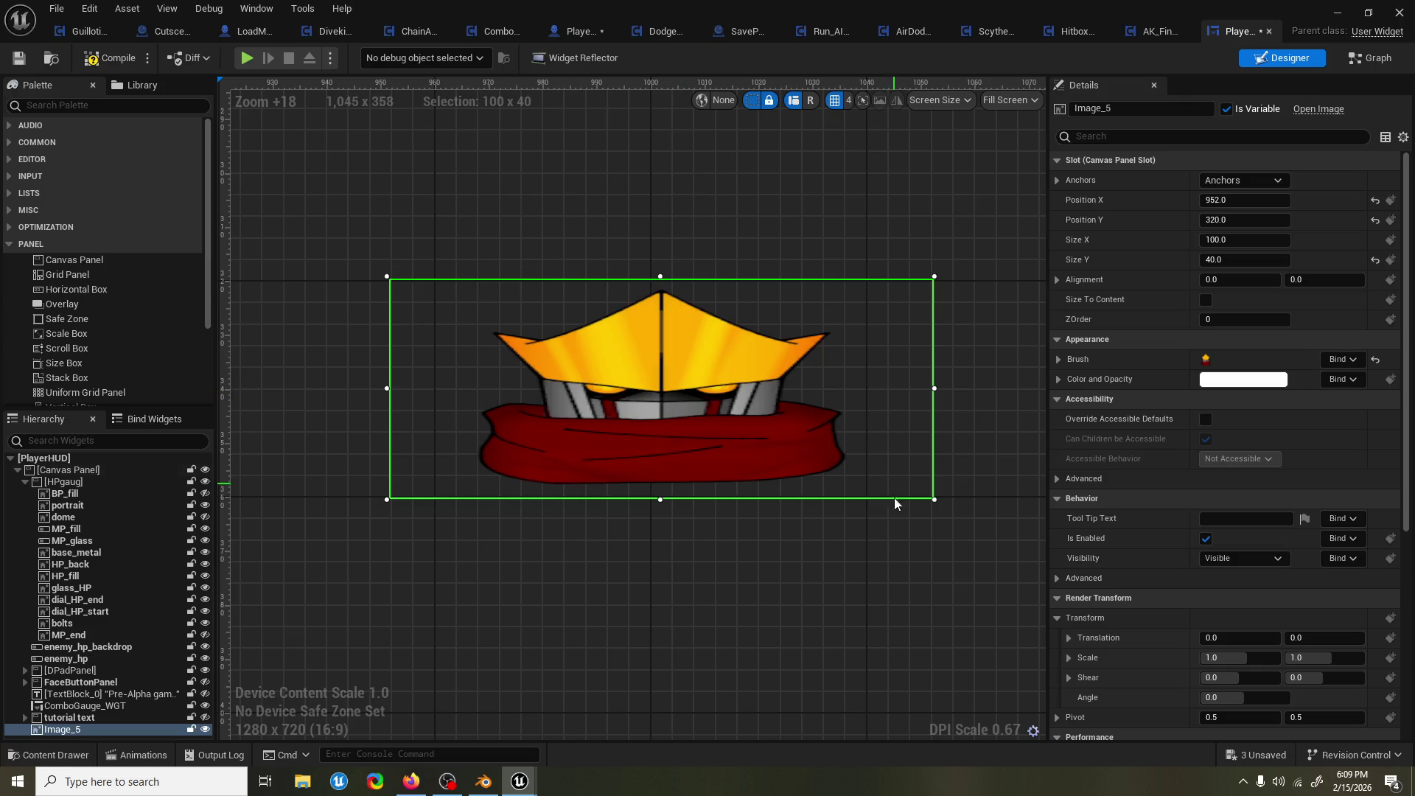
scroll(856, 599, down, 12)
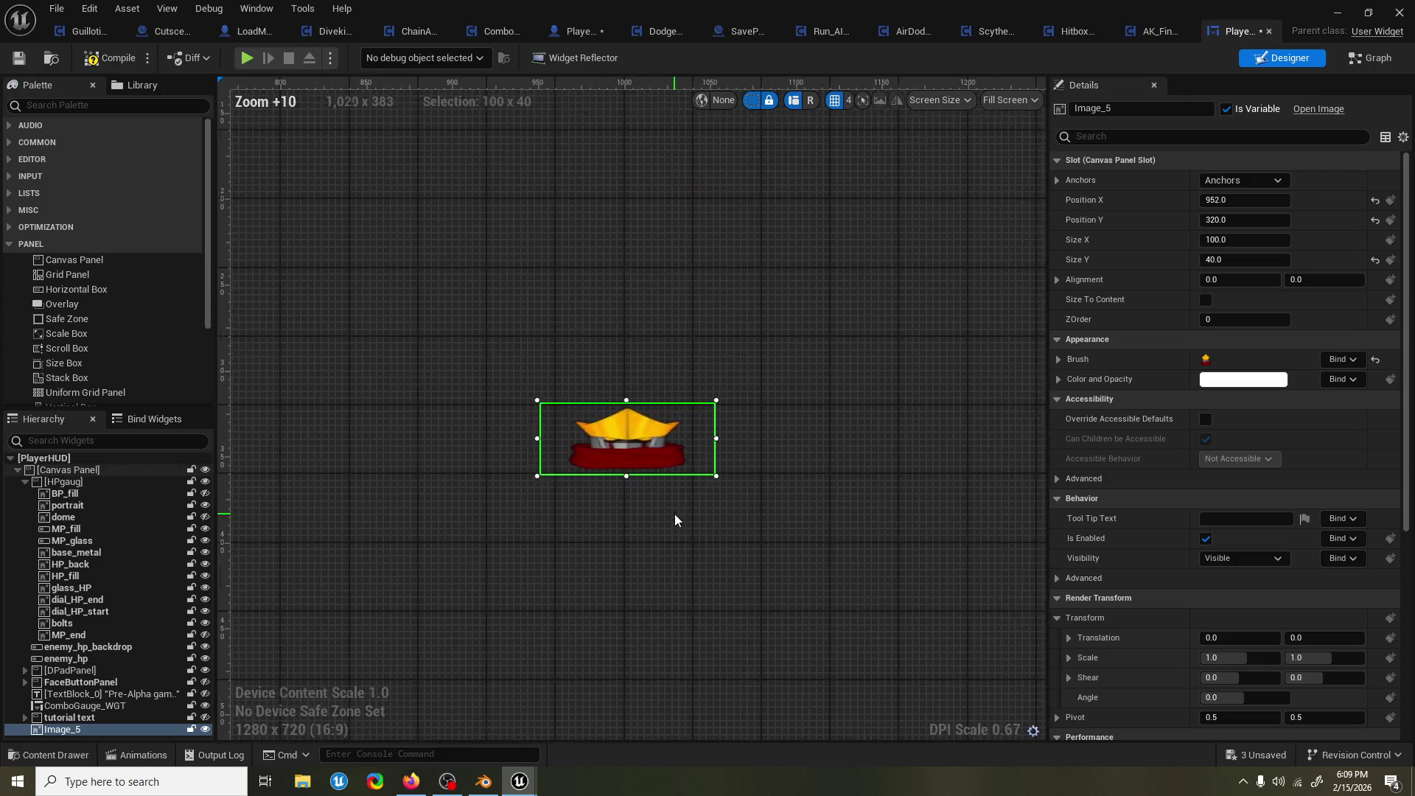
scroll(694, 340, down, 8)
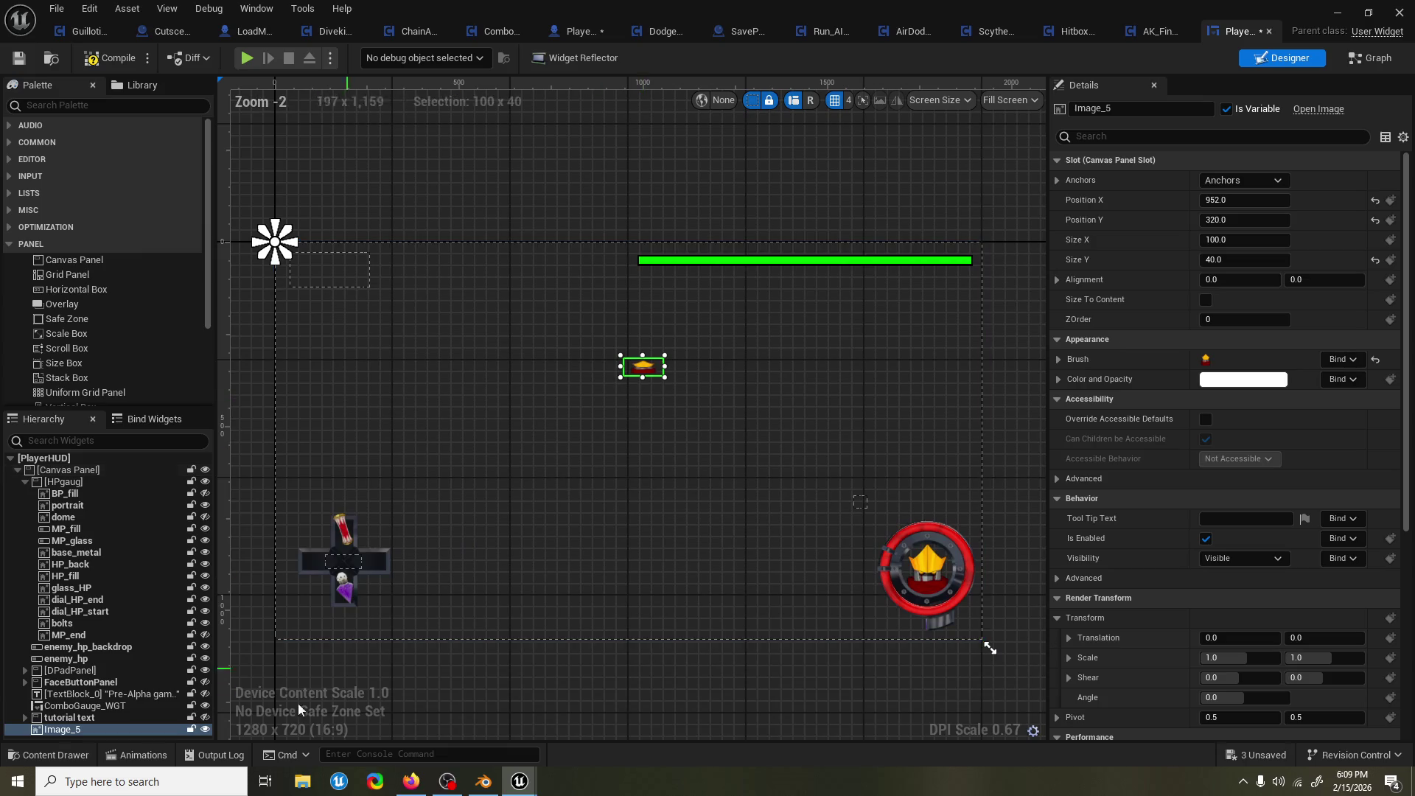
click(50, 755)
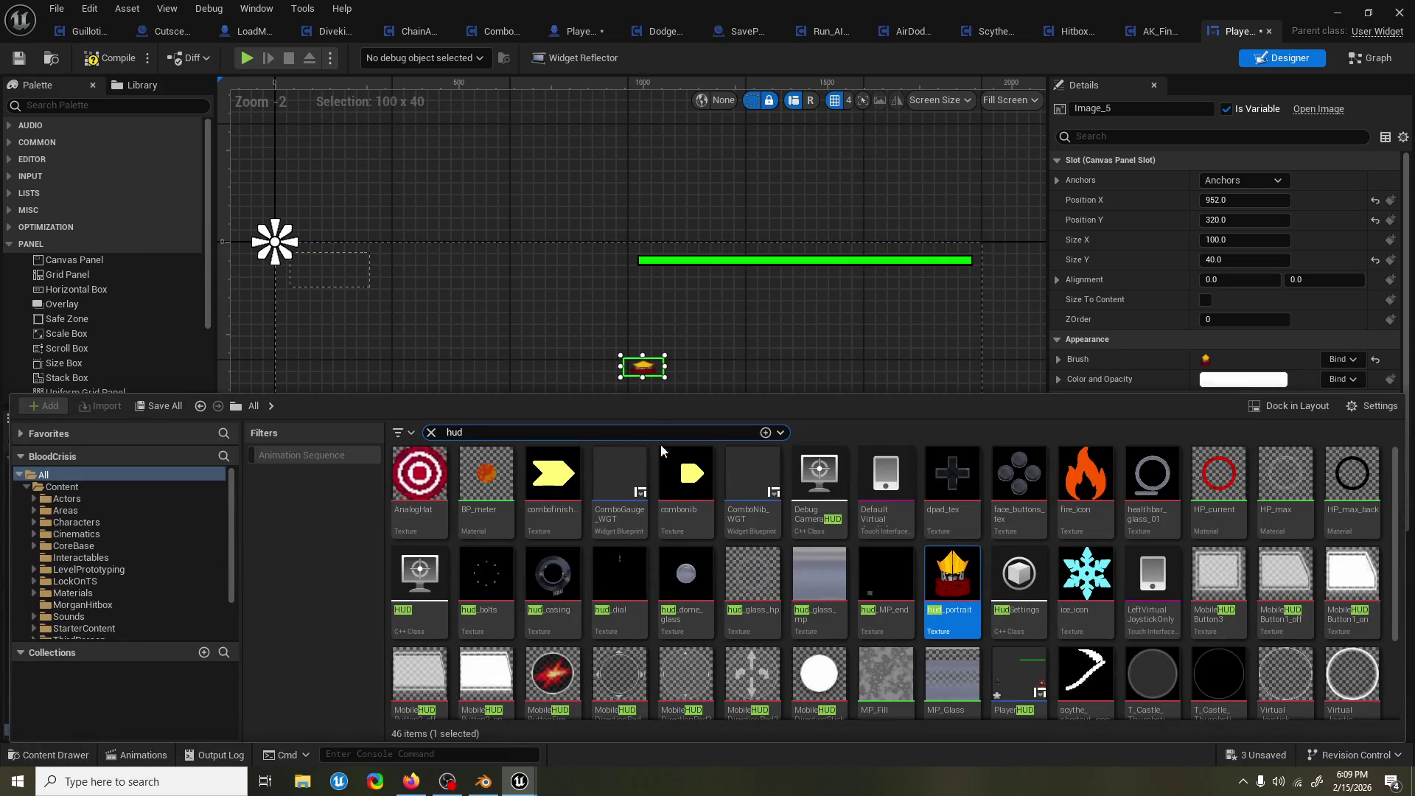
click(693, 476)
mouse_move(695, 476)
mouse_down()
mouse_move(558, 373)
mouse_move(649, 373)
mouse_move(572, 343)
mouse_move(575, 361)
mouse_up()
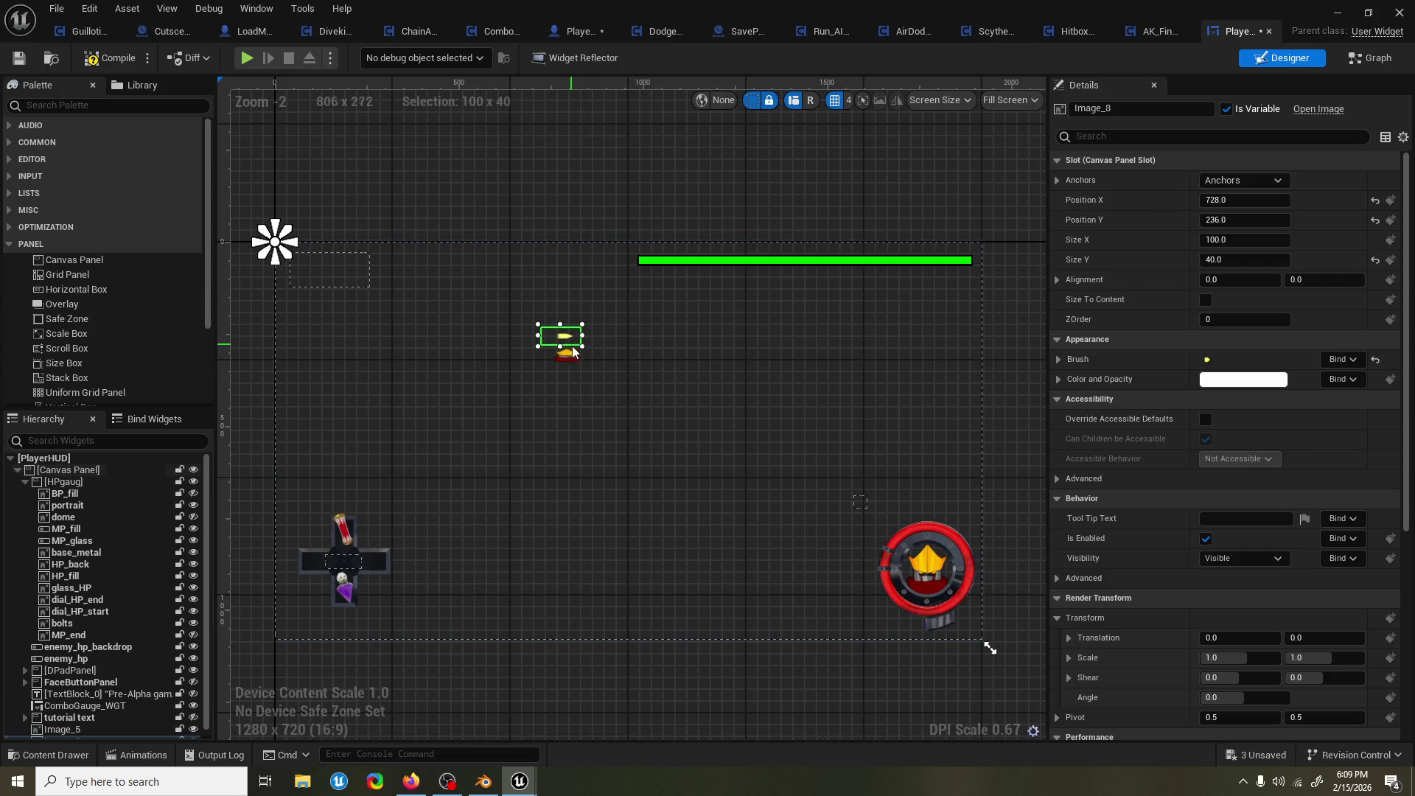
click(571, 337)
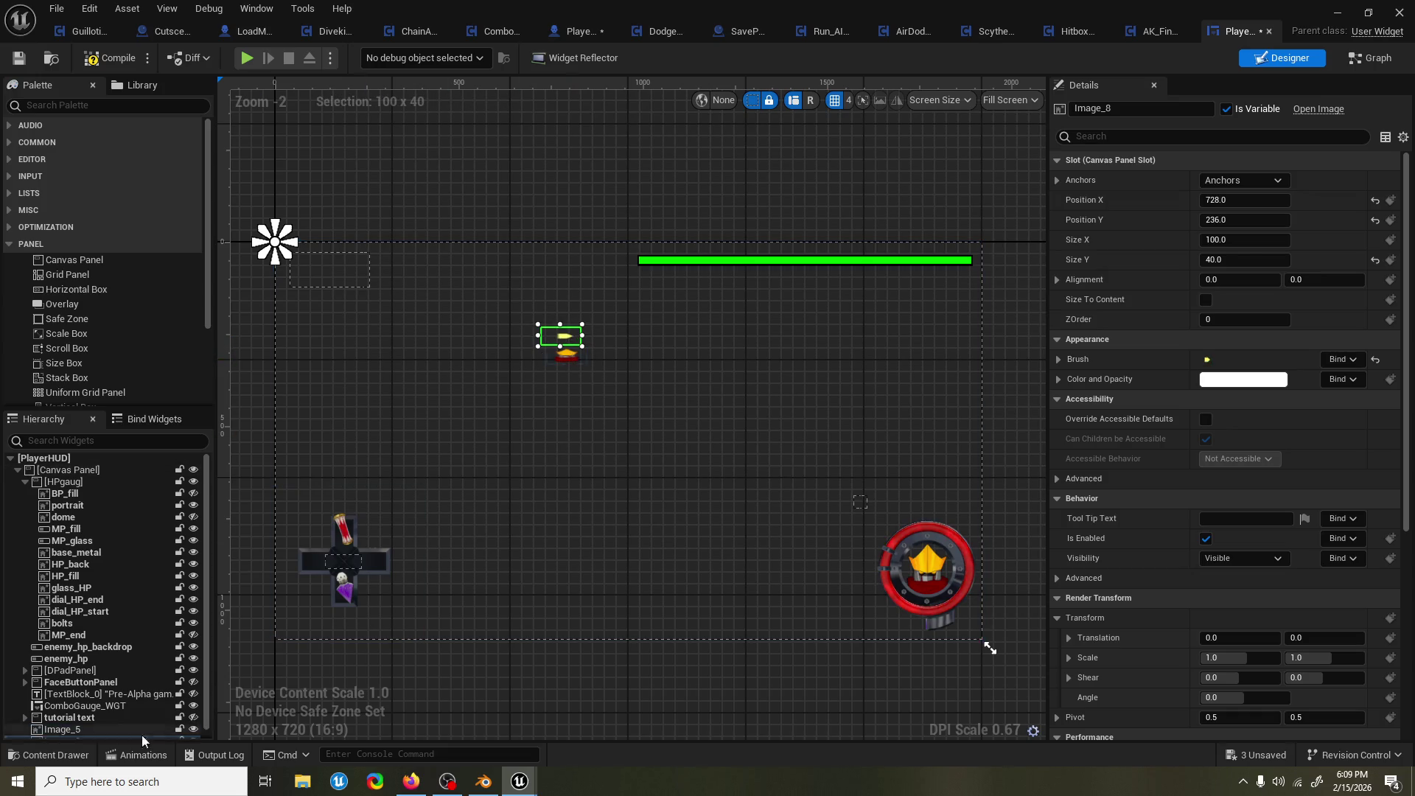
Add the scythe icon image to the canvas and drag it larger.
click(72, 762)
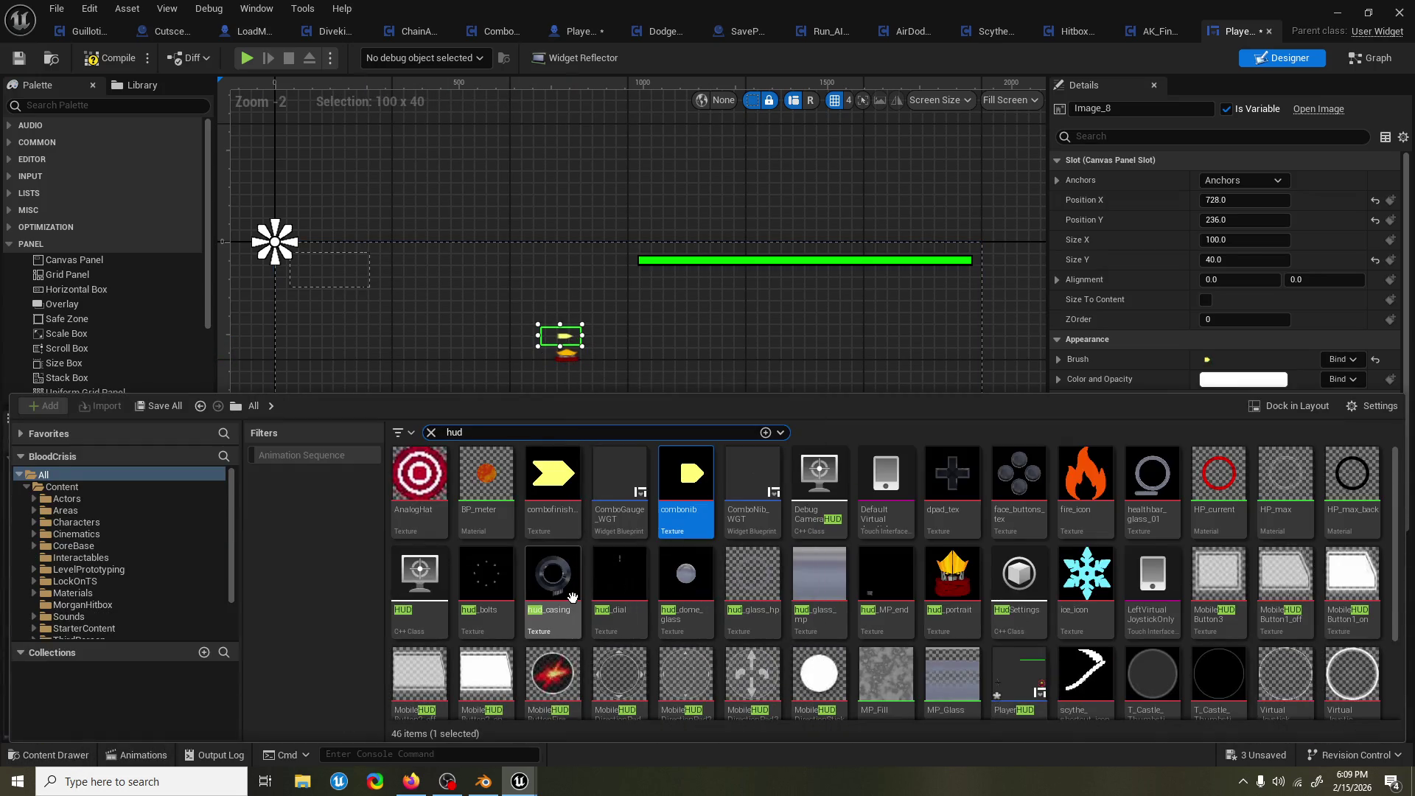
scroll(1065, 575, down, 1)
drag(1083, 626, 714, 306)
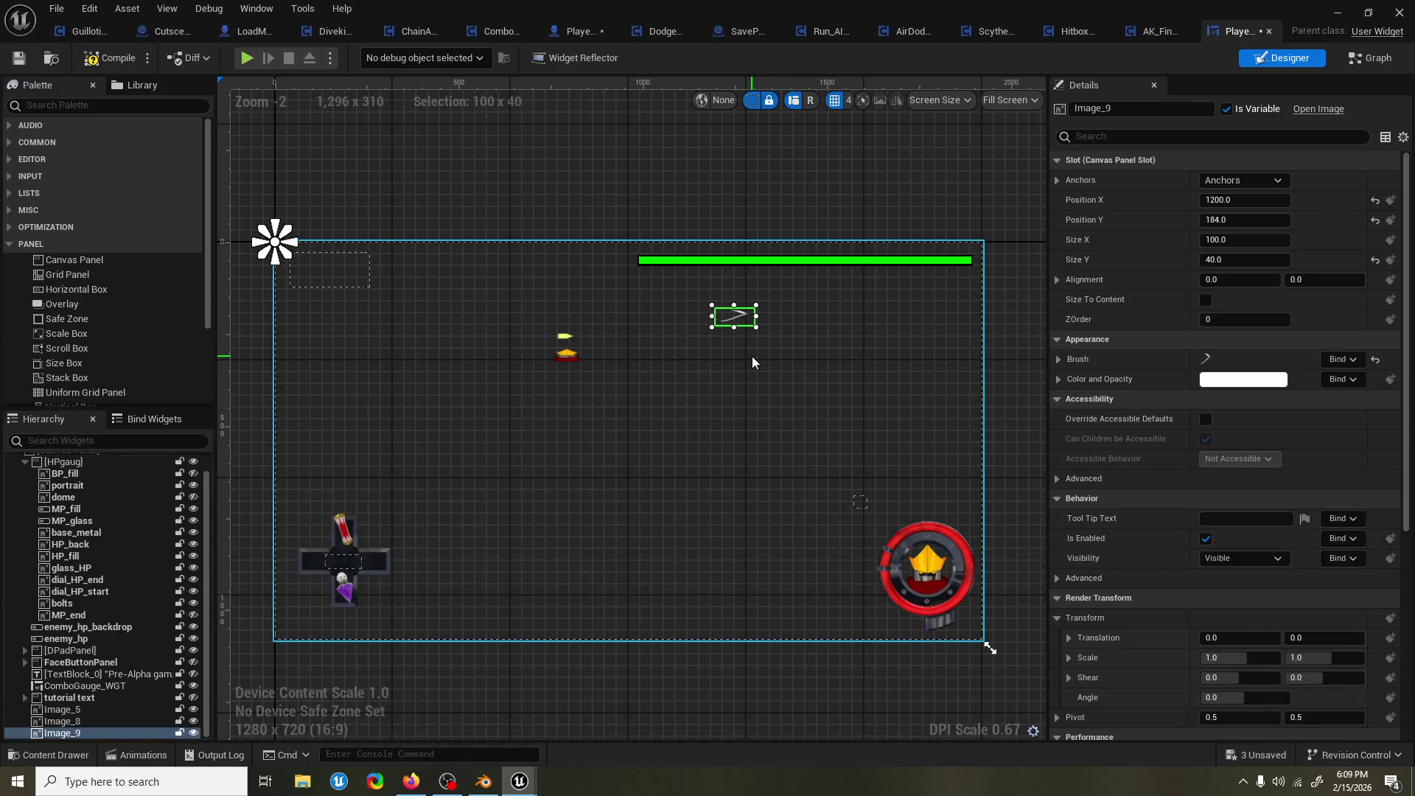
mouse_move(756, 327)
mouse_down()
mouse_move(756, 361)
mouse_move(772, 369)
mouse_move(790, 333)
mouse_move(787, 365)
mouse_up()
key(super)
click(715, 404)
click(714, 404)
click(771, 351)
click(781, 359)
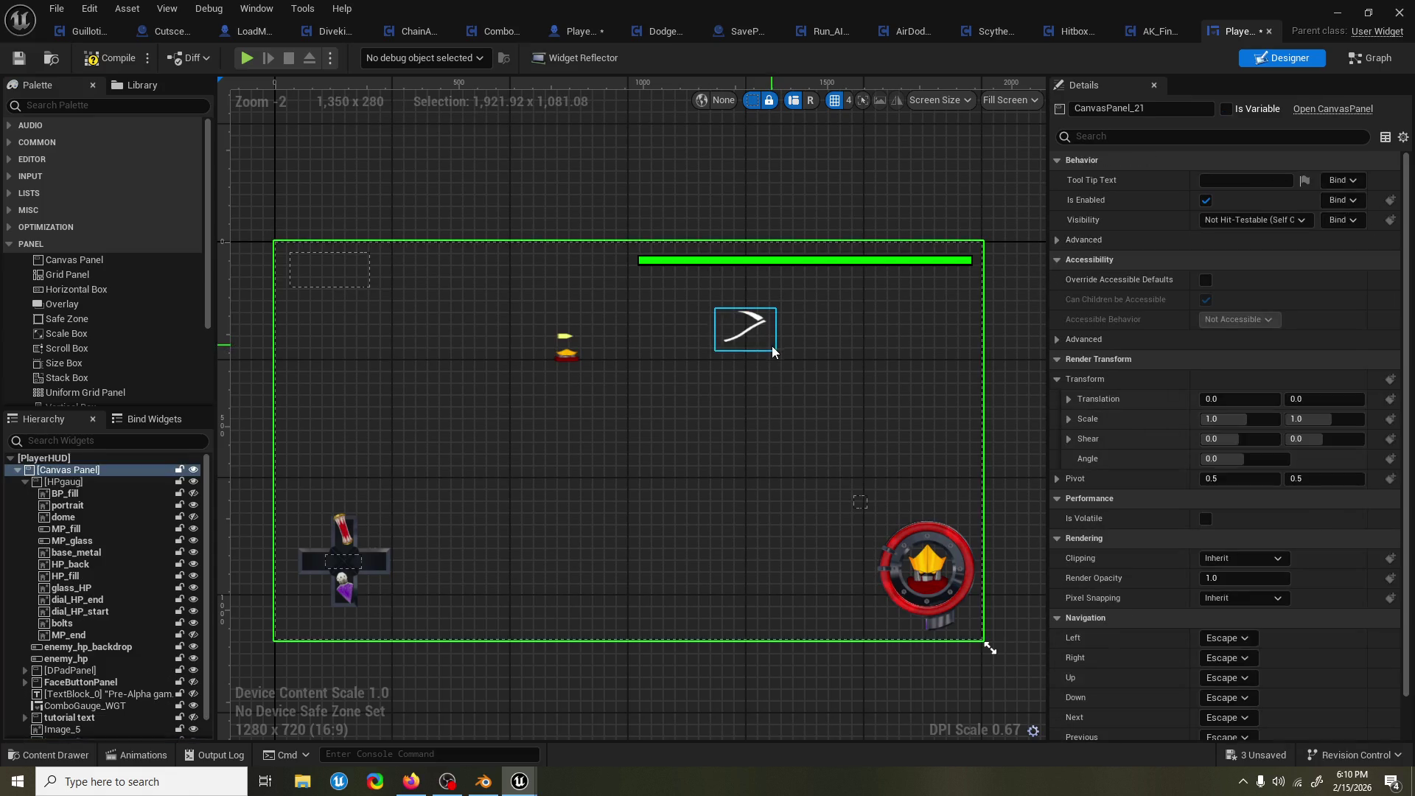
click(778, 351)
mouse_move(778, 349)
mouse_down()
mouse_move(777, 398)
mouse_move(781, 378)
mouse_move(834, 372)
mouse_move(808, 368)
mouse_move(800, 384)
mouse_up()
Set the scythe icon image size to 100 x 100.
click(1224, 239)
text(100)
click(1224, 257)
text(100)
key(Return)
Delete the scythe icon and the two small trial images from the canvas.
drag(731, 332, 619, 356)
key(Delete)
click(570, 359)
key(Delete)
click(569, 334)
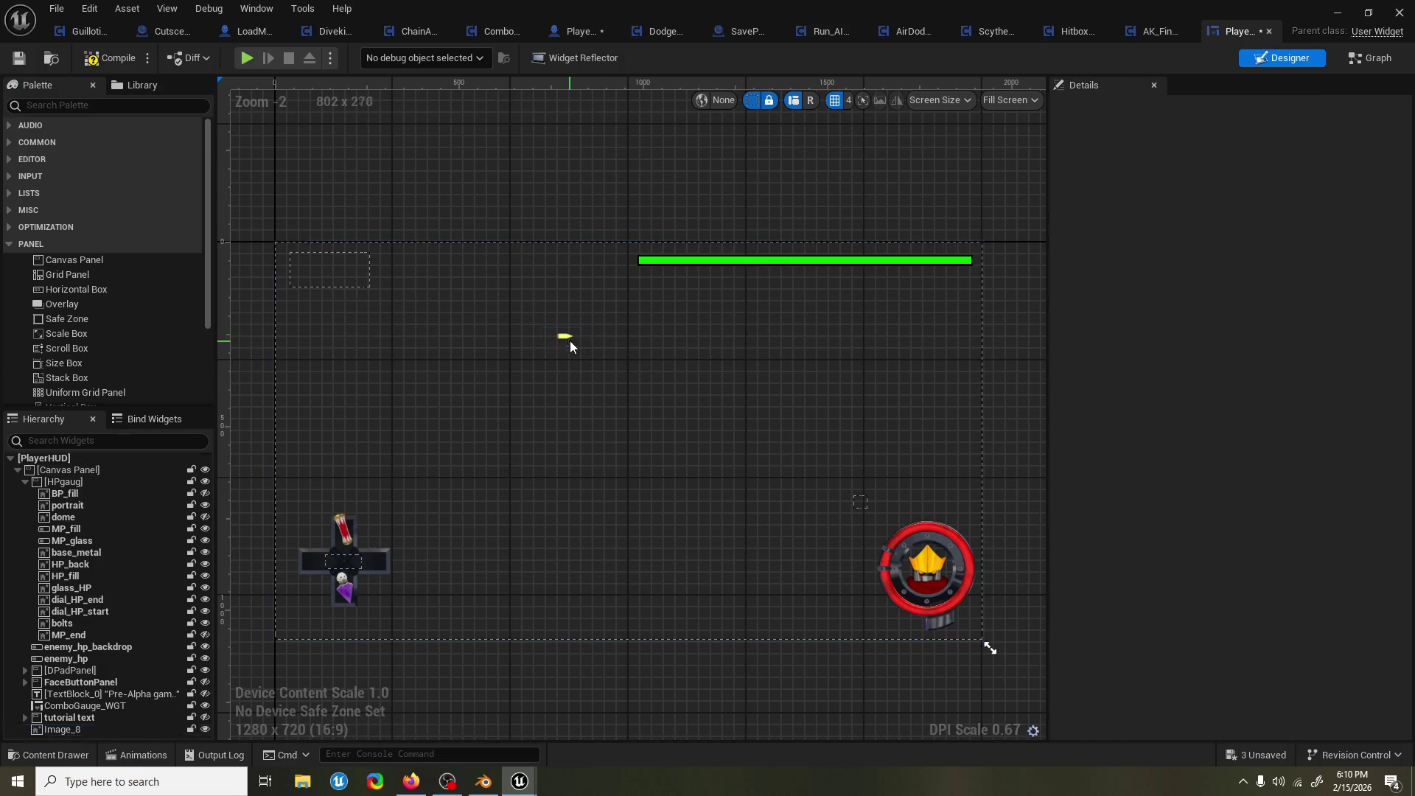
key(Delete)
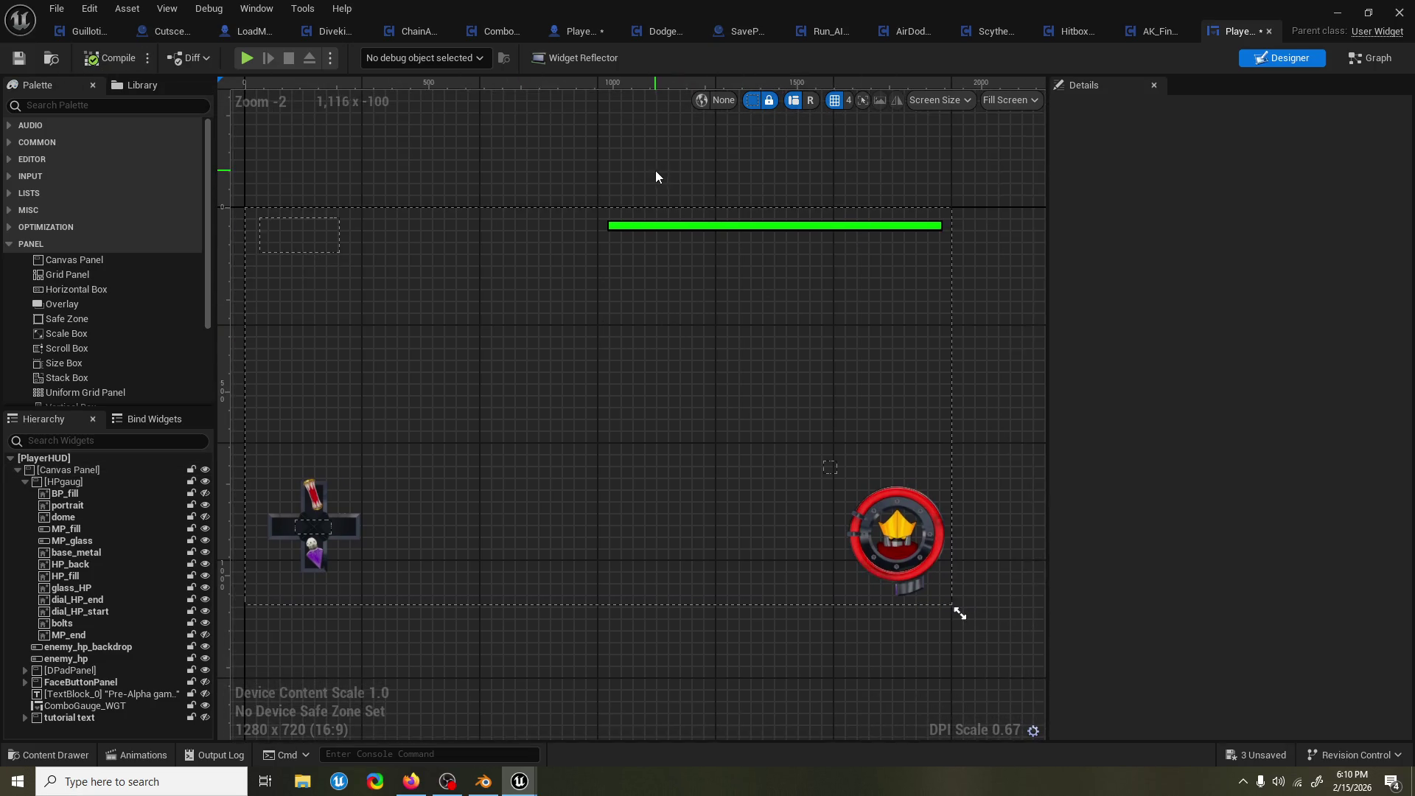
Save the PlayerHUD widget blueprint with Ctrl+S and look around its canvas.
key(ctrl+s)
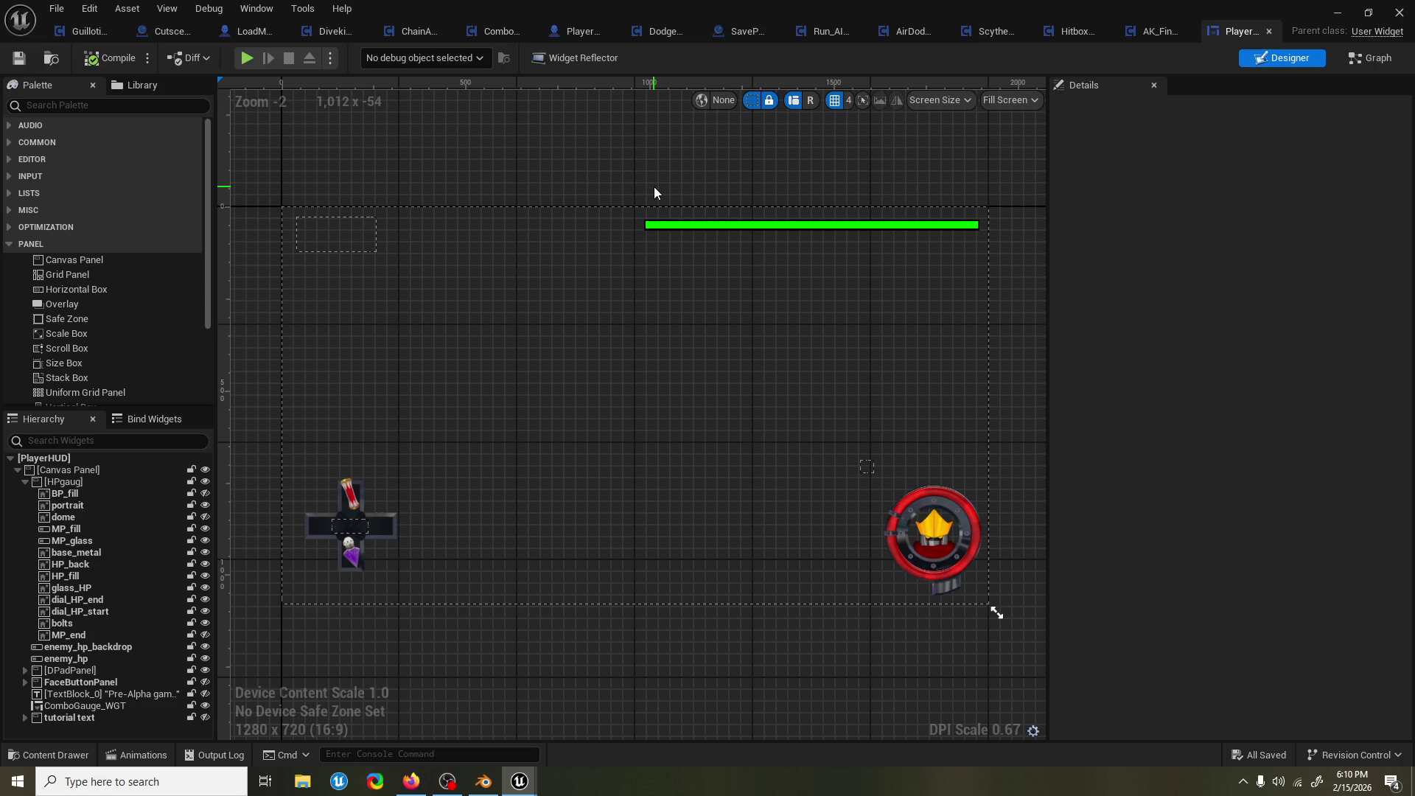
mouse_move(659, 193)
mouse_down()
mouse_move(685, 209)
mouse_move(662, 220)
mouse_up()
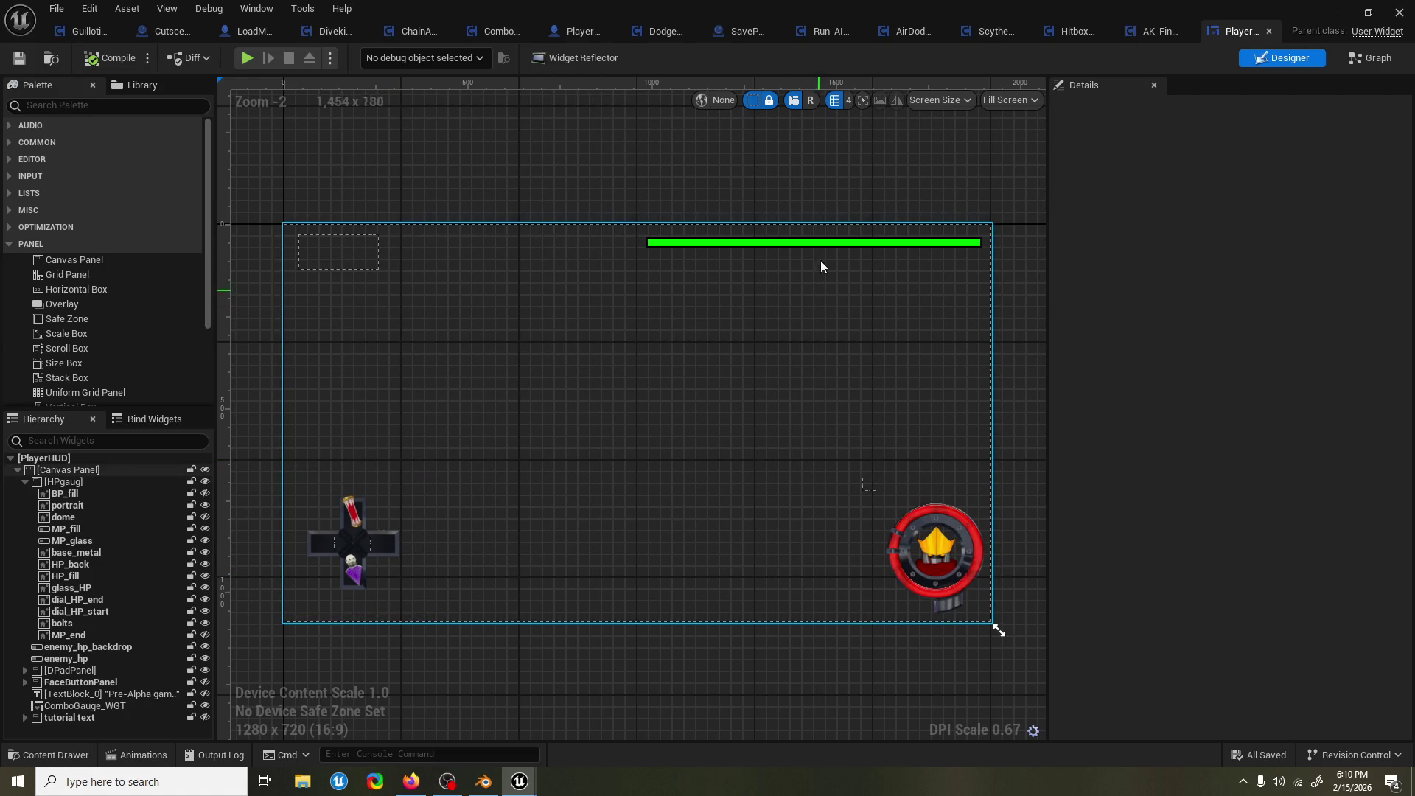
drag(830, 185, 843, 193)
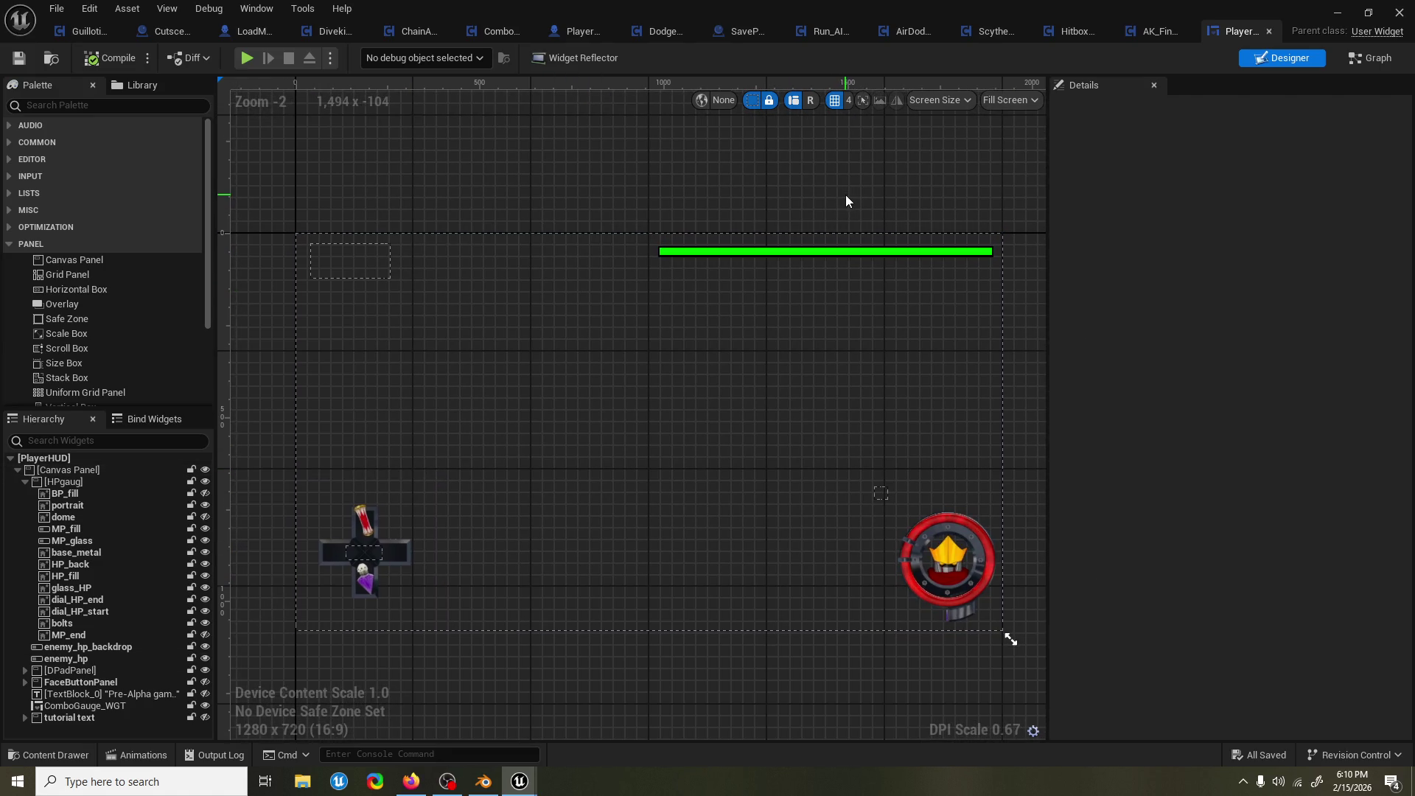
scroll(840, 194, up, 1)
drag(781, 187, 757, 221)
scroll(784, 187, down, 1)
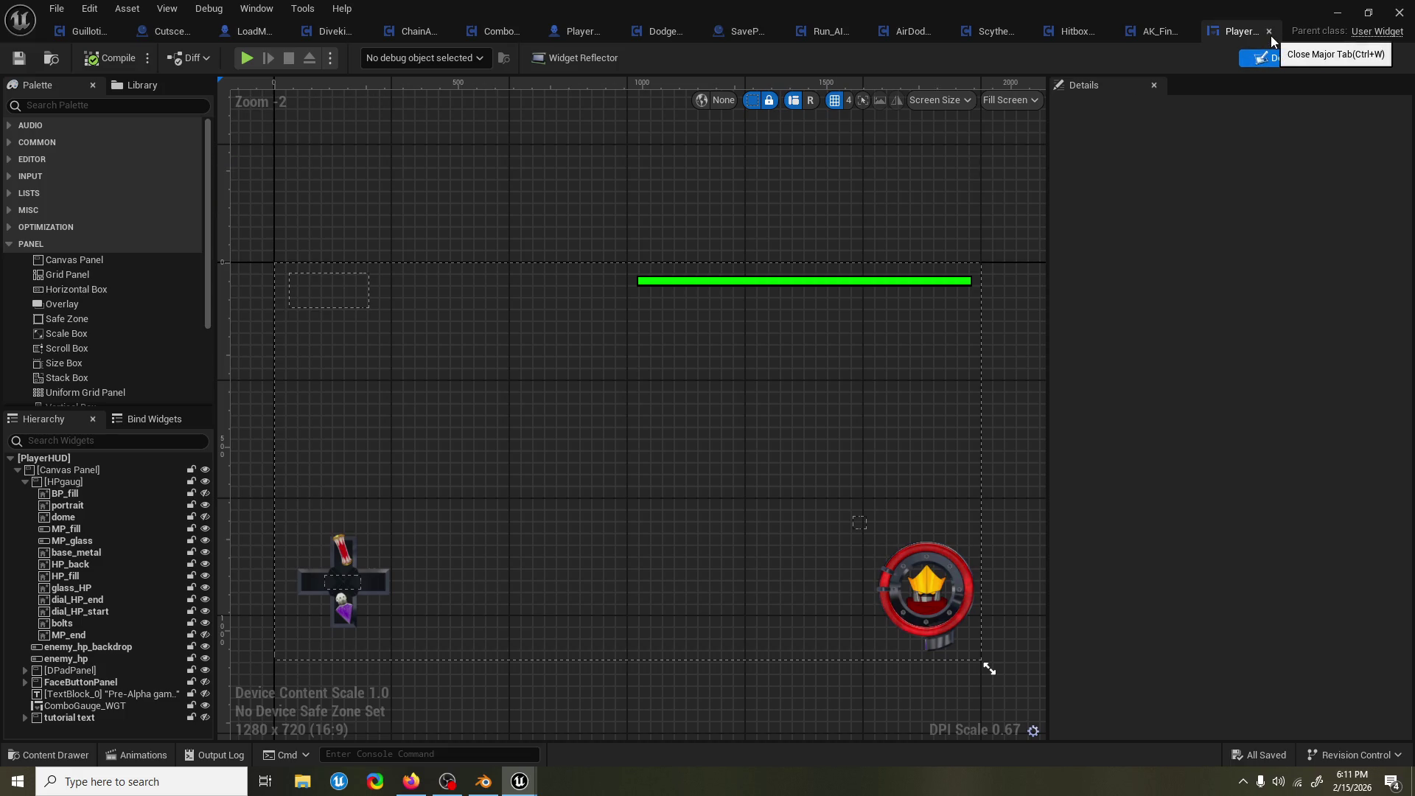
Close the PlayerHUD widget editor to return to the AK_Finisher Event Graph.
click(1269, 32)
click(799, 329)
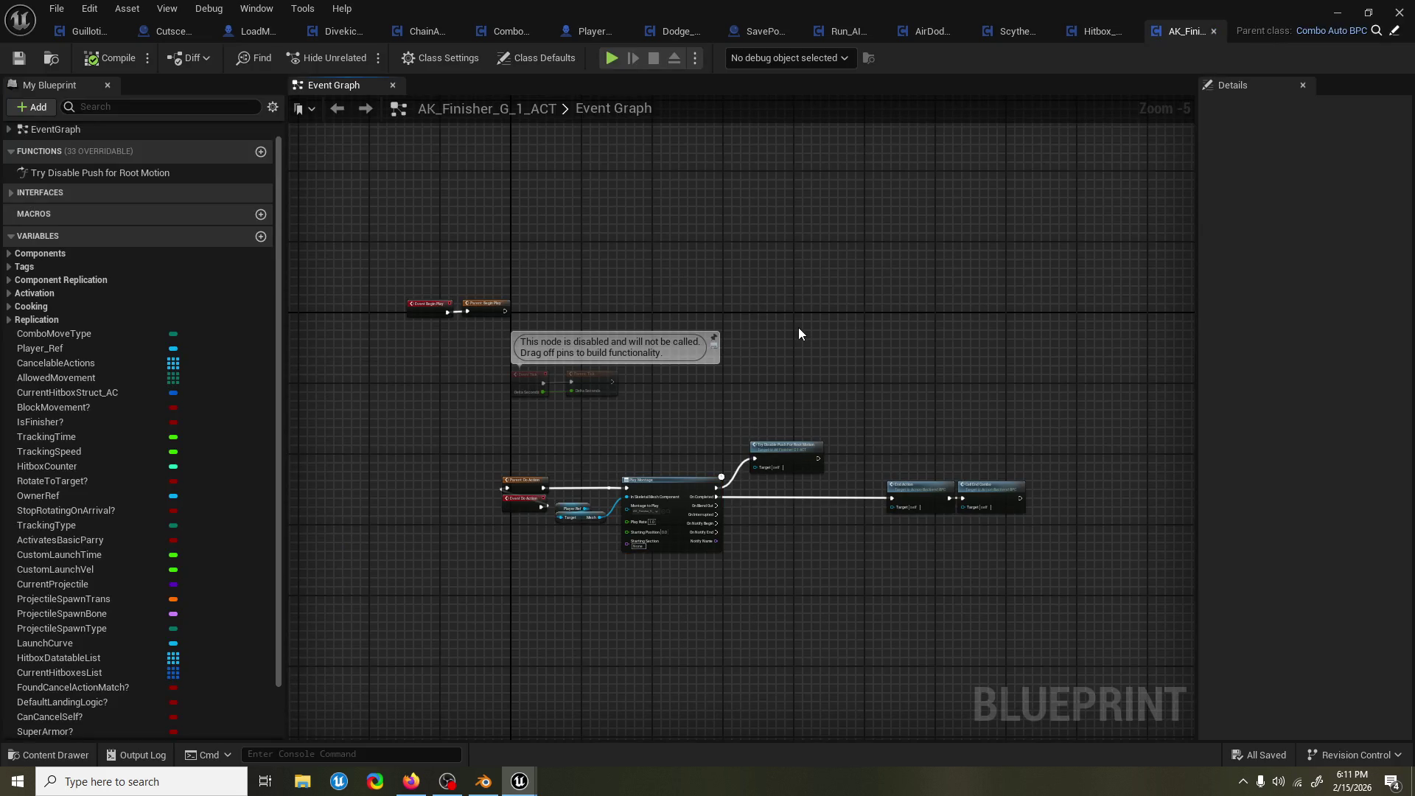
scroll(803, 332, up, 3)
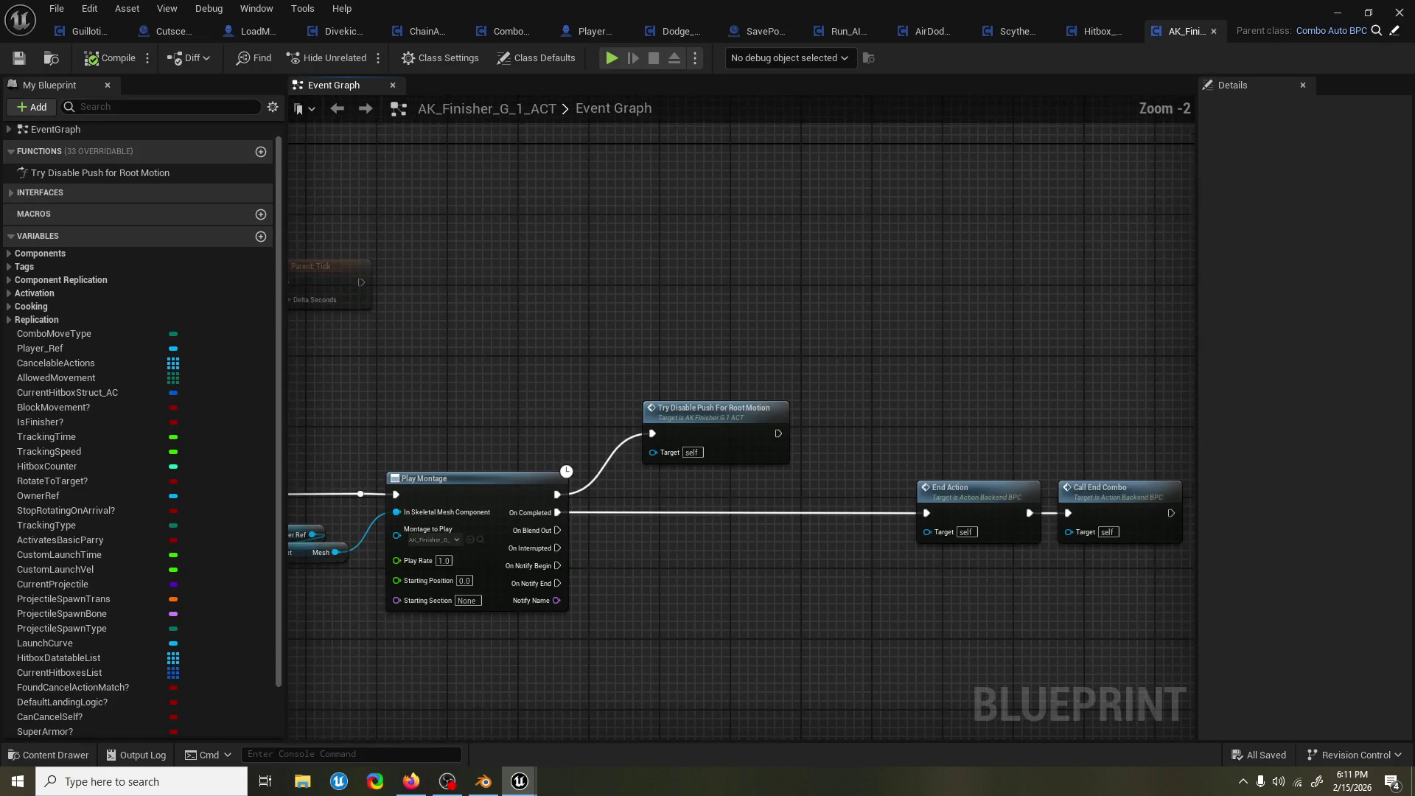
scroll(993, 277, down, 1)
Move End Action and Call End Combo below Try Disable Push For Root Motion, then close AK_Finisher.
mouse_move(1140, 527)
mouse_down()
mouse_move(962, 422)
mouse_move(820, 521)
mouse_up()
mouse_move(765, 364)
mouse_down()
mouse_move(860, 420)
mouse_move(843, 418)
mouse_up()
drag(1031, 479, 830, 574)
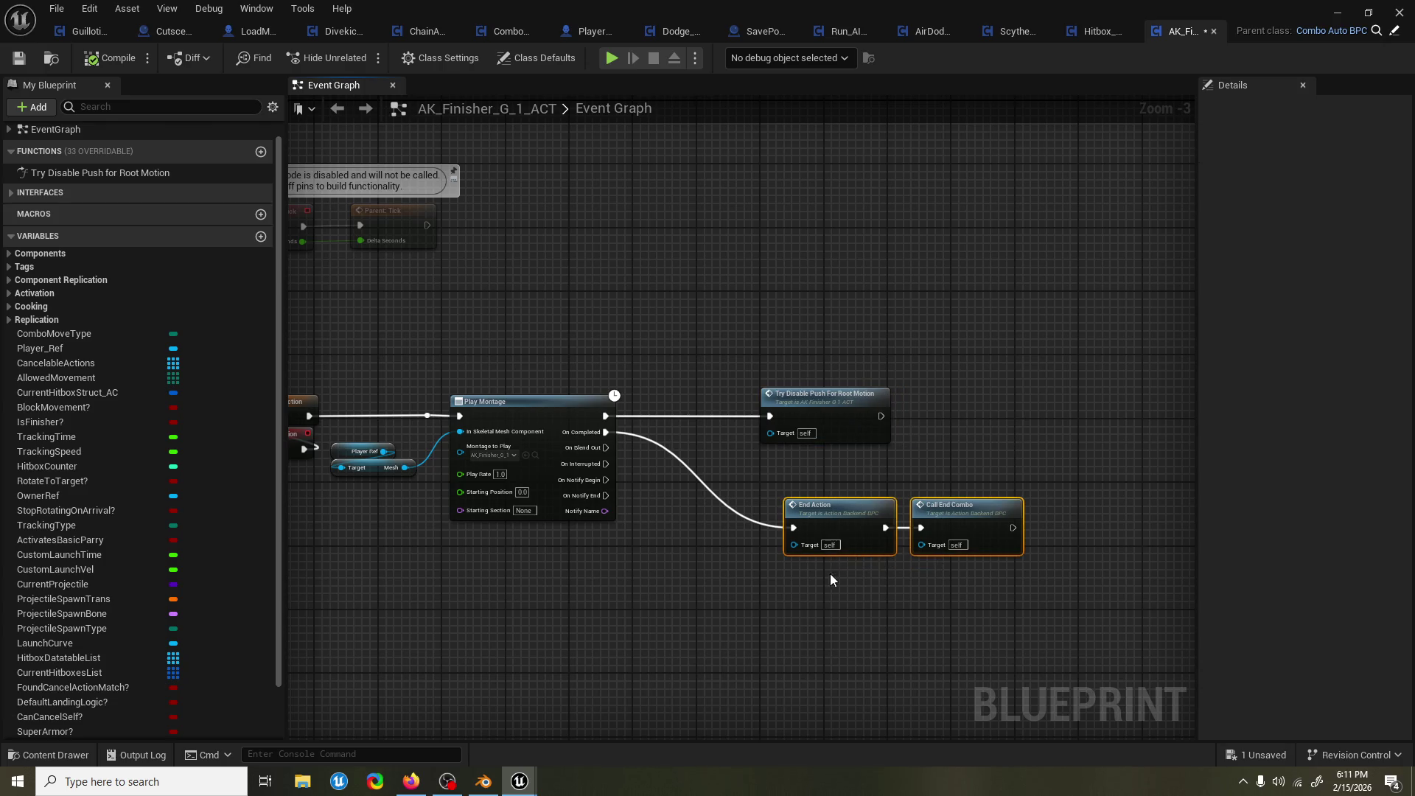
drag(870, 530, 846, 530)
click(825, 478)
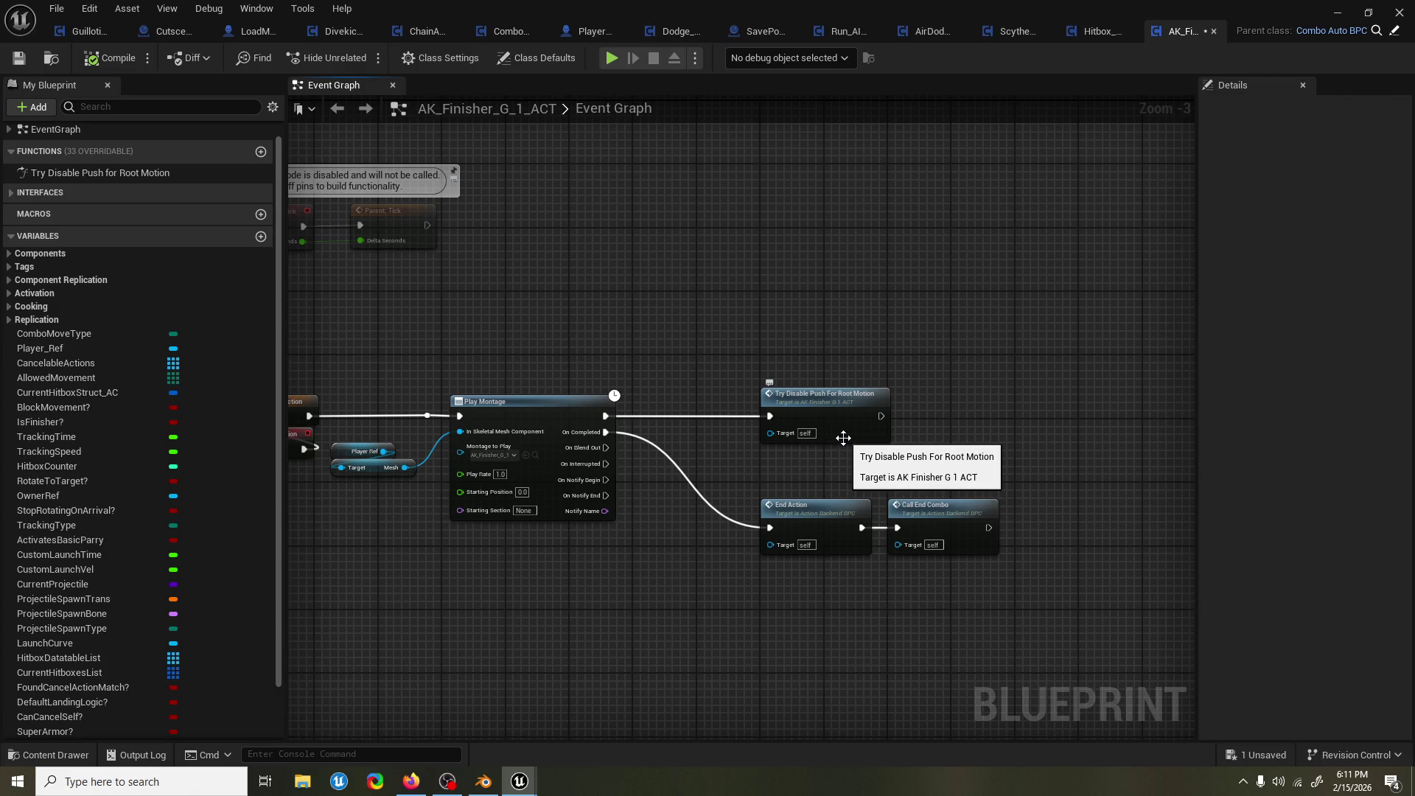
key(Home)
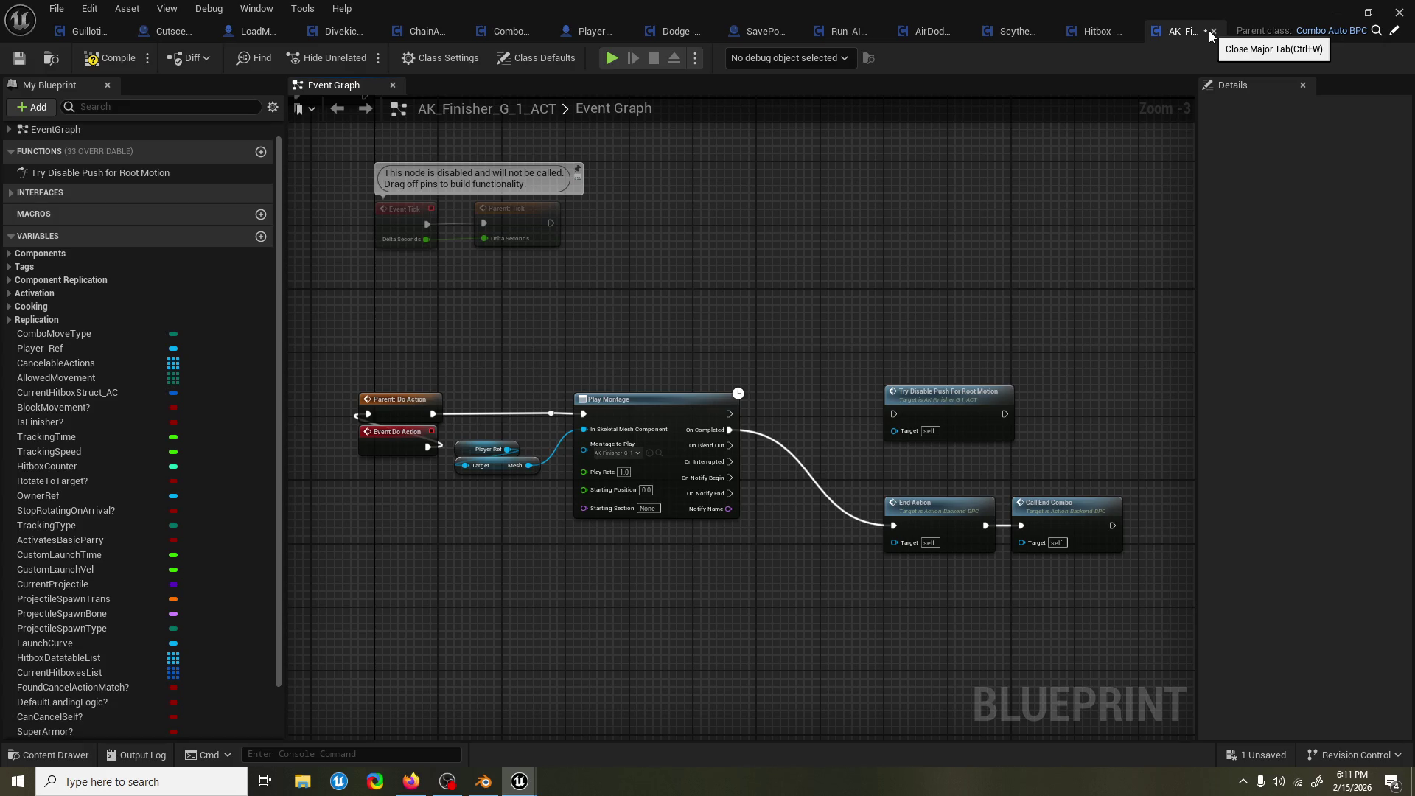
click(1211, 32)
Switch to PlayerChar_BP and scroll through its function list.
scroll(708, 225, down, 2)
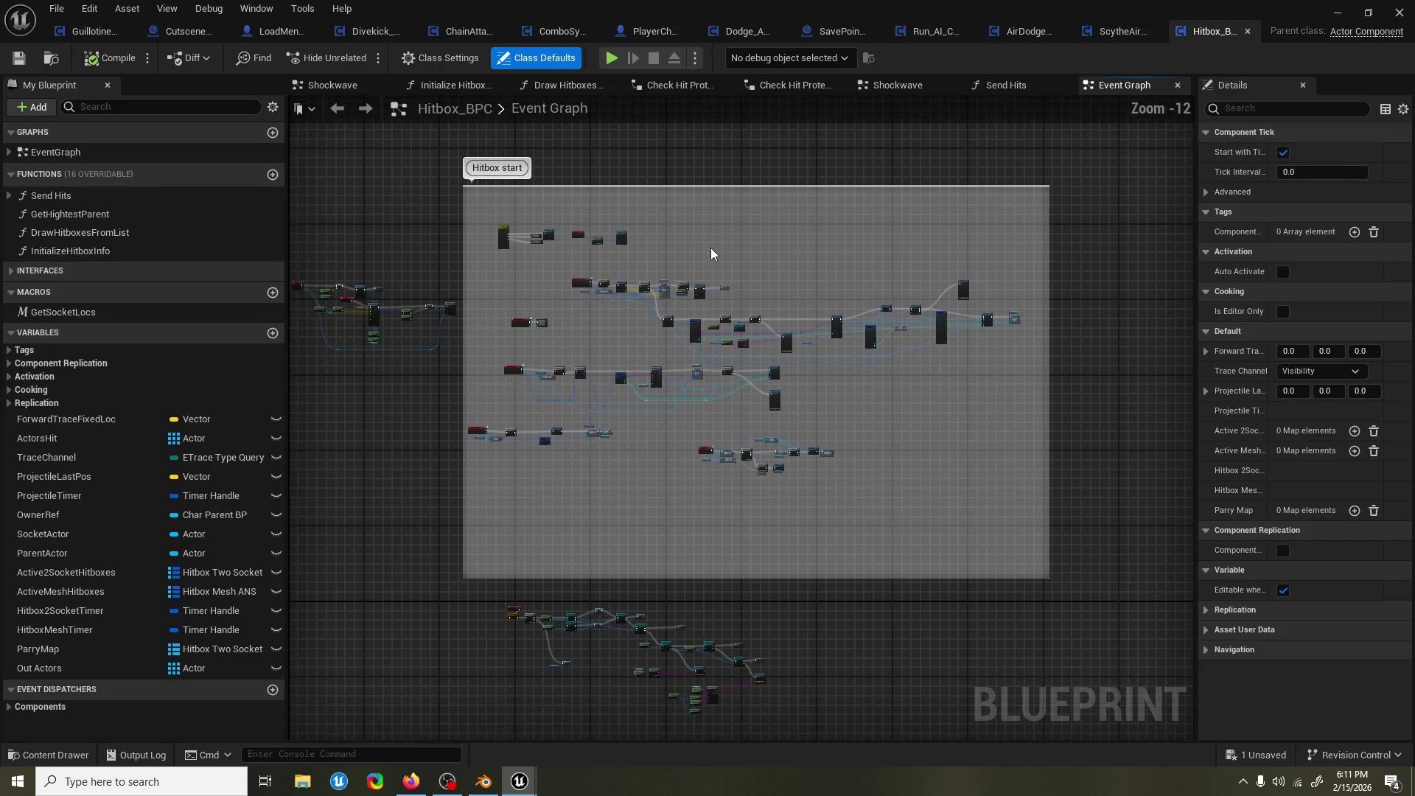
scroll(707, 250, up, 3)
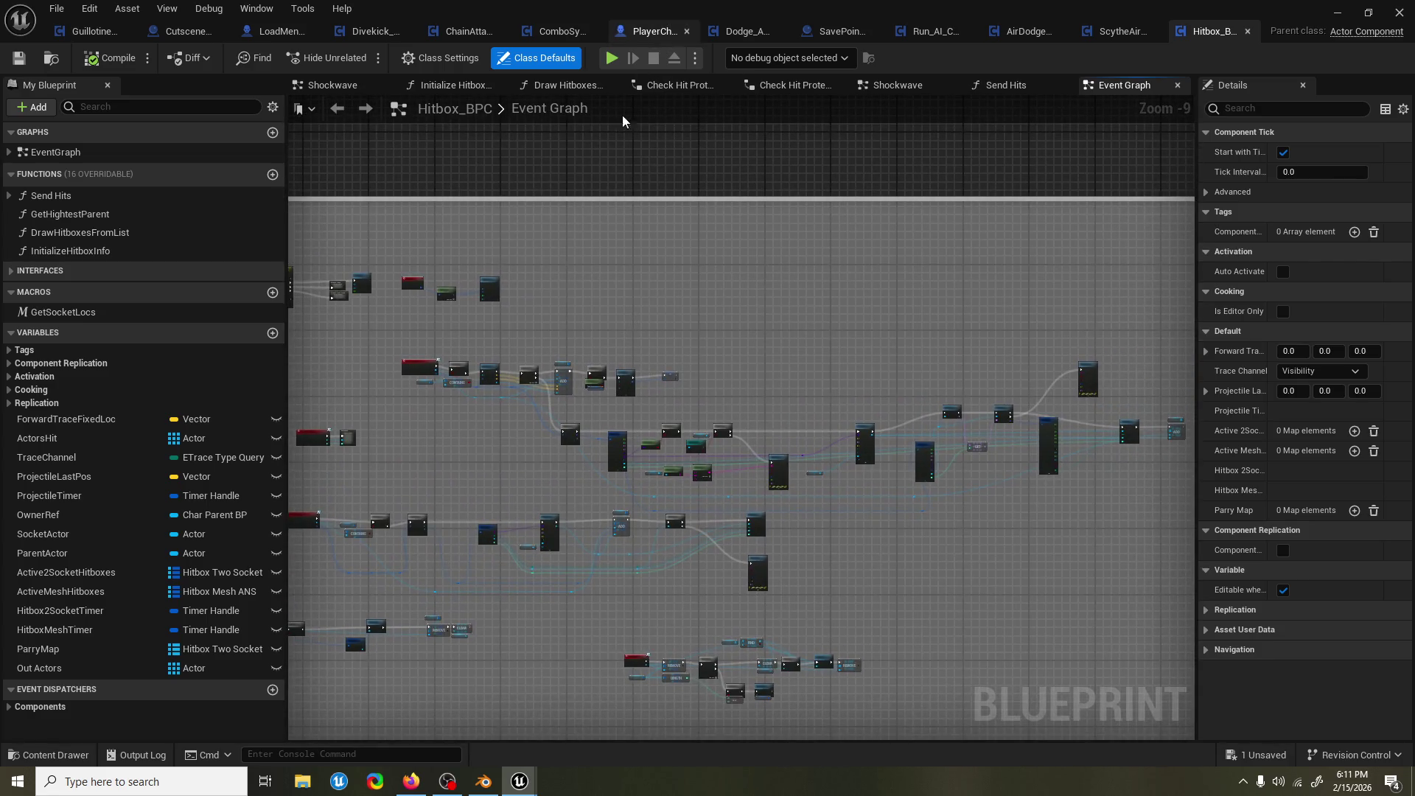
click(641, 30)
scroll(589, 240, down, 2)
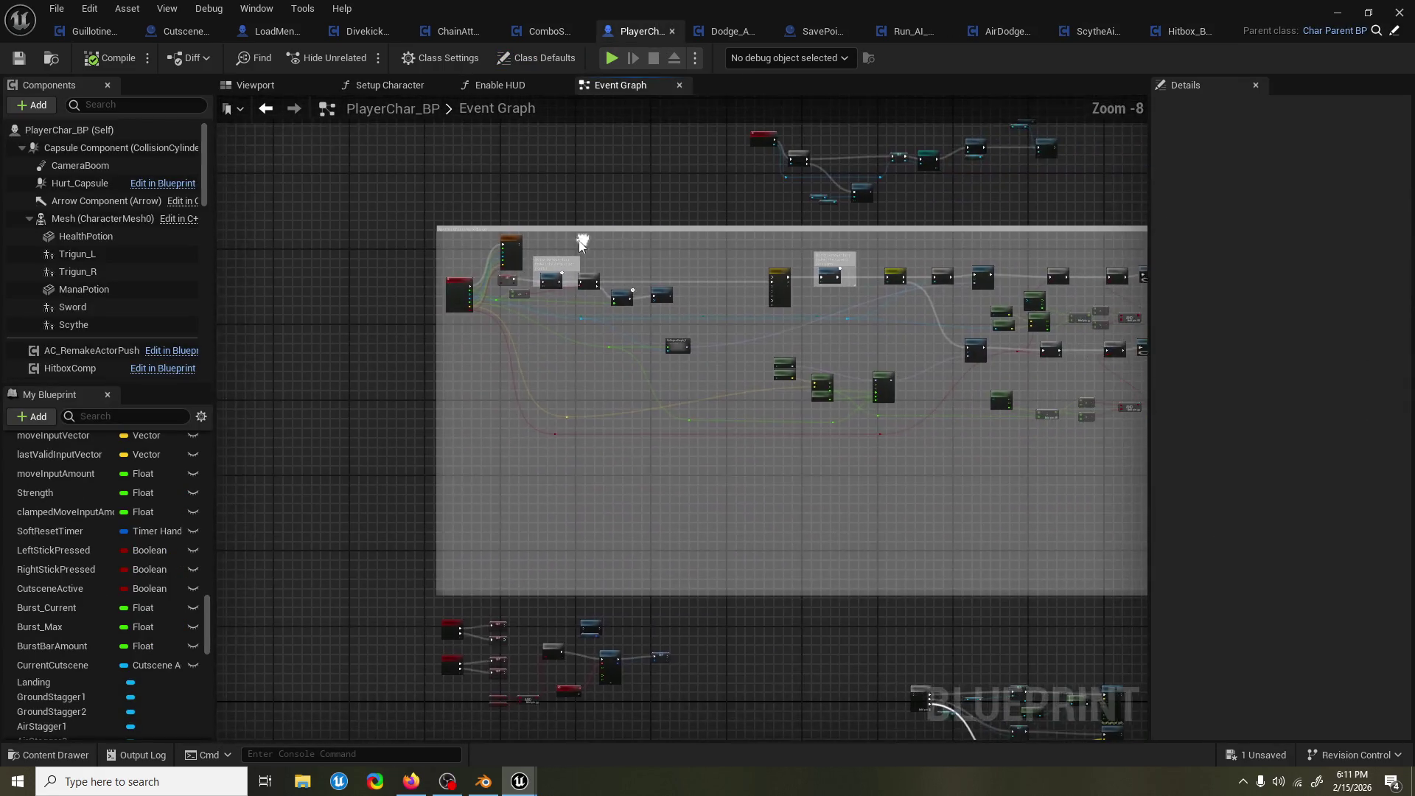
scroll(104, 536, up, 10)
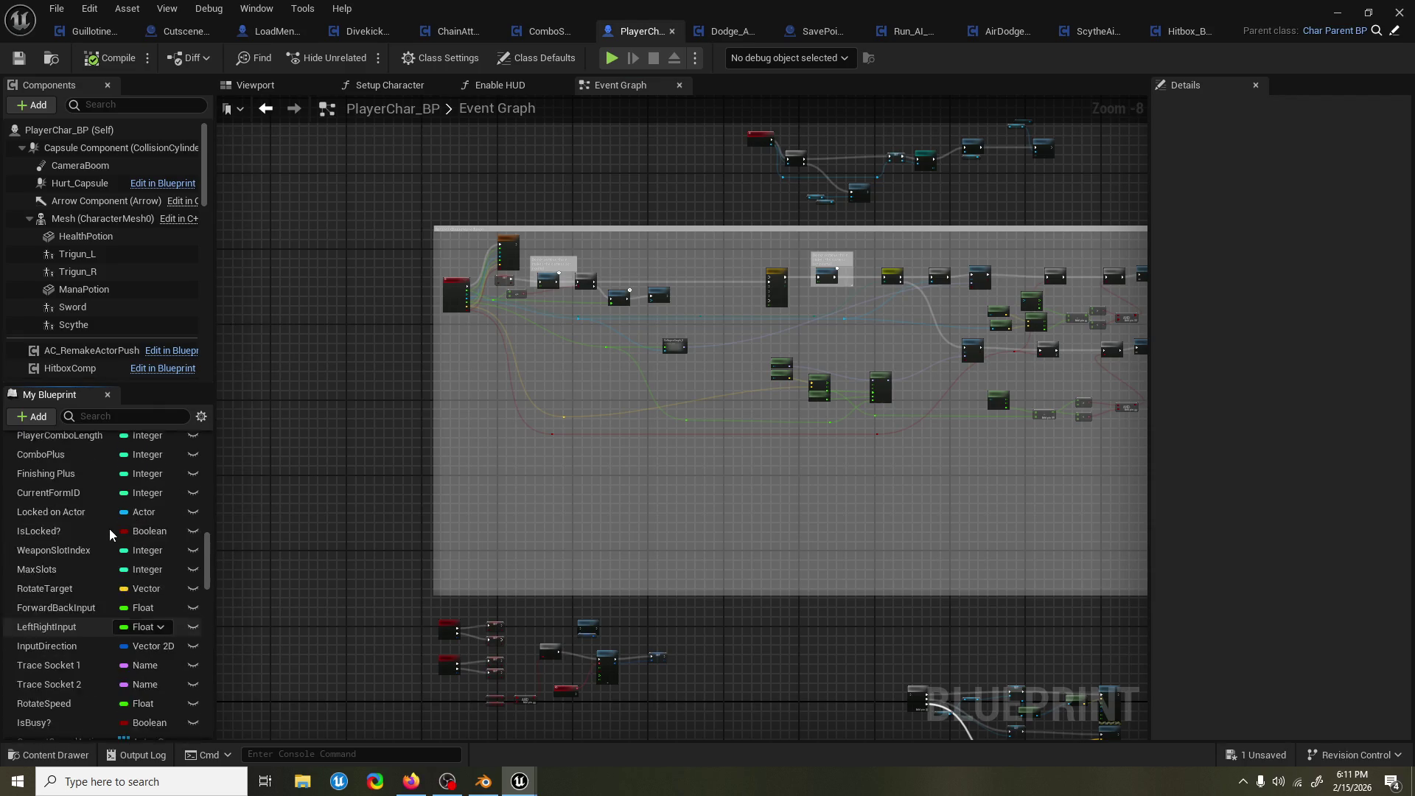
scroll(104, 536, up, 5)
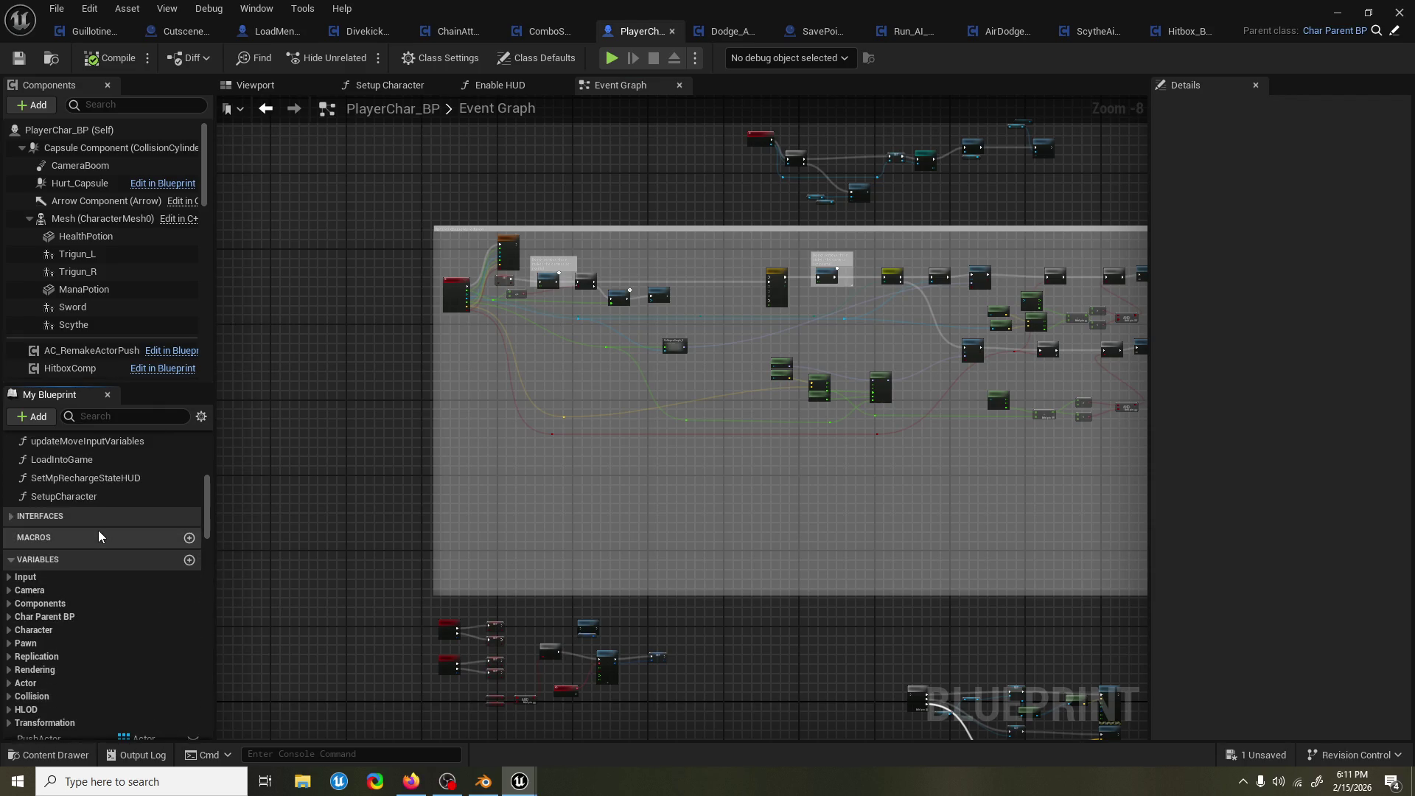
scroll(99, 529, up, 5)
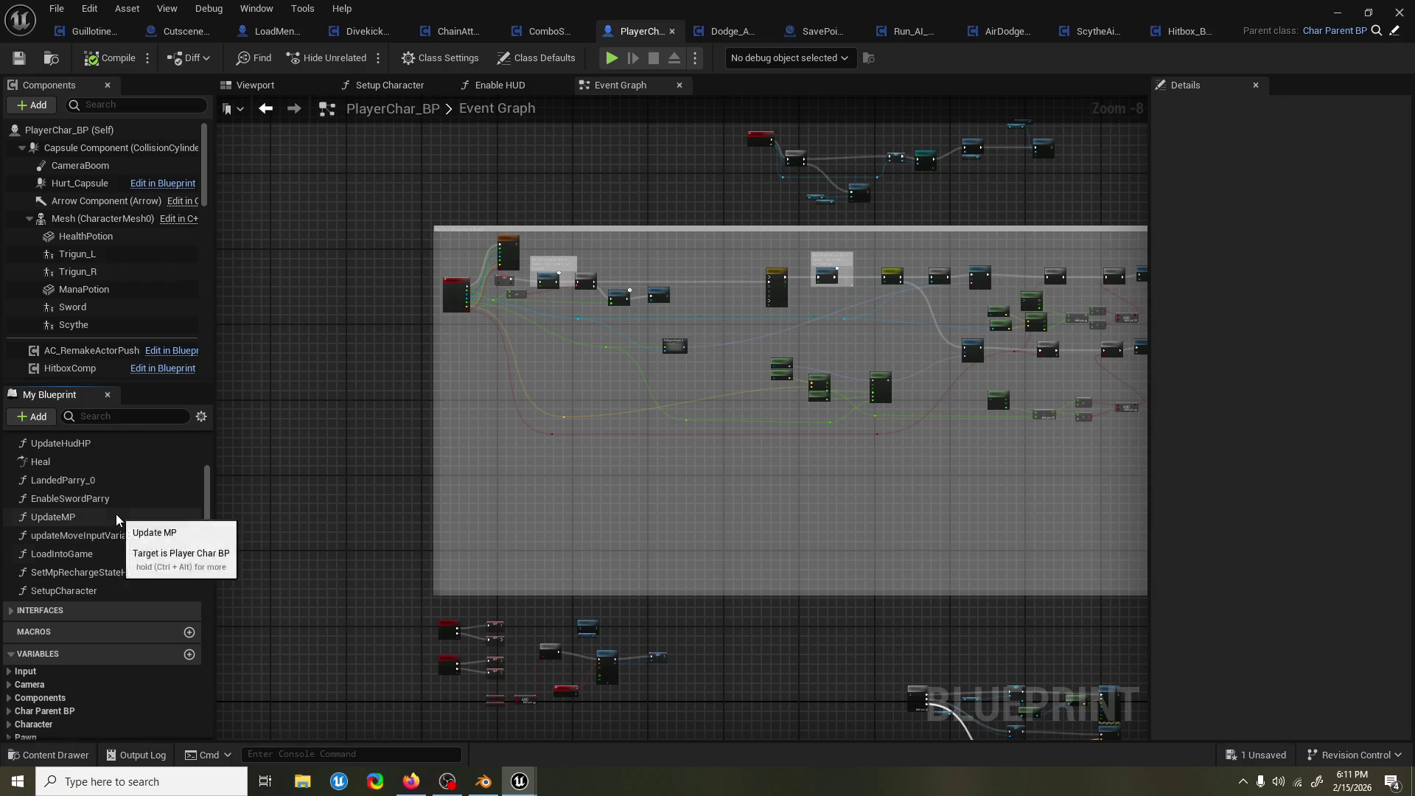
scroll(114, 524, up, 2)
scroll(105, 529, up, 5)
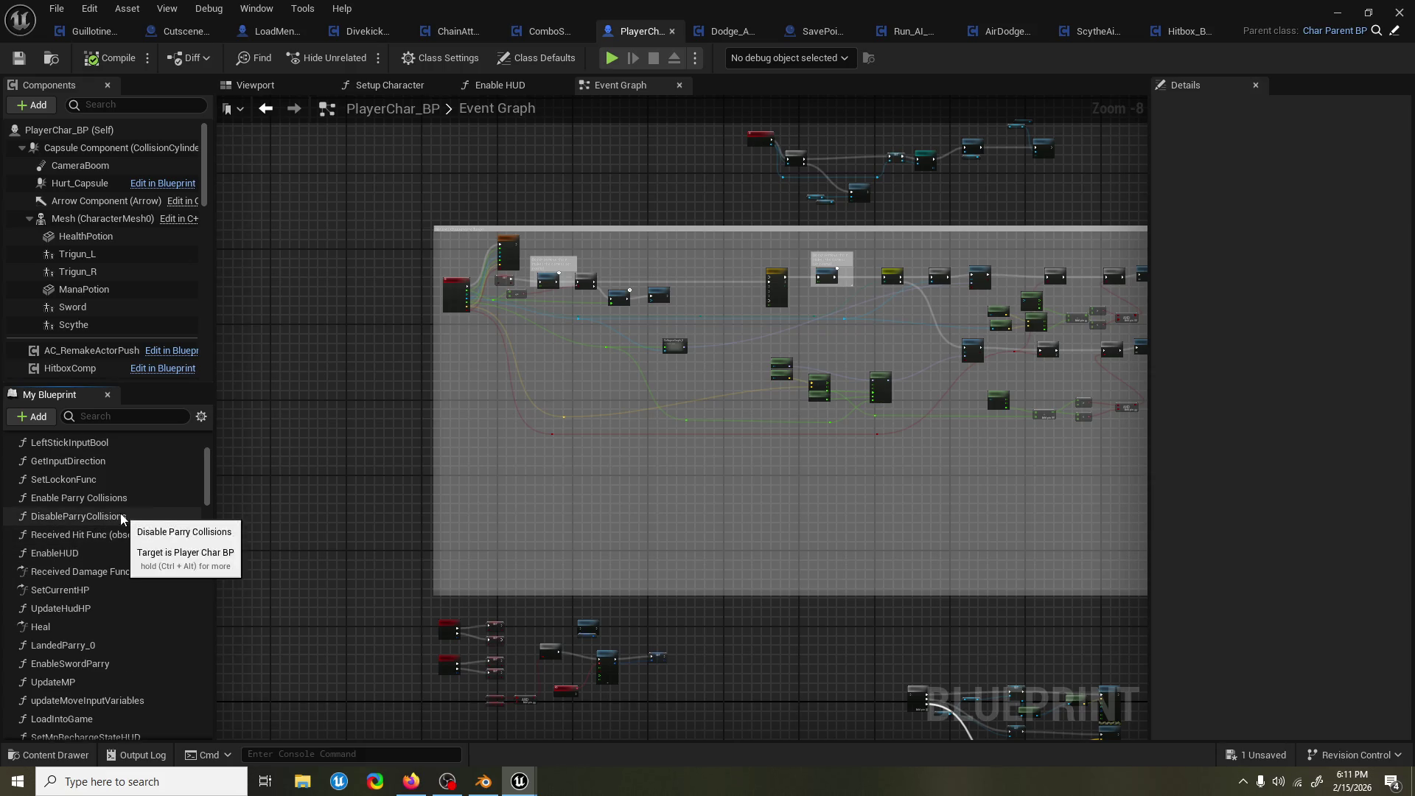
scroll(126, 514, up, 1)
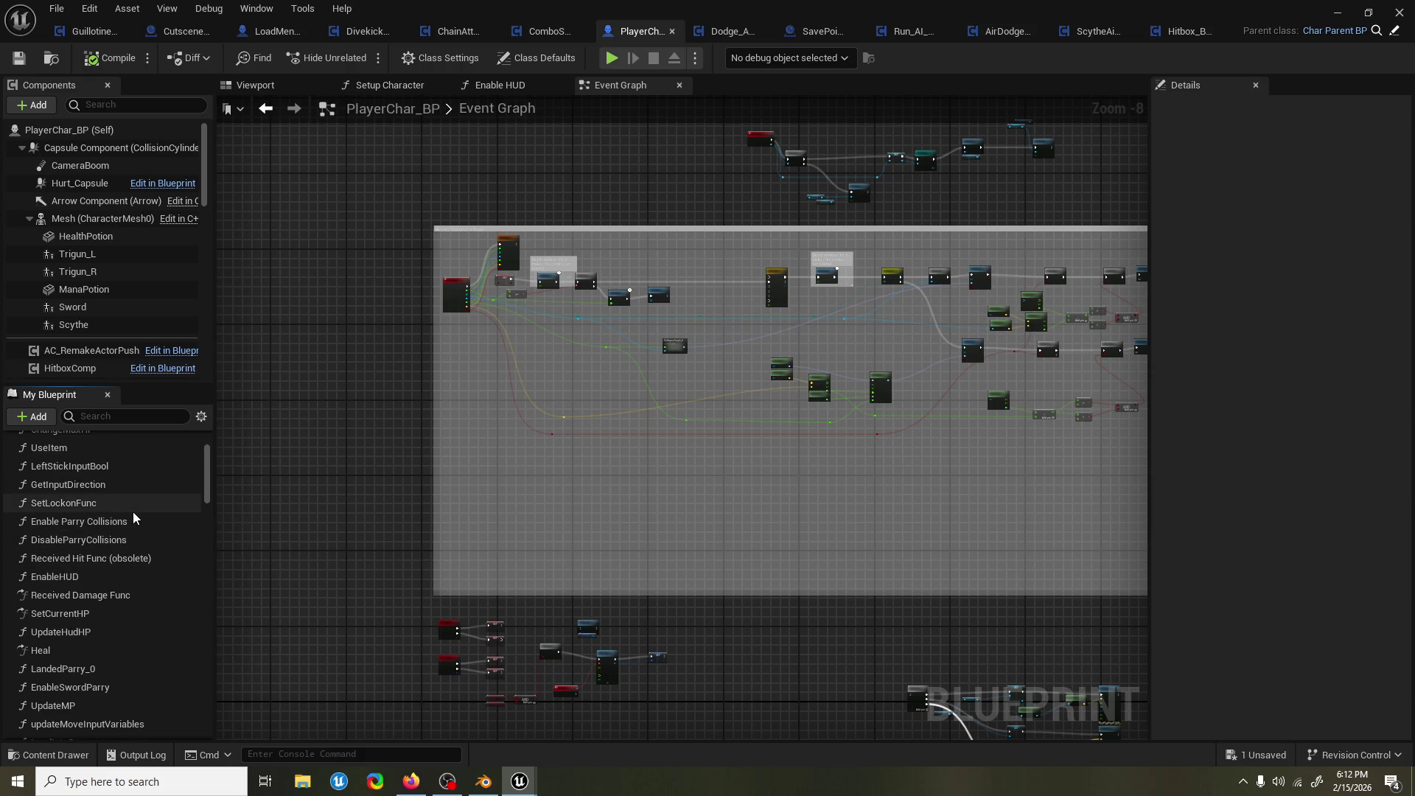
scroll(132, 512, up, 4)
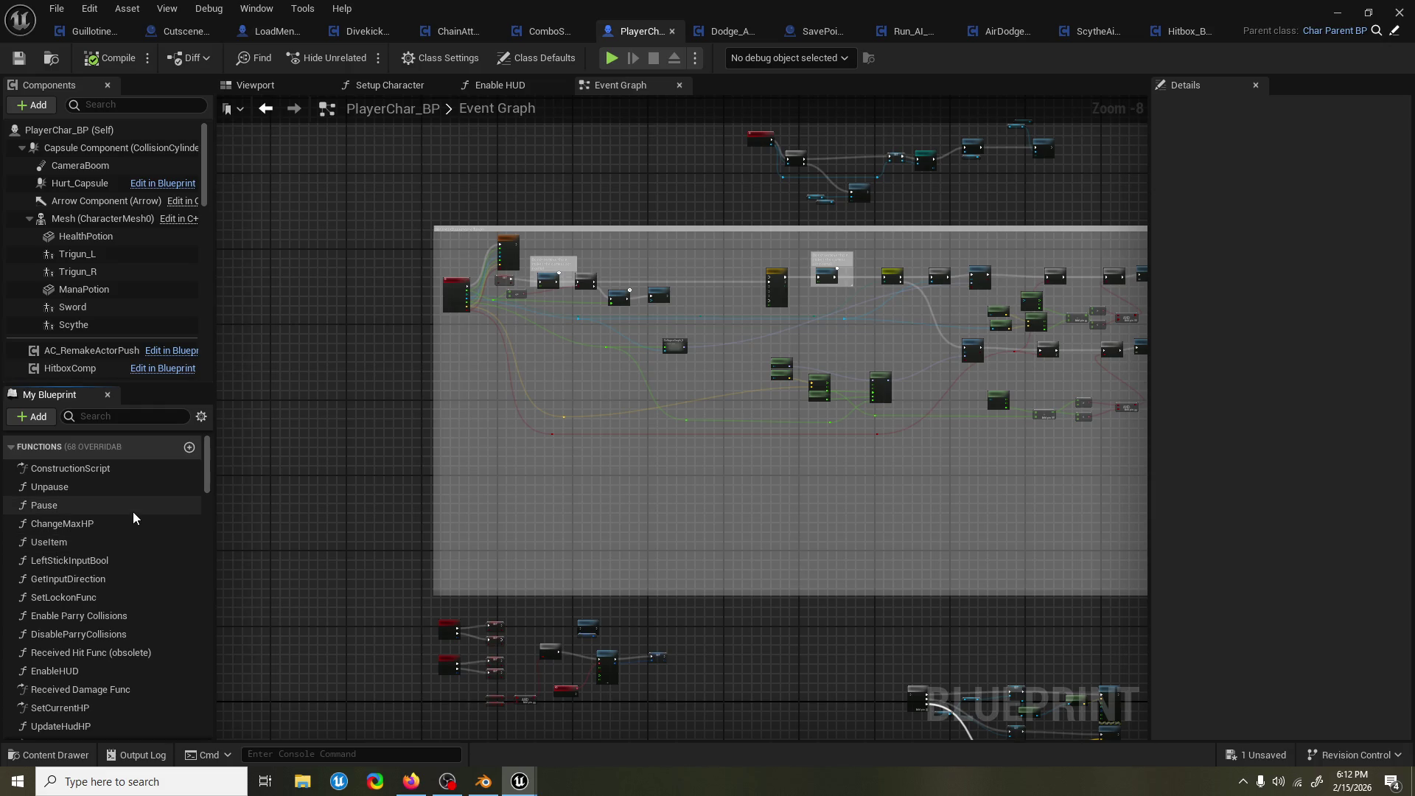
scroll(132, 511, down, 4)
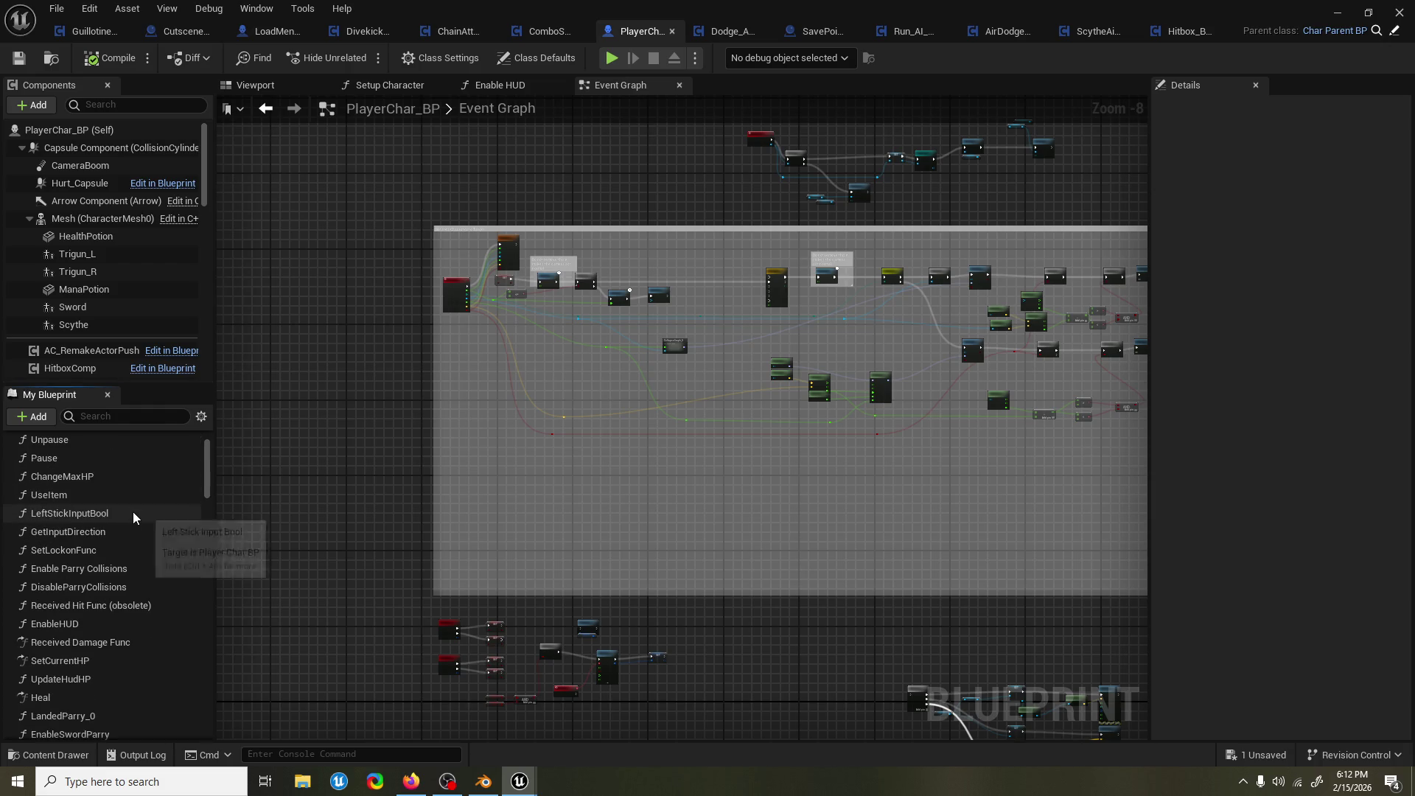
scroll(132, 517, down, 5)
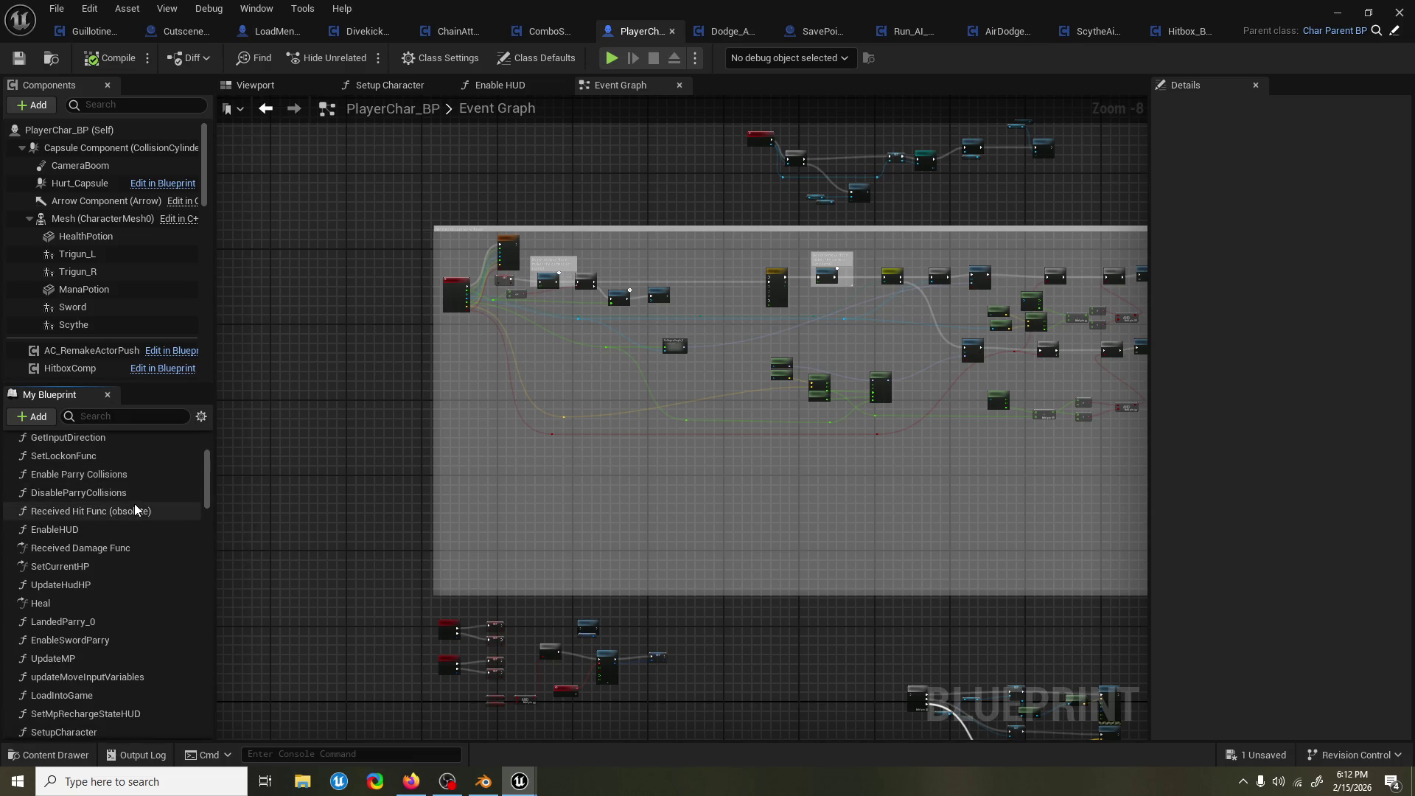
scroll(527, 467, down, 4)
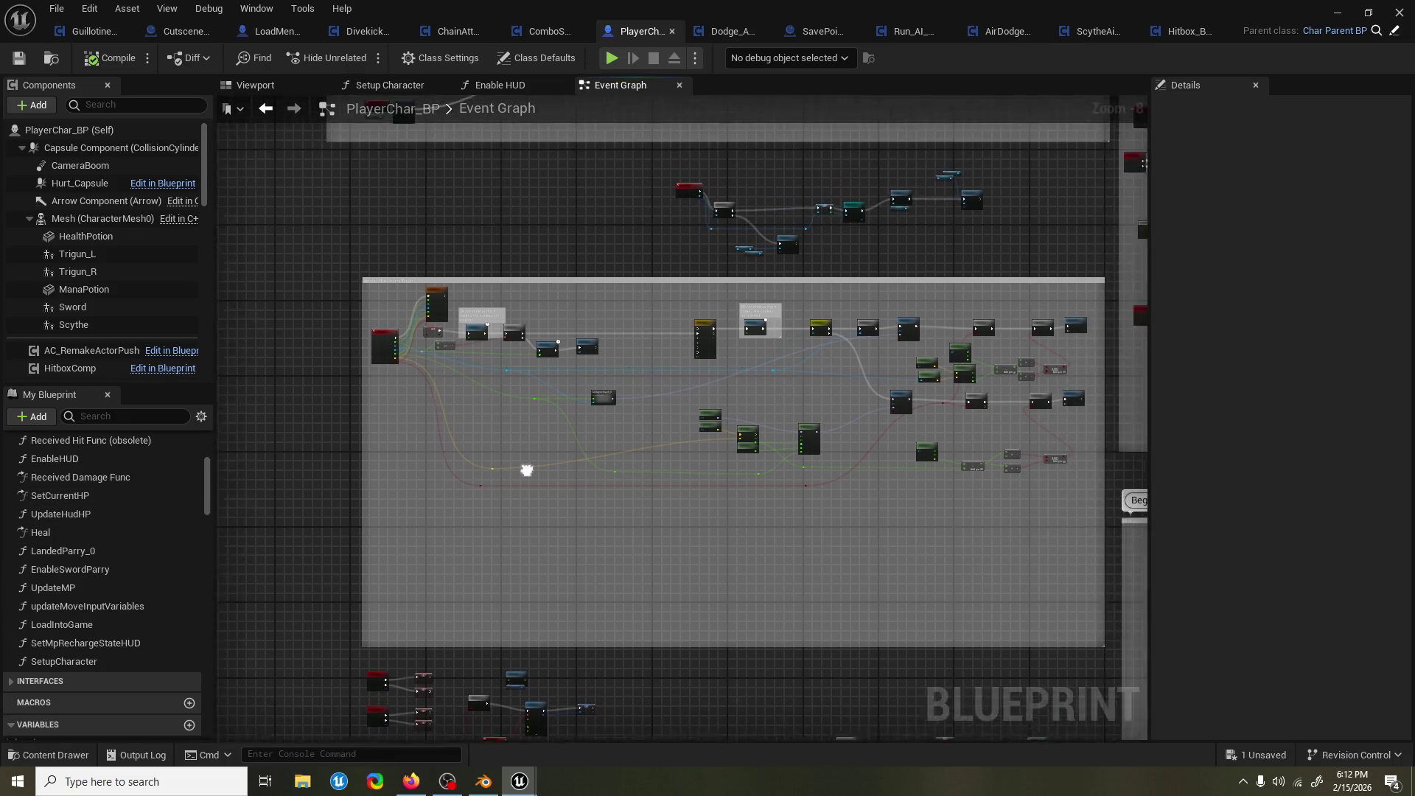
Save all pending changes and return to the Hitbox_BPC blueprint.
mouse_move(662, 420)
mouse_down()
mouse_move(761, 324)
mouse_move(760, 289)
mouse_up()
key(ctrl+s)
mouse_move(909, 181)
mouse_down()
mouse_move(783, 240)
mouse_move(783, 284)
mouse_up()
click(1209, 28)
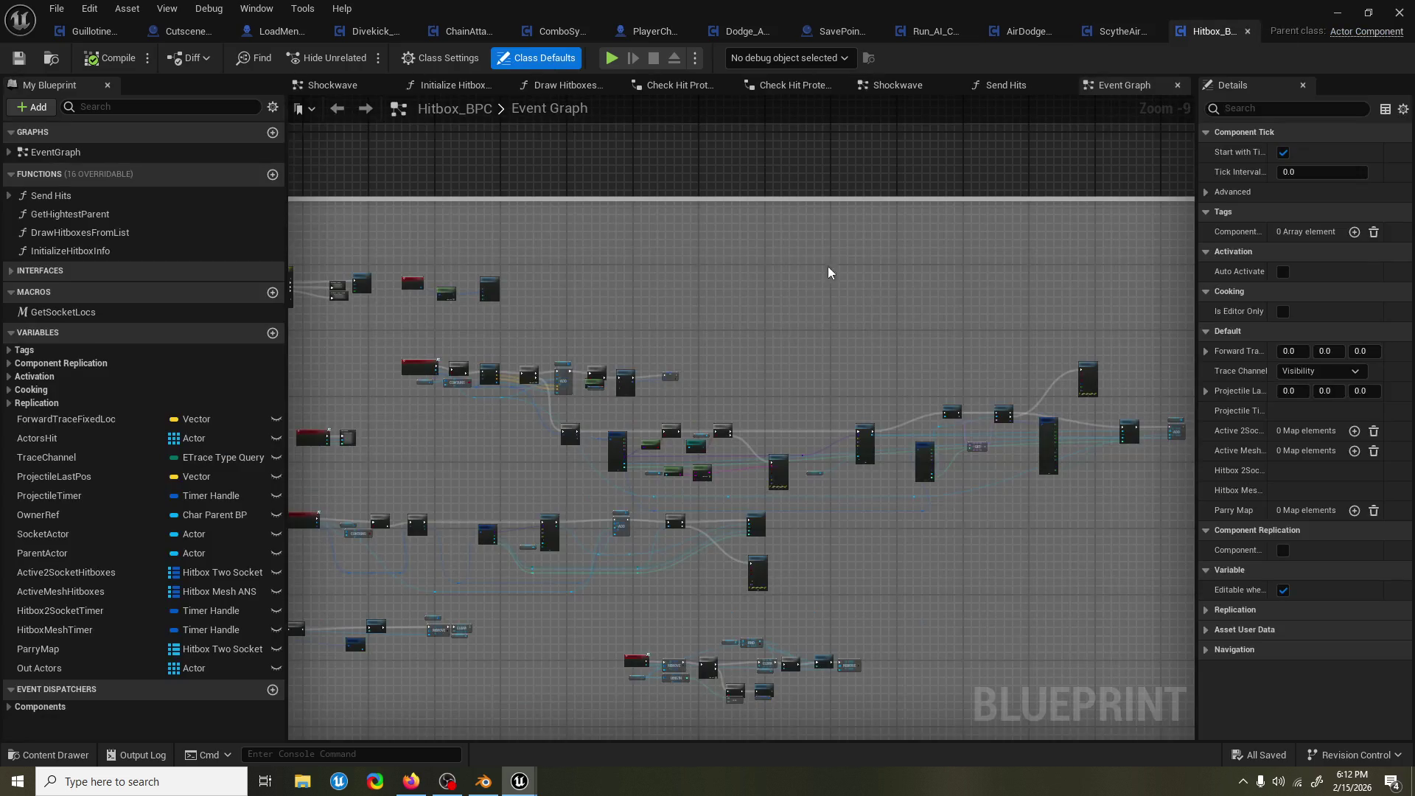
Open Hitbox_BPC's Send Hits function graph and center its node group.
mouse_move(603, 464)
mouse_down()
mouse_move(695, 429)
mouse_move(710, 439)
mouse_move(669, 410)
mouse_up()
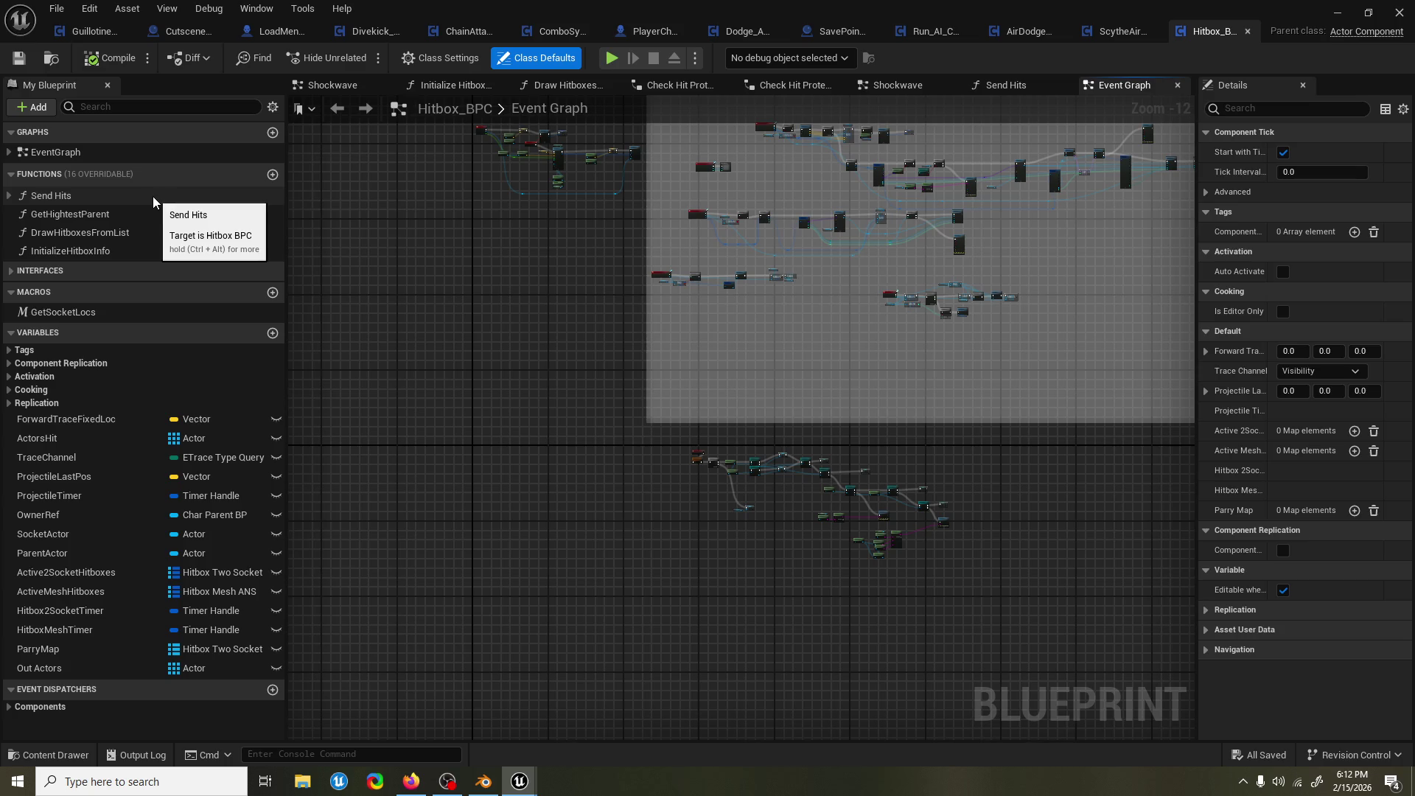
double_click(198, 196)
scroll(379, 206, down, 3)
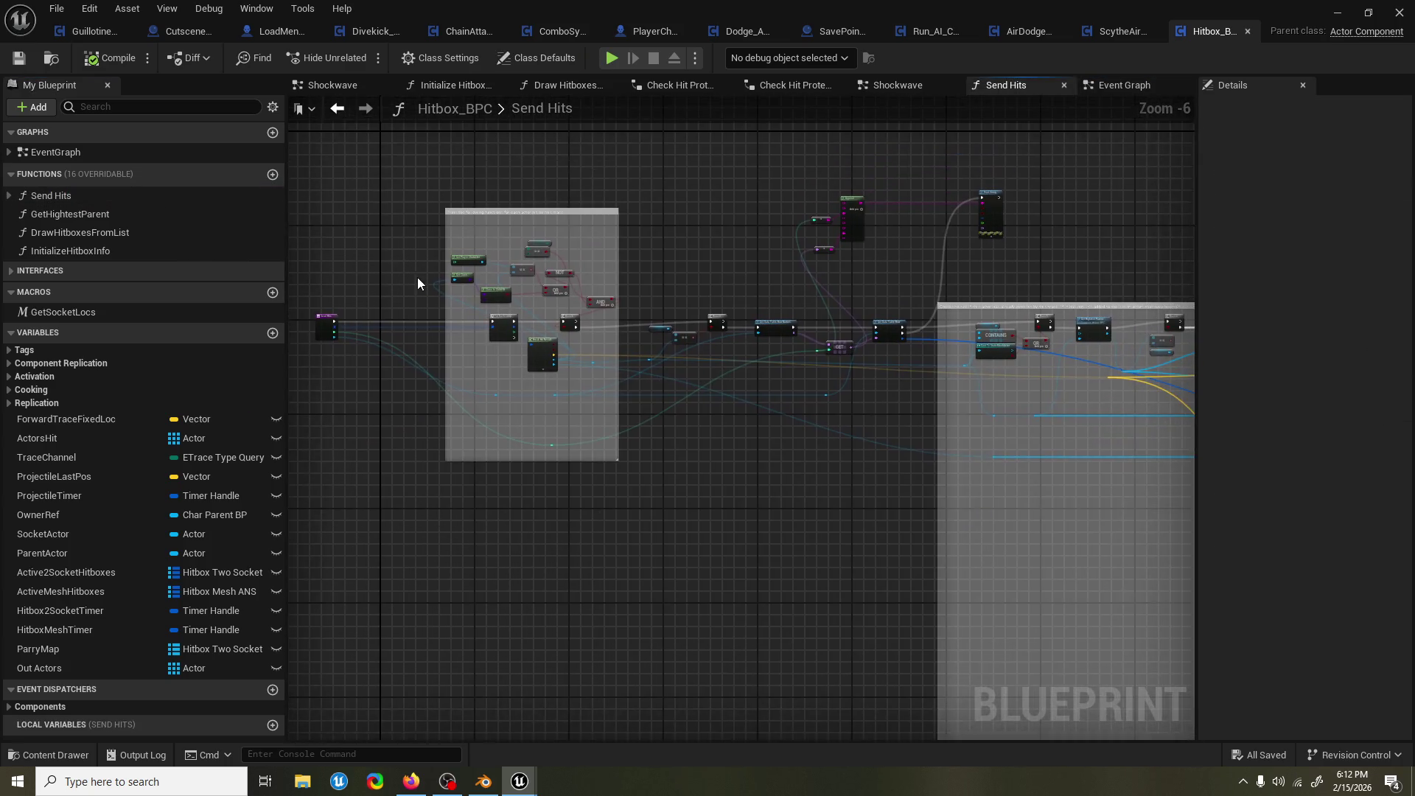
drag(651, 231, 958, 236)
scroll(888, 236, down, 5)
drag(718, 246, 796, 242)
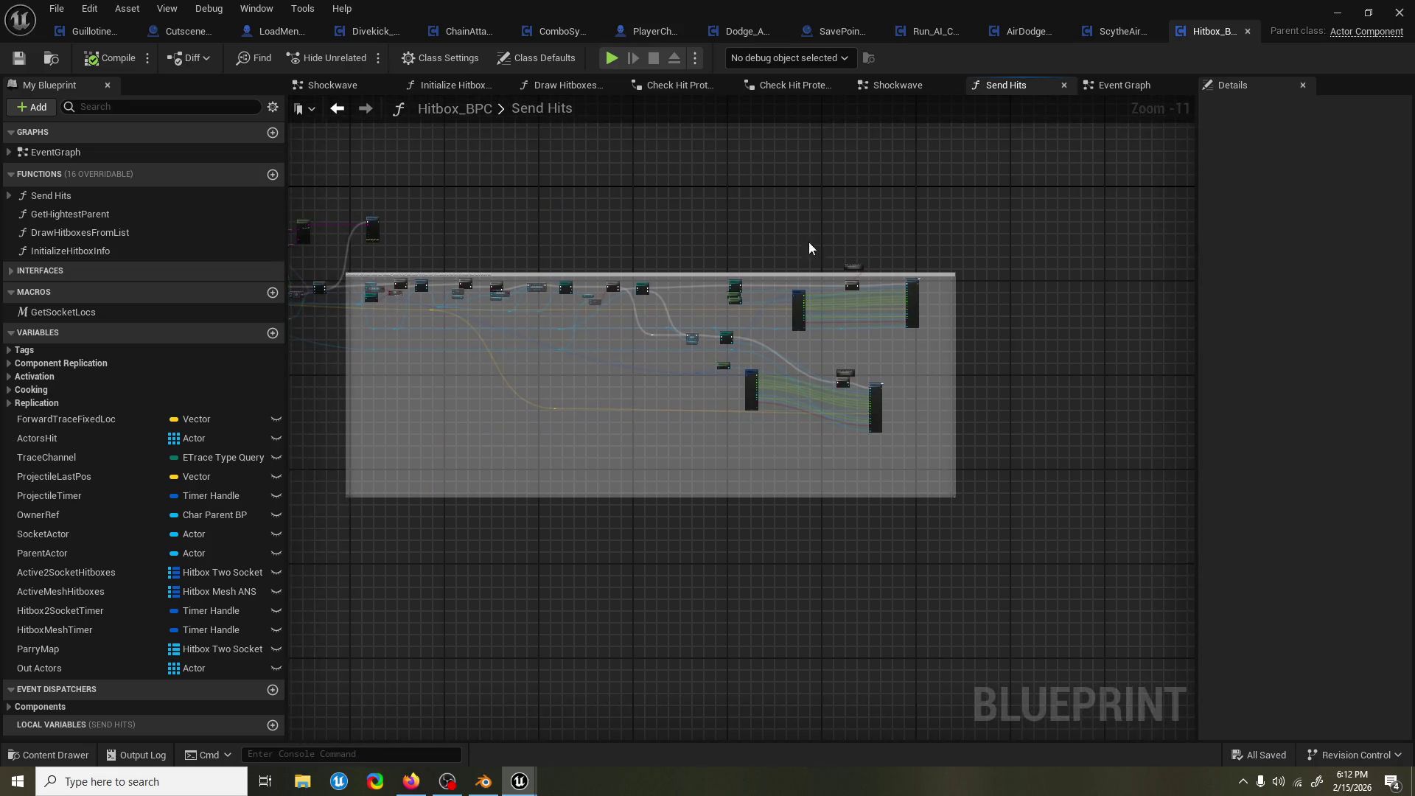
scroll(878, 232, up, 3)
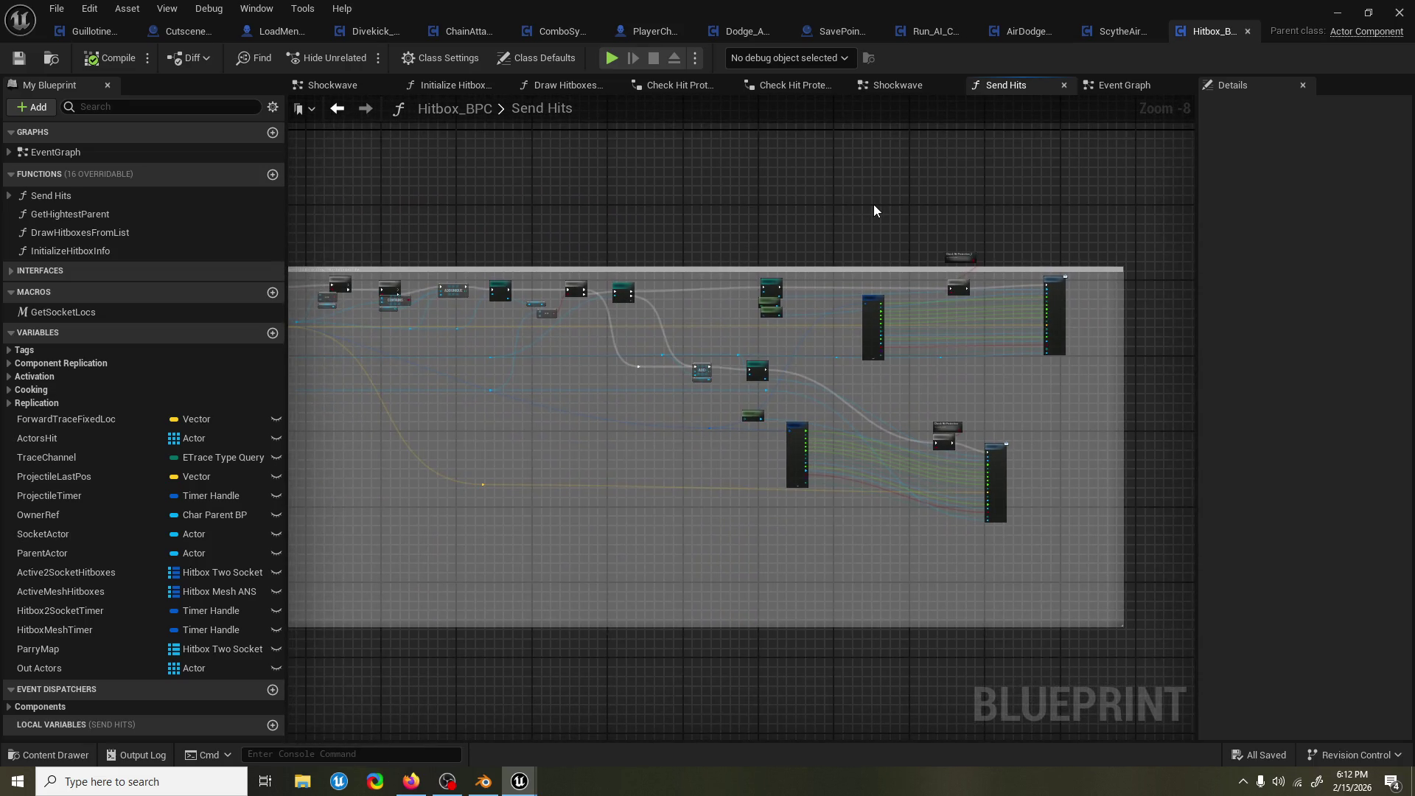
scroll(850, 207, up, 3)
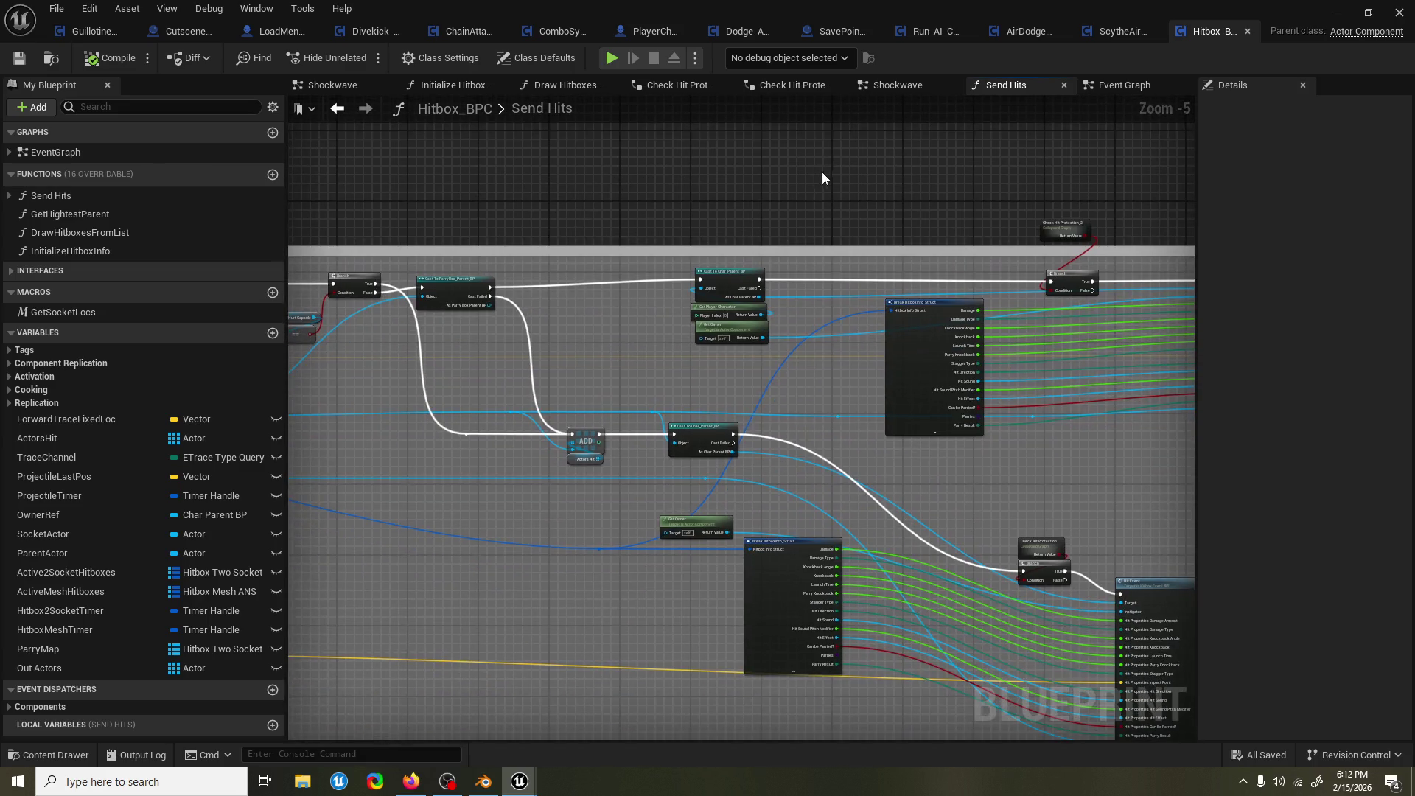
Inspect the ADDUNIQUE, ADD, Break HitboxInfo, Hit Event and Branch nodes, then save.
mouse_move(777, 312)
mouse_down()
mouse_move(520, 332)
mouse_move(894, 316)
mouse_move(669, 312)
mouse_move(489, 342)
mouse_move(594, 365)
mouse_up()
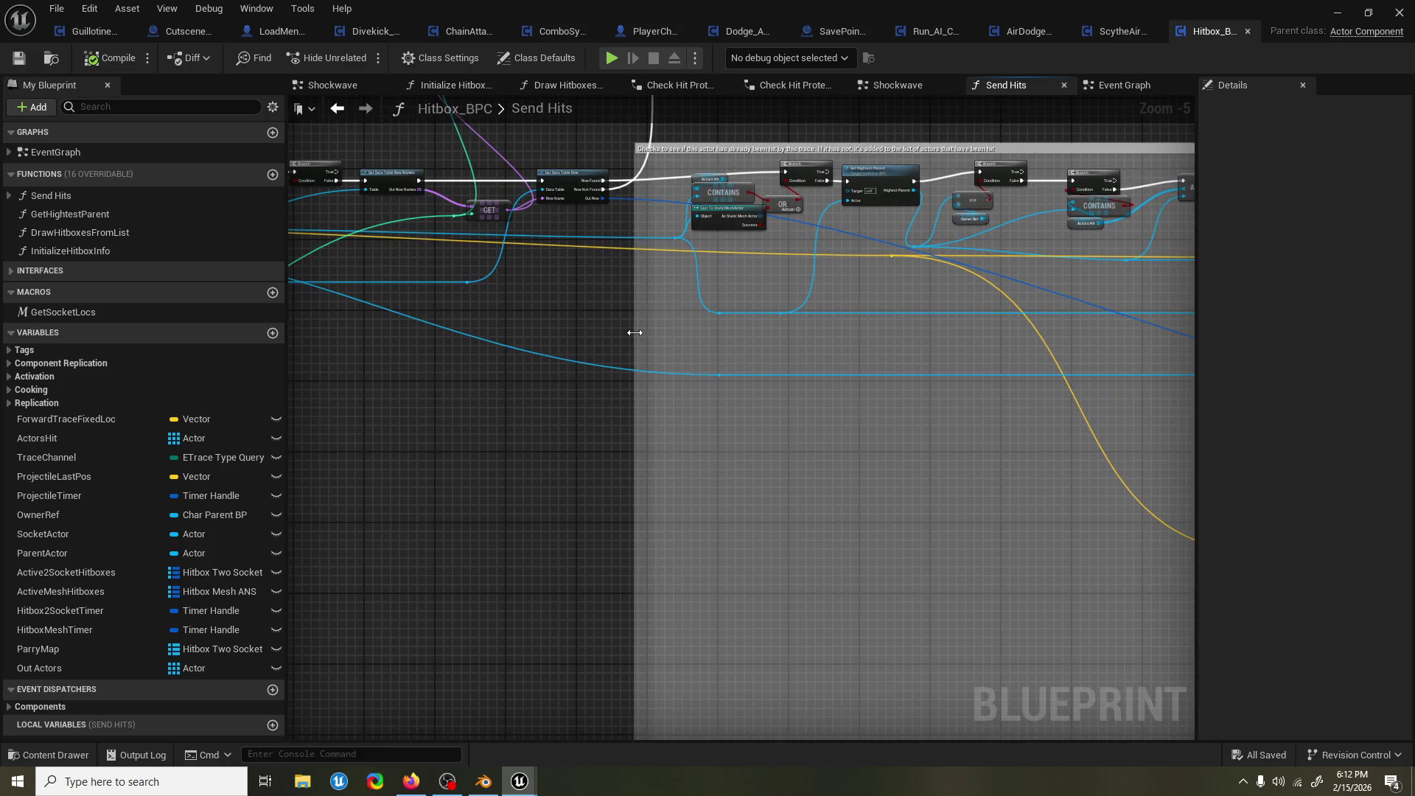
mouse_move(688, 302)
mouse_down()
mouse_move(594, 289)
mouse_move(713, 319)
mouse_move(910, 326)
mouse_move(864, 326)
mouse_up()
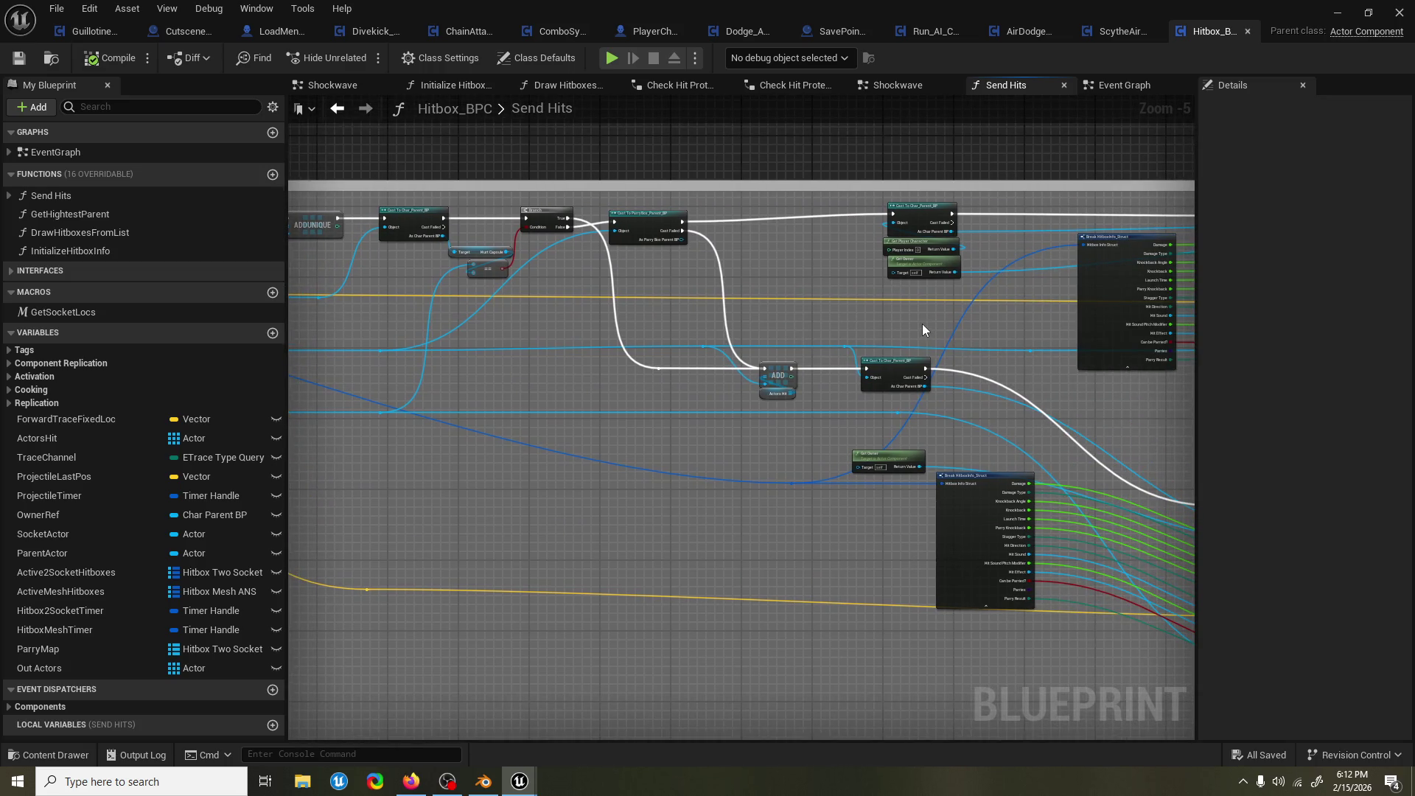
mouse_move(922, 324)
mouse_down()
mouse_move(550, 335)
mouse_move(517, 320)
mouse_move(821, 325)
mouse_up()
scroll(626, 331, down, 4)
mouse_move(644, 354)
mouse_down()
mouse_move(742, 351)
mouse_move(533, 347)
mouse_up()
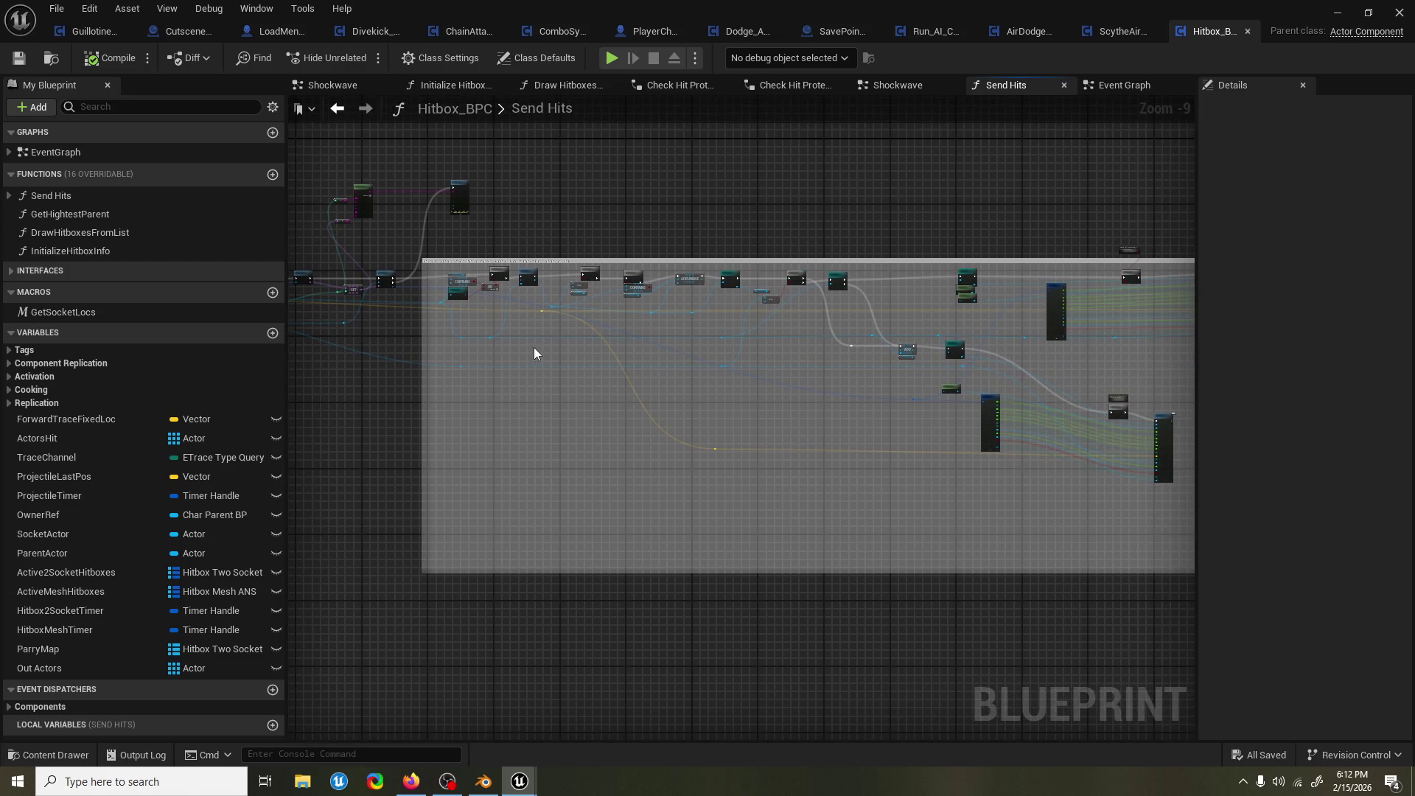
key(ctrl+s)
scroll(800, 335, up, 3)
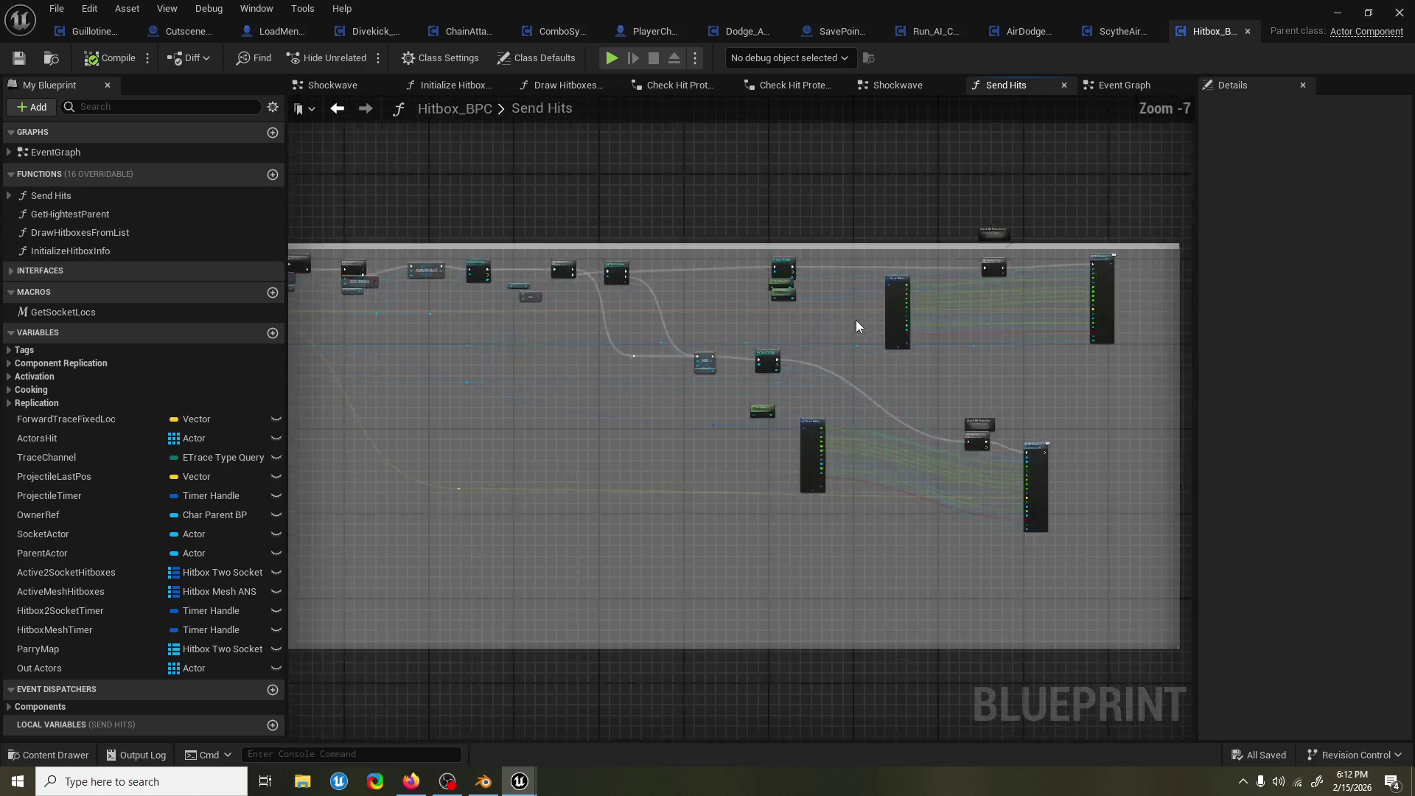
scroll(928, 324, up, 4)
scroll(943, 320, down, 2)
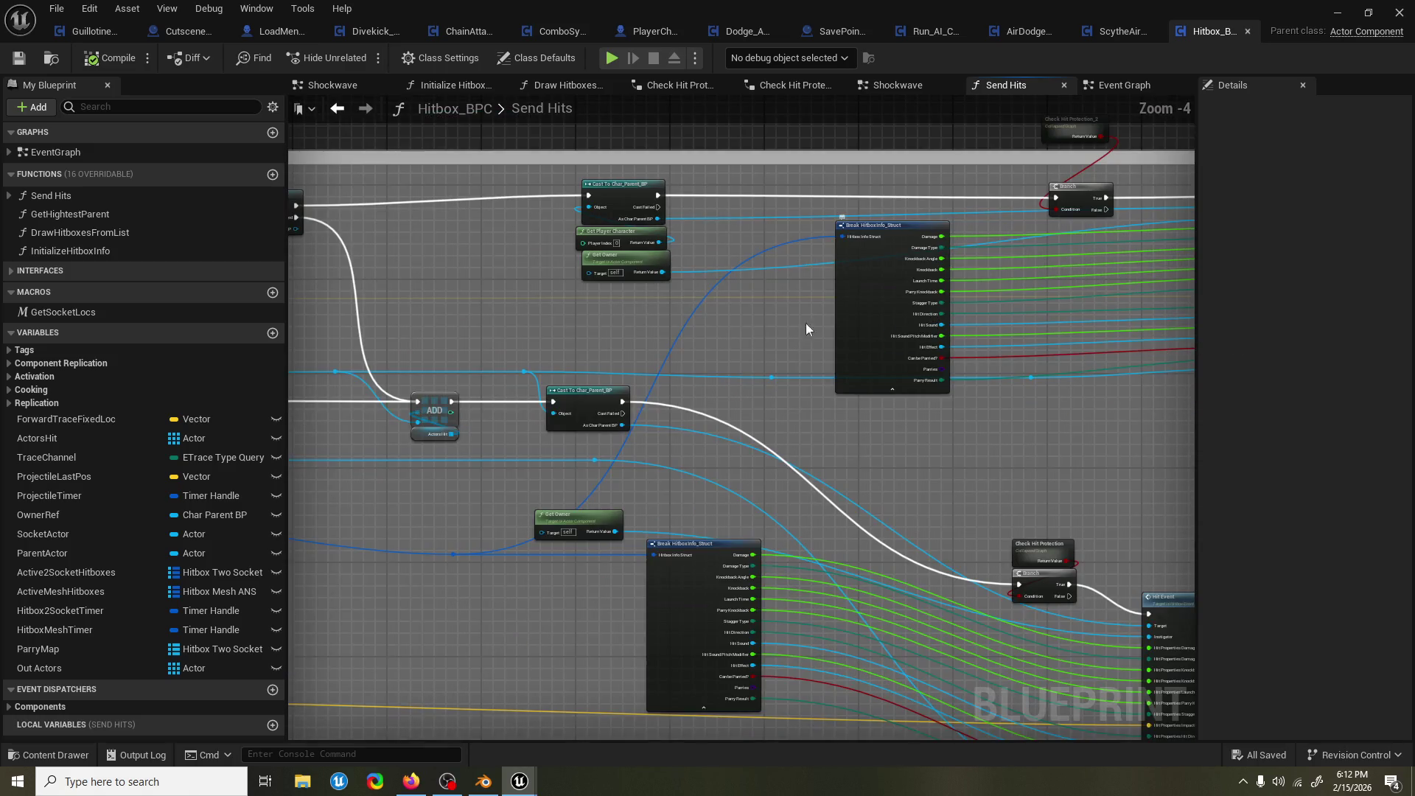
mouse_move(619, 327)
mouse_down()
mouse_move(496, 307)
mouse_move(503, 340)
mouse_move(1194, 321)
mouse_move(989, 293)
mouse_move(921, 244)
mouse_move(880, 318)
mouse_move(810, 294)
mouse_move(604, 276)
mouse_up()
drag(901, 357, 950, 368)
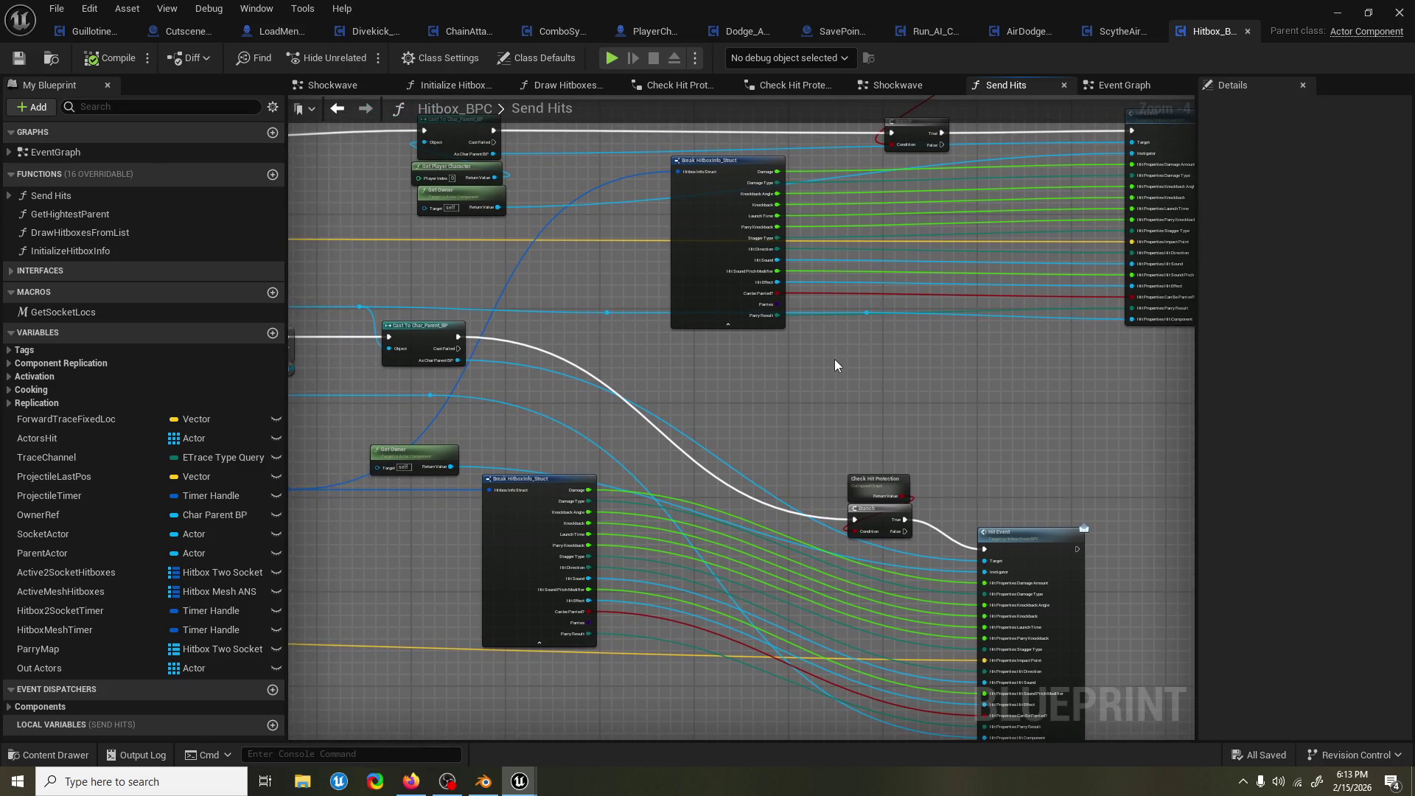
drag(834, 362, 786, 490)
drag(468, 282, 841, 303)
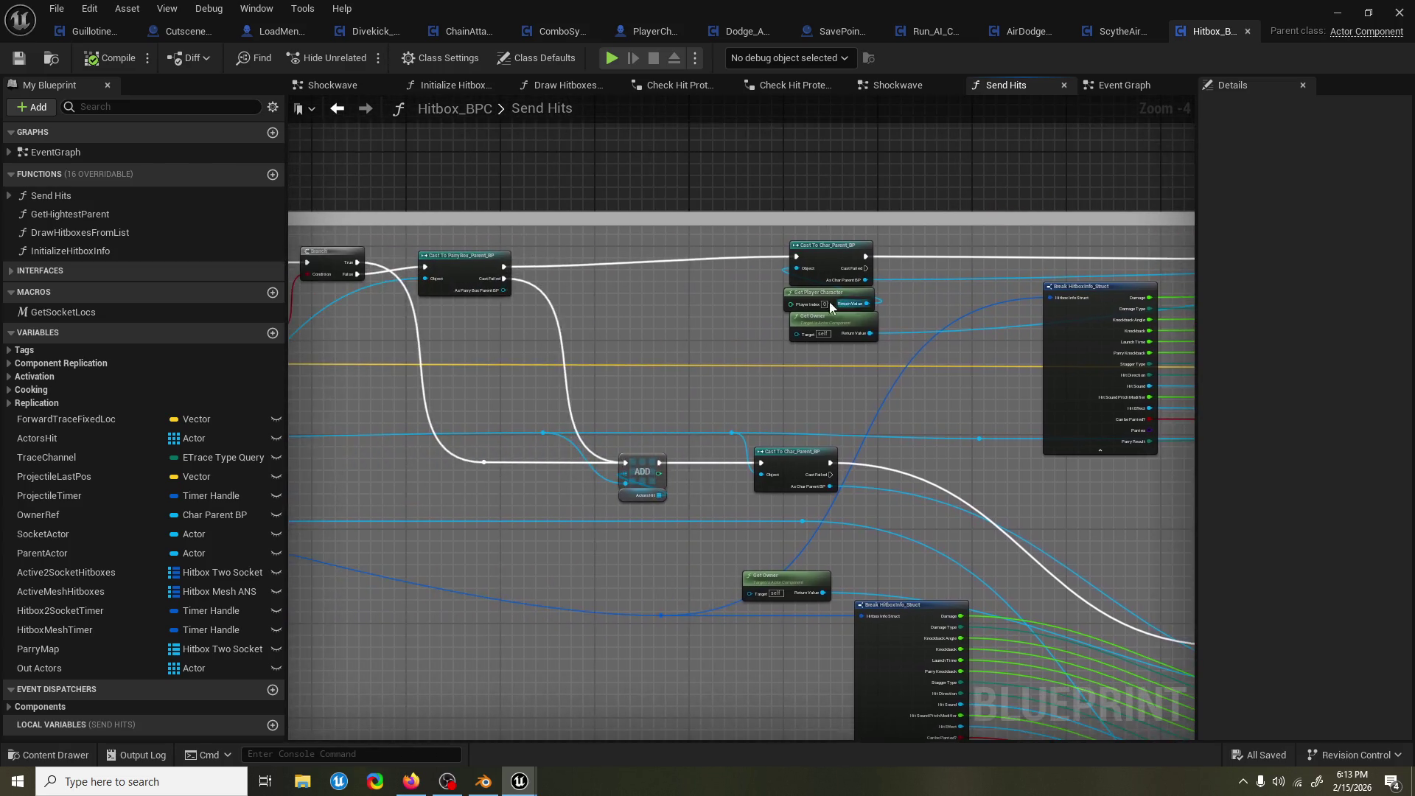
drag(533, 303, 673, 294)
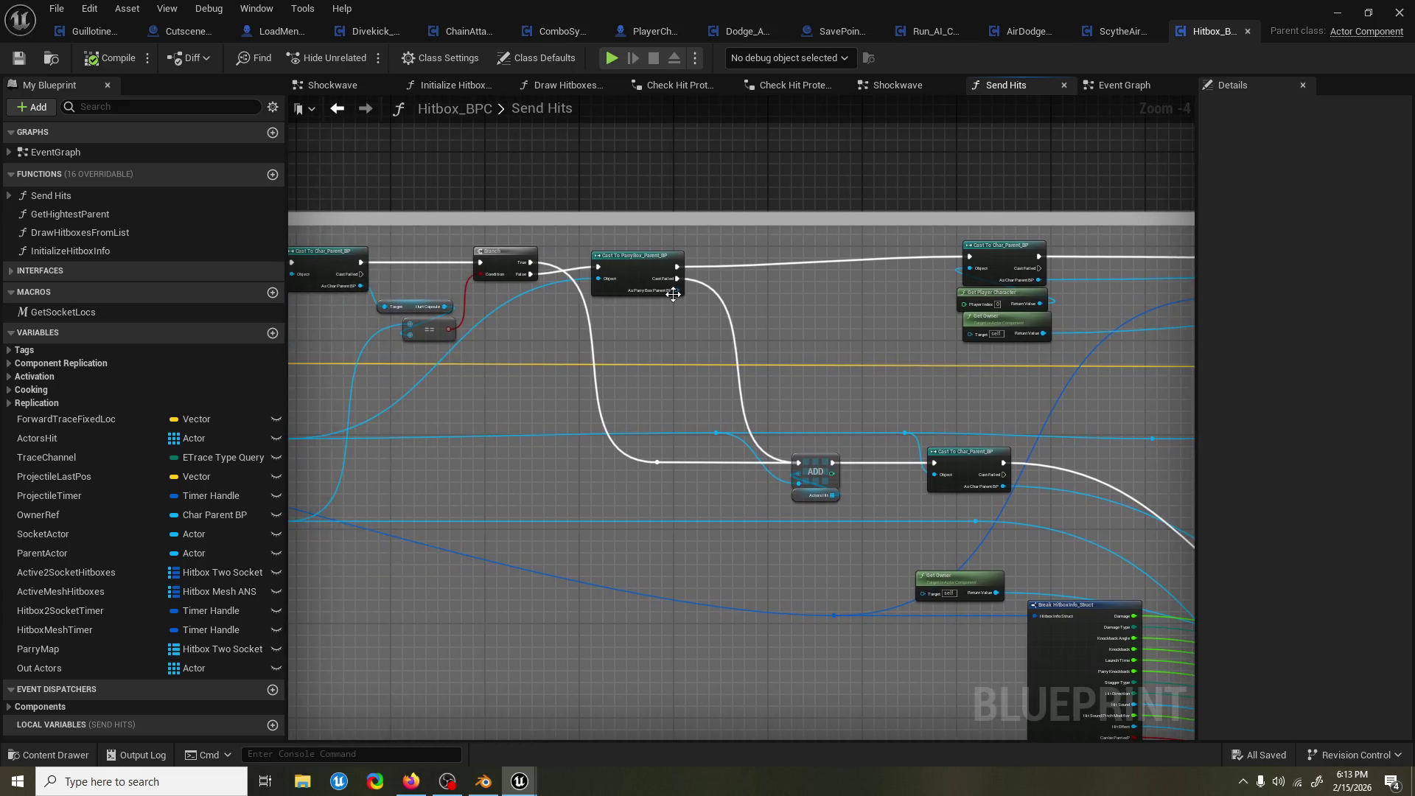
drag(595, 339, 835, 308)
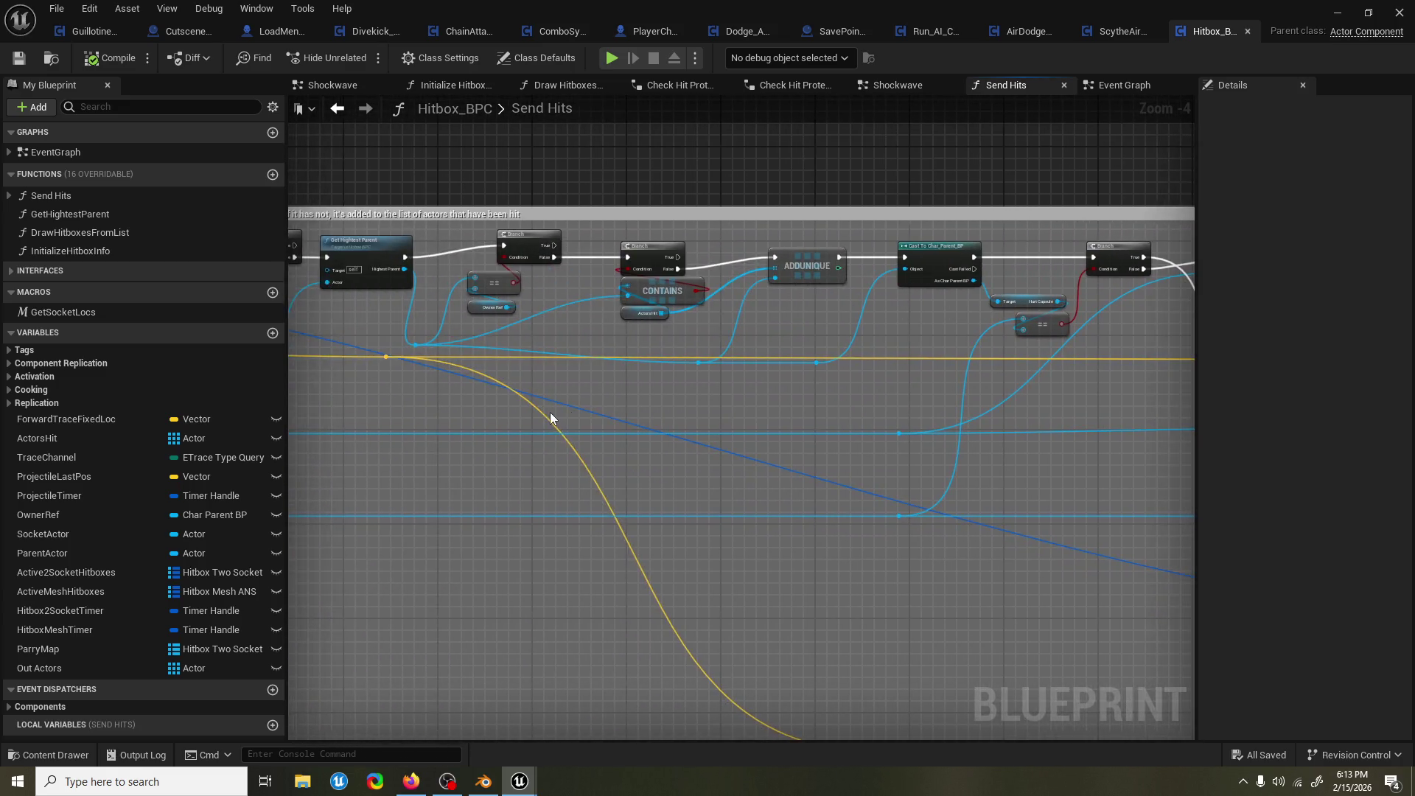
scroll(550, 412, down, 2)
drag(507, 438, 641, 431)
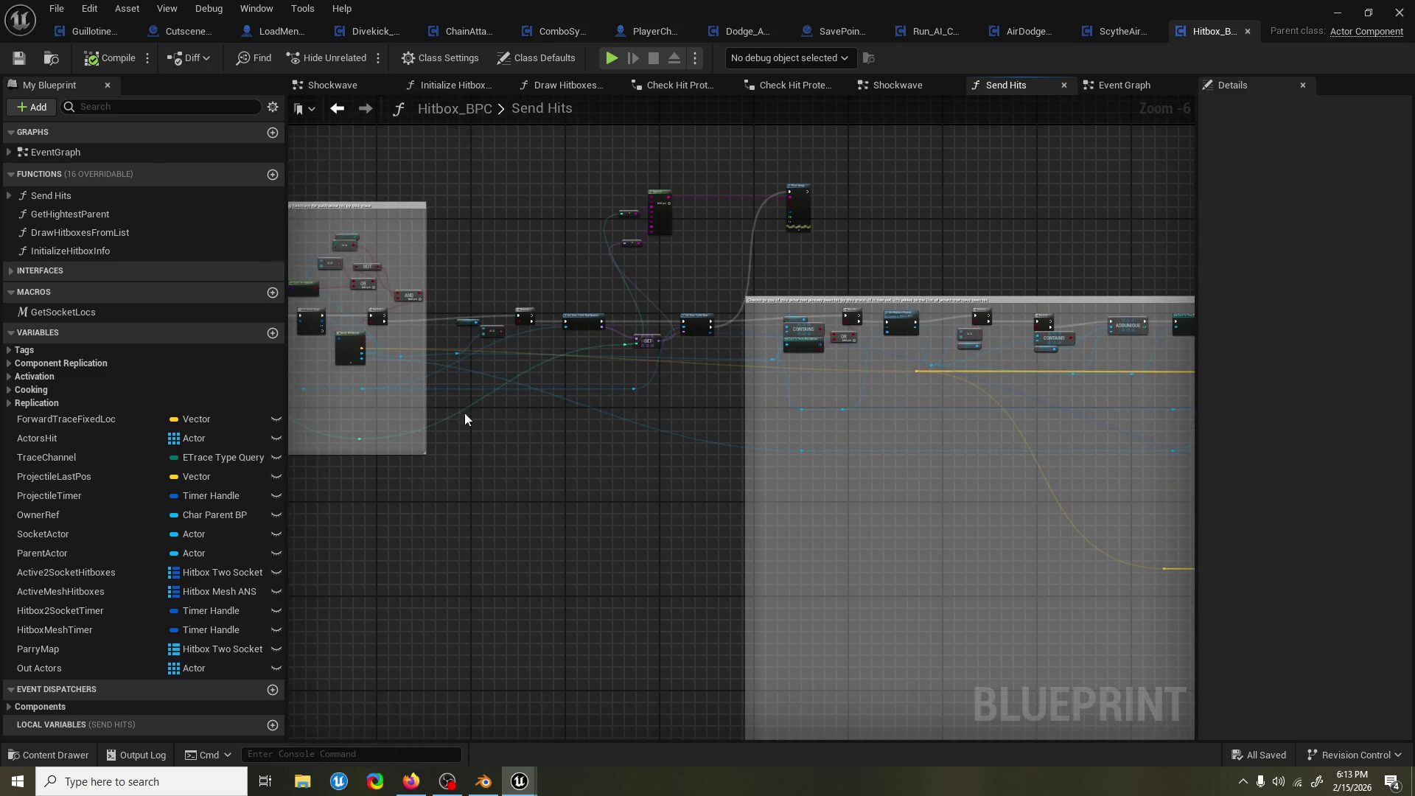
Inspect the nodes in the left comment box of the Send Hits graph.
drag(490, 413, 678, 415)
scroll(581, 346, up, 3)
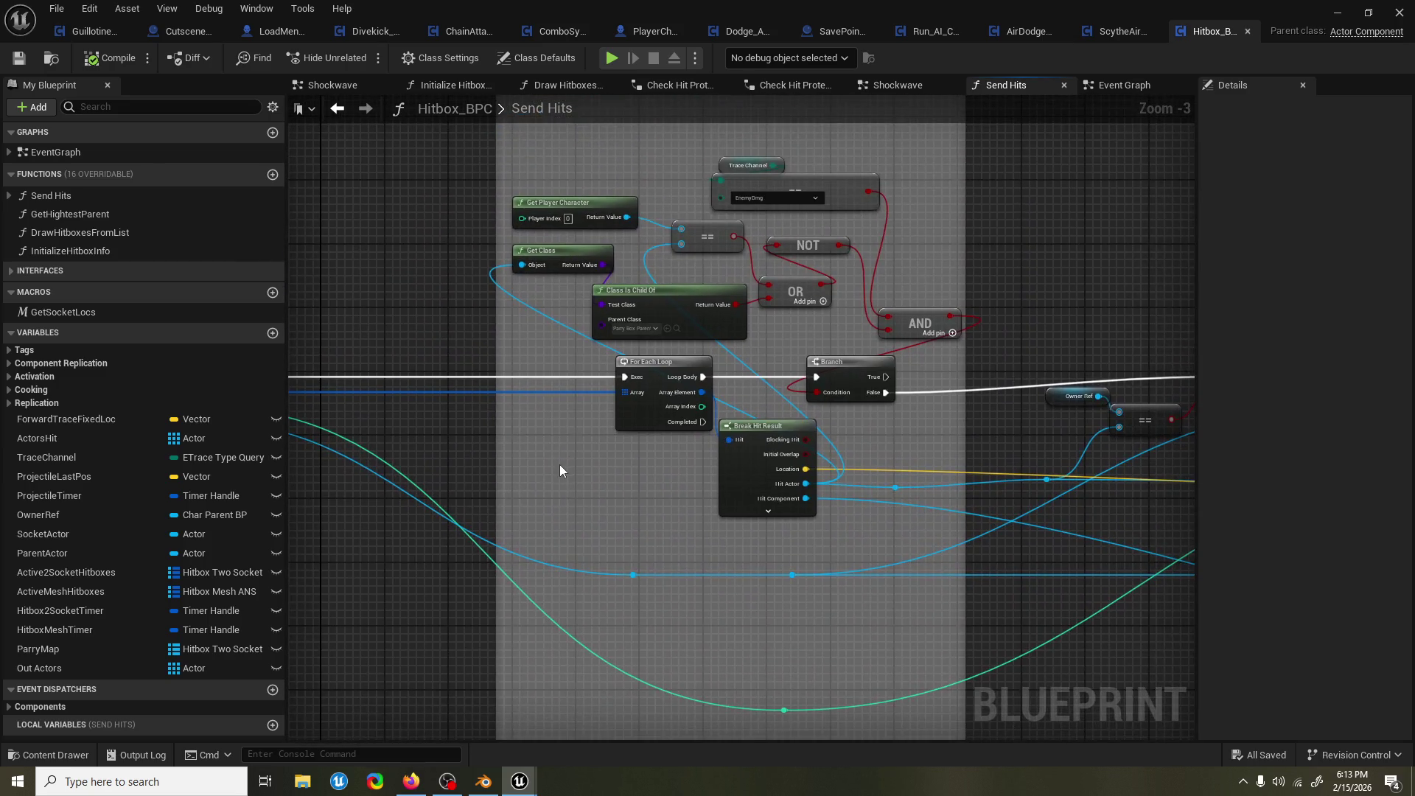
scroll(559, 465, down, 1)
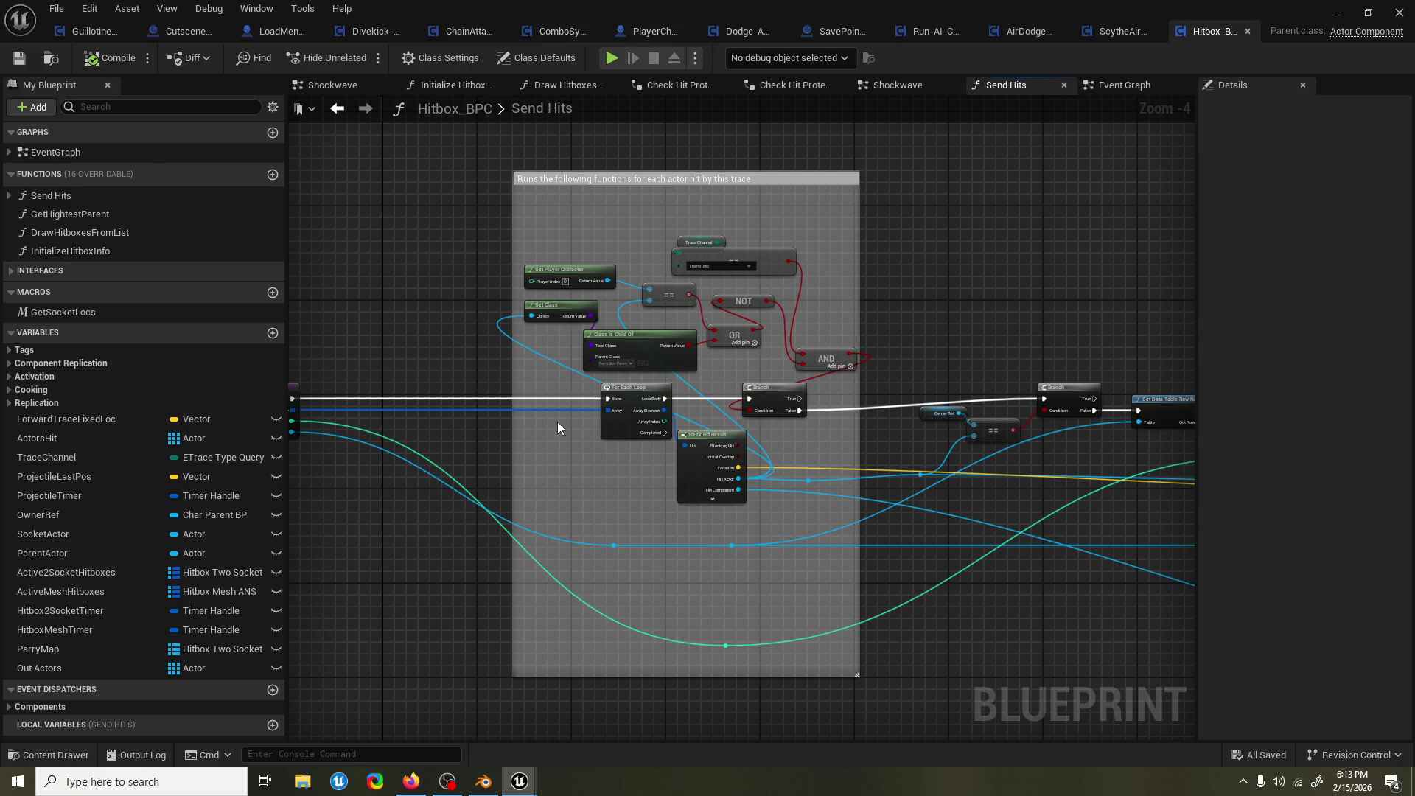
scroll(557, 449, down, 1)
scroll(725, 410, up, 1)
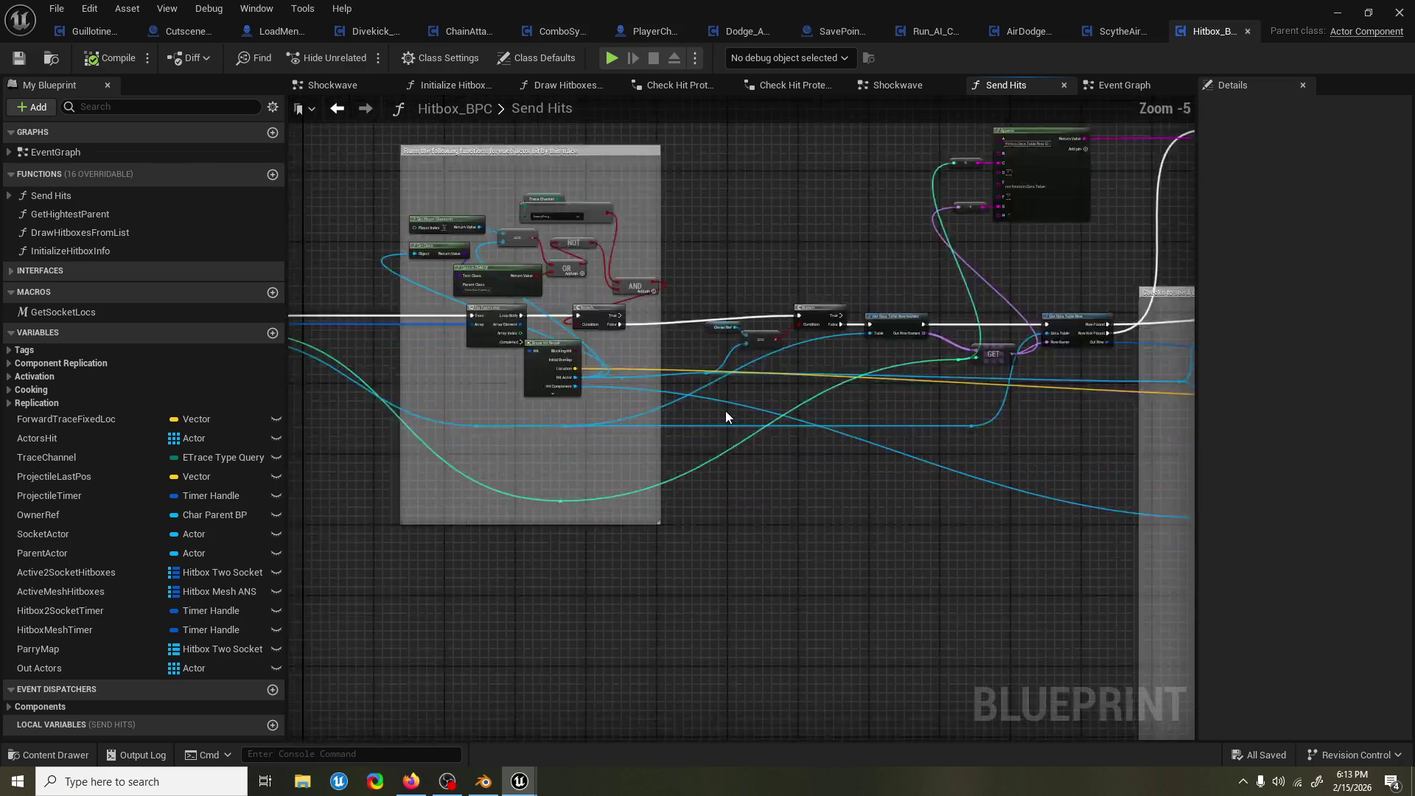
scroll(719, 418, down, 1)
scroll(792, 373, down, 1)
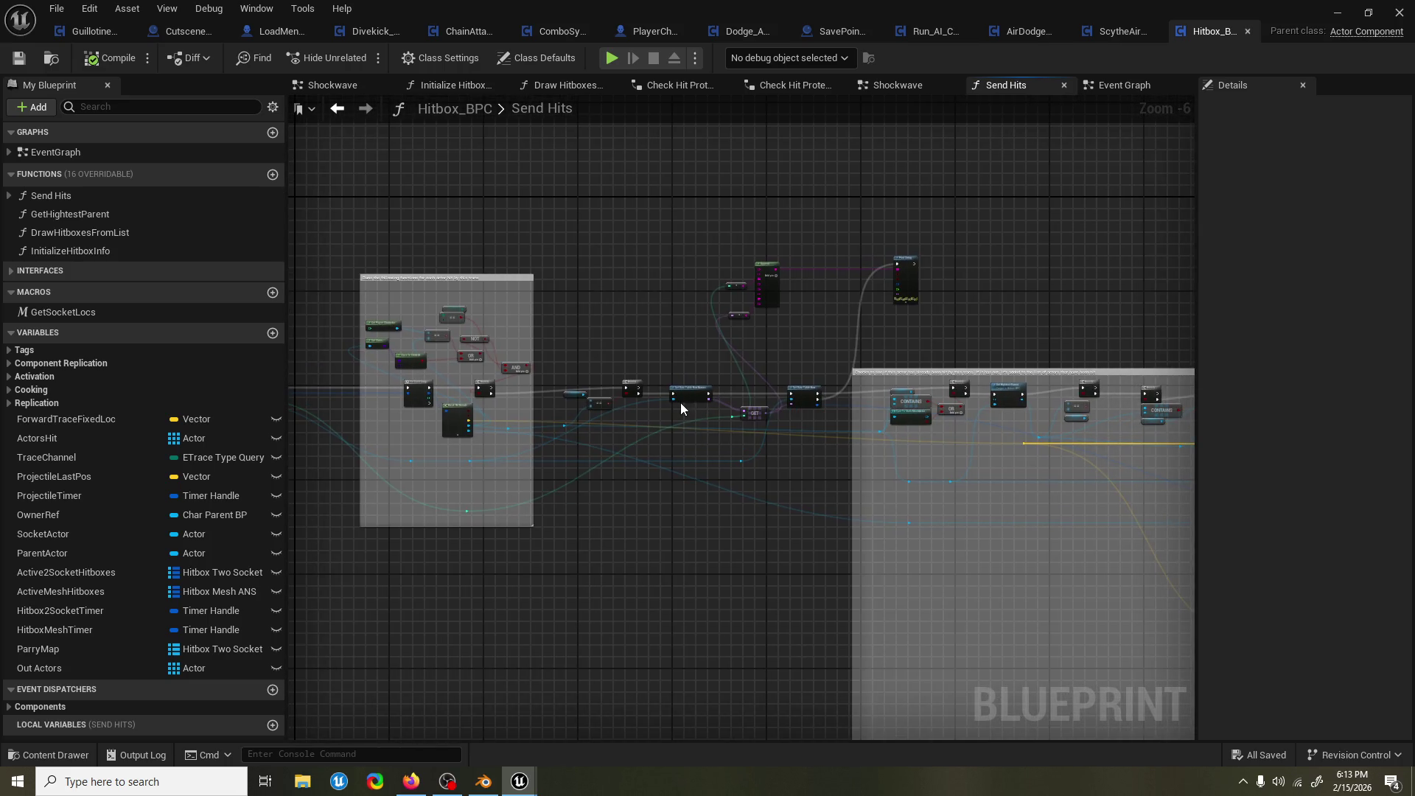
Select the Hit Event call node in the right comment box, then switch to PlayerChar_BP.
mouse_move(1083, 259)
mouse_down()
mouse_move(1049, 294)
mouse_move(762, 296)
mouse_up()
scroll(760, 291, down, 1)
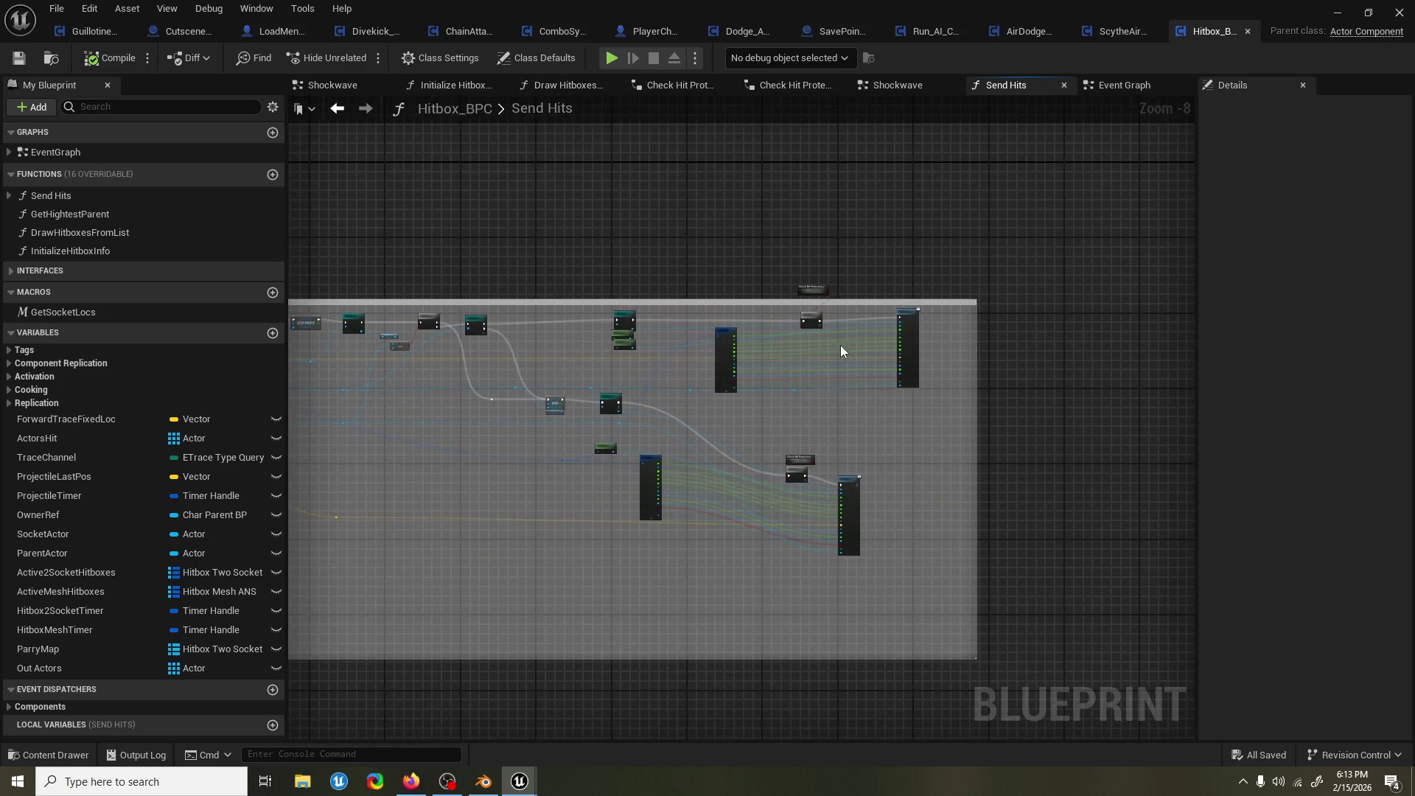
scroll(793, 333, up, 6)
click(850, 276)
mouse_move(457, 307)
mouse_down()
mouse_move(1370, 291)
mouse_move(460, 294)
mouse_up()
click(652, 31)
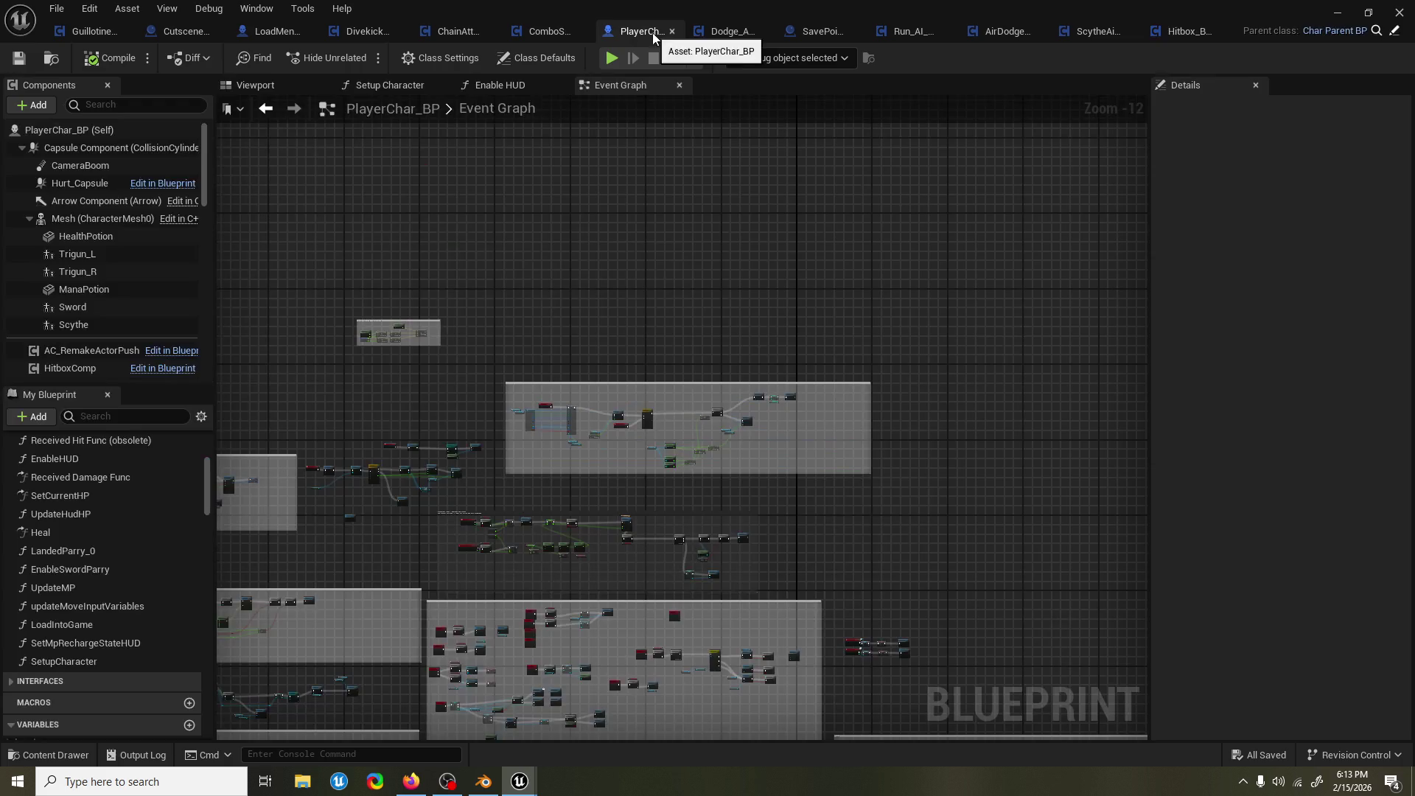
Open Char_Parent_BP and jump to its Event Hit Event node via the Override list.
click(1397, 32)
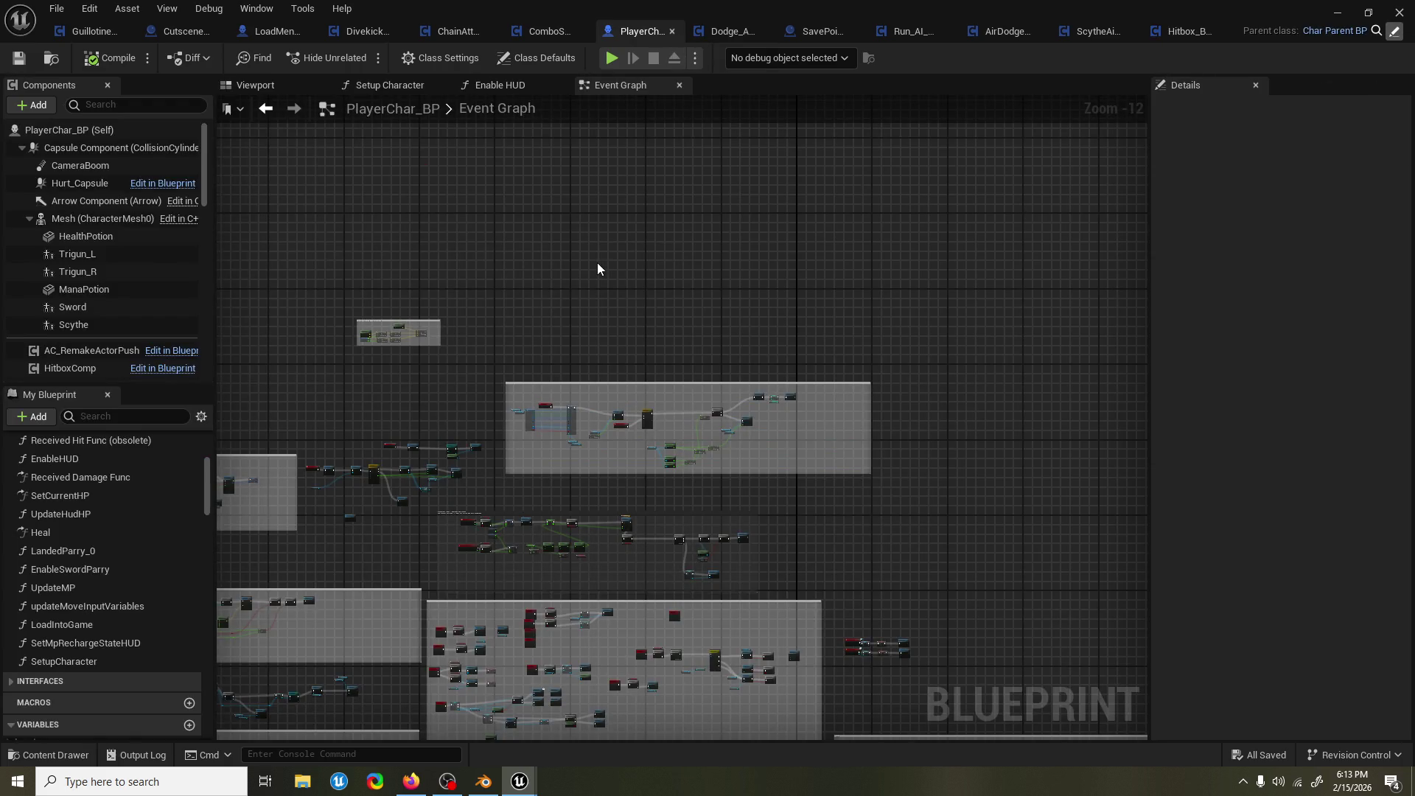
scroll(553, 270, down, 1)
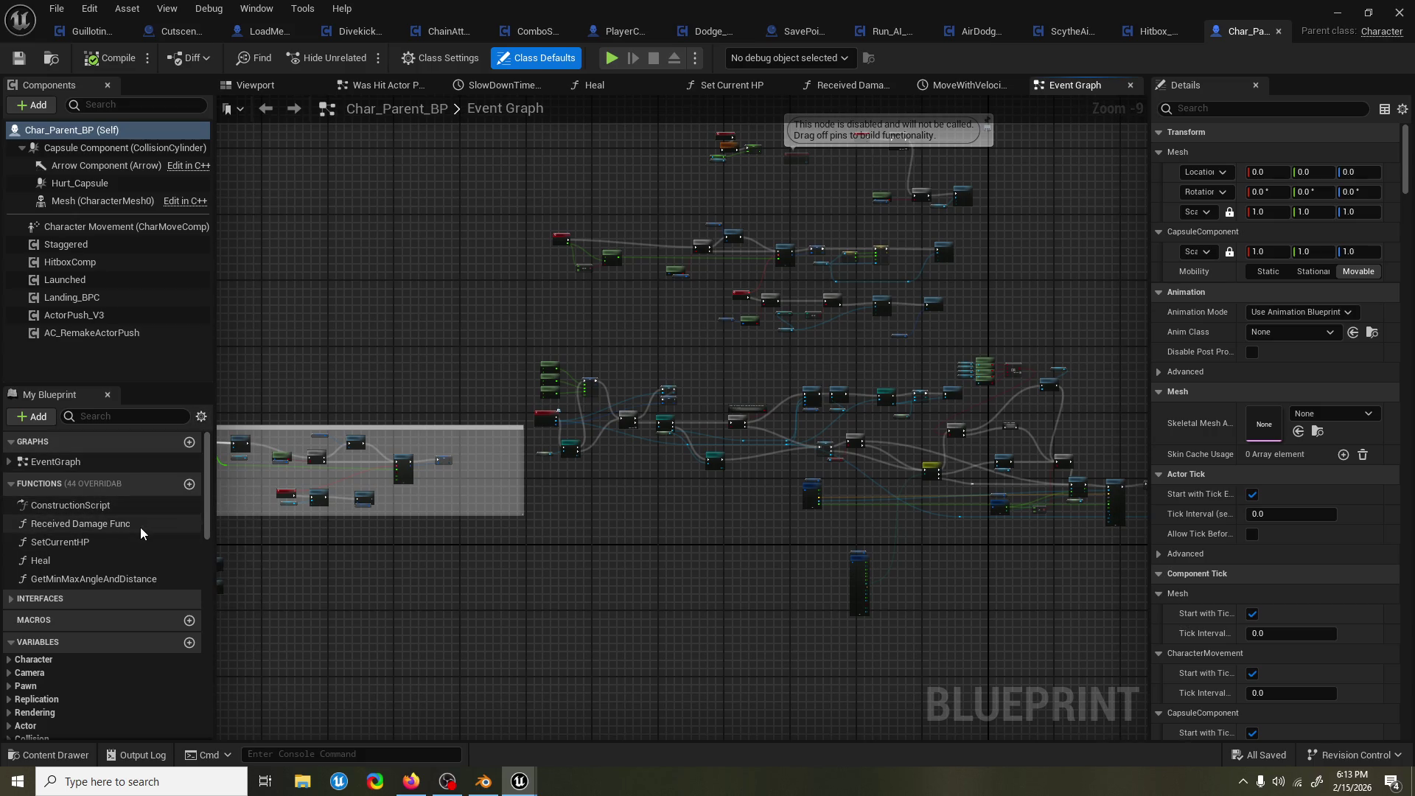
click(156, 484)
scroll(304, 396, down, 3)
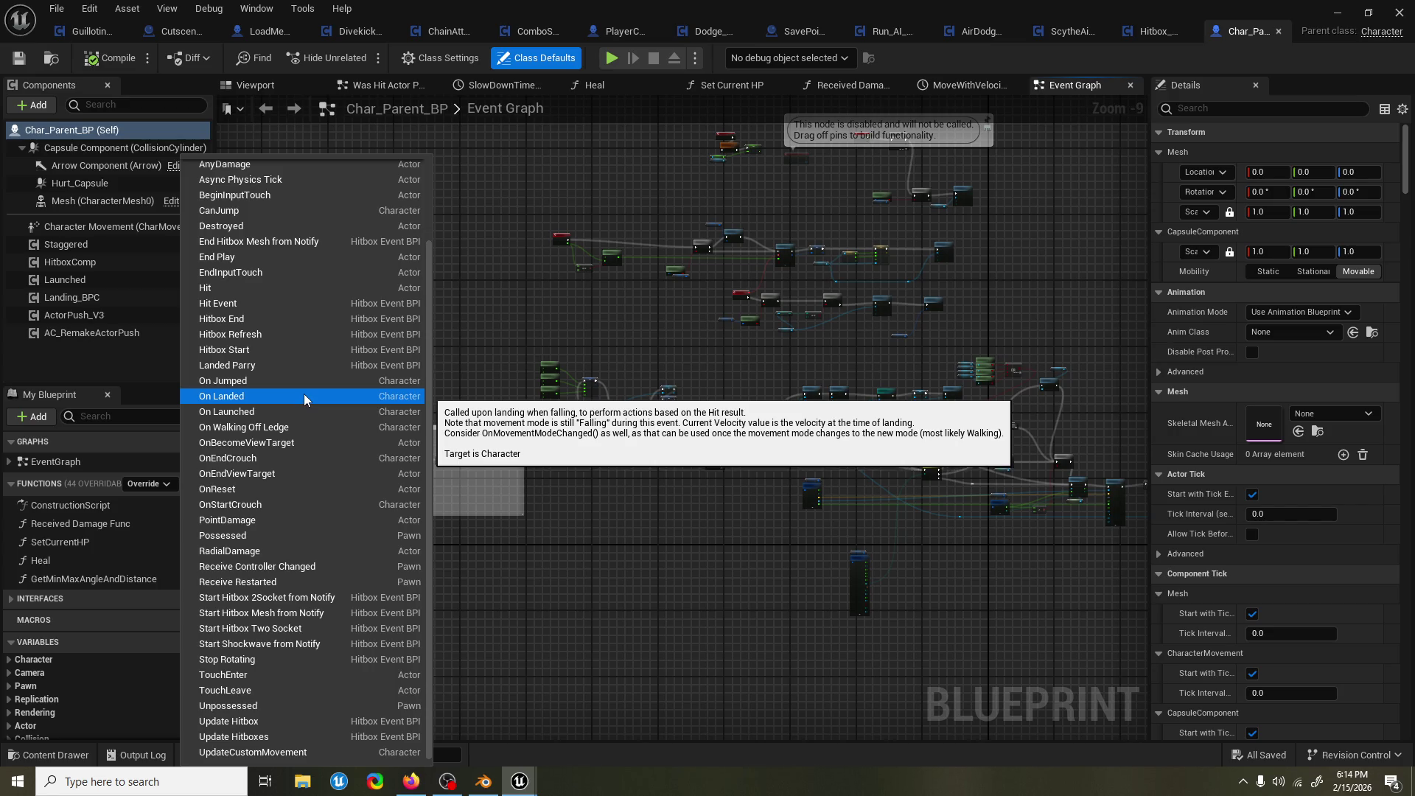
click(297, 302)
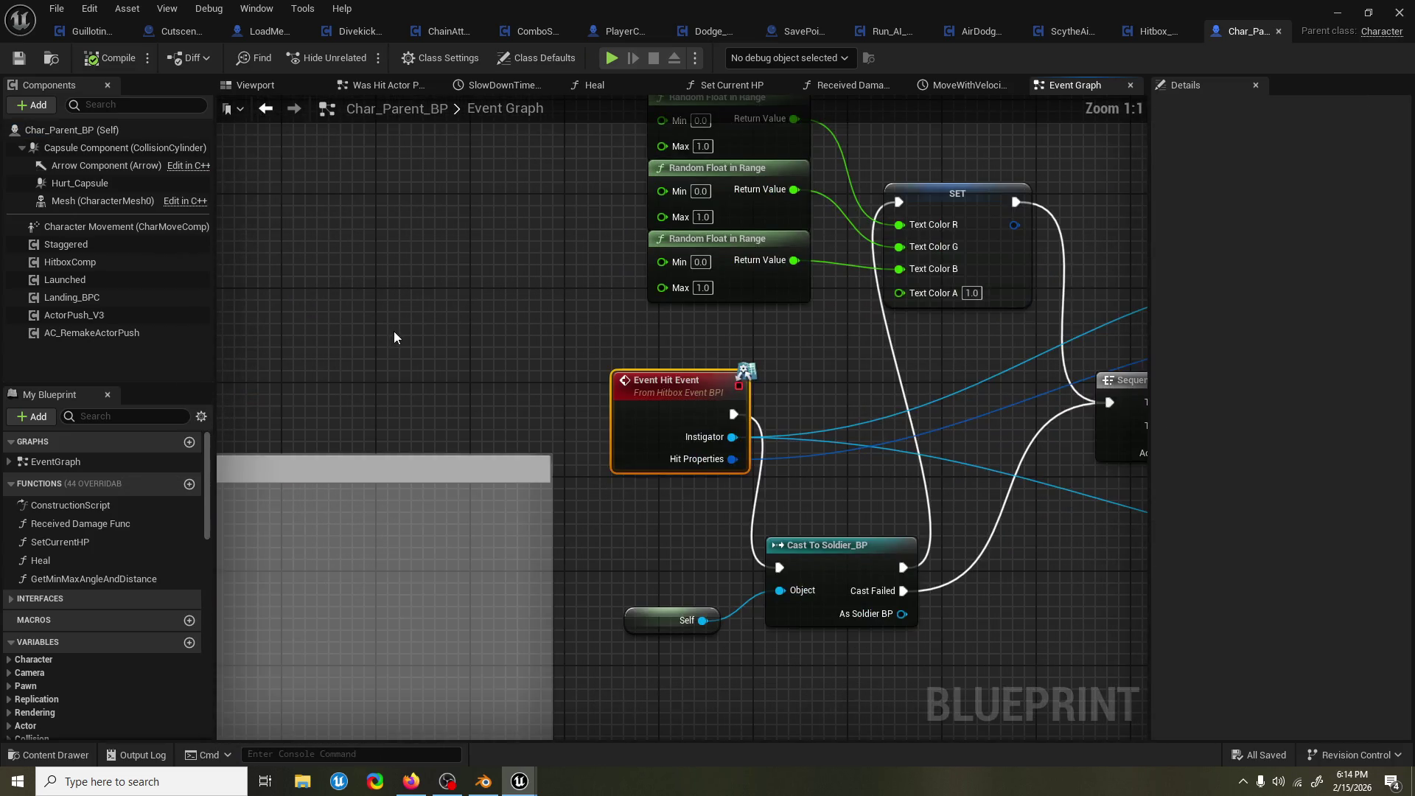
scroll(508, 351, down, 5)
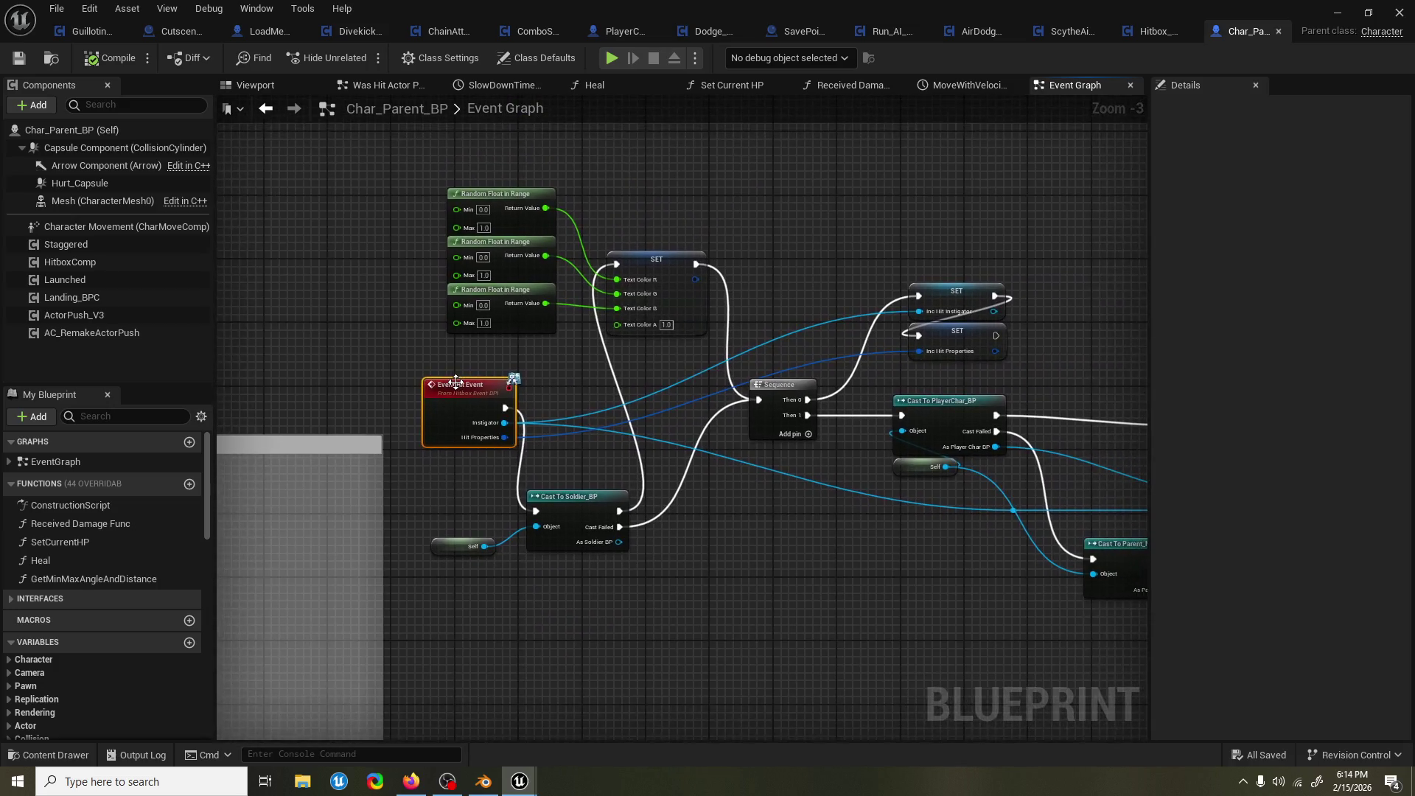
scroll(383, 329, down, 3)
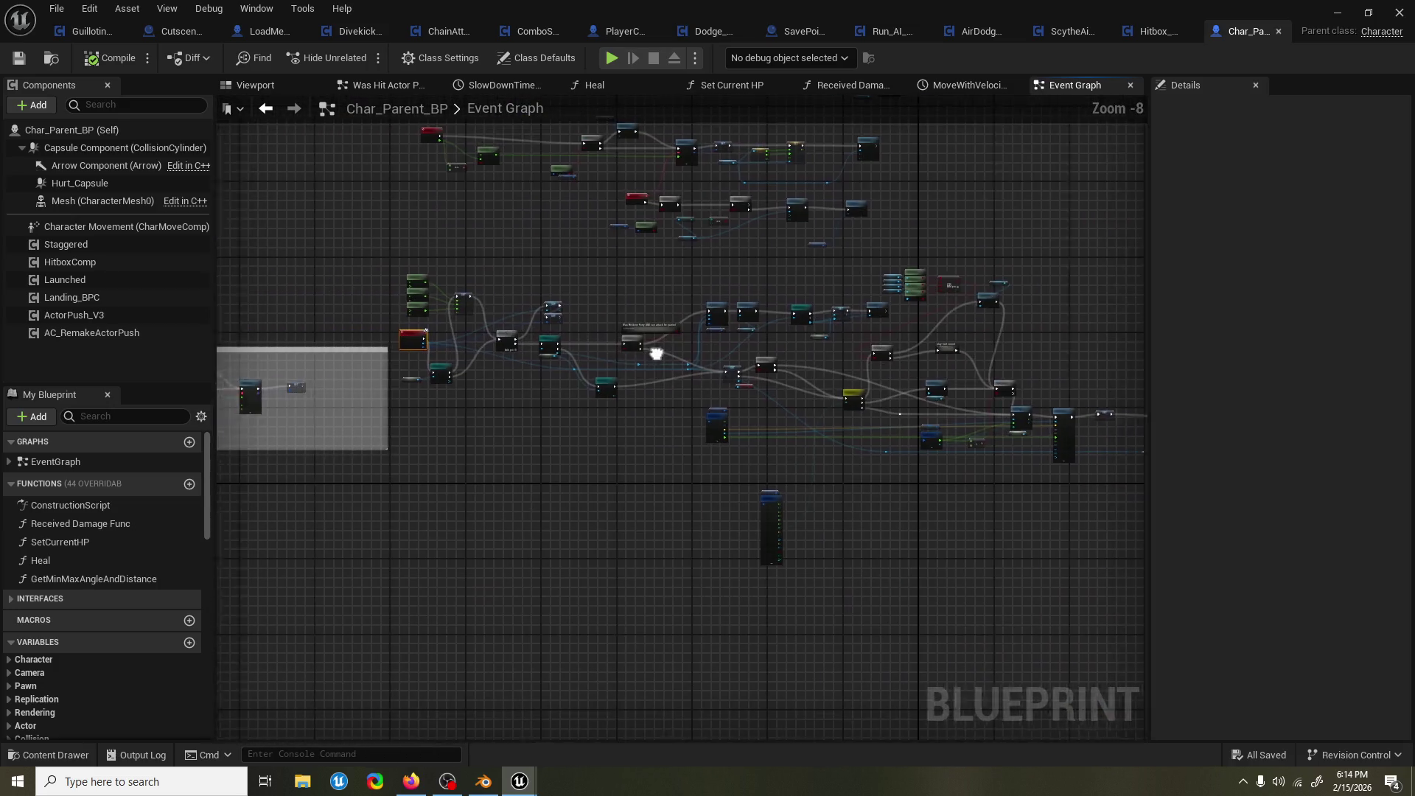
scroll(514, 376, up, 5)
drag(513, 376, 626, 465)
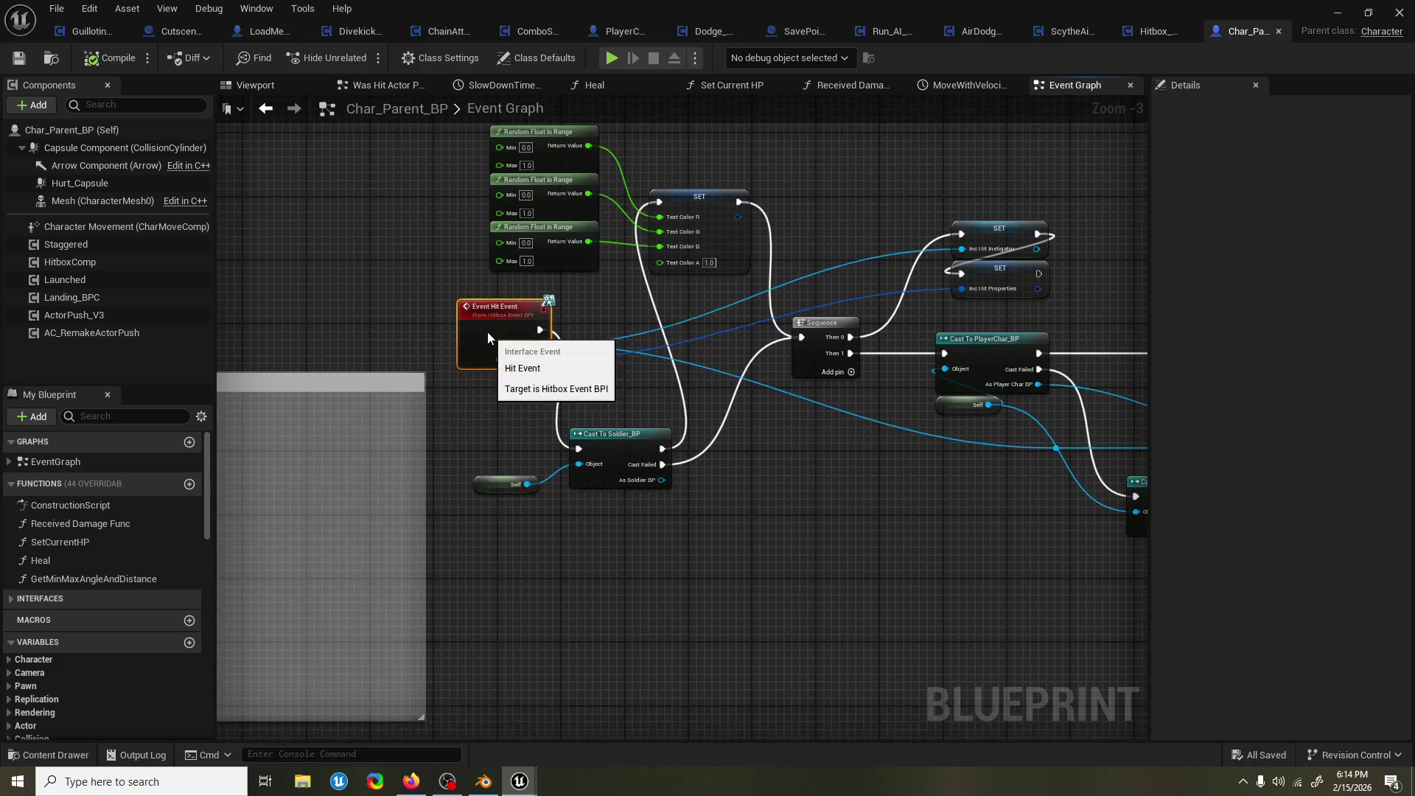
Move Cast To Soldier_BP and Self up toward Event Hit Event.
drag(635, 524, 535, 472)
drag(617, 454, 656, 421)
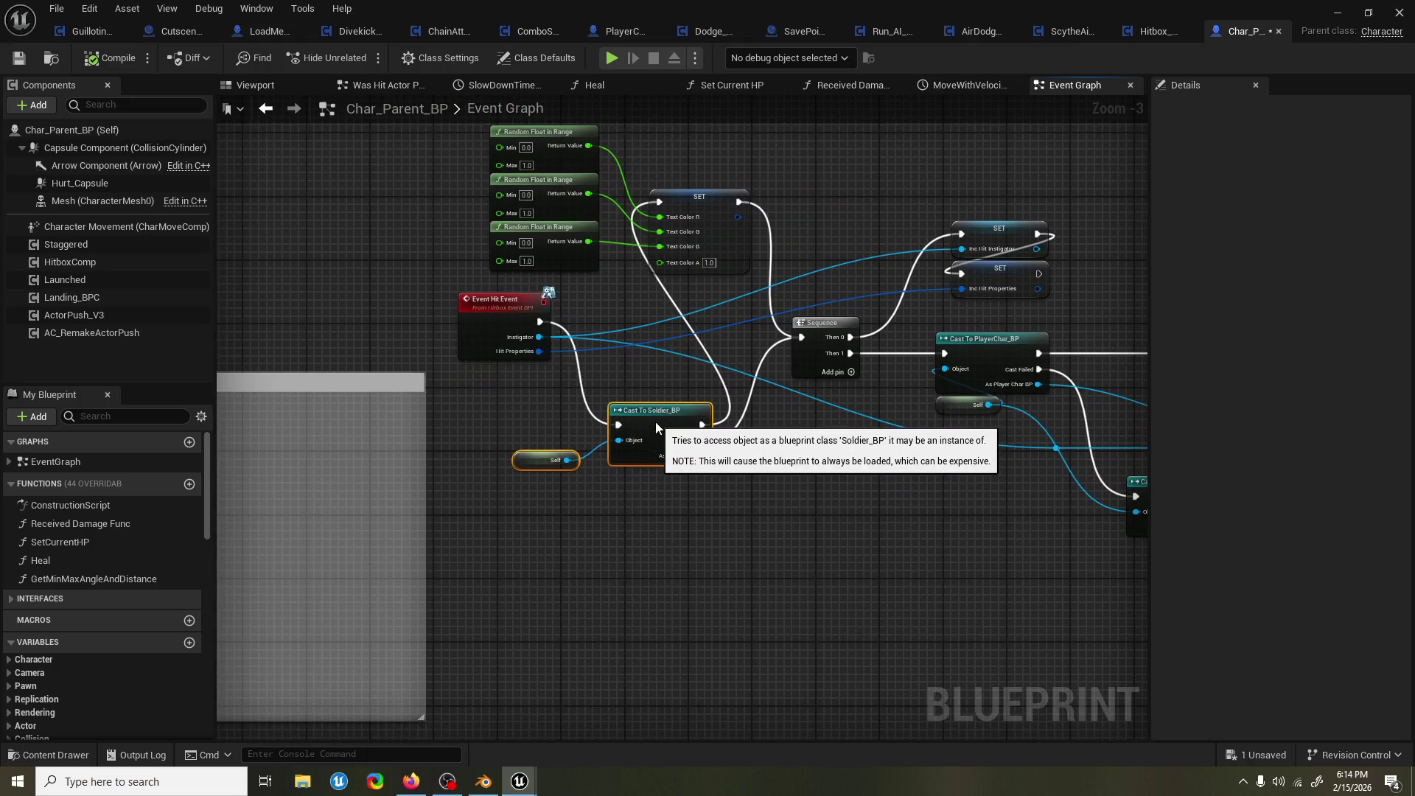
mouse_move(660, 481)
mouse_down()
mouse_move(633, 517)
mouse_move(663, 561)
mouse_up()
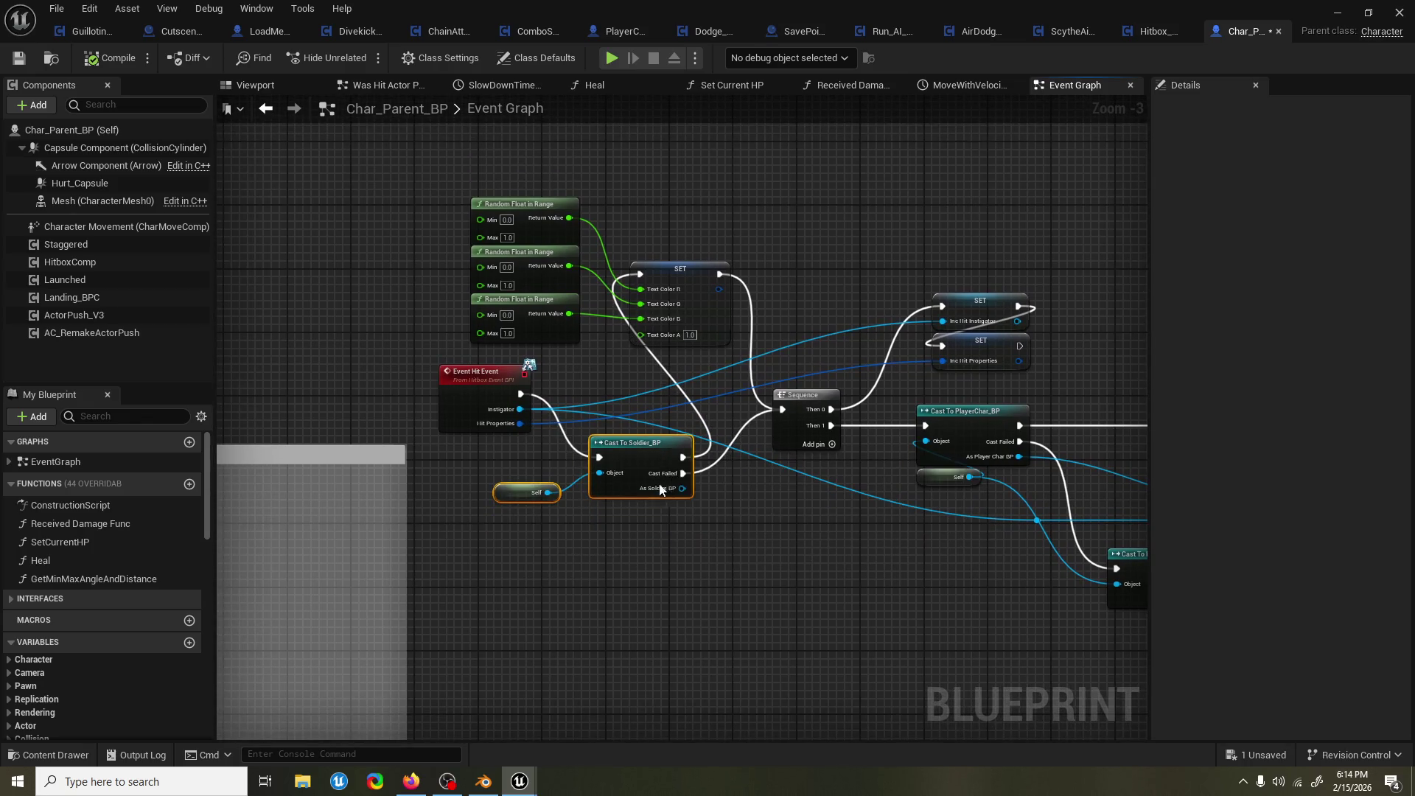
click(670, 523)
drag(670, 523, 630, 542)
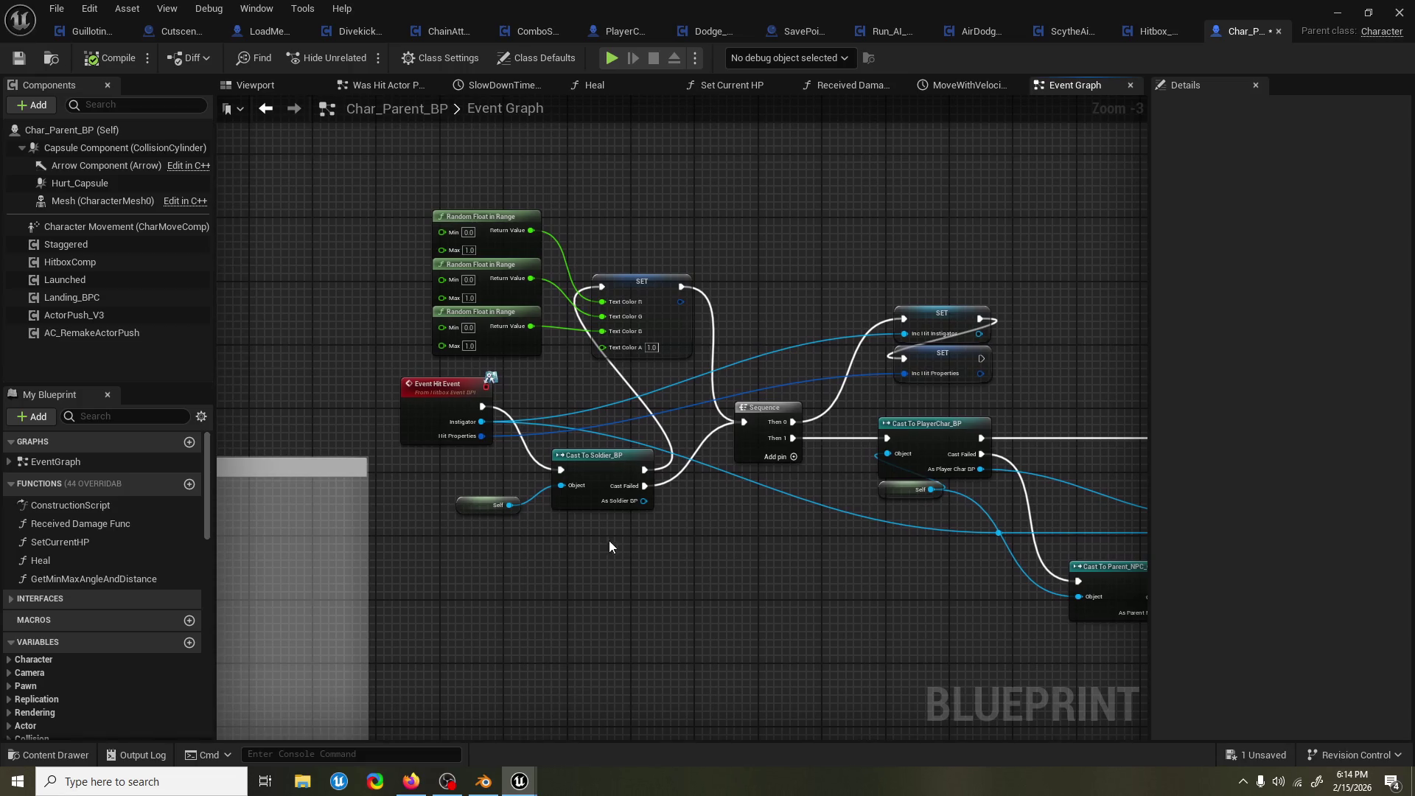
drag(607, 541, 613, 540)
drag(603, 466, 594, 406)
Shift the Random Float and SET nodes up-right and line Cast To Soldier_BP up with Event Hit Event.
drag(722, 128, 455, 356)
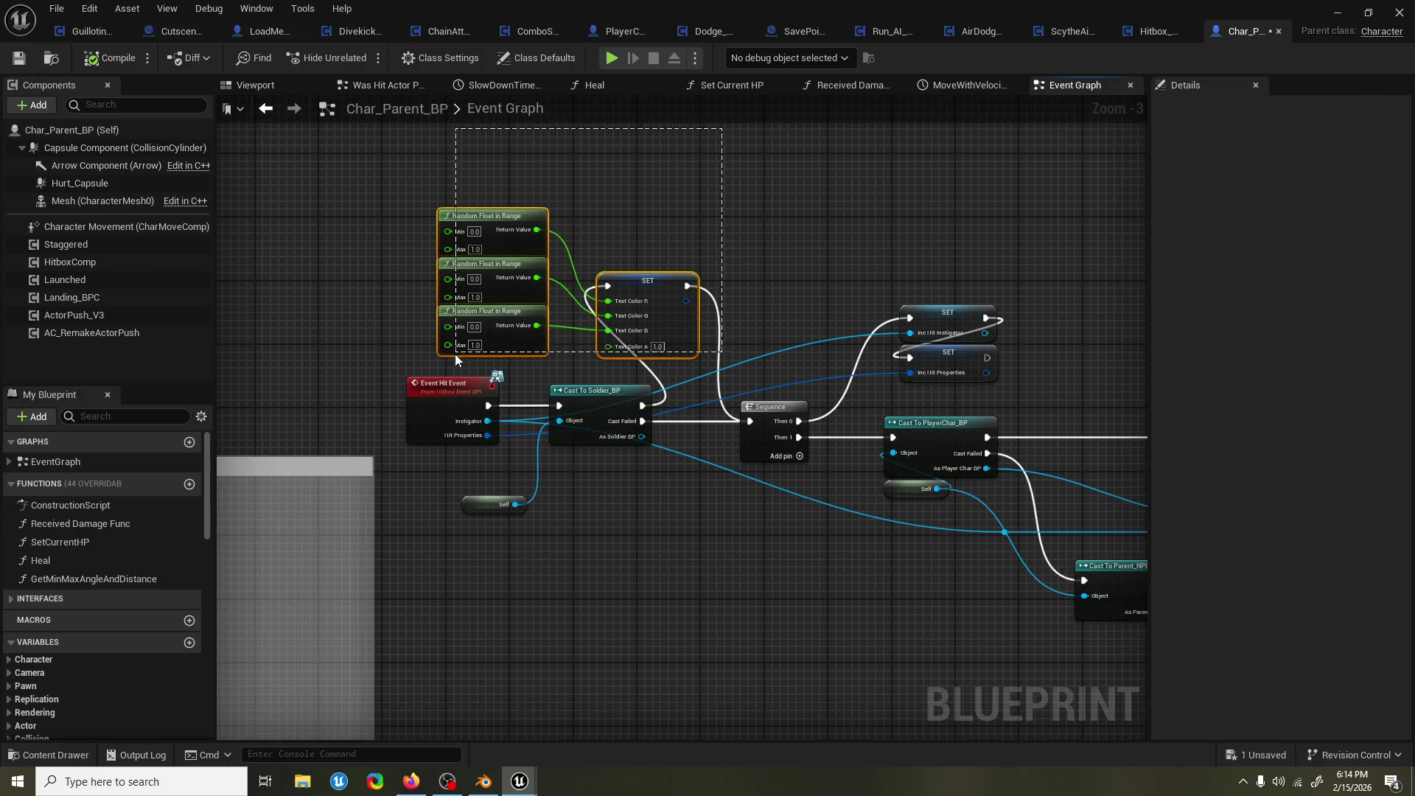
drag(660, 324, 724, 277)
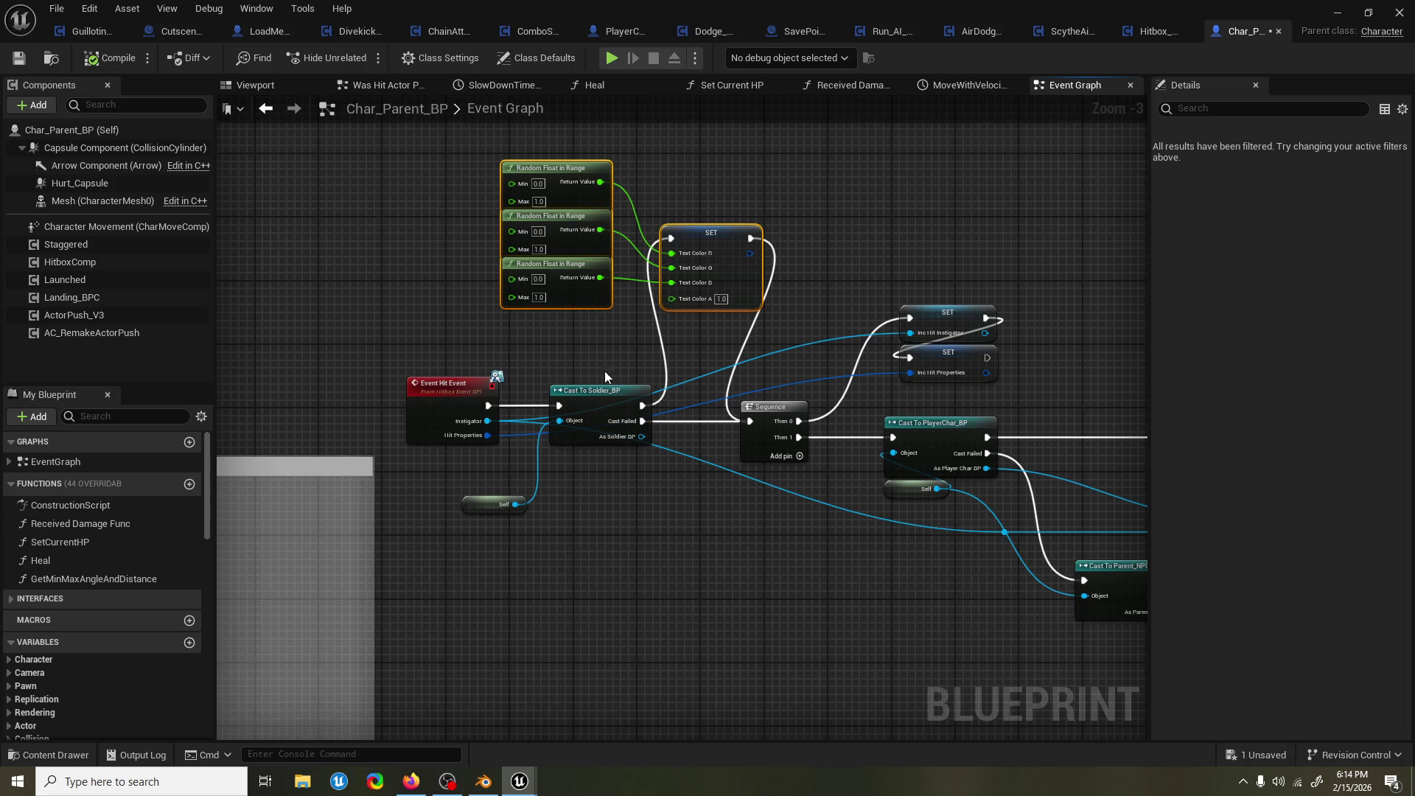
drag(595, 386, 595, 379)
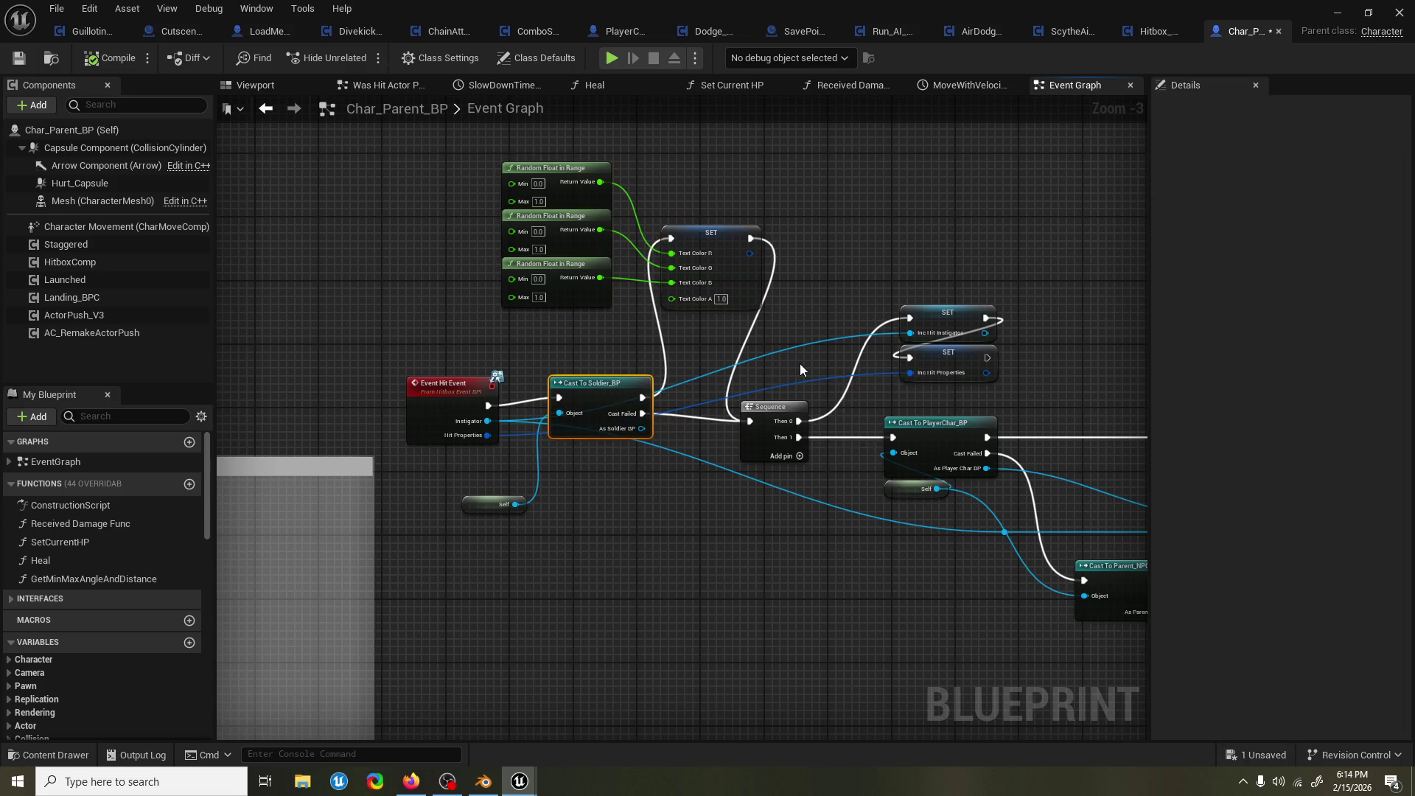
mouse_move(802, 363)
mouse_down()
mouse_move(630, 363)
mouse_move(627, 347)
mouse_up()
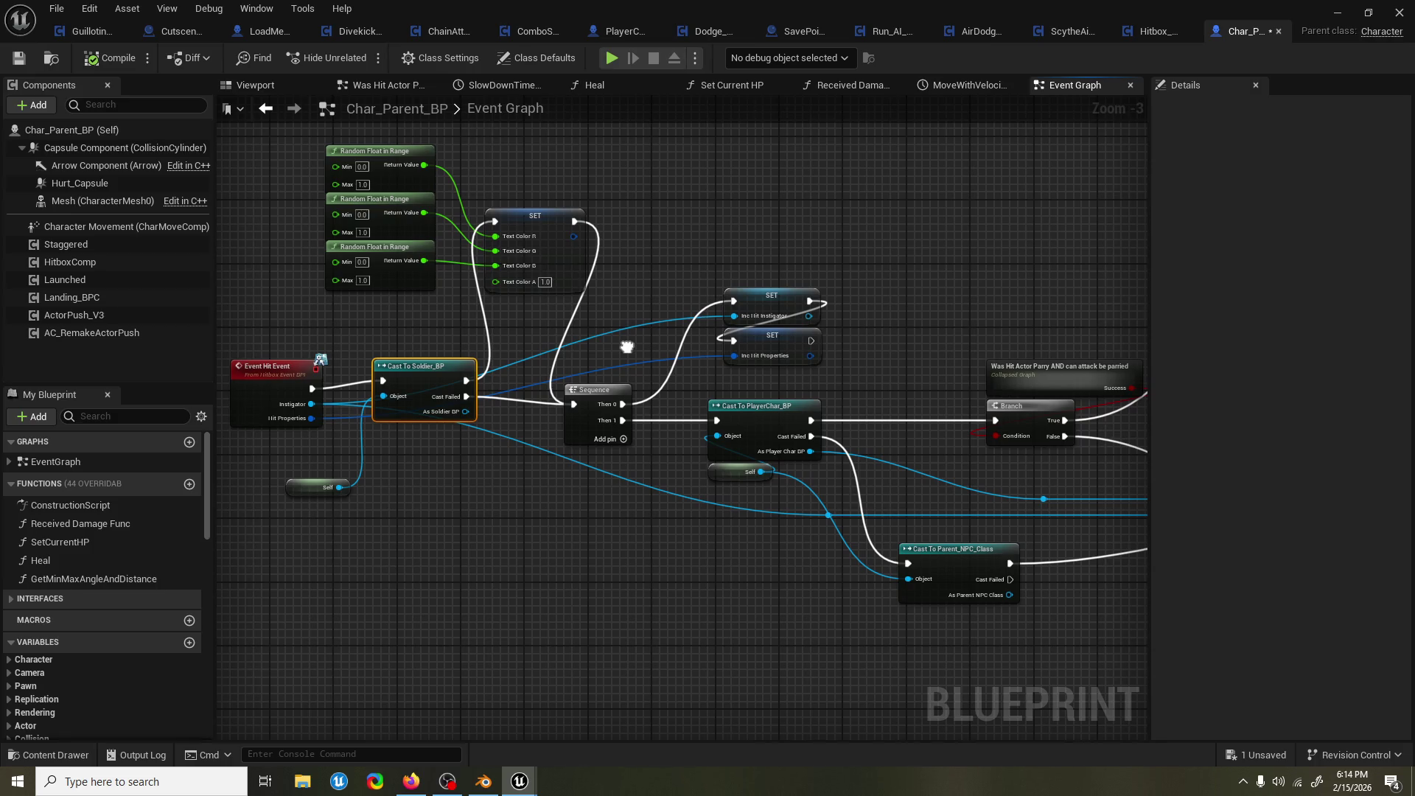
scroll(624, 341, down, 2)
Pan and zoom across Char_Parent_BP's Event Graph to survey its layout.
drag(624, 341, 302, 338)
drag(982, 319, 767, 315)
scroll(765, 338, down, 1)
scroll(765, 338, down, 2)
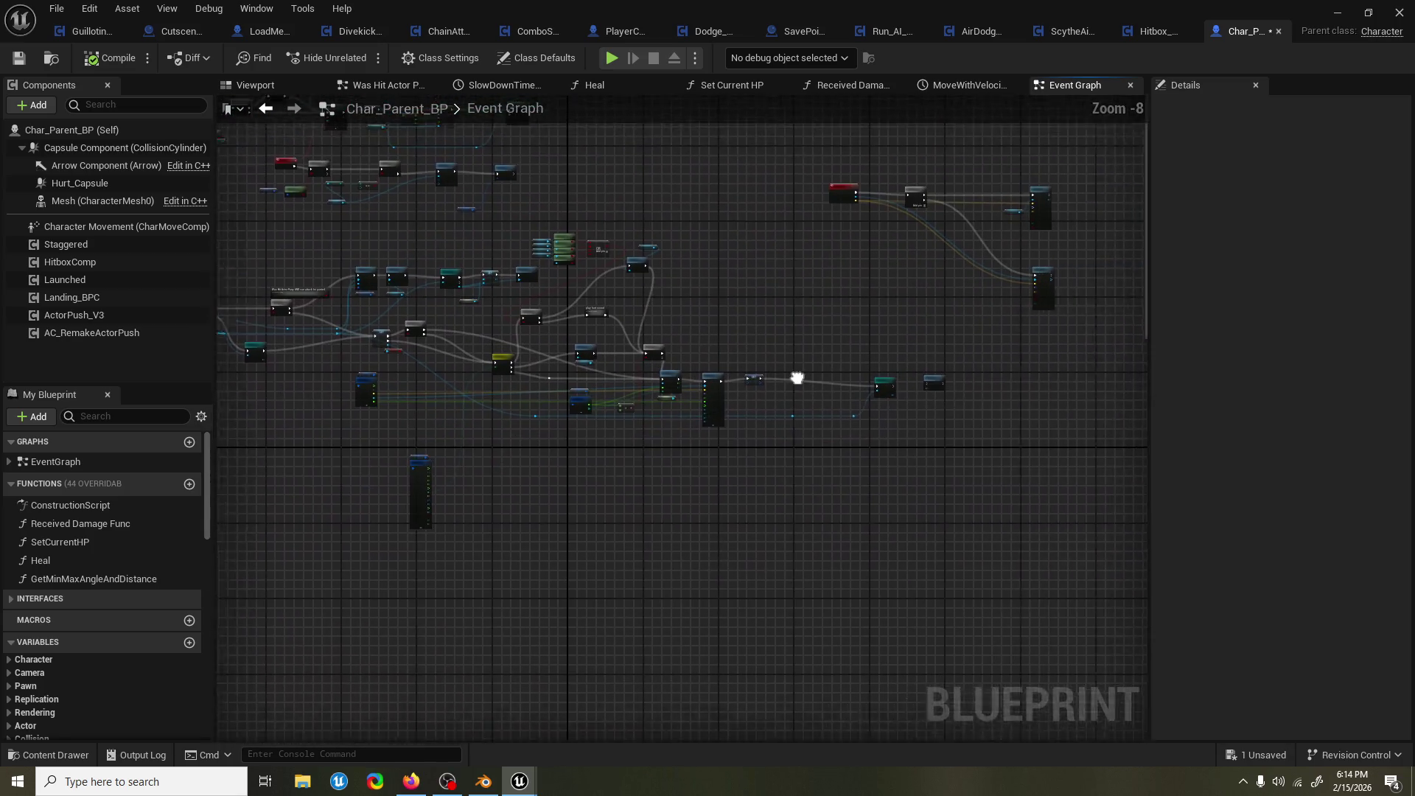
scroll(496, 401, up, 6)
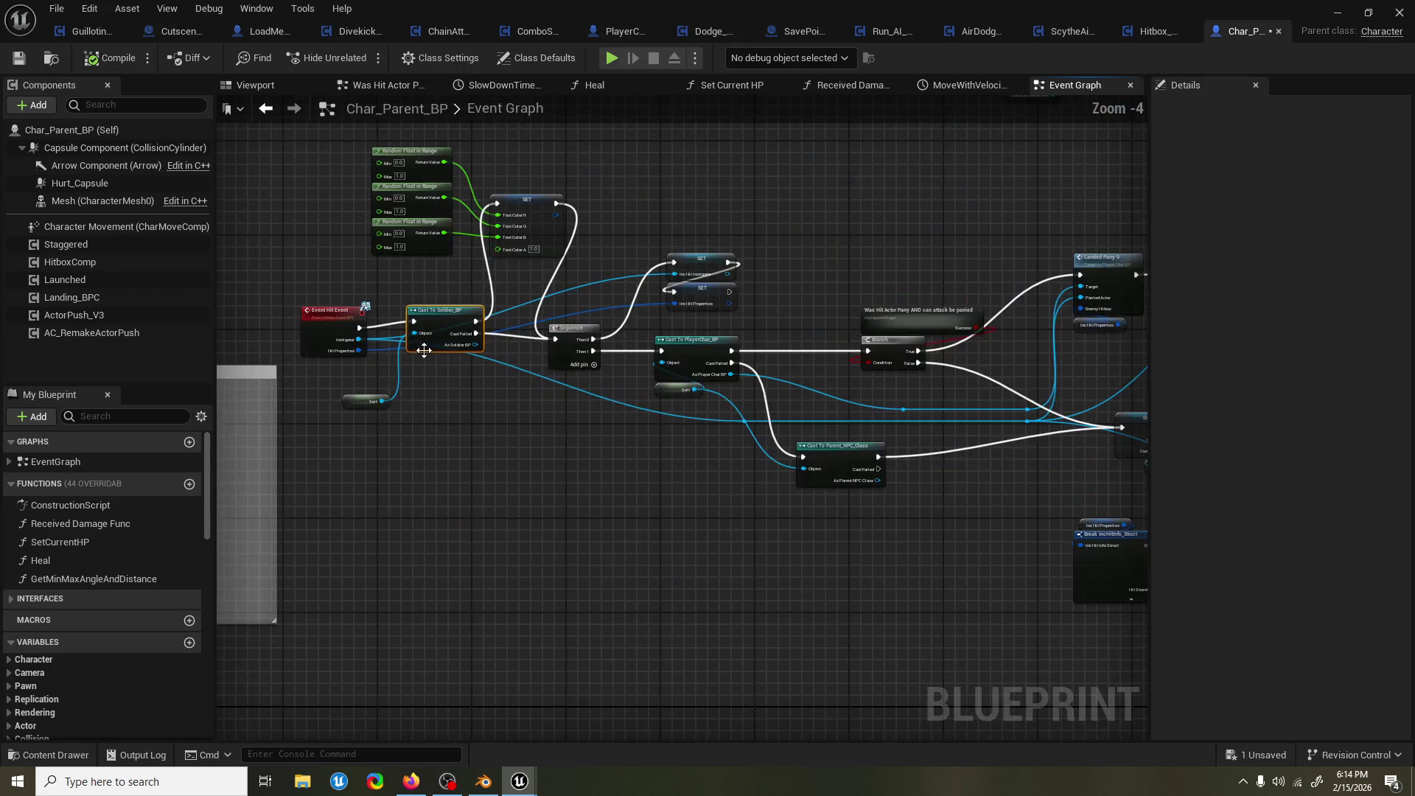
scroll(700, 449, down, 10)
mouse_move(590, 423)
mouse_down()
mouse_move(915, 410)
mouse_move(630, 416)
mouse_up()
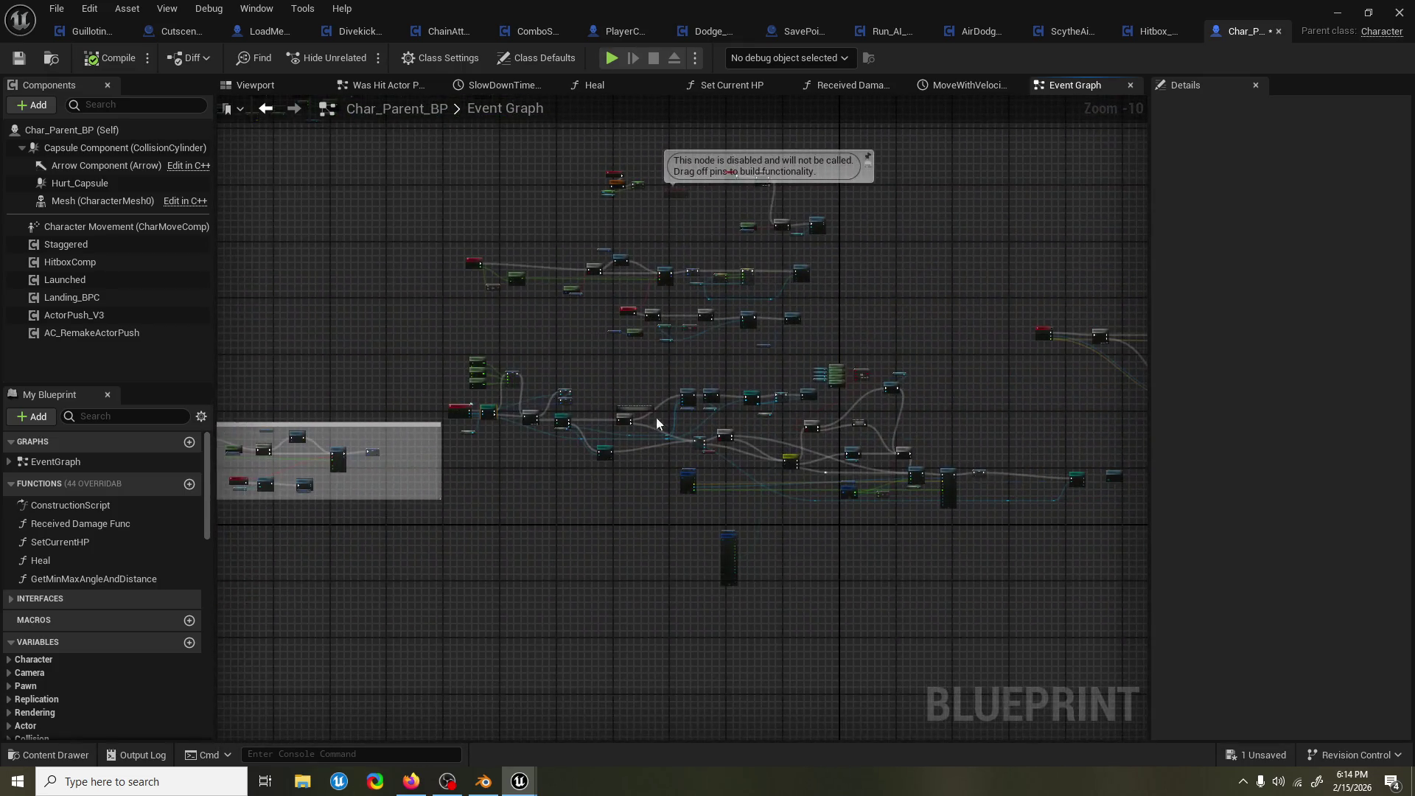
scroll(663, 361, up, 6)
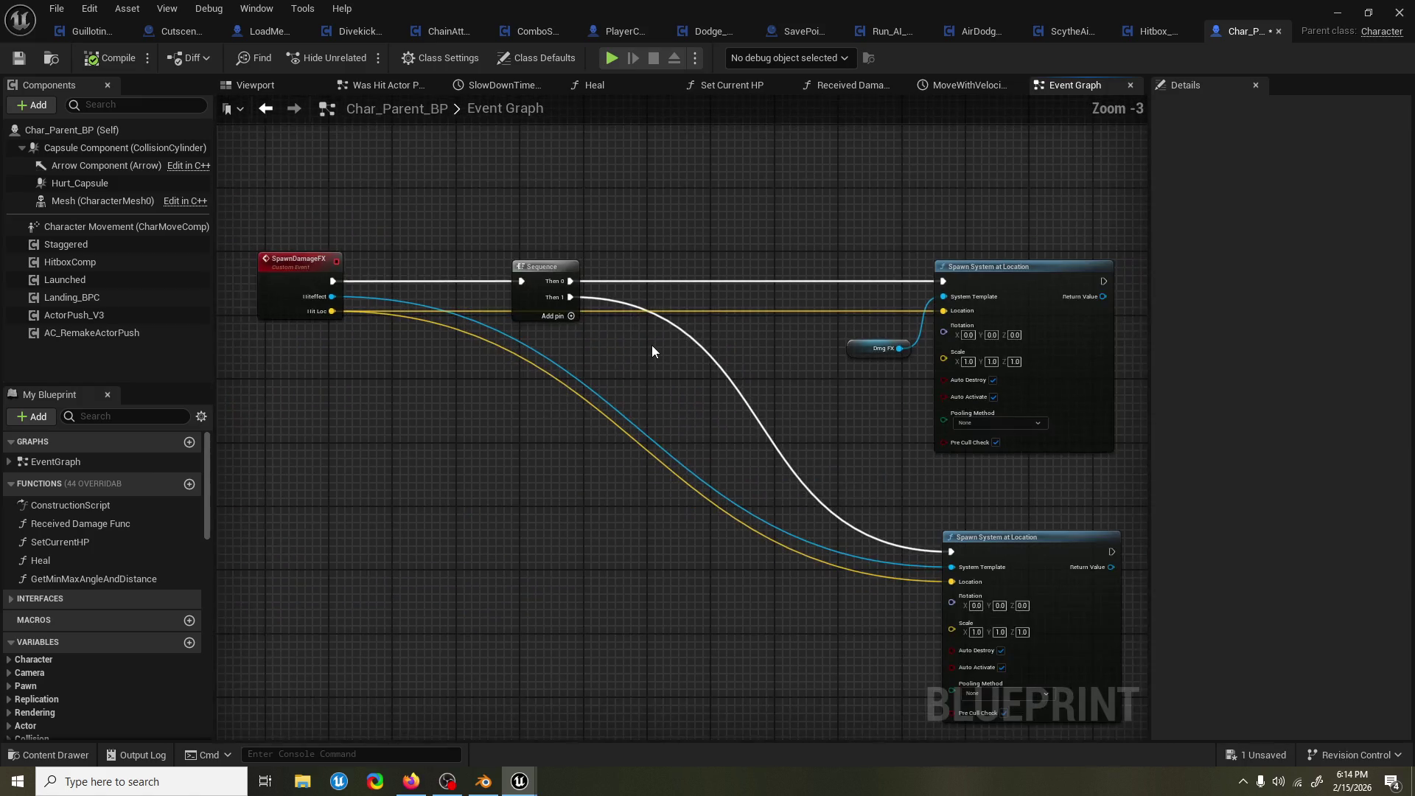
scroll(651, 345, down, 2)
drag(577, 359, 950, 362)
scroll(951, 362, down, 3)
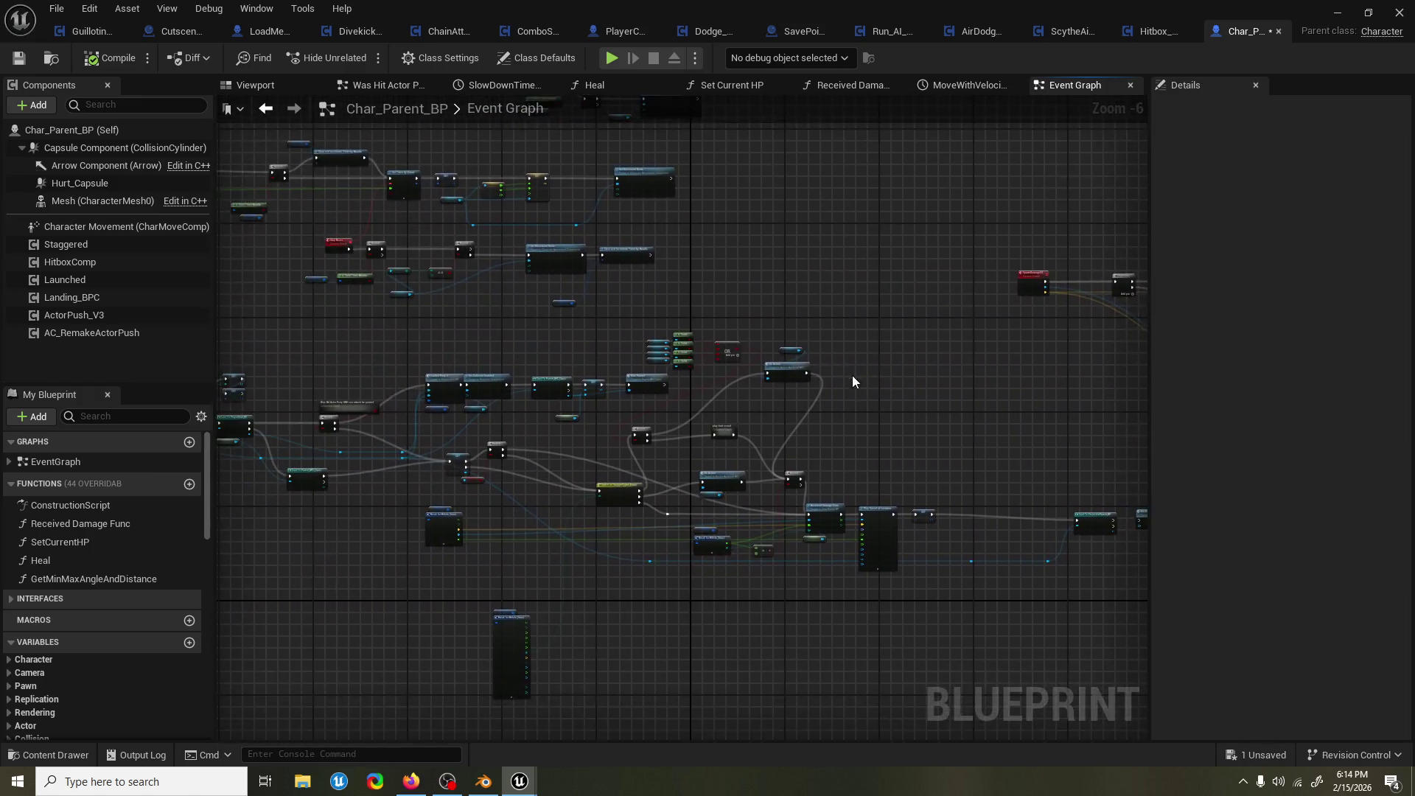
scroll(551, 414, down, 1)
scroll(550, 413, up, 1)
Bring the Event Hit Event node and the Branch node area into view.
drag(318, 434, 612, 435)
scroll(612, 435, up, 1)
scroll(613, 435, up, 6)
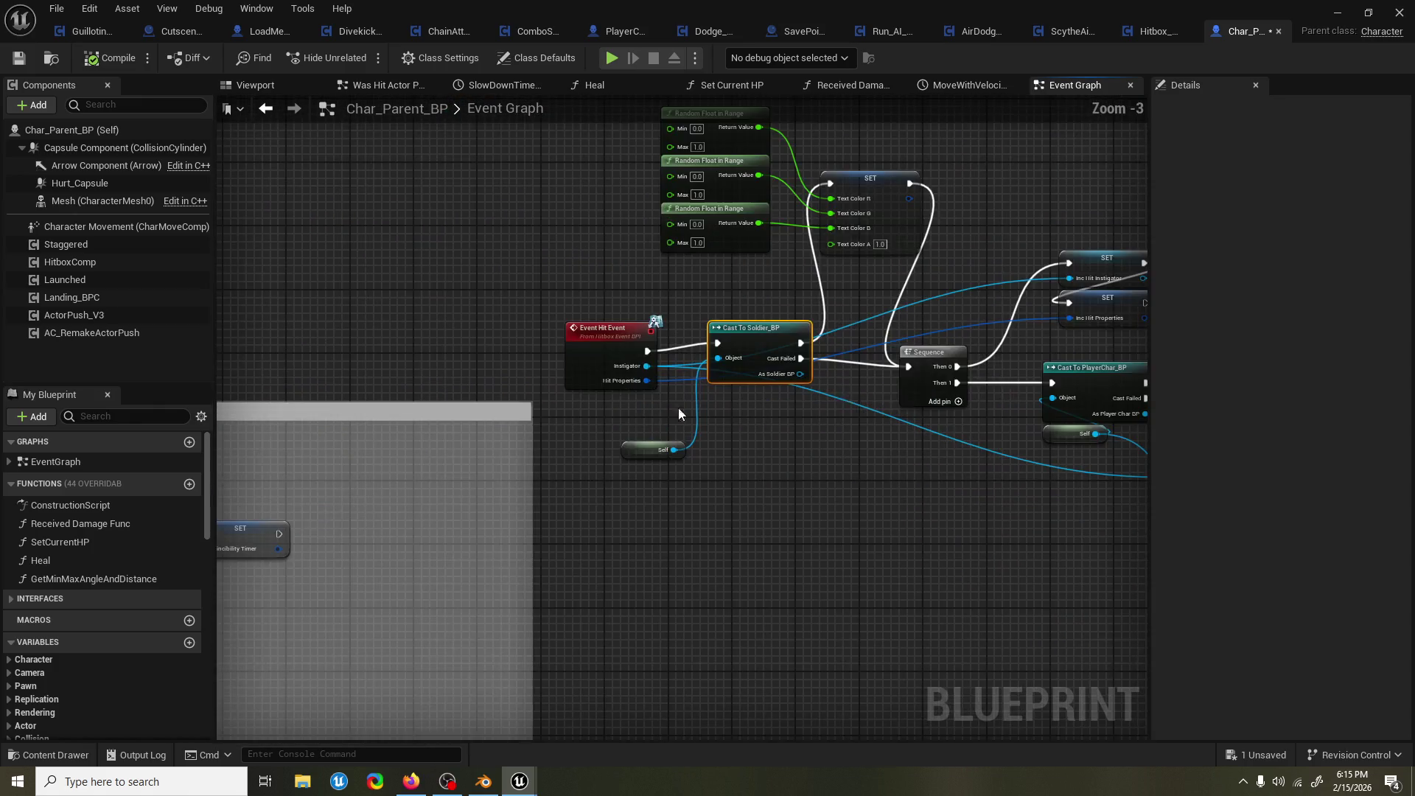
scroll(644, 414, down, 4)
mouse_move(744, 438)
mouse_down()
mouse_move(801, 427)
mouse_move(543, 420)
mouse_move(503, 398)
mouse_up()
scroll(802, 427, down, 2)
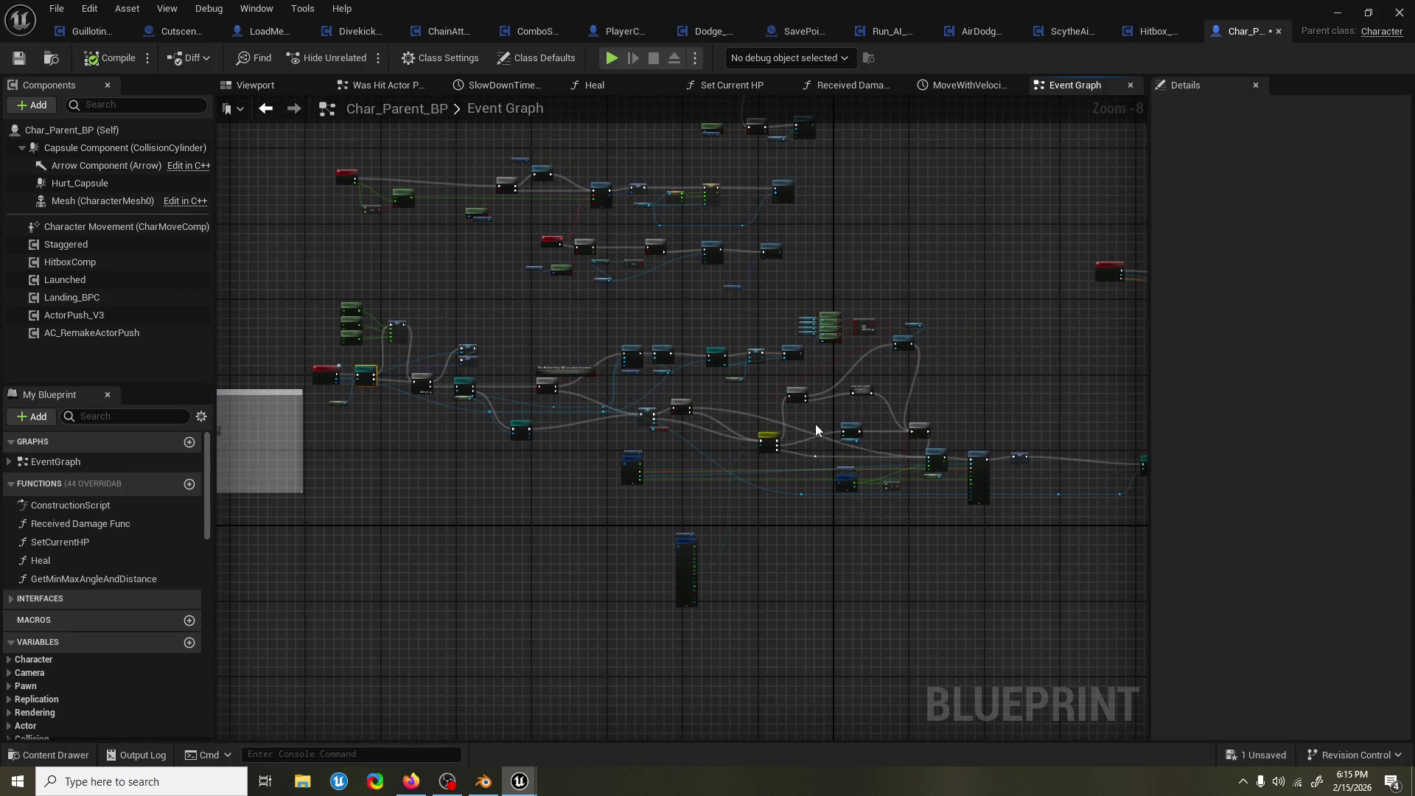
scroll(816, 424, up, 1)
scroll(722, 412, up, 4)
scroll(707, 410, down, 3)
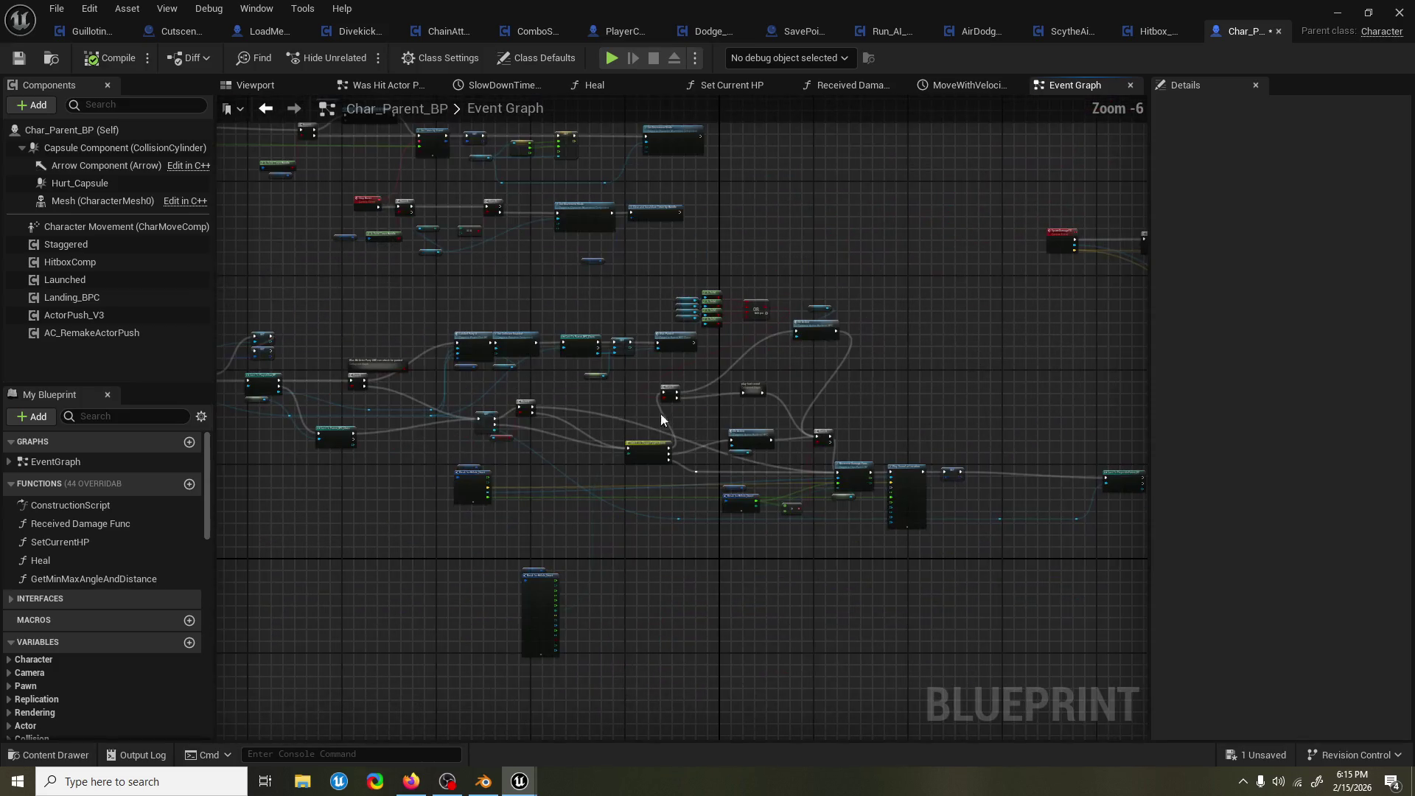
scroll(730, 395, up, 2)
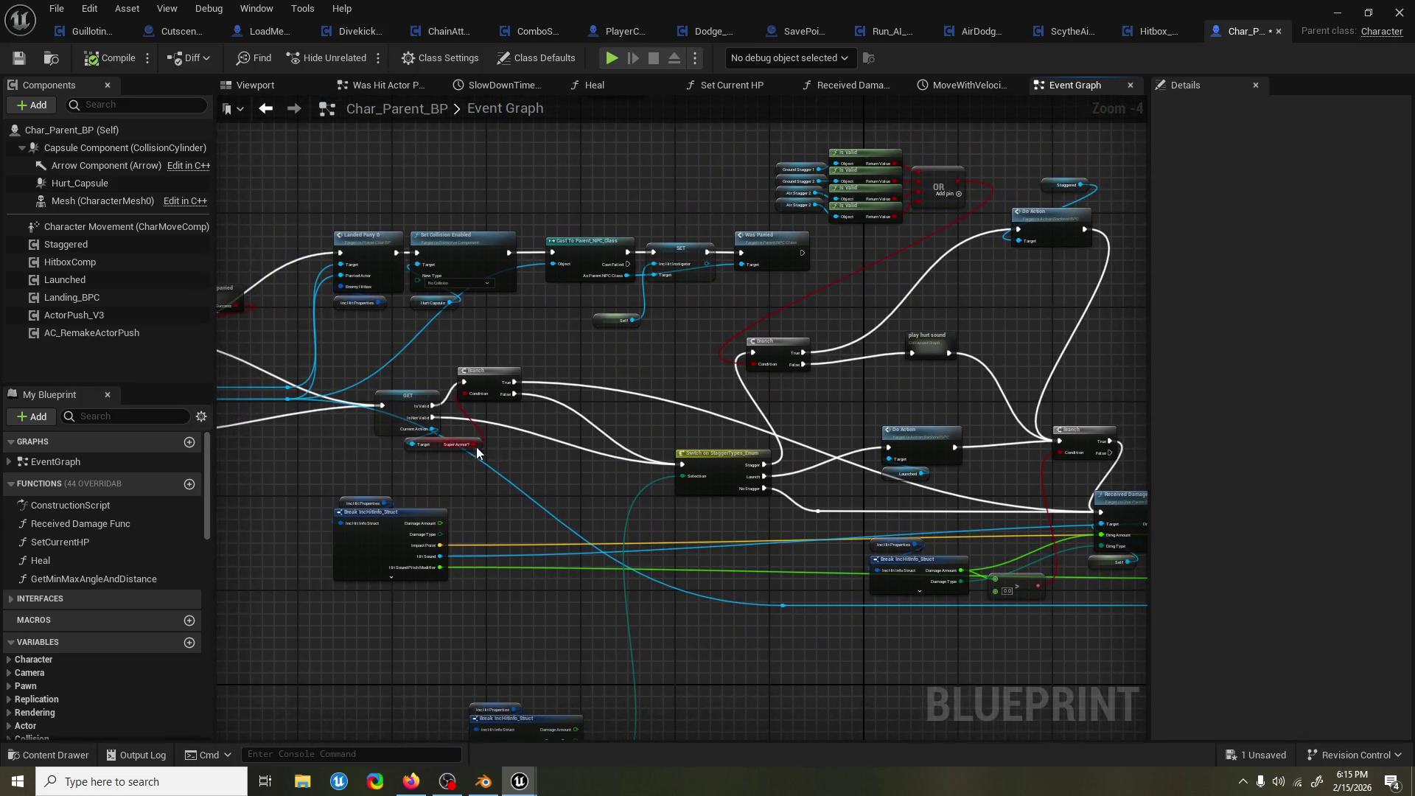
drag(464, 452, 613, 445)
Nudge the Branch node into a tidier spot.
click(665, 390)
drag(646, 384, 626, 400)
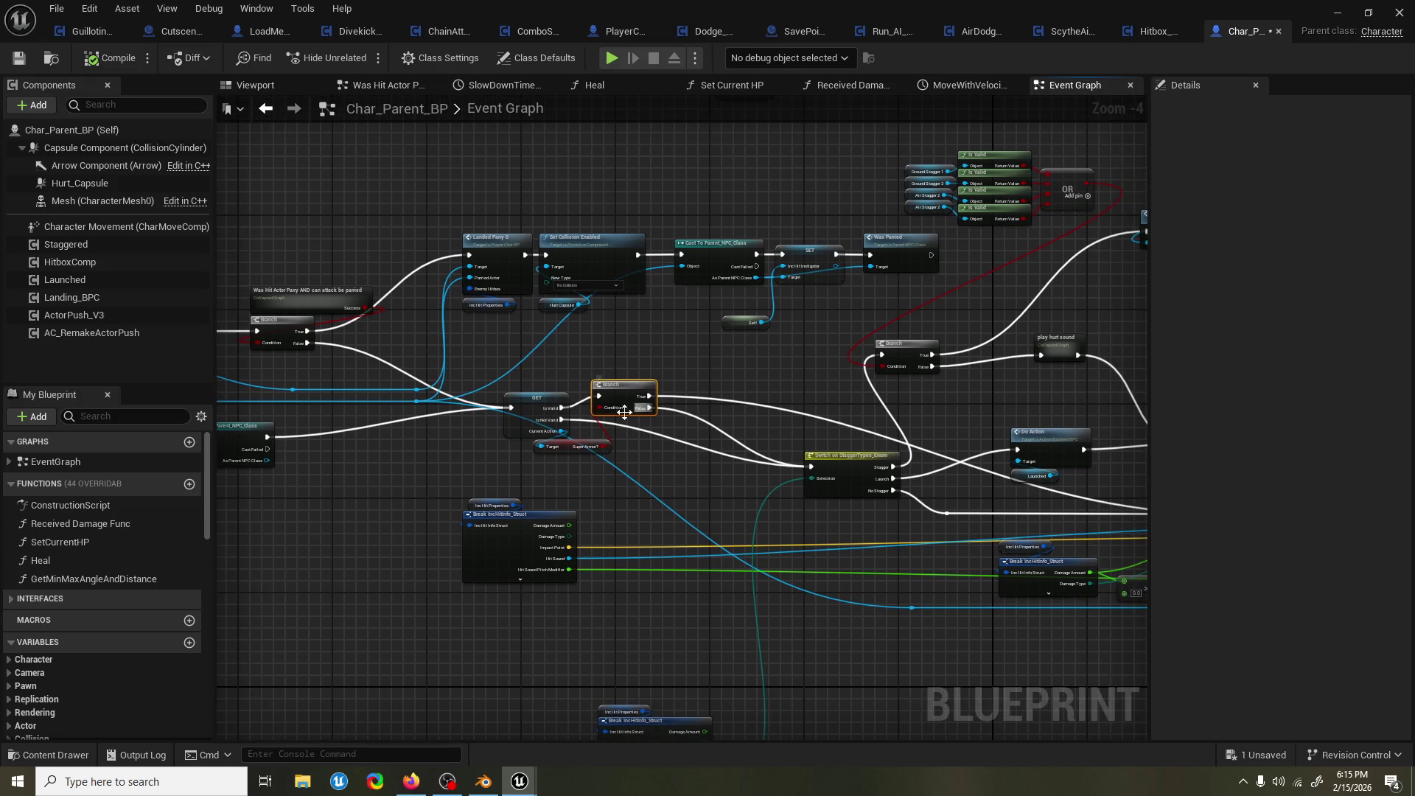
scroll(626, 399, down, 1)
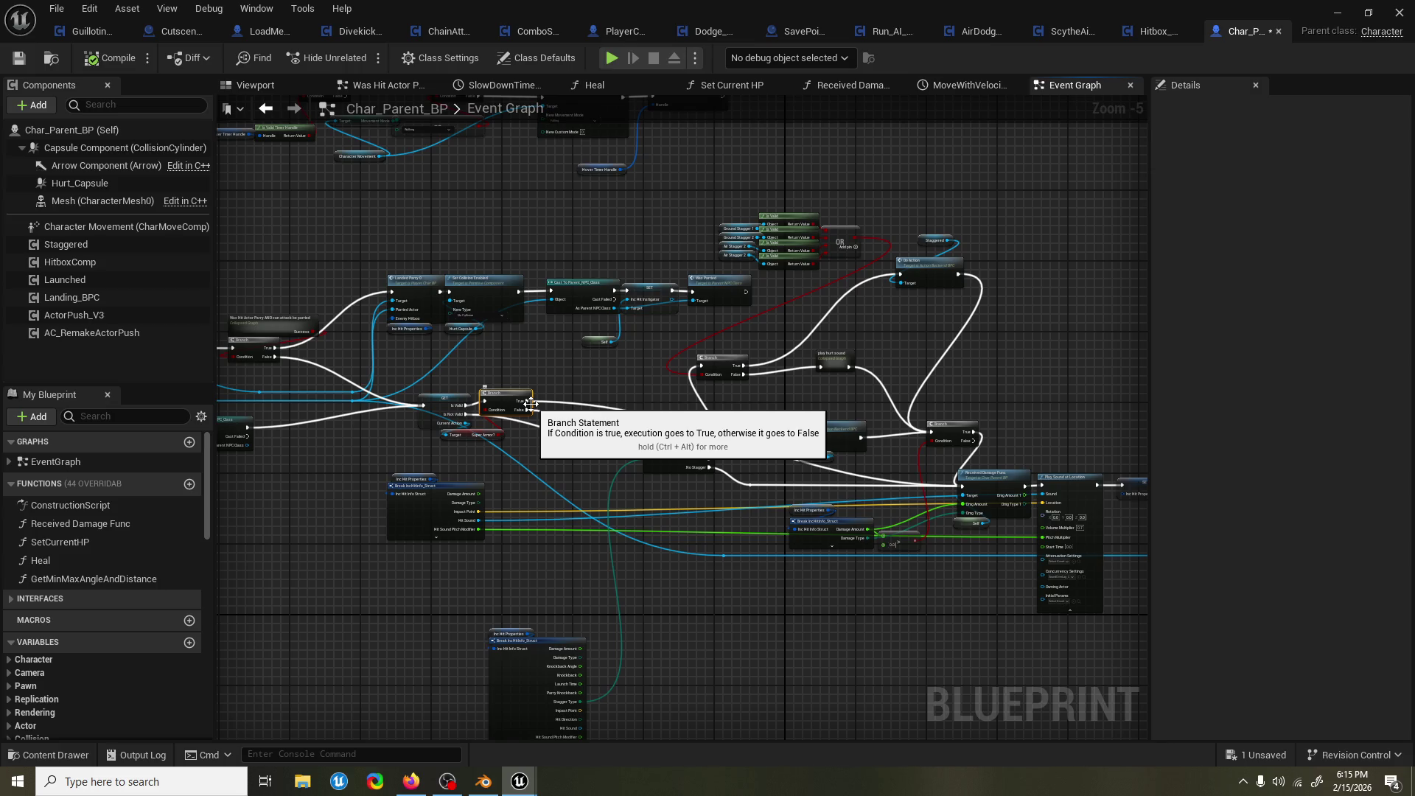
click(653, 359)
Move the lower Break IncHitInfo_Struct node up-left, just beneath the other break node.
drag(660, 399, 475, 355)
drag(460, 585, 719, 526)
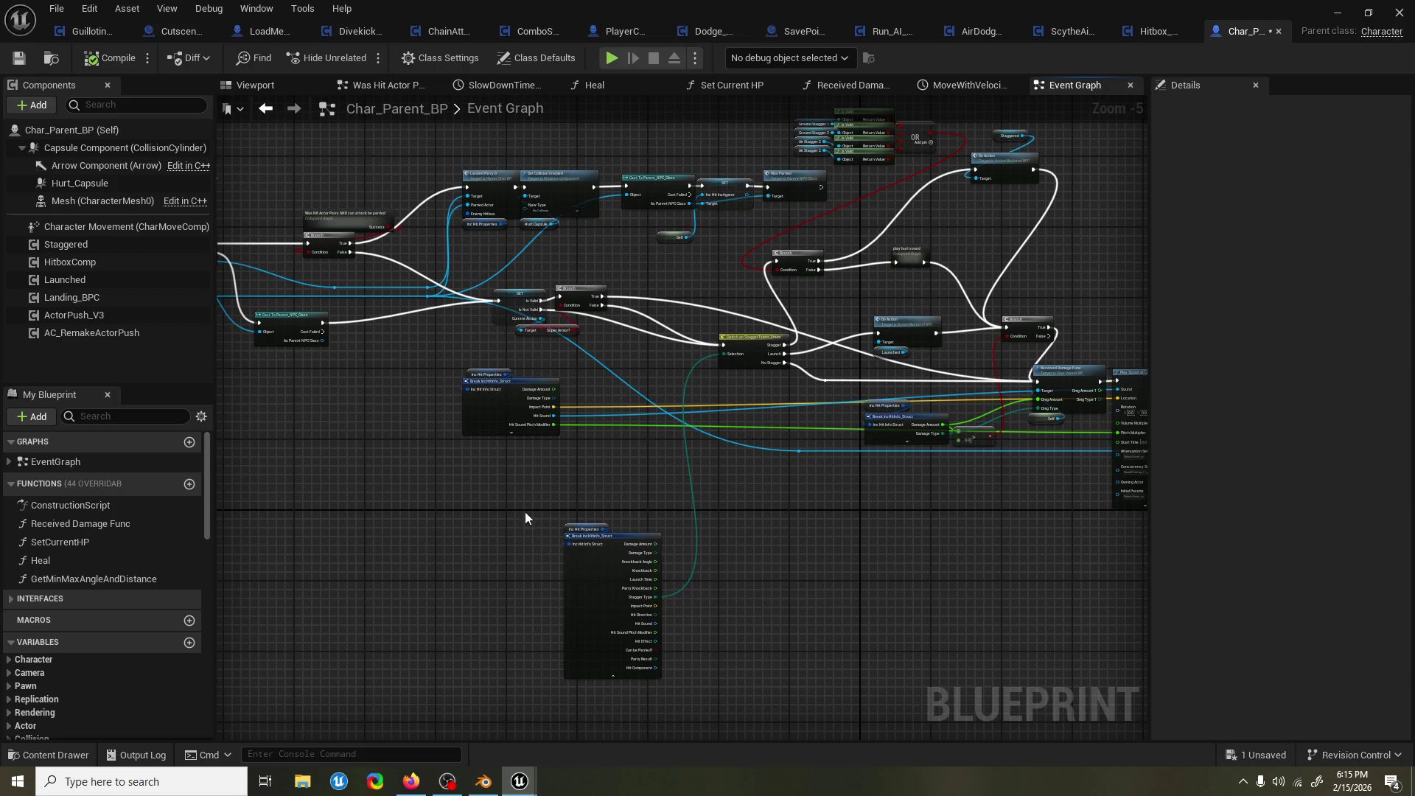
mouse_move(595, 566)
mouse_down()
mouse_move(525, 493)
mouse_move(547, 477)
mouse_up()
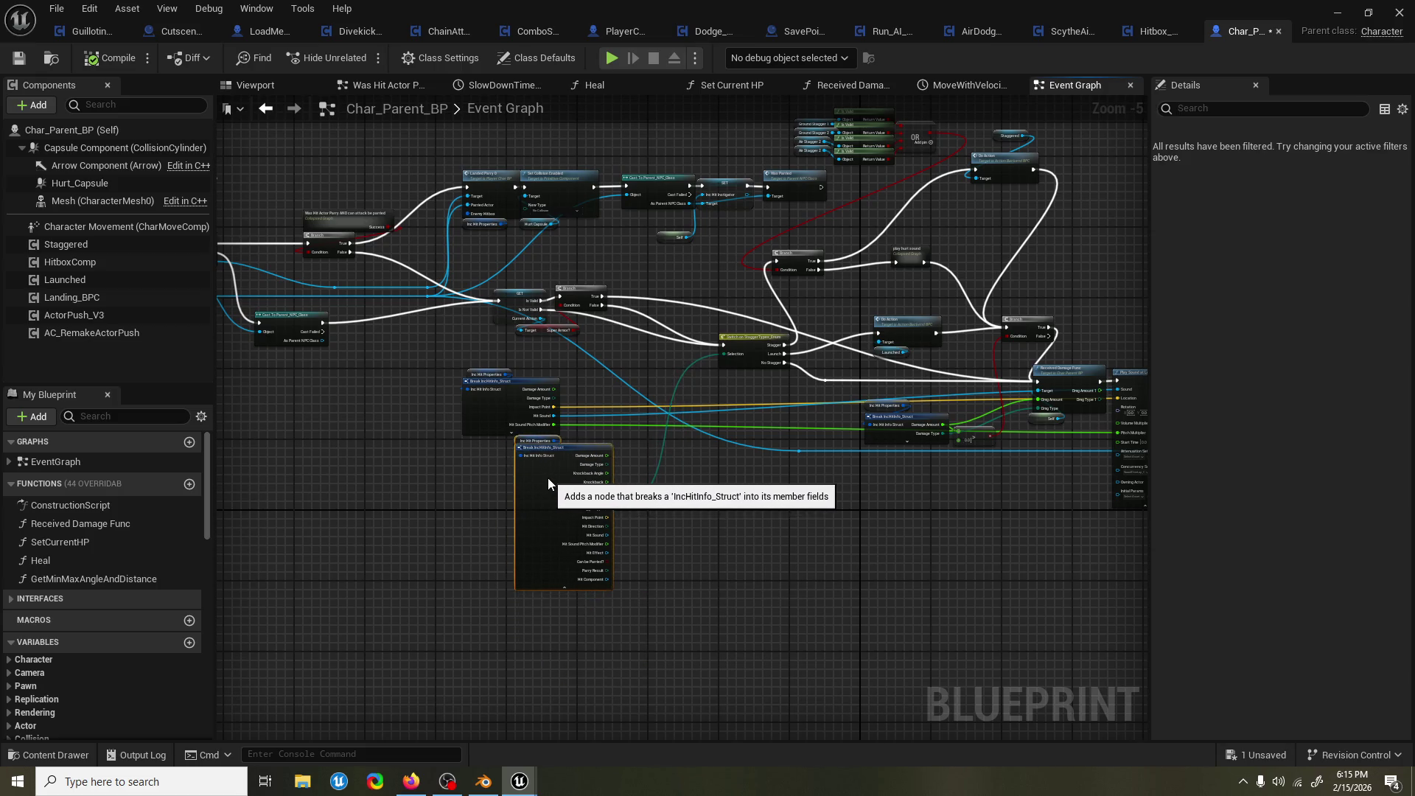
Nudge the lower Break IncHitInfo_Struct node slightly down and save Char_Parent_BP.
click(448, 493)
scroll(467, 494, up, 4)
drag(622, 498, 619, 518)
click(759, 399)
drag(731, 379, 688, 424)
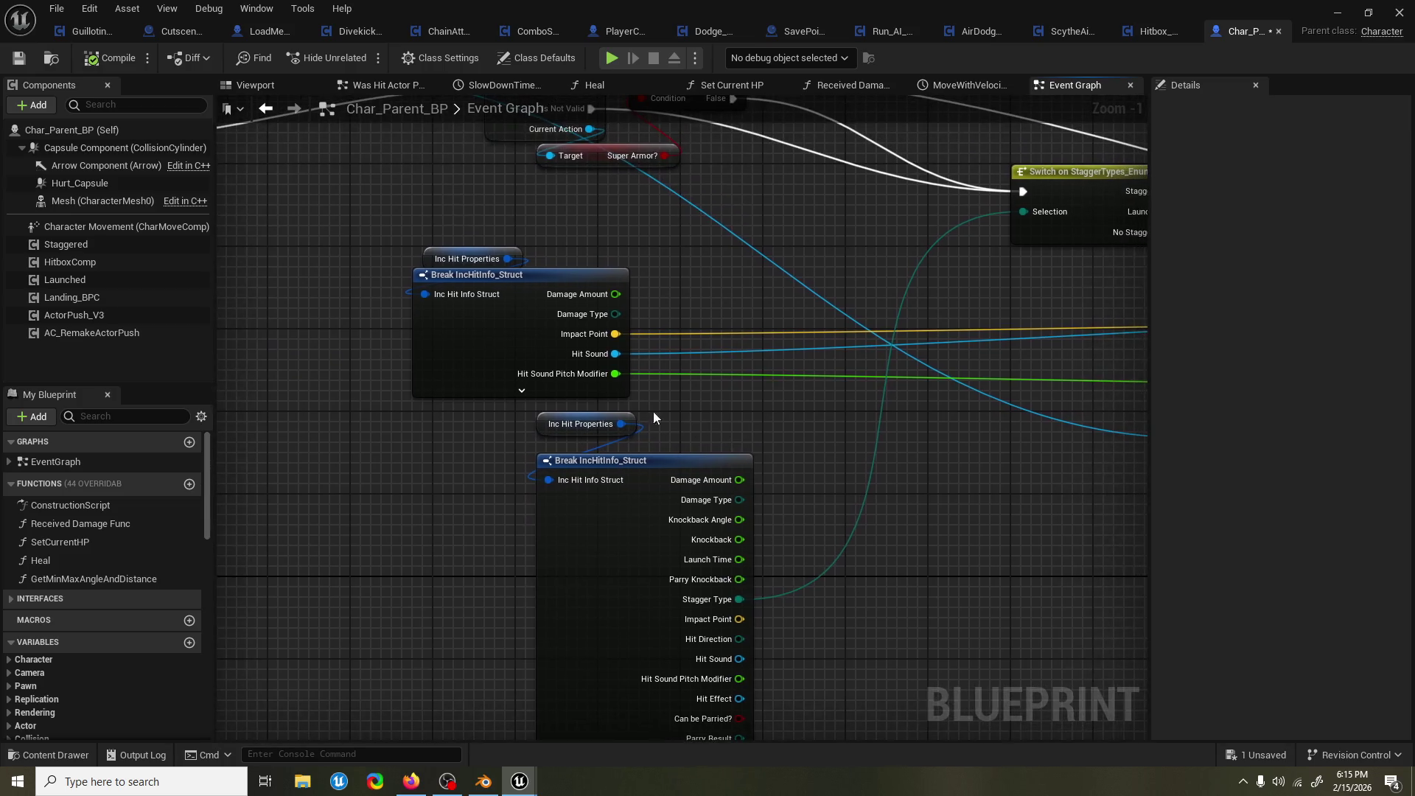
key(ctrl+s)
Pan past the Received Damage Func and Play Sound nodes to select Cast To ProjectileParent_BP.
scroll(688, 246, down, 1)
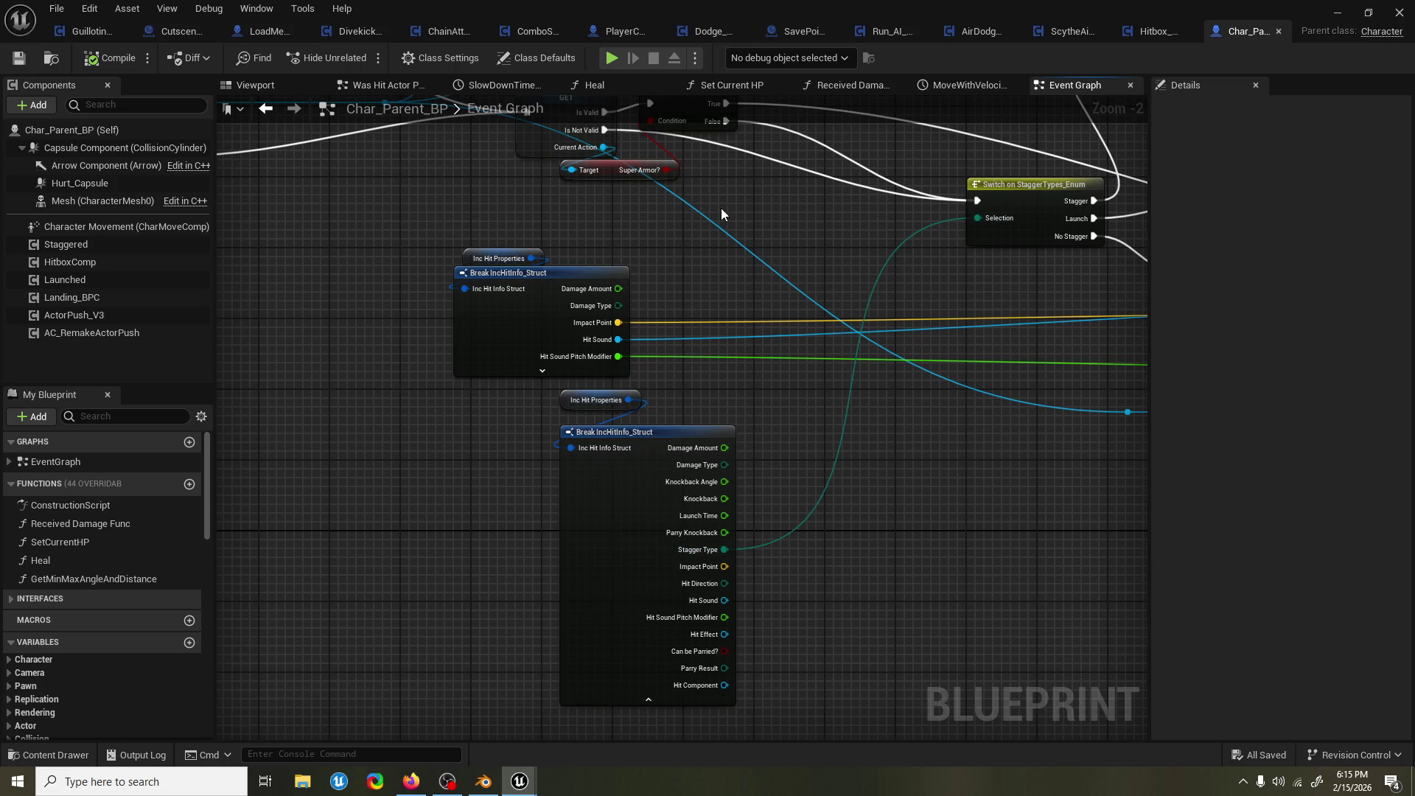
drag(1018, 309, 686, 341)
drag(1094, 373, 881, 398)
drag(1049, 391, 687, 411)
click(1010, 354)
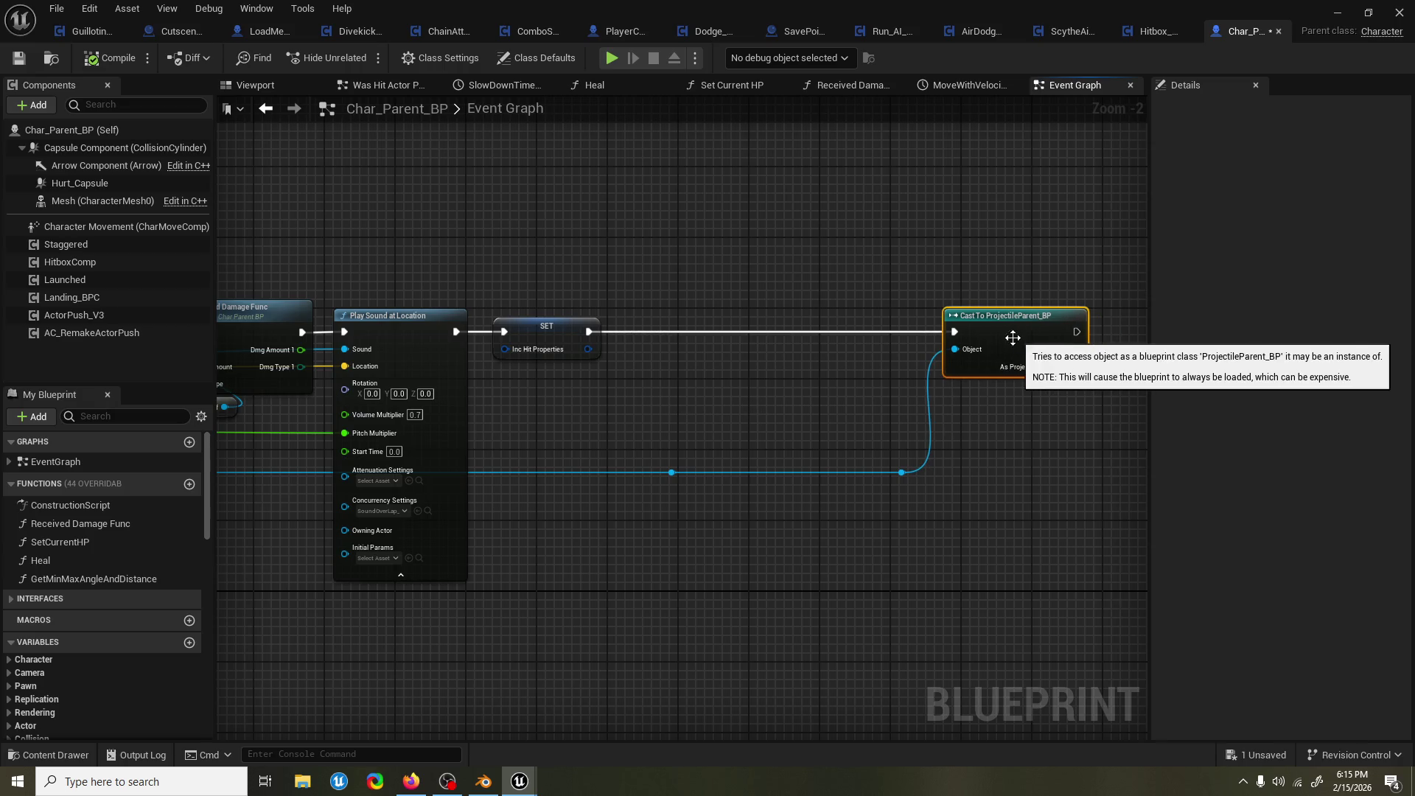
scroll(833, 354, down, 5)
Open the Hit Event interface definition from the Event Hit Event node.
mouse_move(769, 383)
mouse_down()
mouse_move(798, 479)
mouse_move(935, 582)
mouse_up()
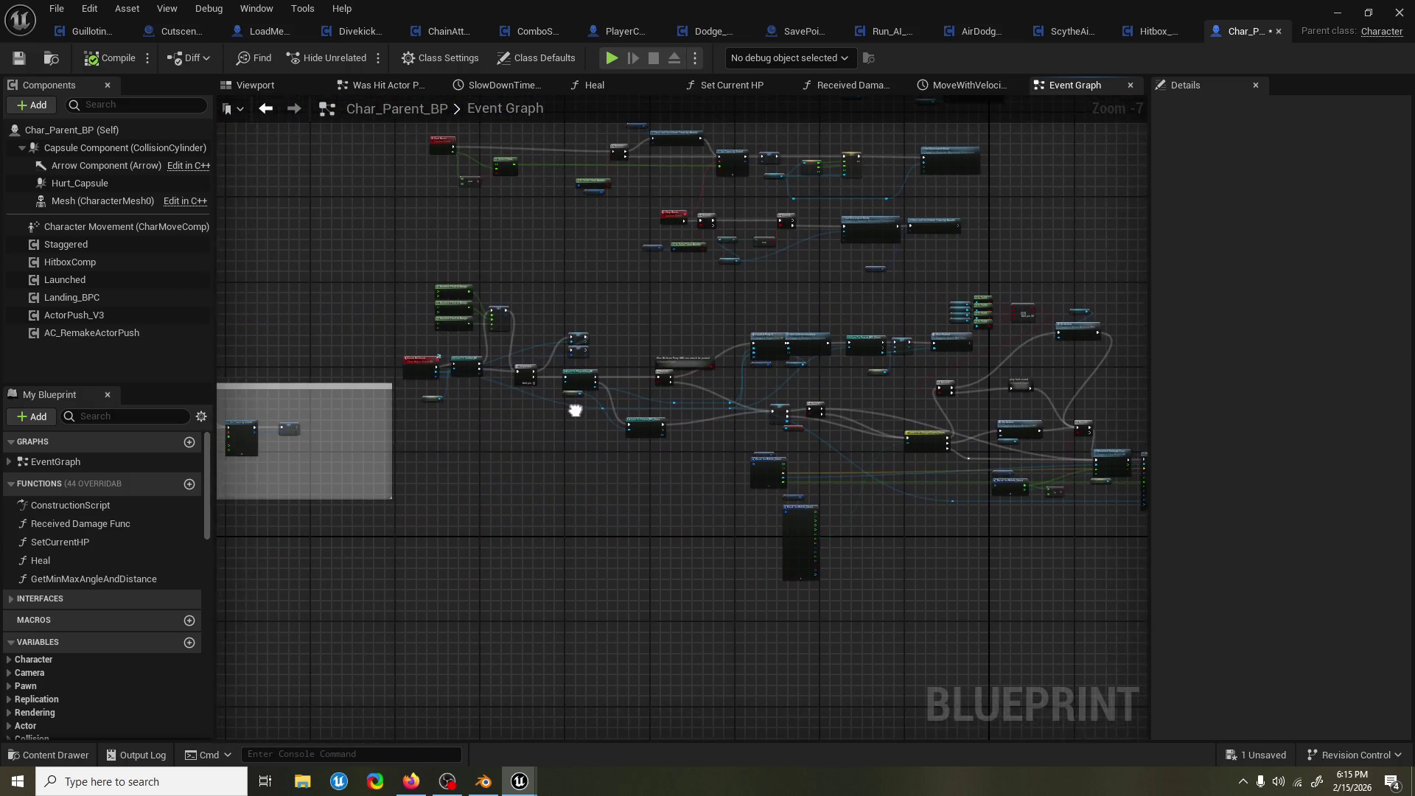
scroll(474, 361, up, 6)
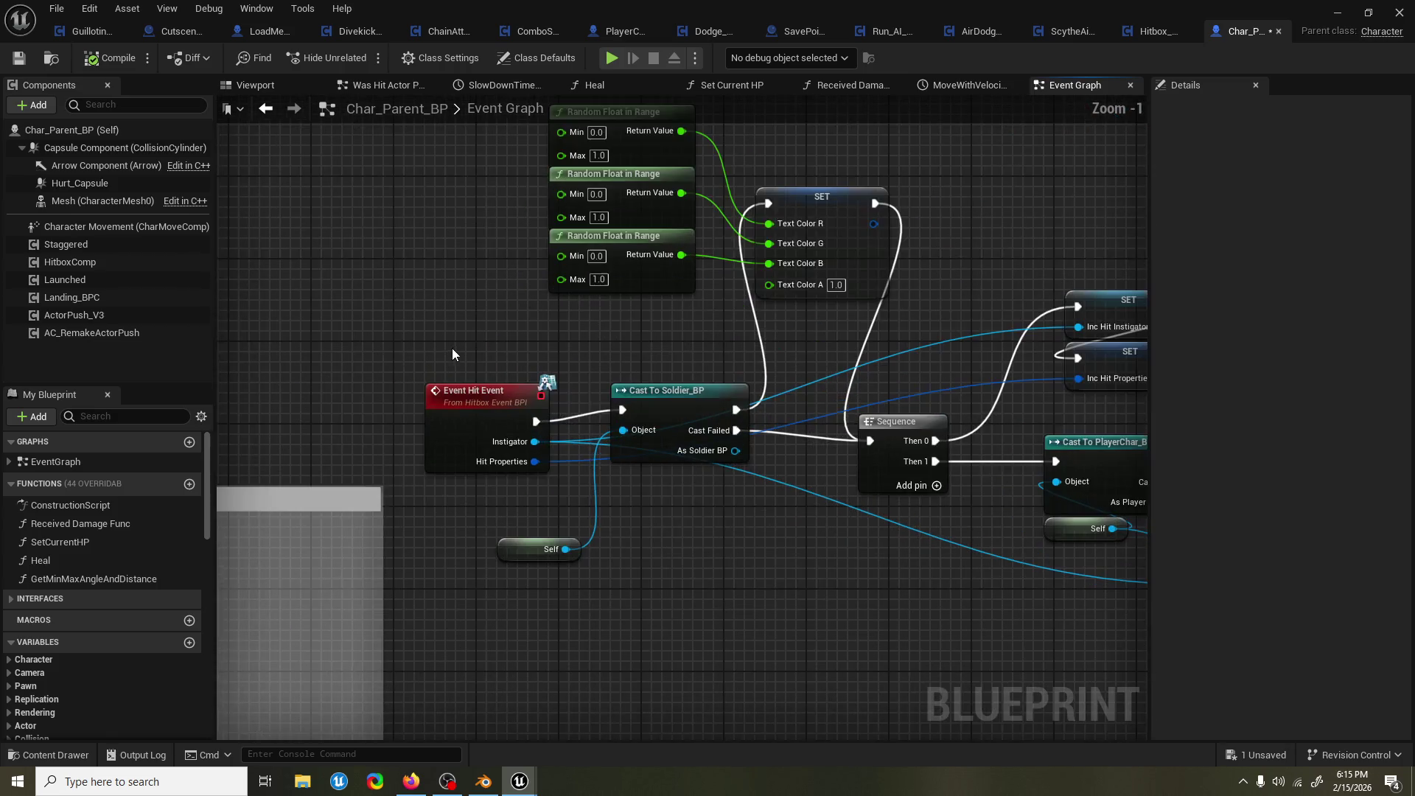
mouse_move(508, 351)
mouse_down()
mouse_move(484, 338)
mouse_move(437, 382)
mouse_move(324, 384)
mouse_up()
click(324, 426)
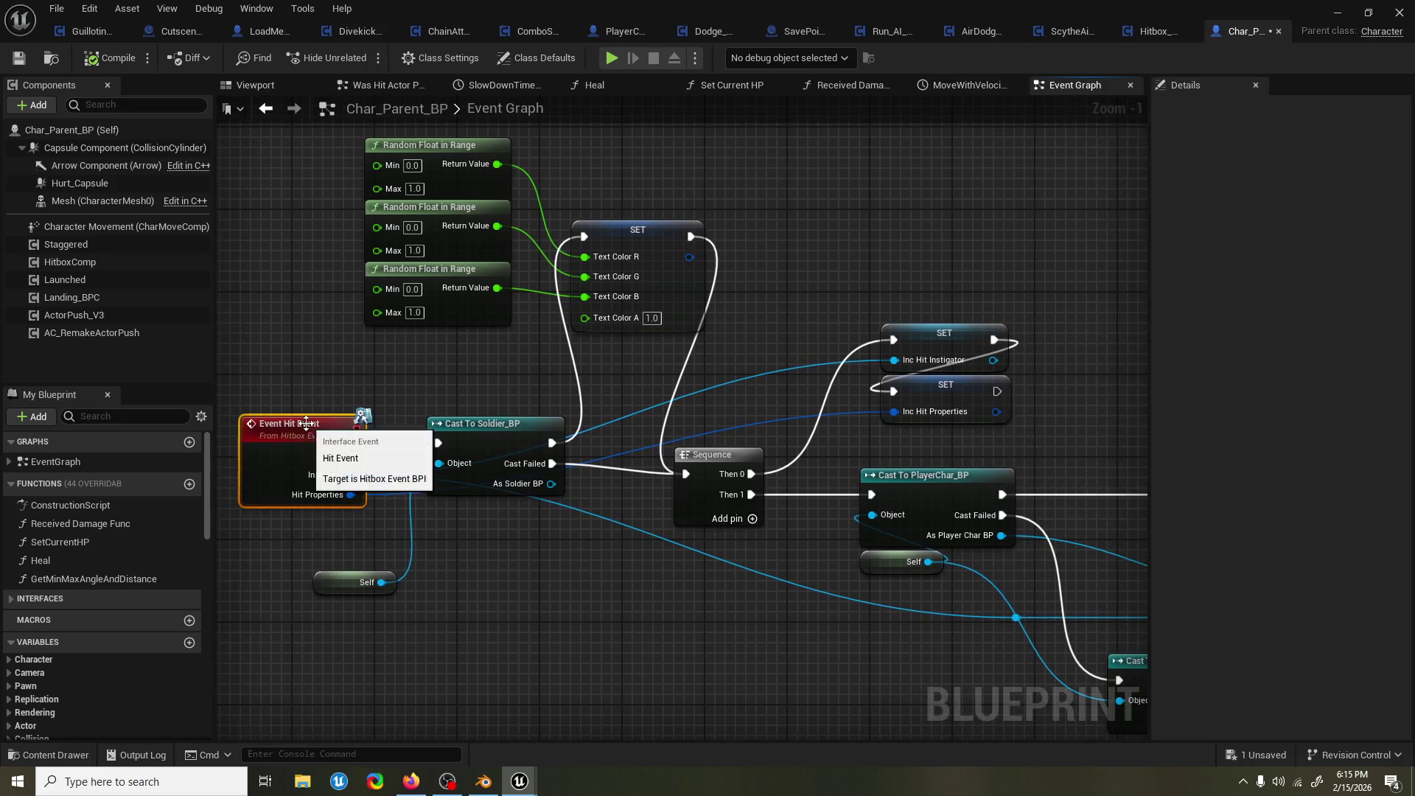
right_click(321, 435)
double_click(321, 435)
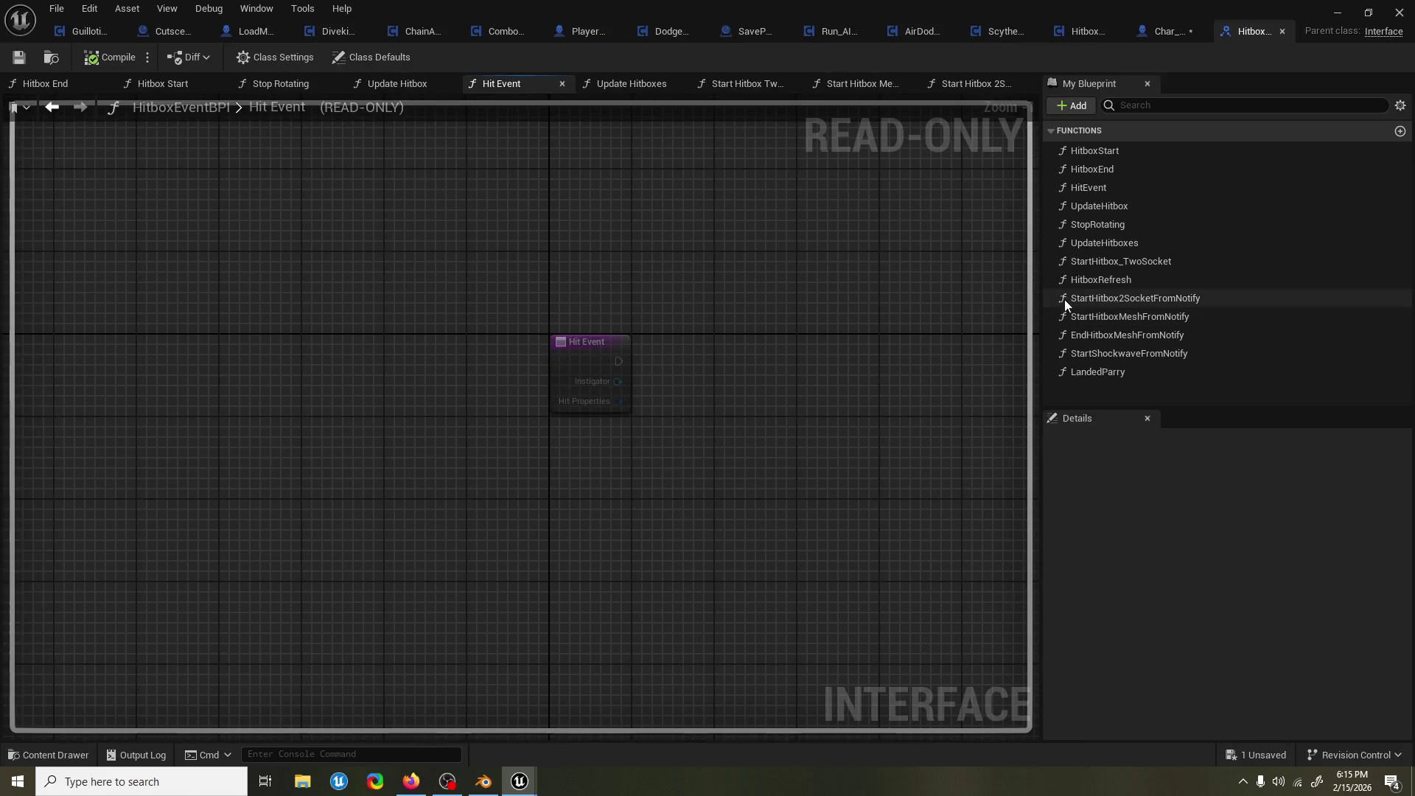
Rename the HitEvent function in My Blueprint to WasHit and compile HitboxEventBPI.
click(1138, 186)
click(1151, 187)
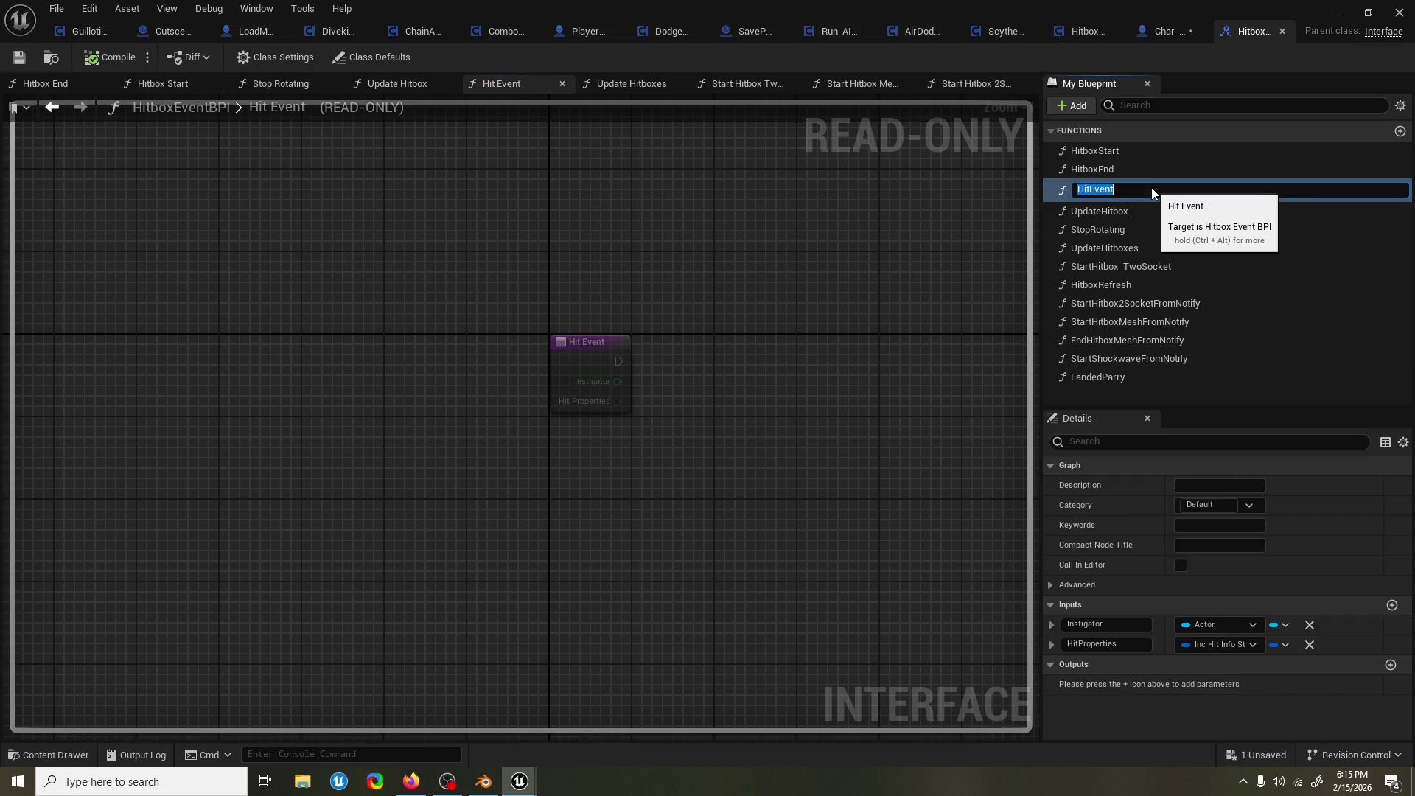
text(W)
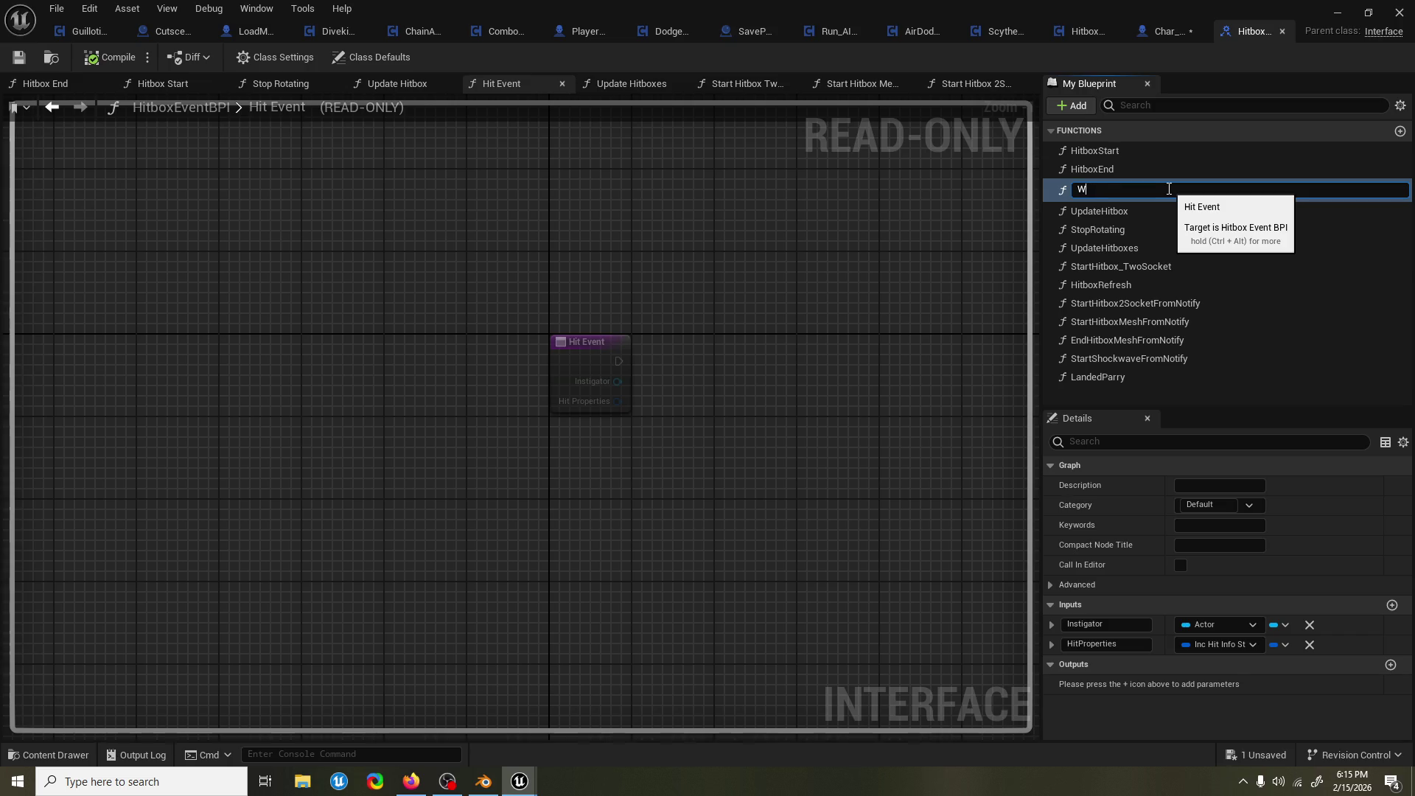
text(asHit)
key(Return)
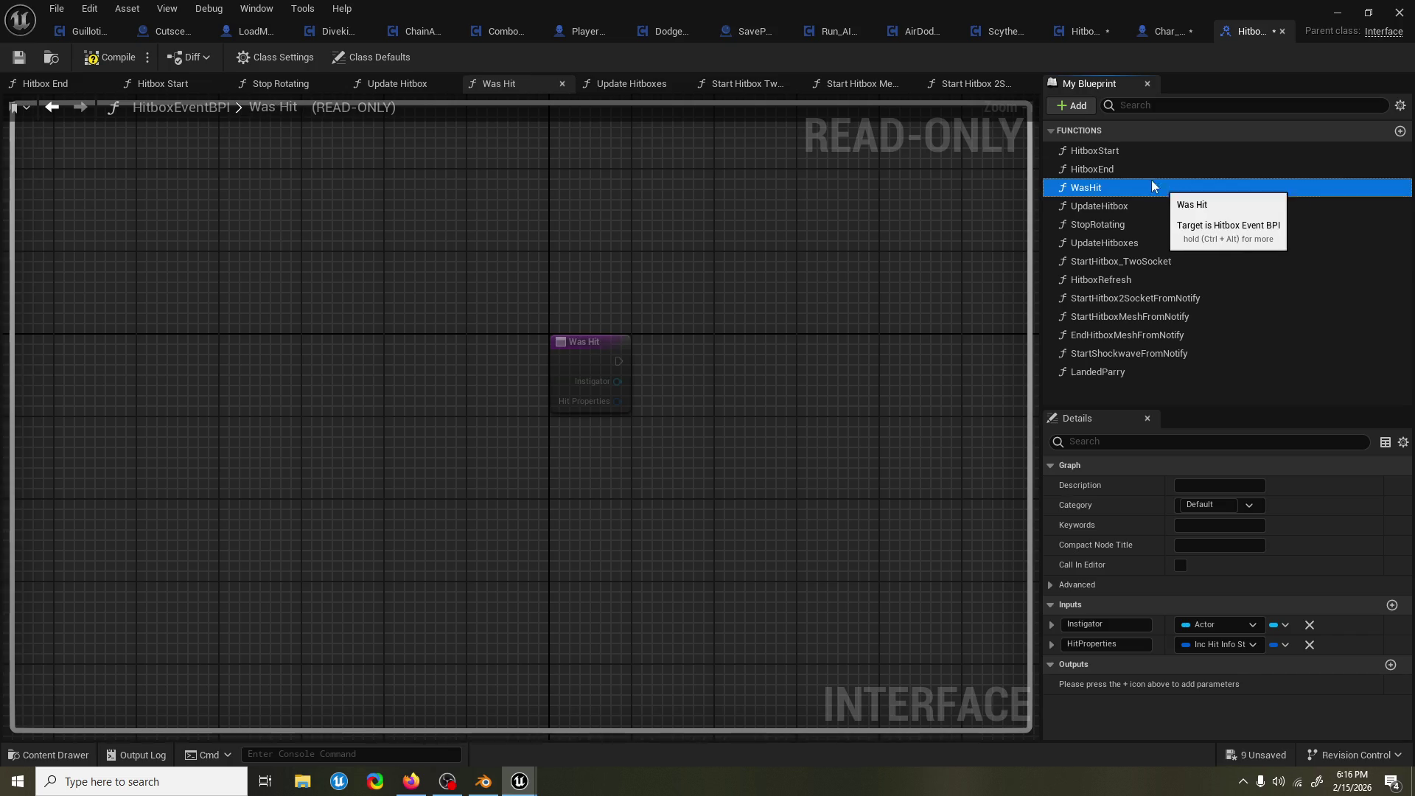
click(125, 57)
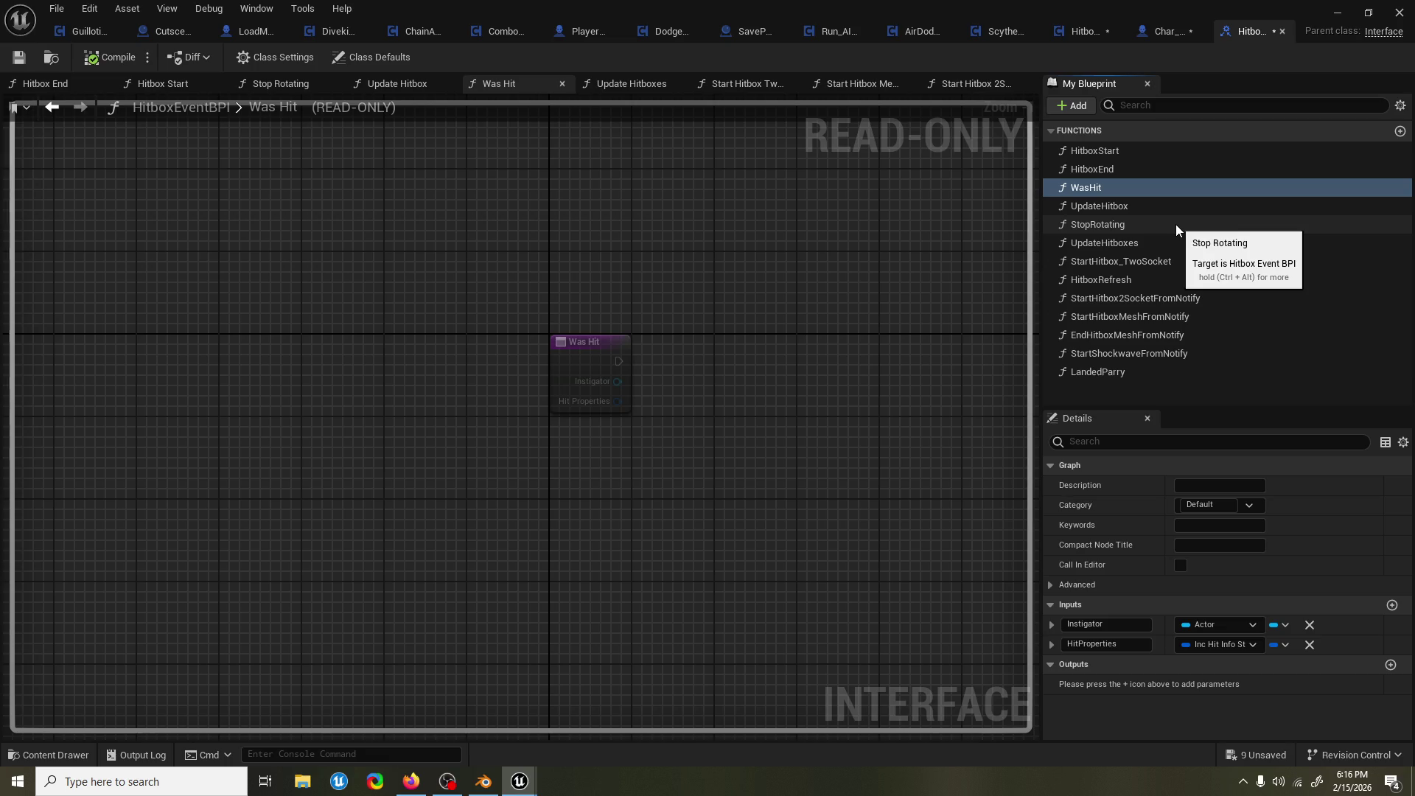
right_click(1122, 224)
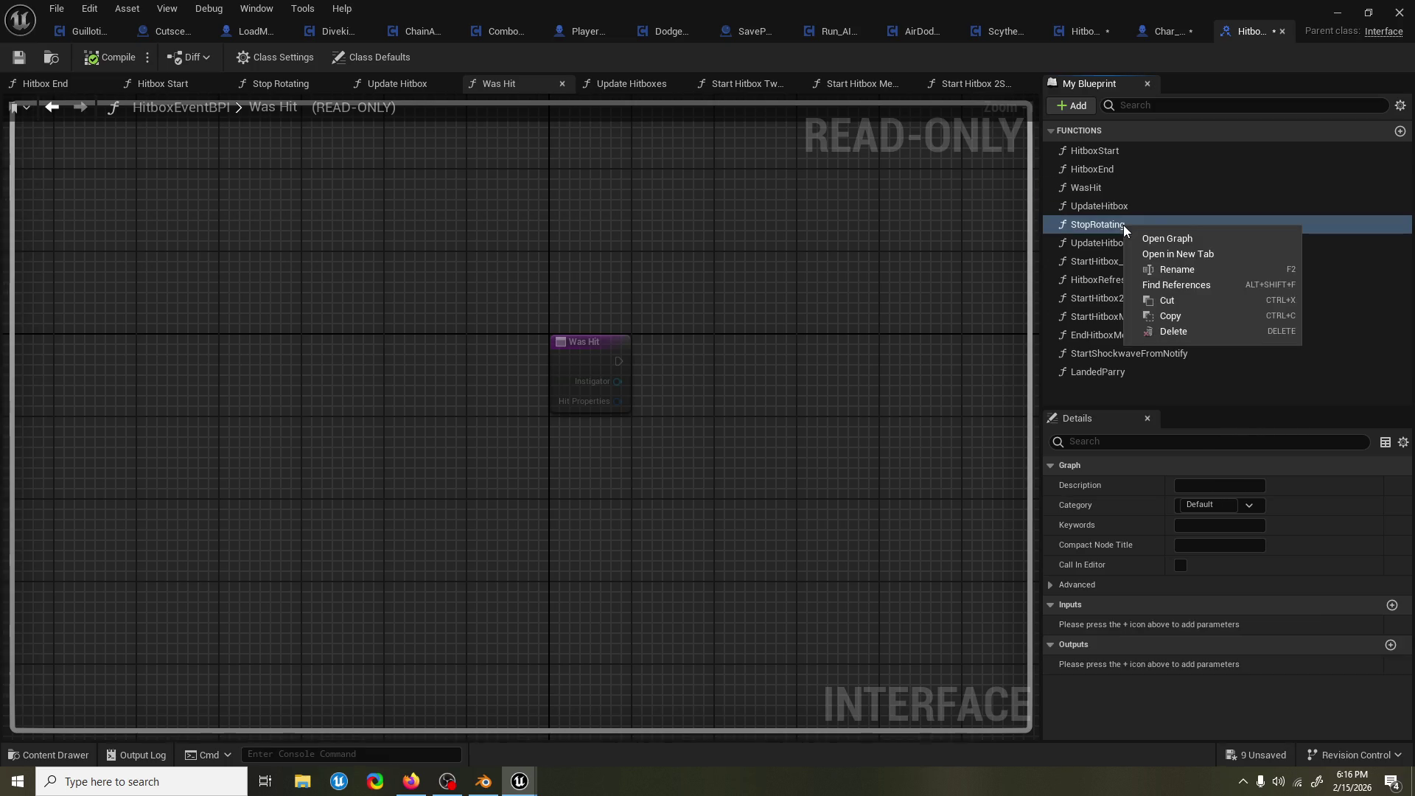
Find references to StopRotating, open its graph, and search all Blueprints for it.
click(1197, 285)
double_click(171, 674)
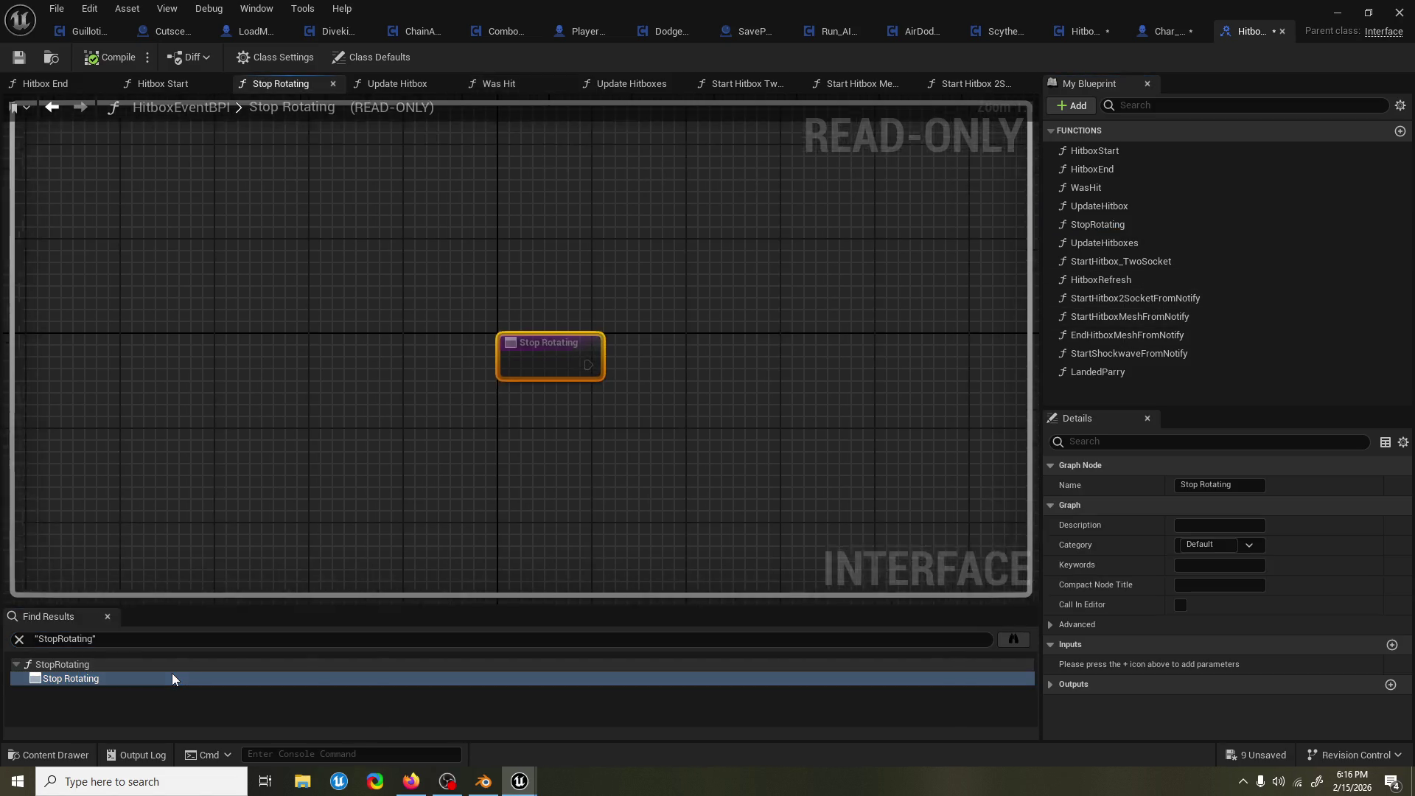
click(1011, 640)
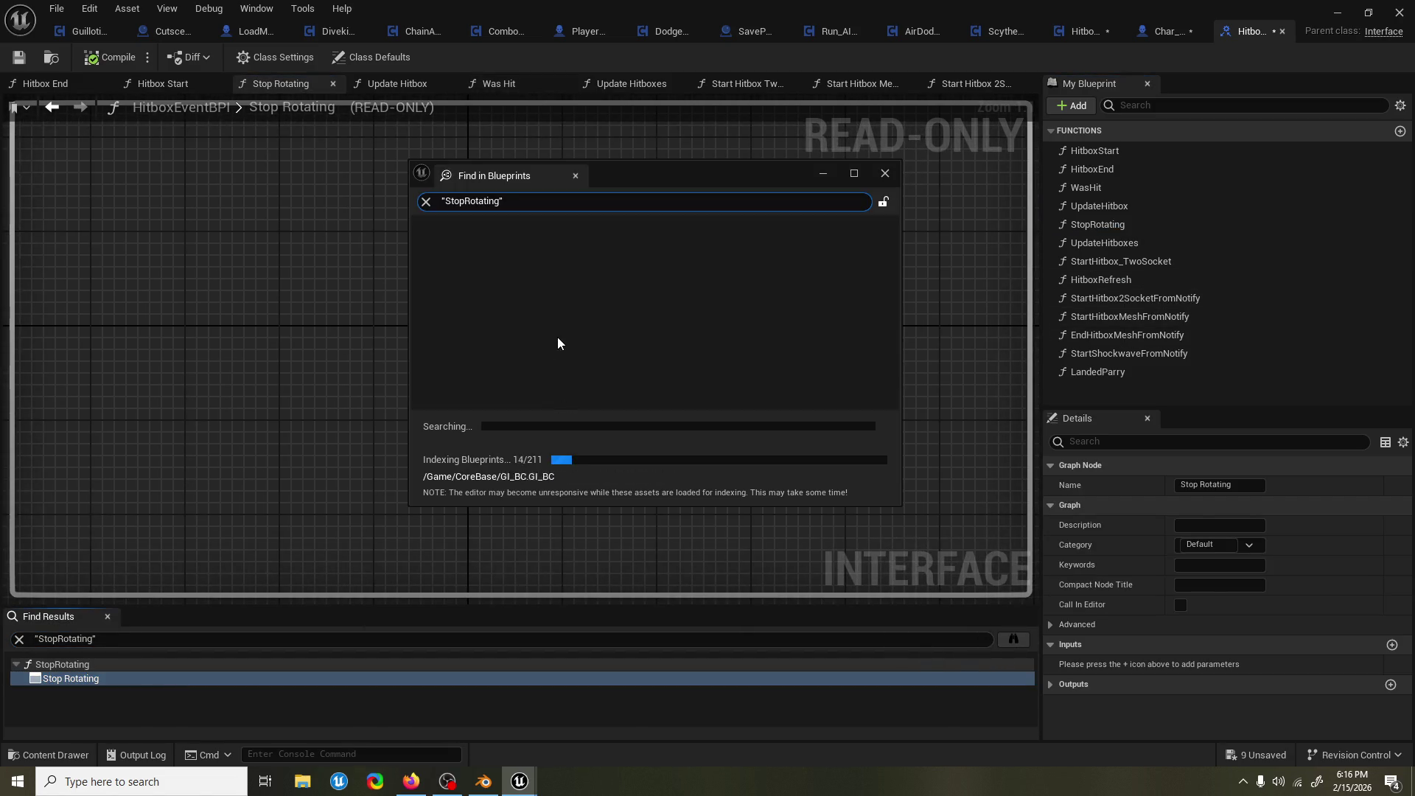